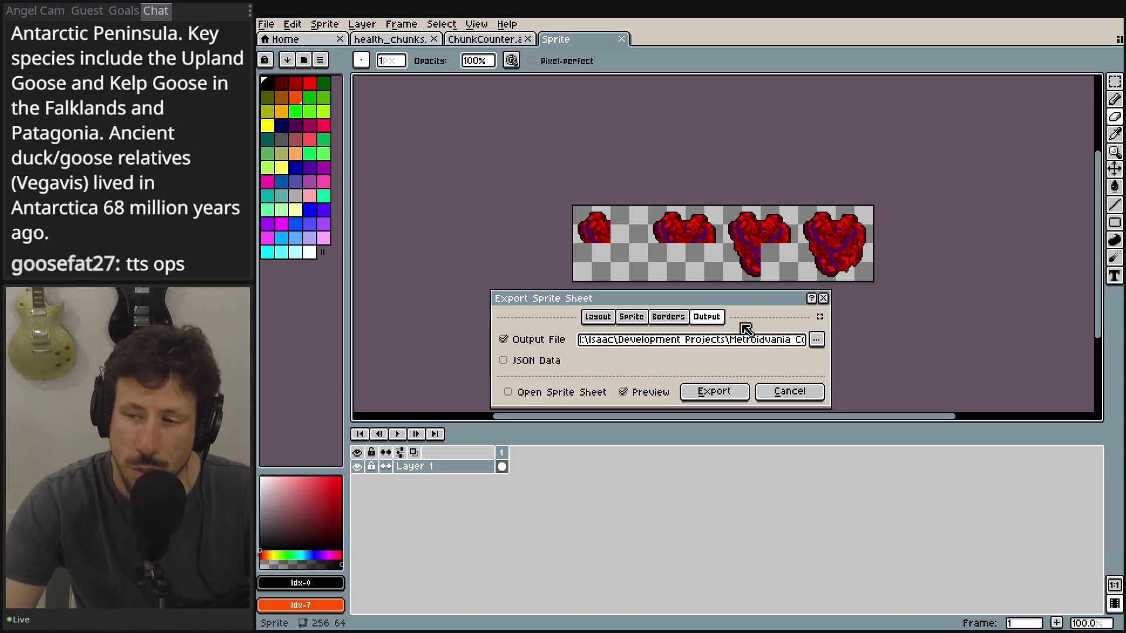
Step: Browse the sprite sheet output location to the metroidvania_project's assets/UI folder
{"action": "left_click", "coordinate": [816, 339]}
{"action": "left_click", "coordinate": [742, 358]}
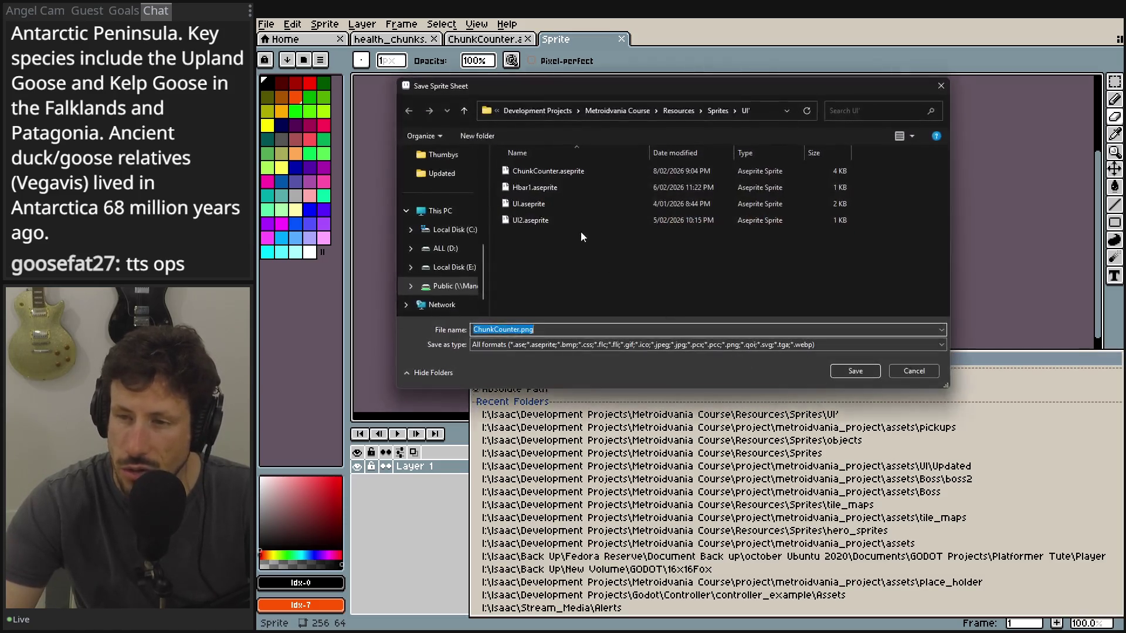
{"action": "left_click", "coordinate": [618, 111]}
{"action": "double_click", "coordinate": [516, 220]}
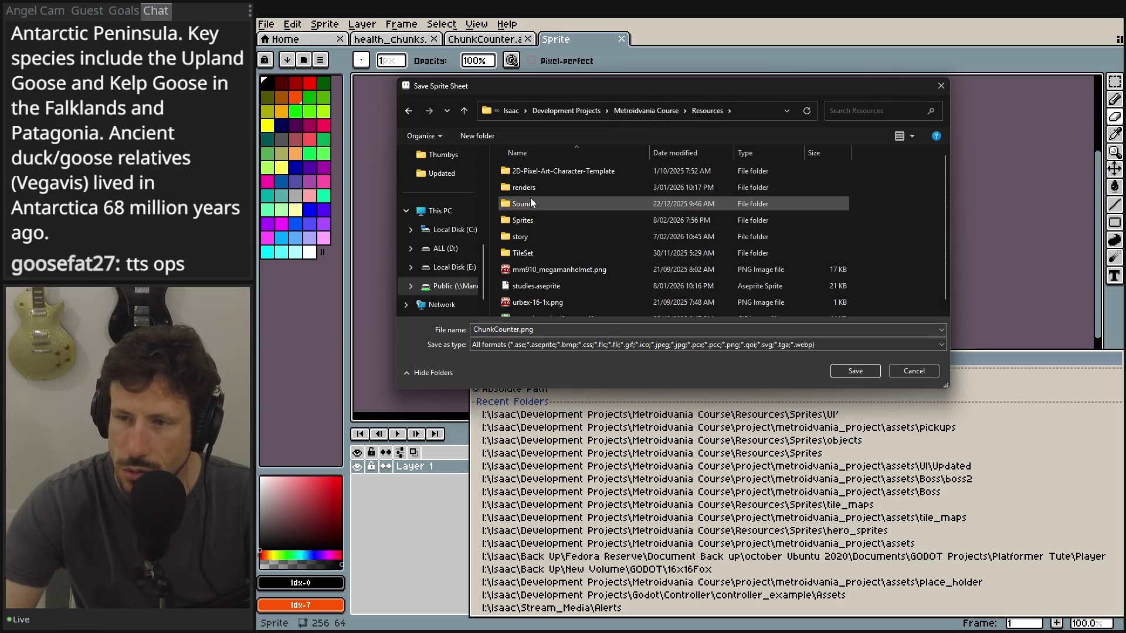
{"action": "left_click", "coordinate": [645, 111]}
{"action": "double_click", "coordinate": [535, 203]}
{"action": "double_click", "coordinate": [525, 170]}
{"action": "left_click", "coordinate": [523, 189]}
{"action": "double_click", "coordinate": [523, 194]}
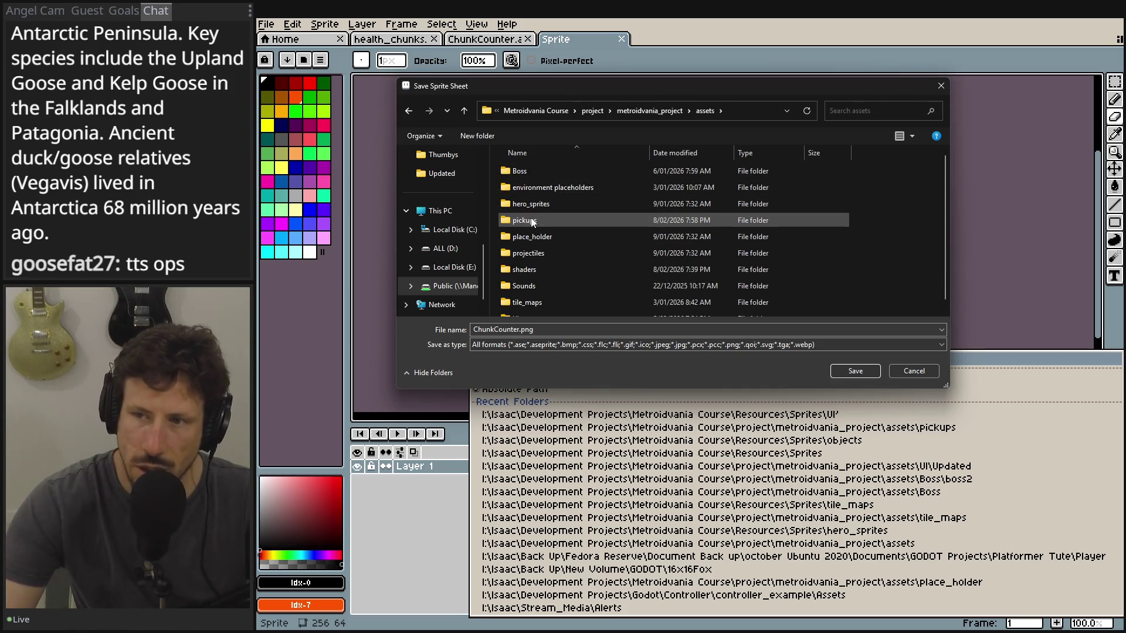
{"action": "scroll", "coordinate": [536, 250], "scroll_direction": "down", "scroll_amount": 1}
{"action": "double_click", "coordinate": [517, 306]}
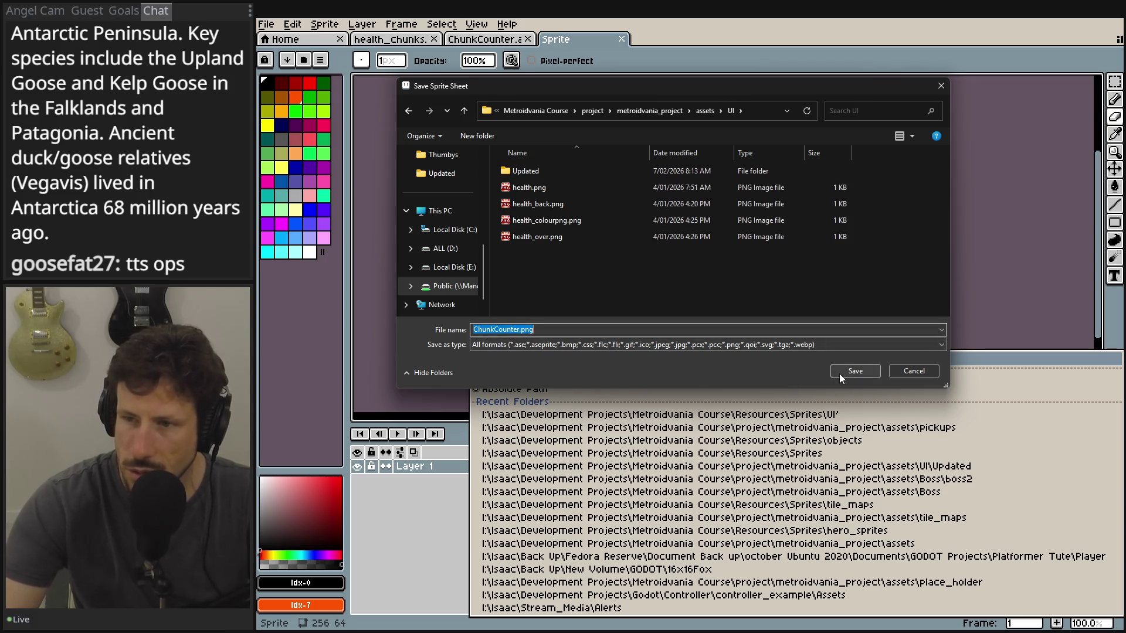
Step: Create a new folder named in_game_menu inside the UI folder
{"action": "right_click", "coordinate": [708, 271]}
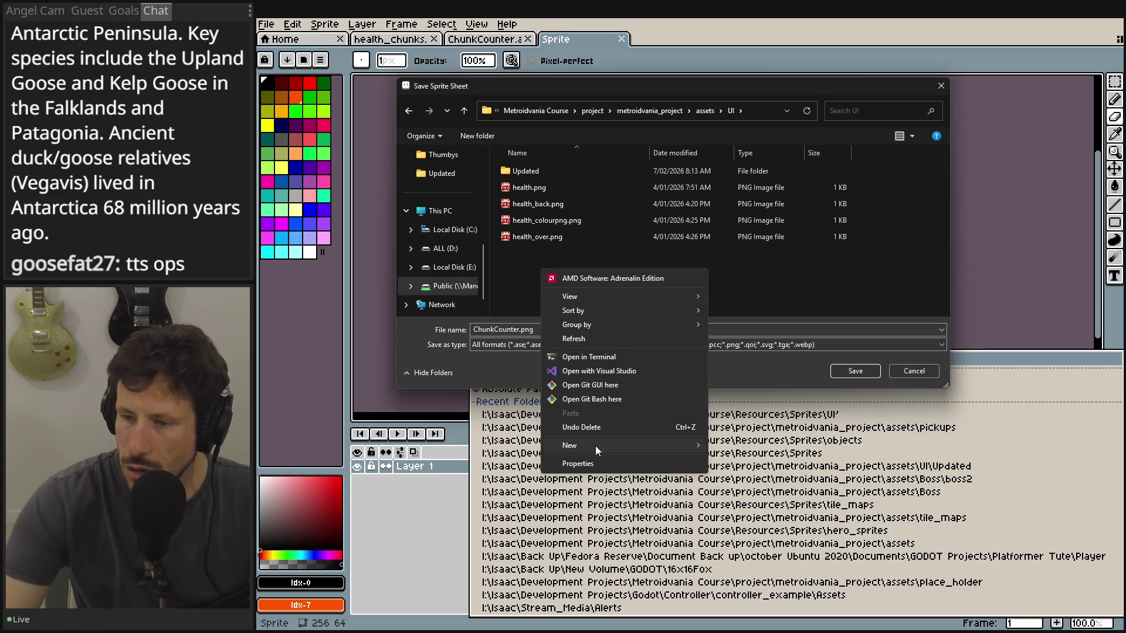
{"action": "mouse_move", "coordinate": [599, 450]}
{"action": "left_click", "coordinate": [730, 447]}
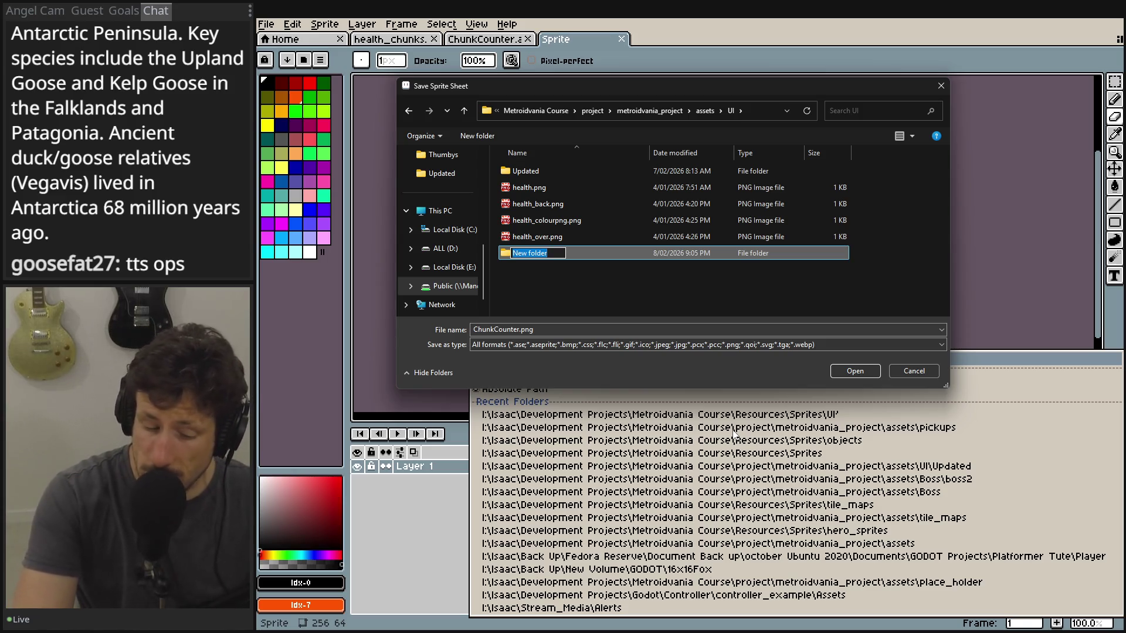
{"action": "key", "text": "BackSpace"}
{"action": "type", "text": "te"}
{"action": "key", "text": "BackSpace"}
{"action": "key", "text": "BackSpace"}
{"action": "key", "text": "BackSpace"}
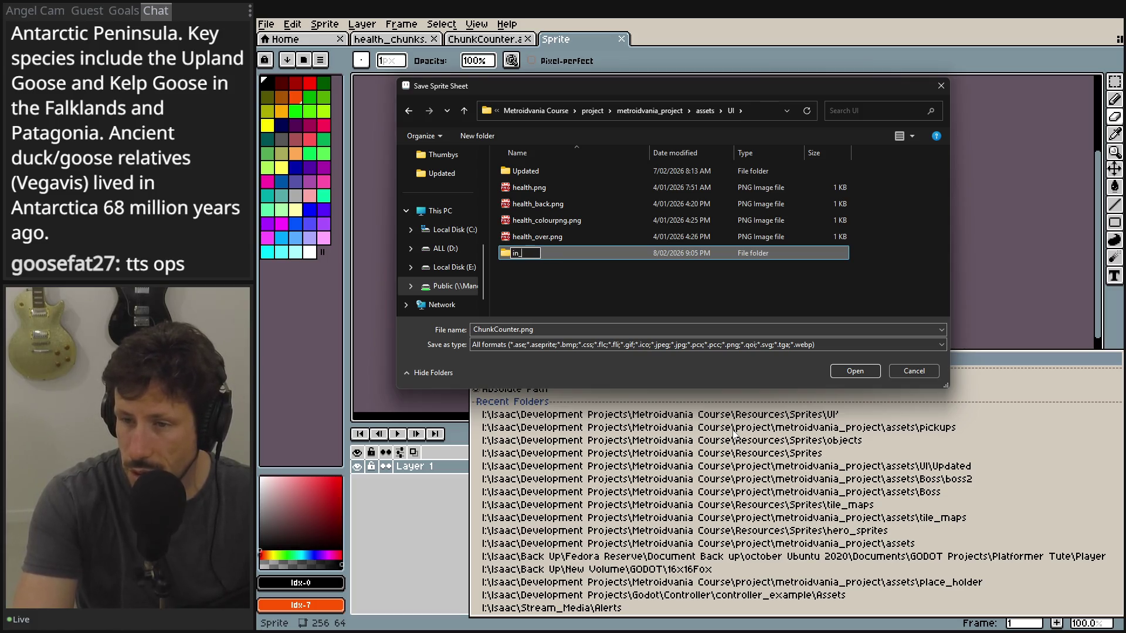
{"action": "type", "text": "game_menu"}
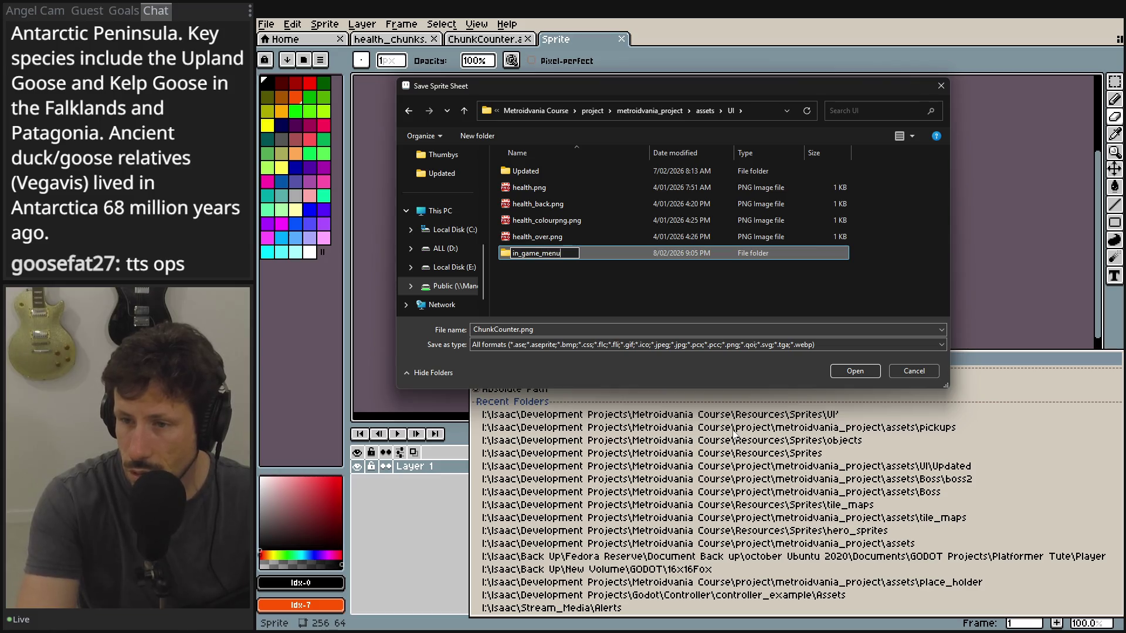
{"action": "key", "text": "Return"}
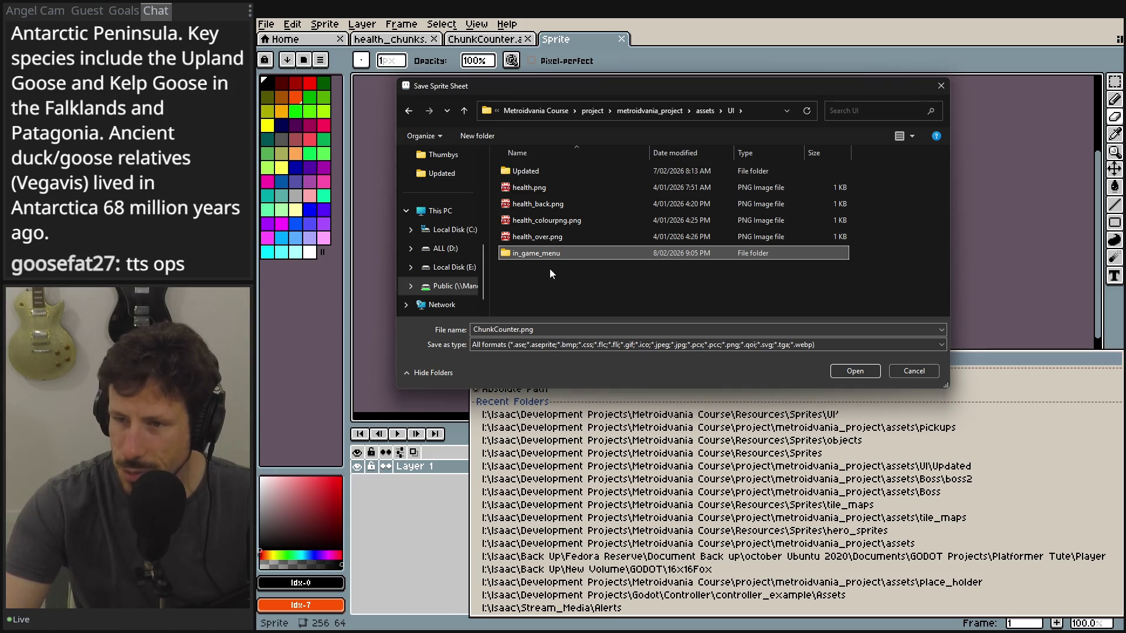
Step: Save ChunkCounter.png into in_game_menu and export the sprite sheet
{"action": "double_click", "coordinate": [553, 253]}
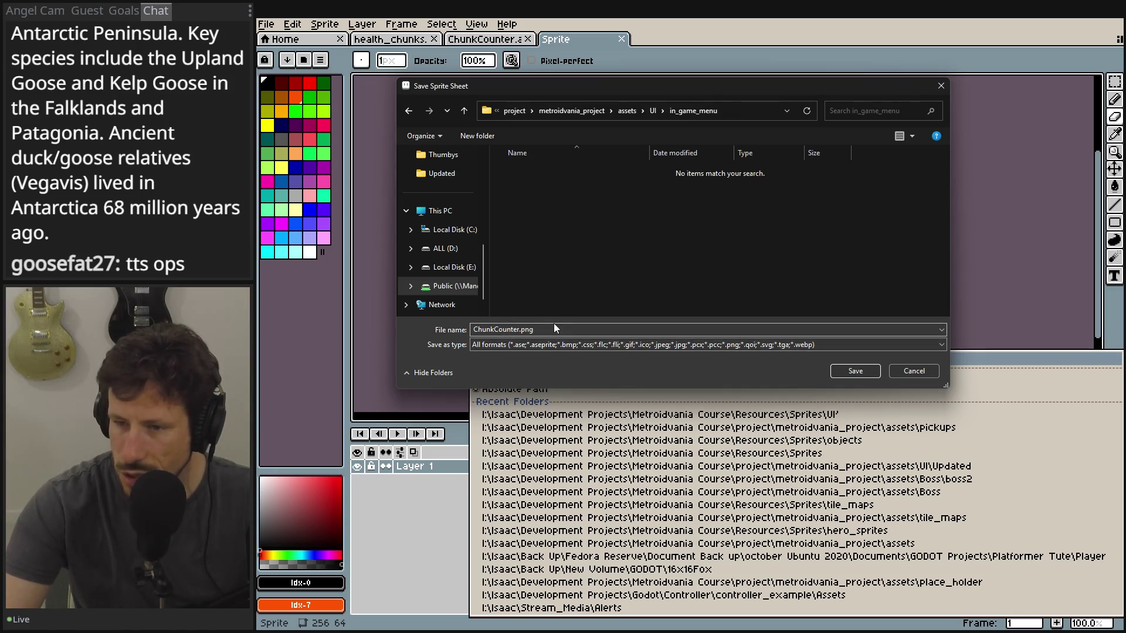
{"action": "left_click", "coordinate": [857, 369]}
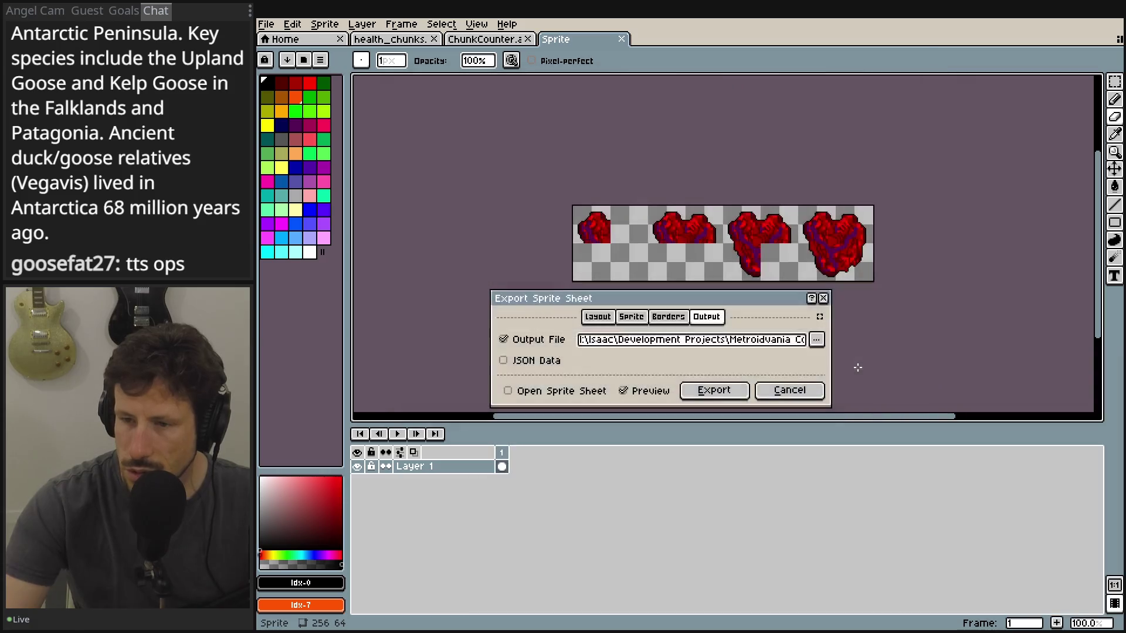
{"action": "left_click", "coordinate": [701, 397]}
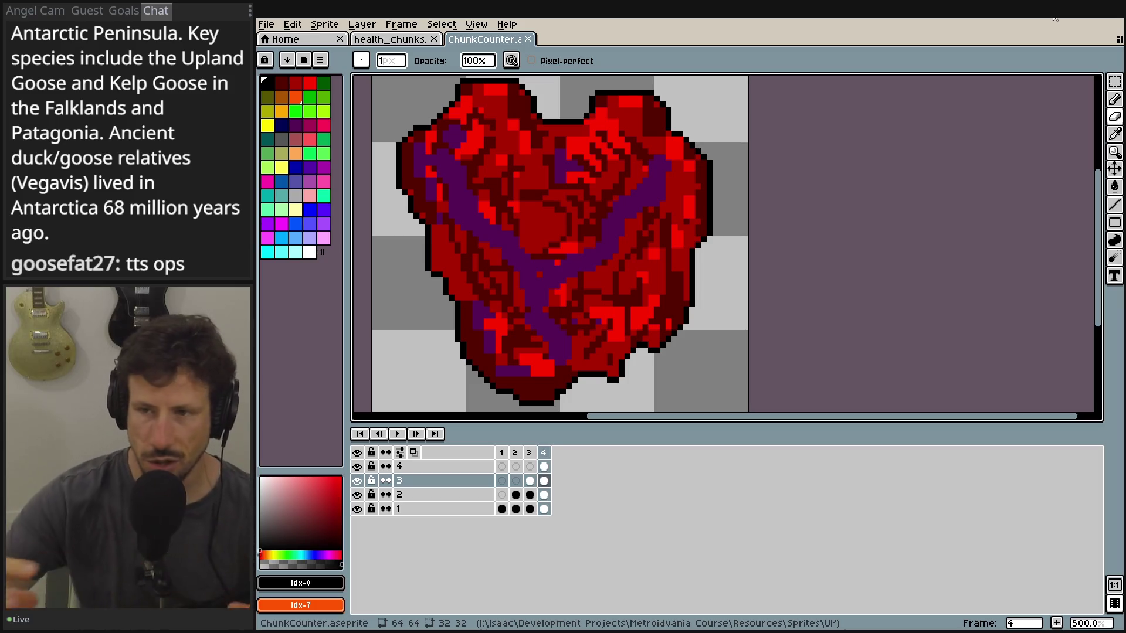
Step: Review heart animation frames 2, 1, 3 and 4 in the ChunkCounter timeline
{"action": "left_click", "coordinate": [515, 452]}
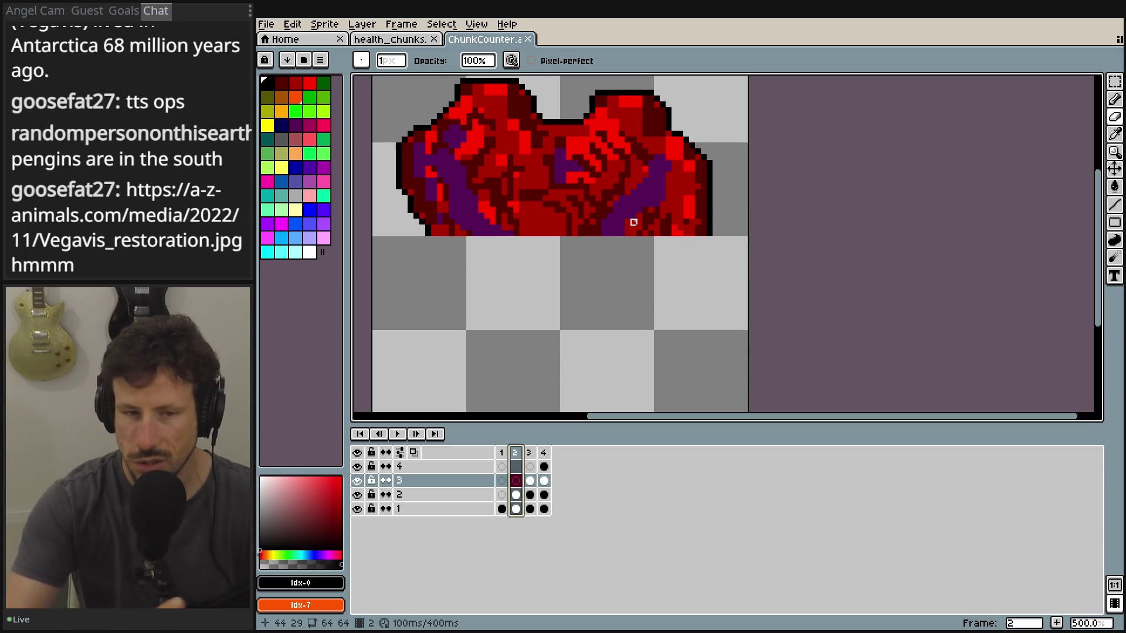
{"action": "left_click", "coordinate": [502, 453]}
{"action": "left_click", "coordinate": [530, 453]}
{"action": "left_click", "coordinate": [543, 453]}
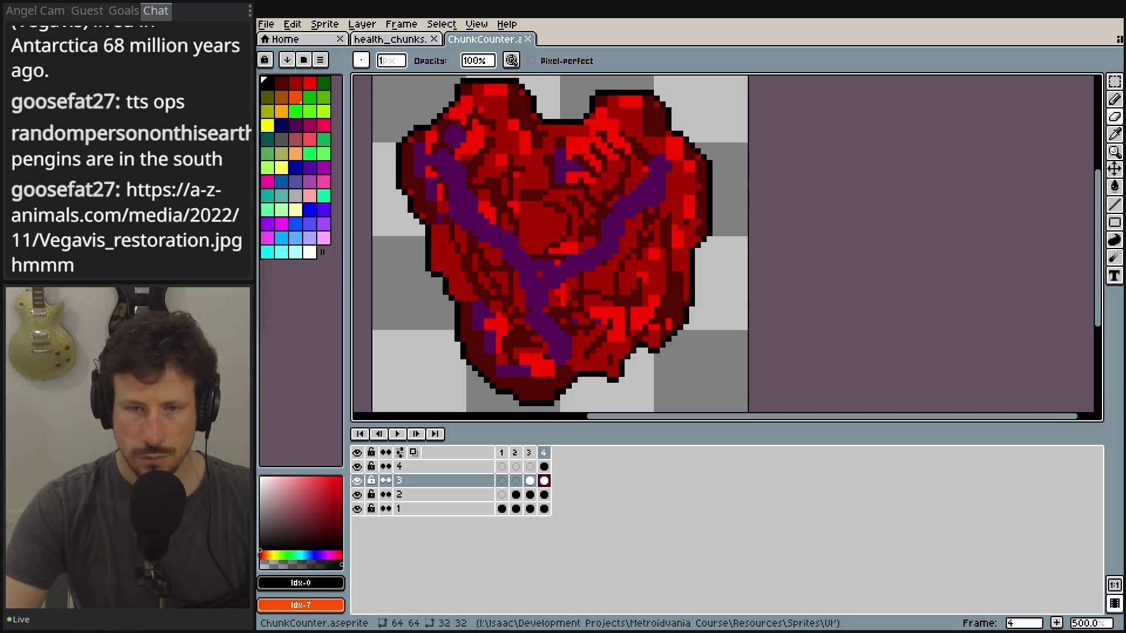
{"action": "key", "text": "alt+Tab"}
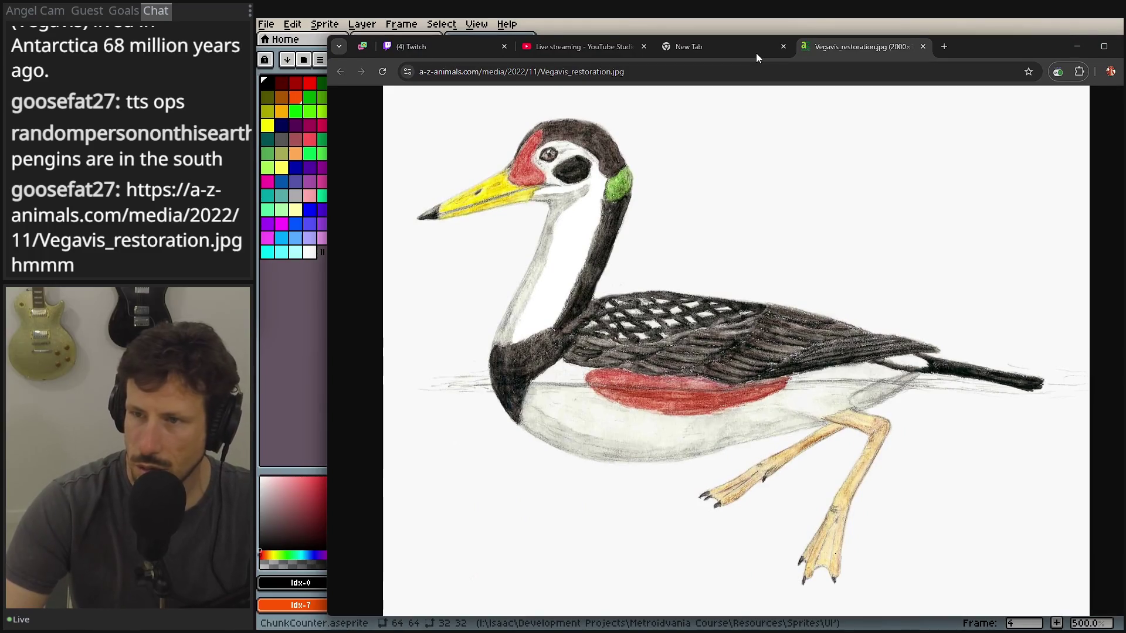
Step: Leave the Vegavis image in Chrome and return to the ChunkCounter sprite
{"action": "key", "text": "alt+Tab"}
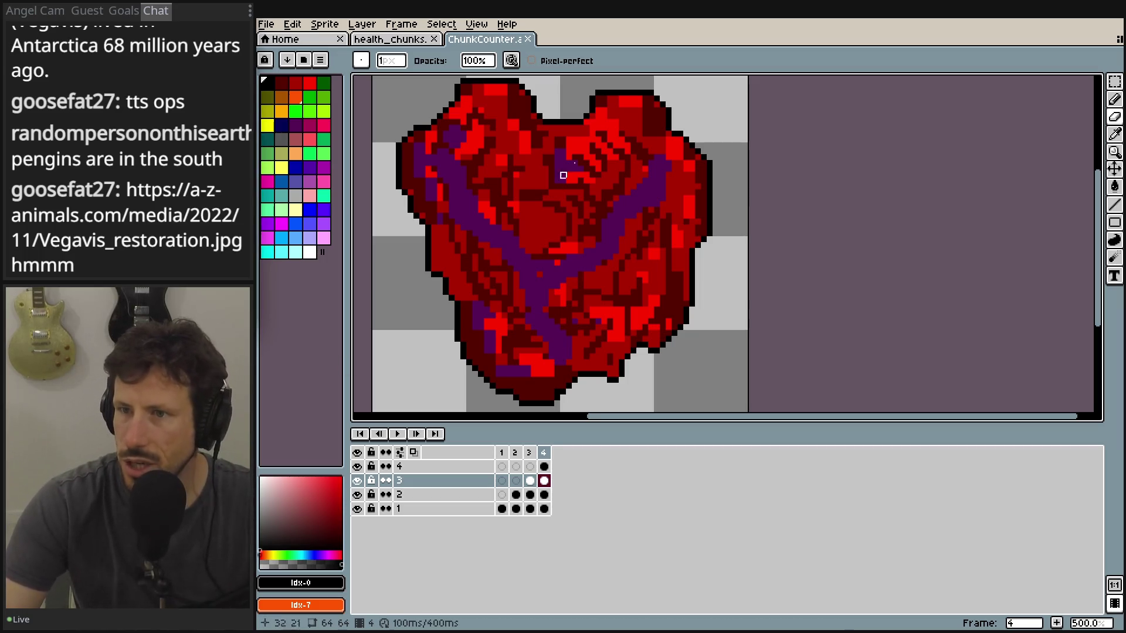
Step: Bring the Godot editor with the InGameMenu scene to the front
{"action": "key", "text": "alt+Tab"}
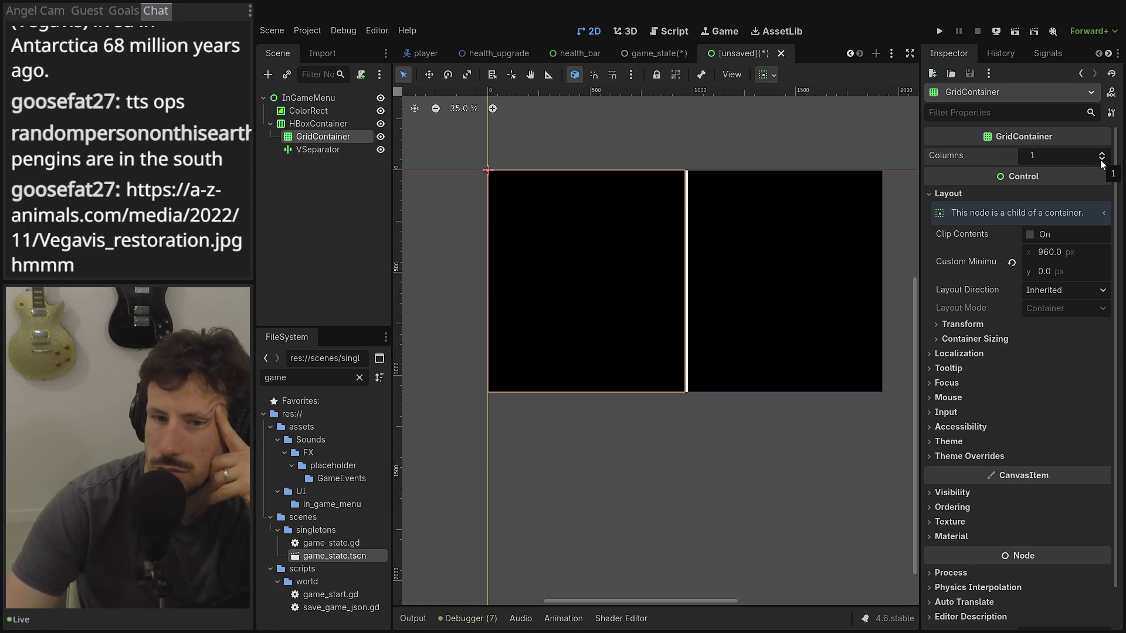
Step: Add a Sprite2D under GridContainer using ChunkCounter.png as its texture
{"action": "left_click", "coordinate": [273, 76]}
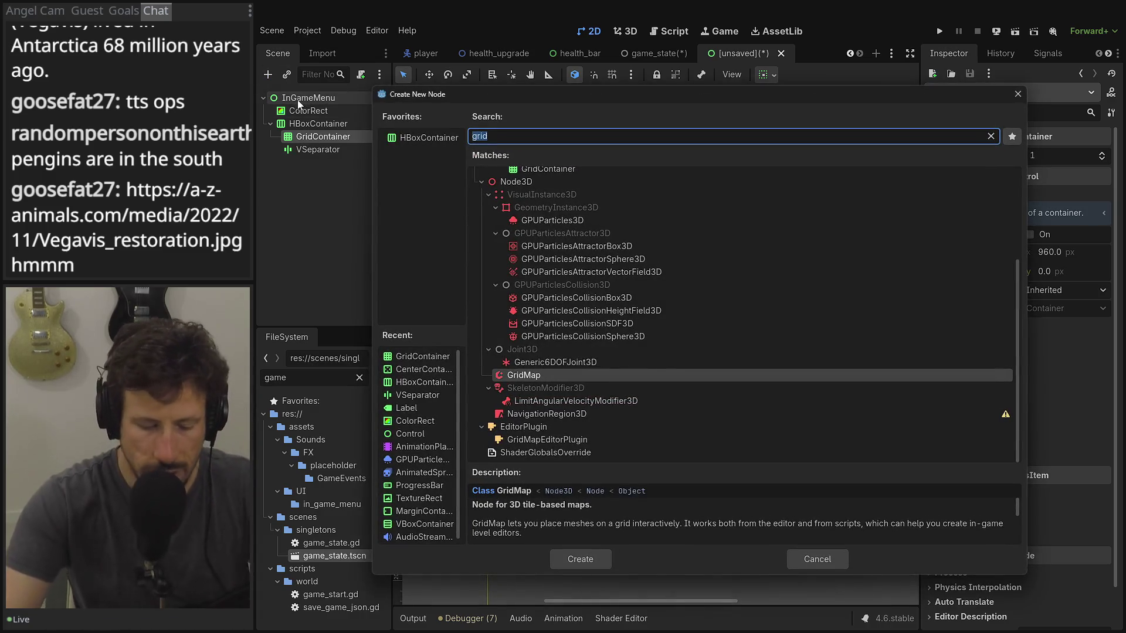
{"action": "type", "text": "spri"}
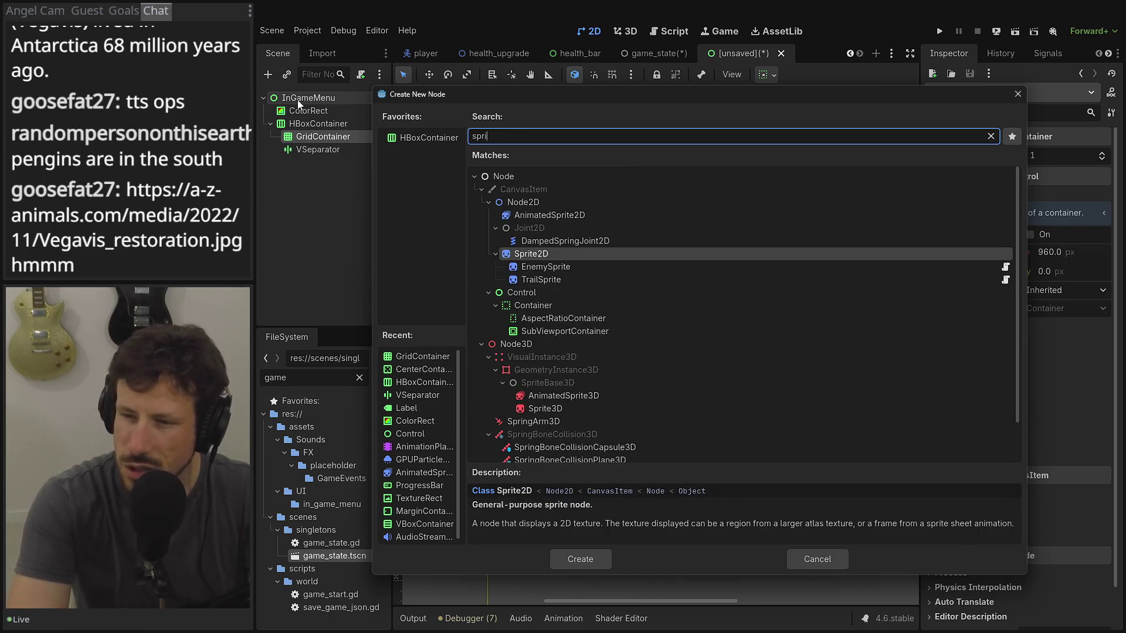
{"action": "key", "text": "Return"}
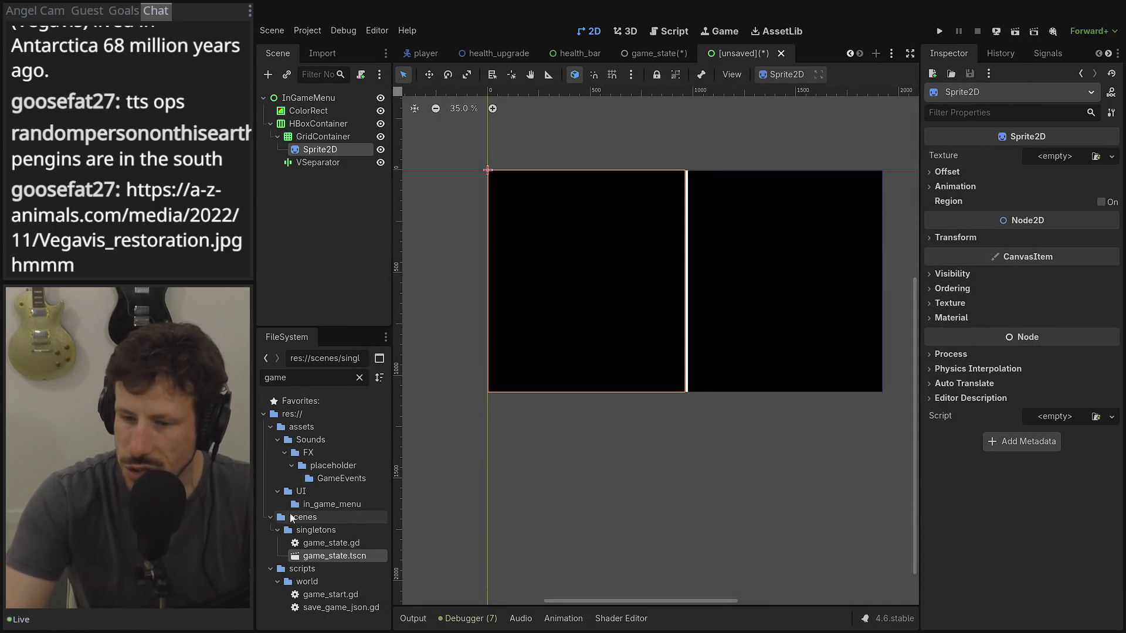
{"action": "left_click", "coordinate": [357, 379]}
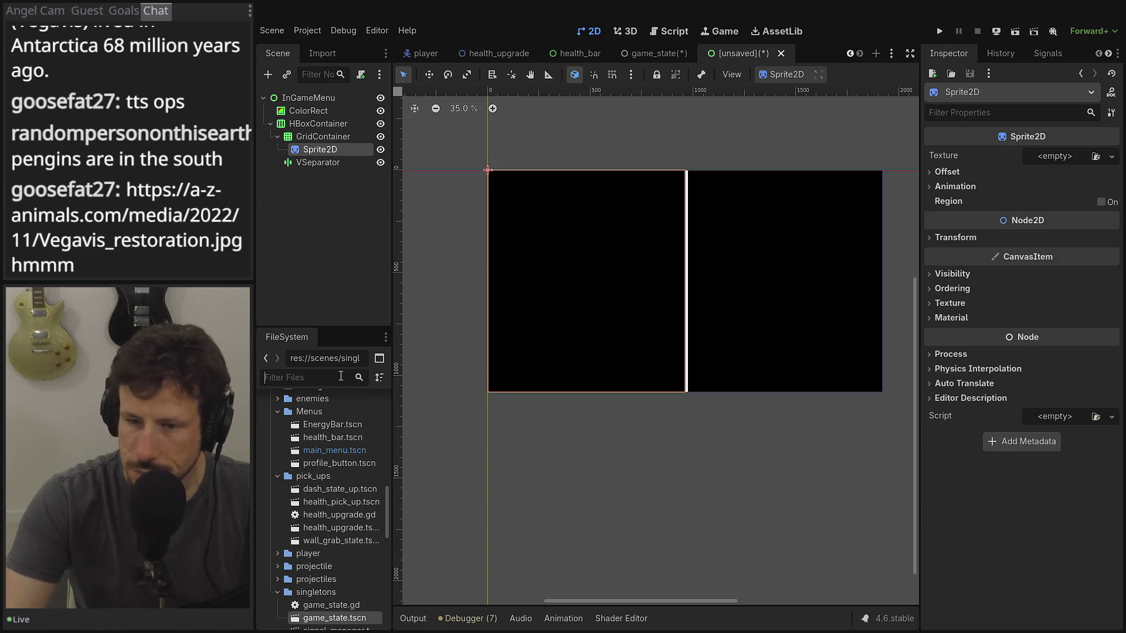
{"action": "type", "text": "chunk"}
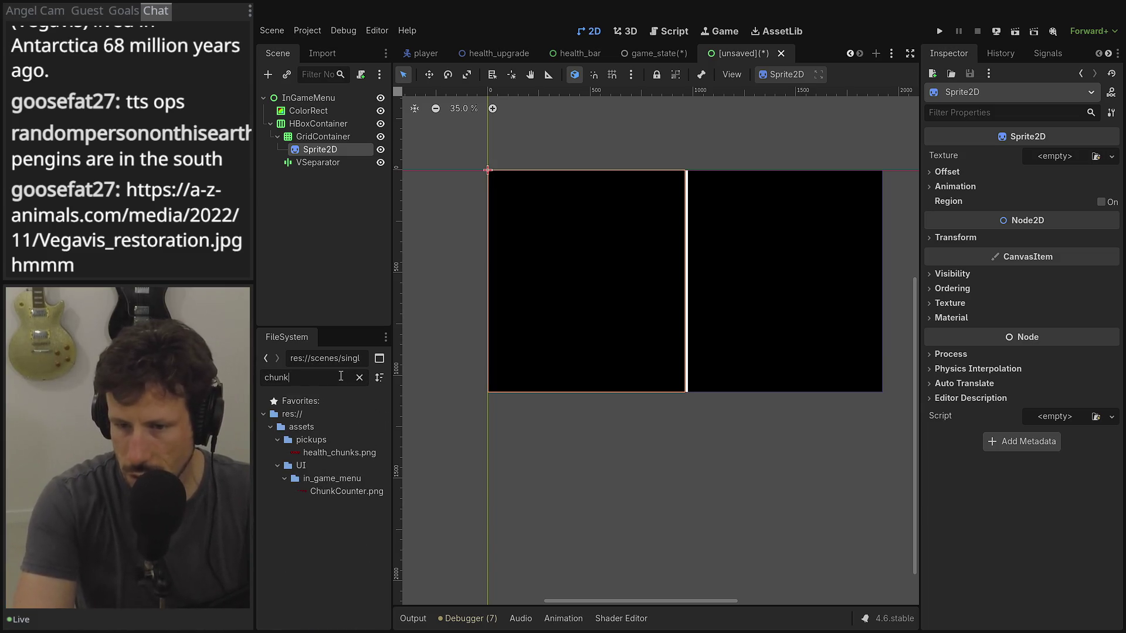
{"action": "mouse_move", "coordinate": [346, 491]}
{"action": "left_mouse_down"}
{"action": "mouse_move", "coordinate": [355, 497]}
{"action": "mouse_move", "coordinate": [1049, 160]}
{"action": "left_mouse_up"}
Step: Raise the GridContainer's columns from 1 to 2
{"action": "left_click", "coordinate": [323, 136]}
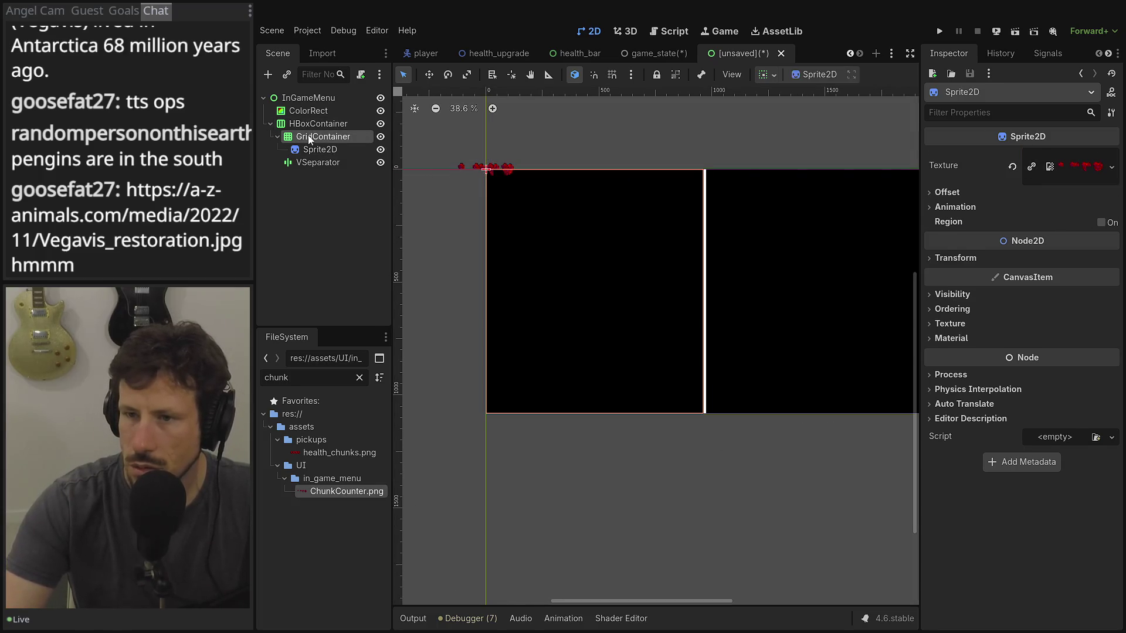
{"action": "scroll", "coordinate": [443, 169], "scroll_direction": "up", "scroll_amount": 4}
{"action": "left_click", "coordinate": [319, 150]}
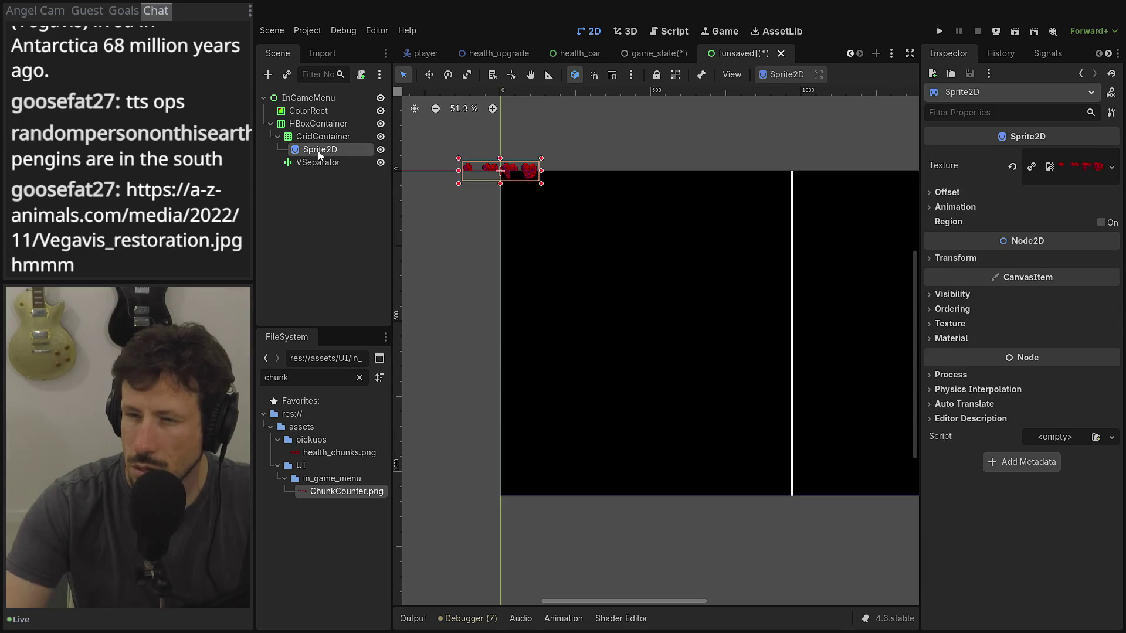
{"action": "left_click", "coordinate": [315, 138]}
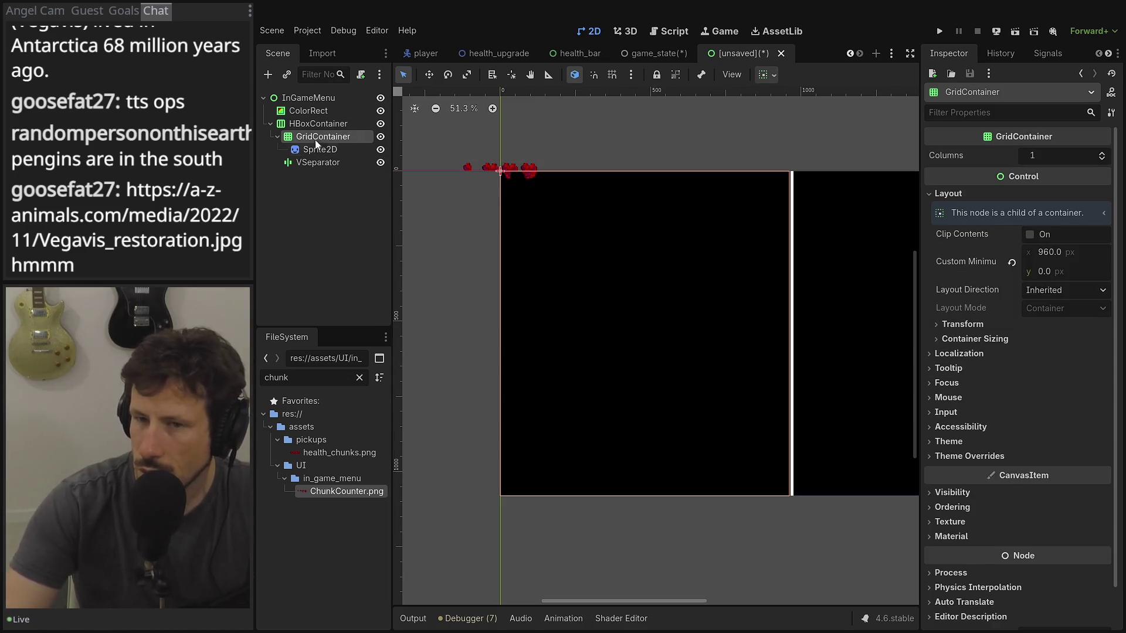
{"action": "left_click", "coordinate": [304, 163]}
{"action": "left_click", "coordinate": [320, 149]}
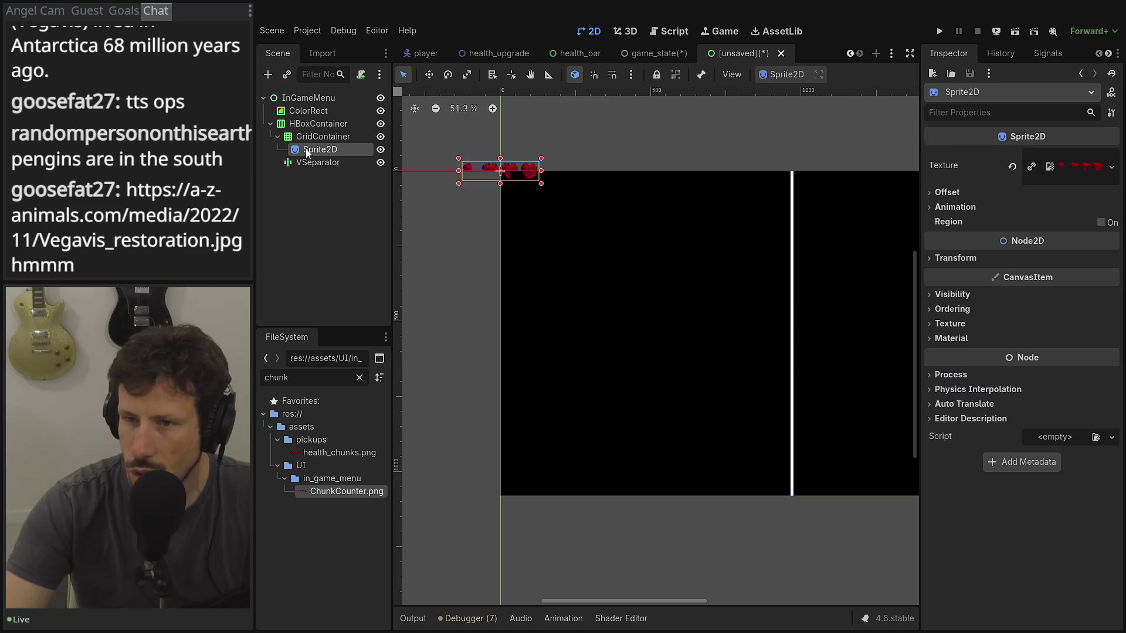
{"action": "left_click", "coordinate": [323, 136]}
{"action": "left_click", "coordinate": [1068, 199]}
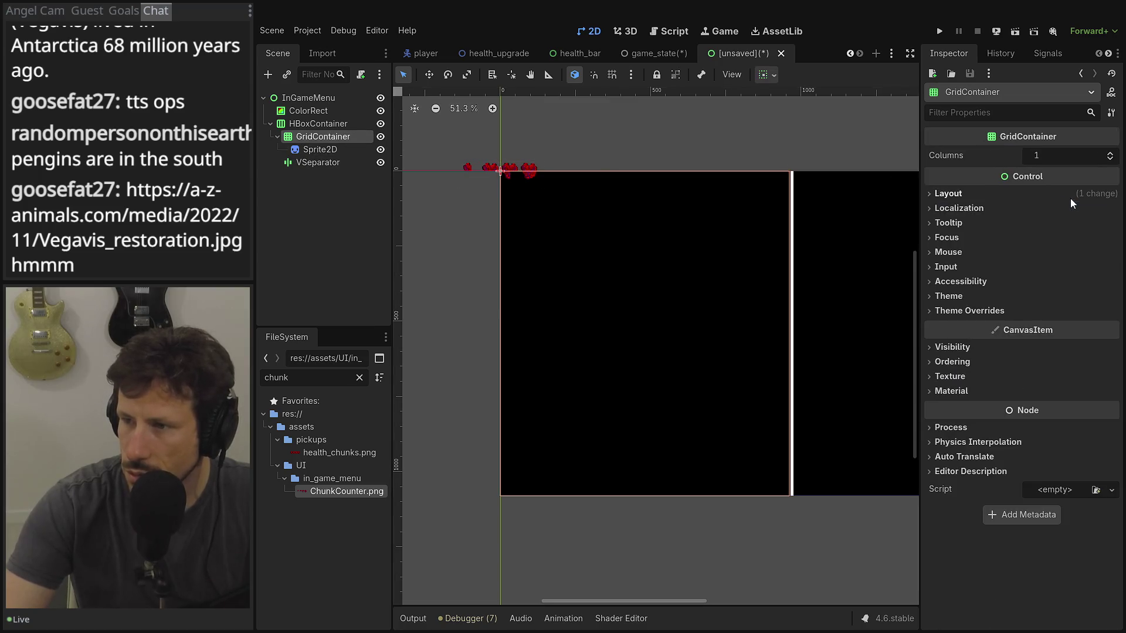
{"action": "left_click", "coordinate": [1017, 196]}
{"action": "left_click", "coordinate": [1017, 196]}
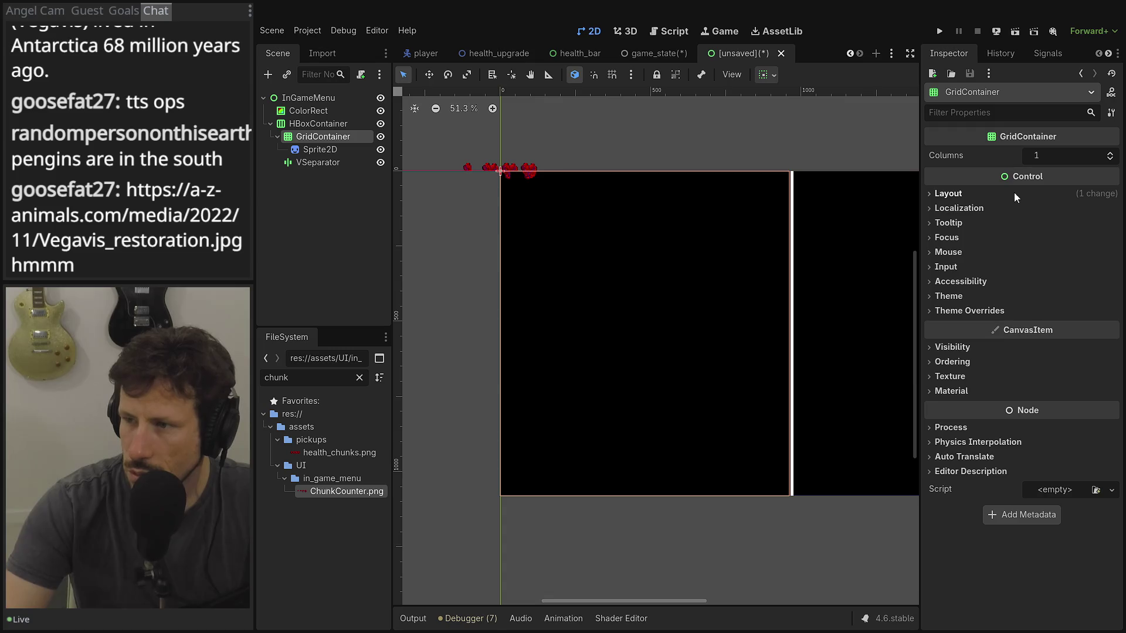
{"action": "left_click", "coordinate": [1110, 153]}
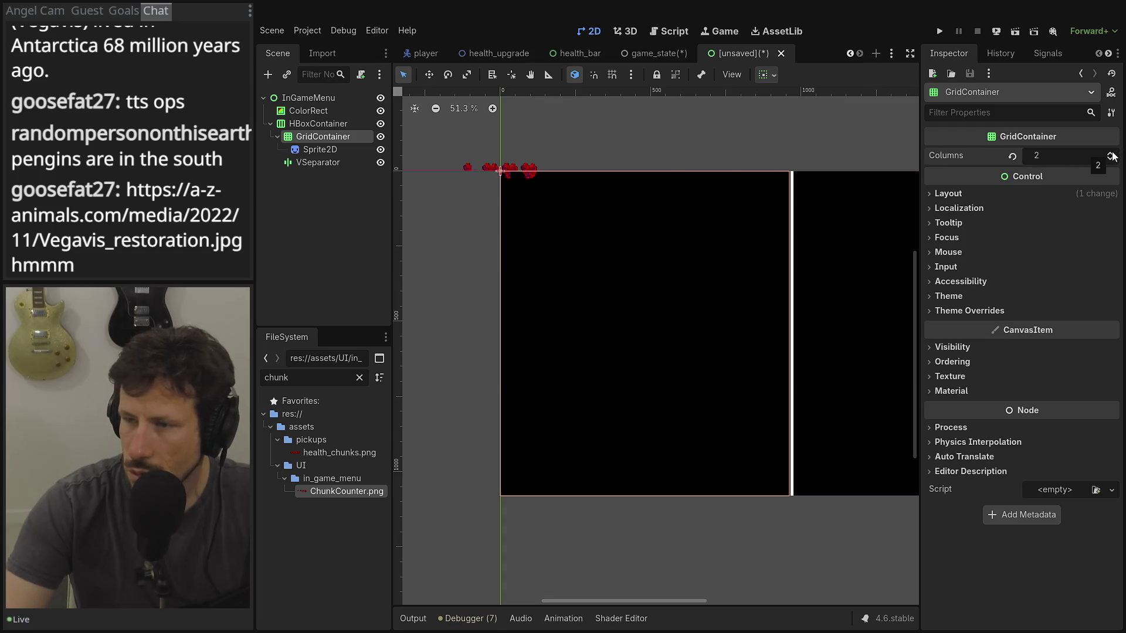
Step: Duplicate the Sprite2D, then delete all four Sprite2D nodes from GridContainer
{"action": "left_click", "coordinate": [317, 149]}
{"action": "key", "text": "ctrl+d"}
{"action": "key", "text": "ctrl+d"}
{"action": "key", "text": "ctrl+d"}
{"action": "left_click", "coordinate": [323, 151]}
{"action": "left_click", "coordinate": [326, 188], "text": "shift"}
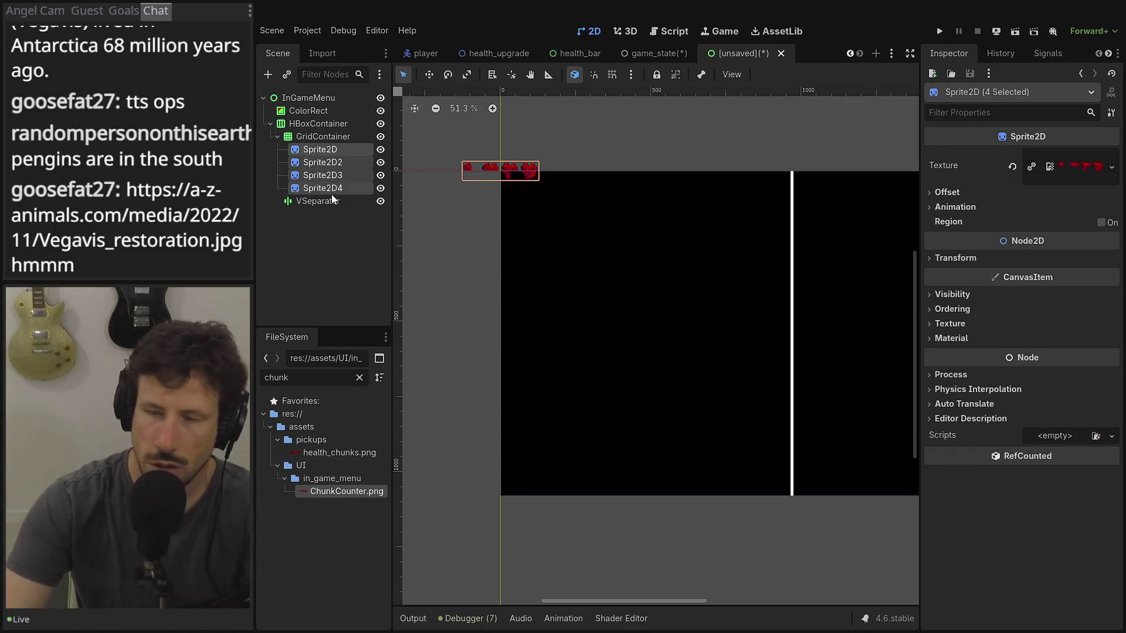
{"action": "key", "text": "Delete"}
{"action": "left_click", "coordinate": [532, 329]}
{"action": "left_click", "coordinate": [317, 150]}
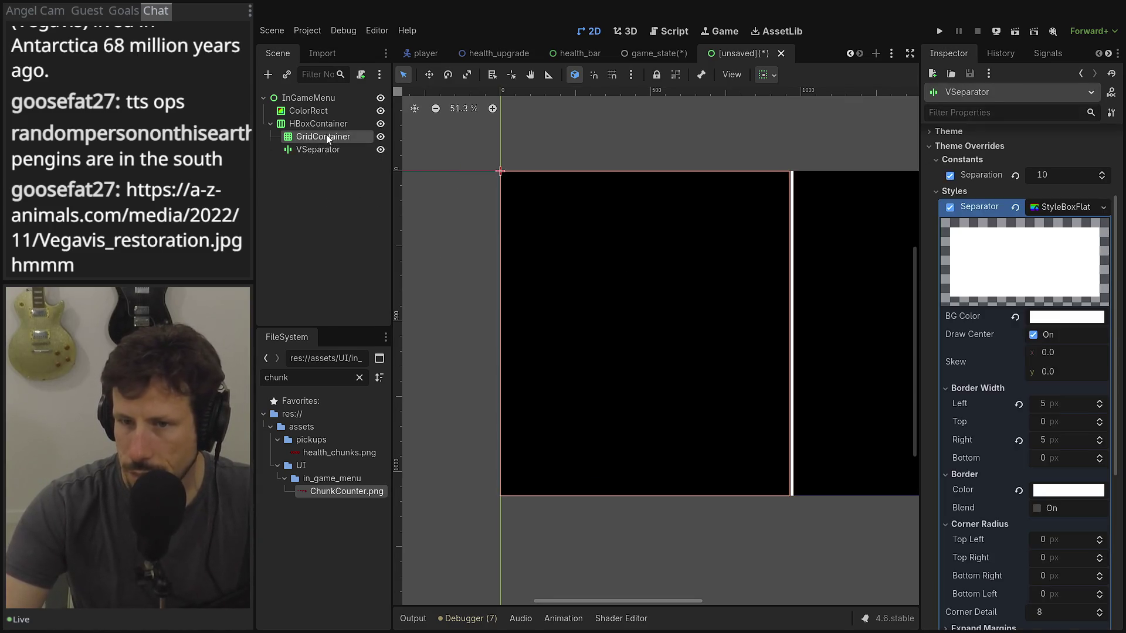
{"action": "left_click", "coordinate": [327, 140]}
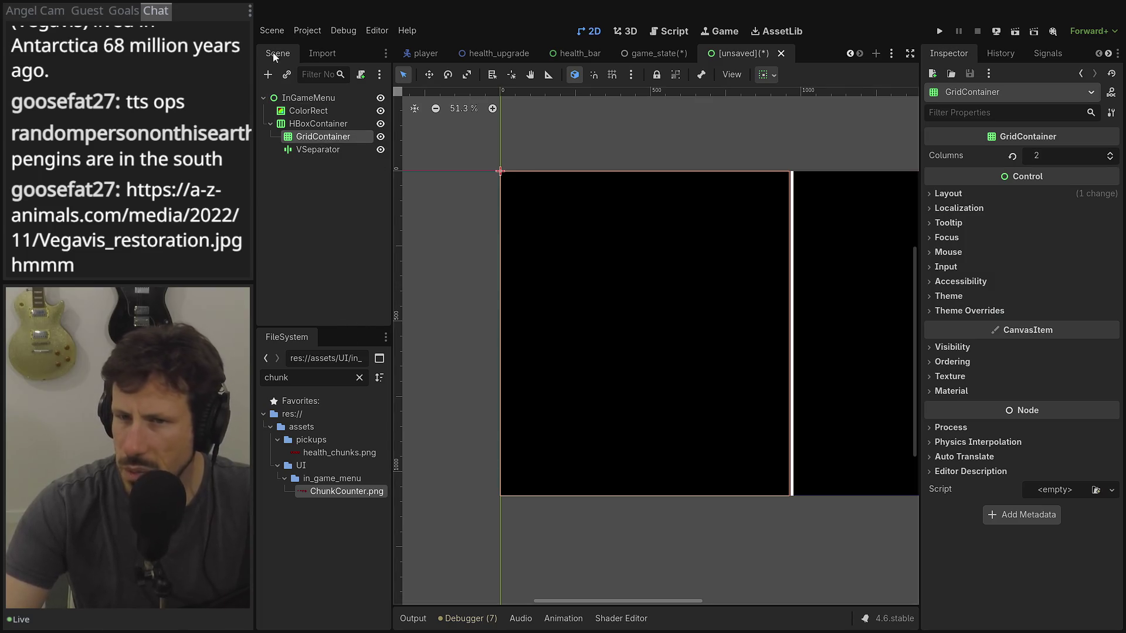
Step: Add a TextureRect under GridContainer with ChunkCounter.png as its texture
{"action": "left_click", "coordinate": [268, 75]}
{"action": "type", "text": "text"}
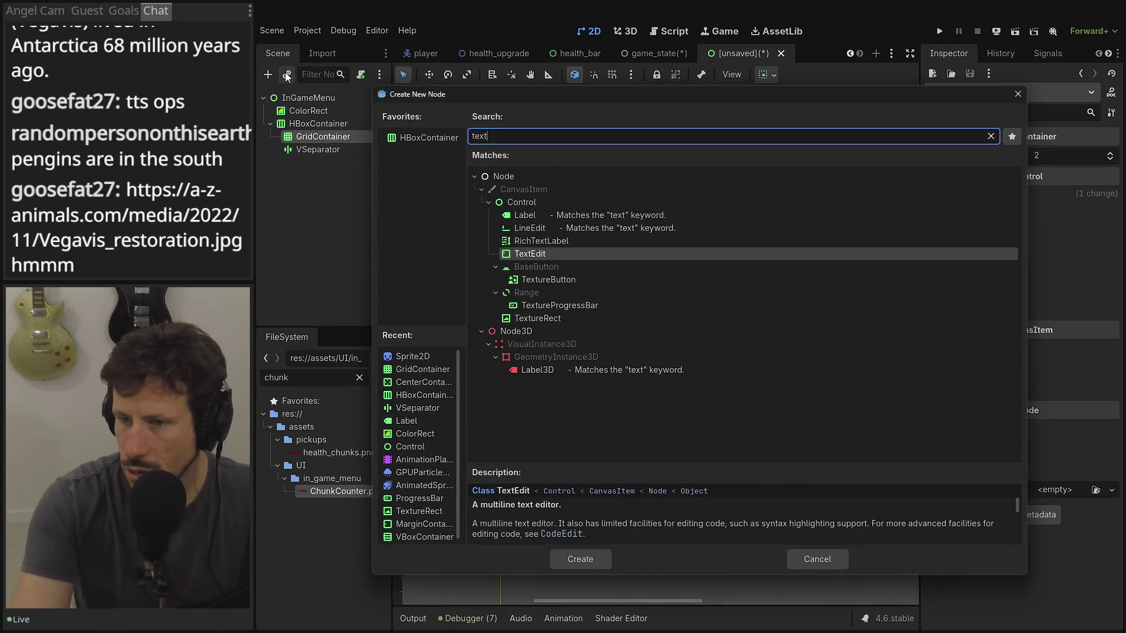
{"action": "double_click", "coordinate": [537, 318]}
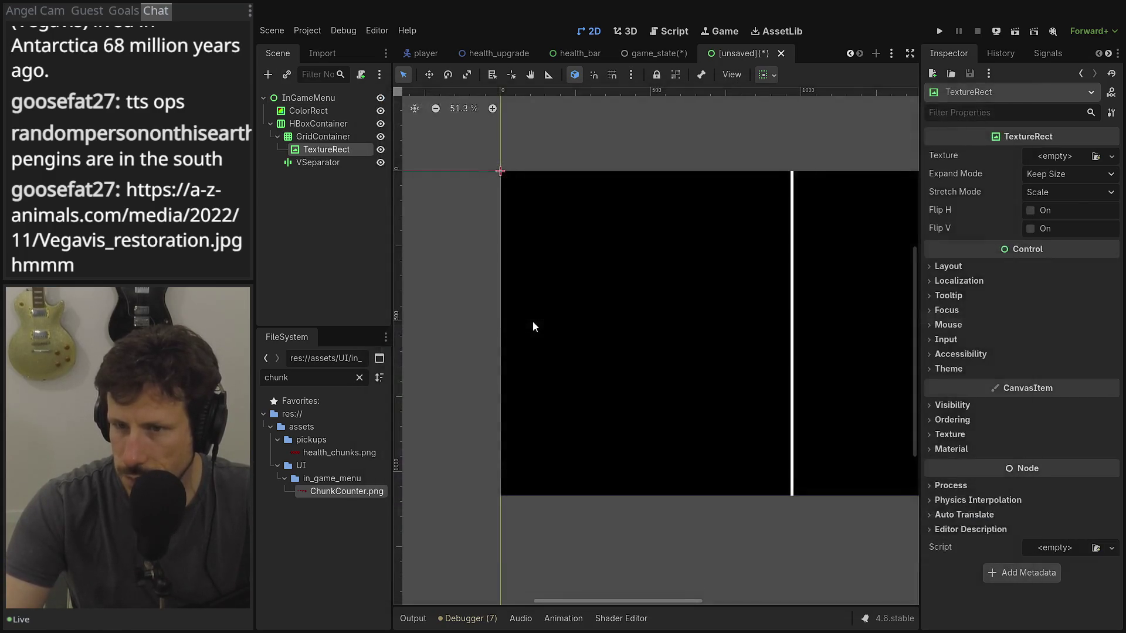
{"action": "mouse_move", "coordinate": [338, 495]}
{"action": "left_mouse_down"}
{"action": "mouse_move", "coordinate": [1047, 176]}
{"action": "mouse_move", "coordinate": [1055, 158]}
{"action": "left_mouse_up"}
Step: Duplicate the TextureRect and delete the extra copies, keeping TextureRect and TextureRect2
{"action": "scroll", "coordinate": [583, 159], "scroll_direction": "up", "scroll_amount": 3}
{"action": "scroll", "coordinate": [573, 167], "scroll_direction": "up", "scroll_amount": 2}
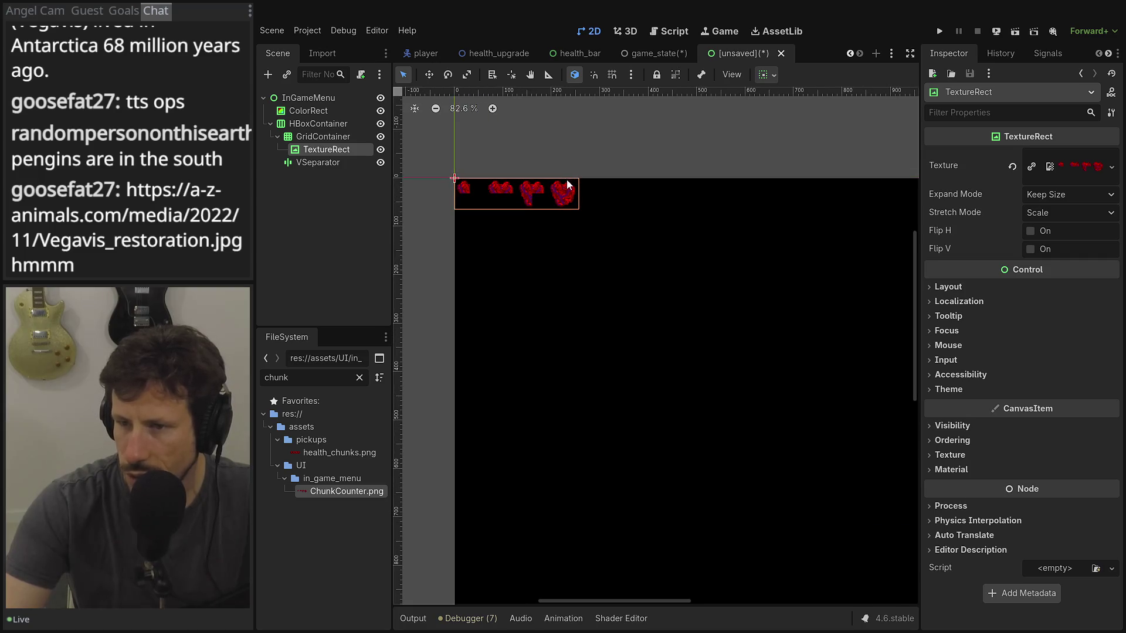
{"action": "left_click", "coordinate": [315, 149]}
{"action": "key", "text": "ctrl+d"}
{"action": "key", "text": "ctrl+d"}
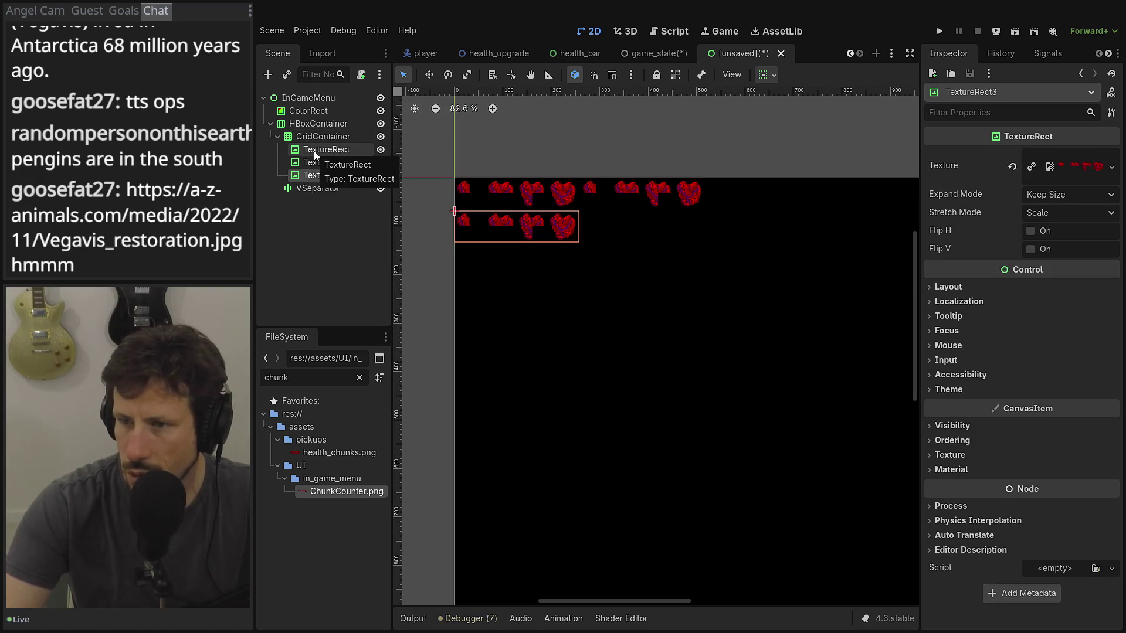
{"action": "key", "text": "ctrl+d"}
{"action": "key", "text": "ctrl+d"}
{"action": "scroll", "coordinate": [615, 253], "scroll_direction": "down", "scroll_amount": 2}
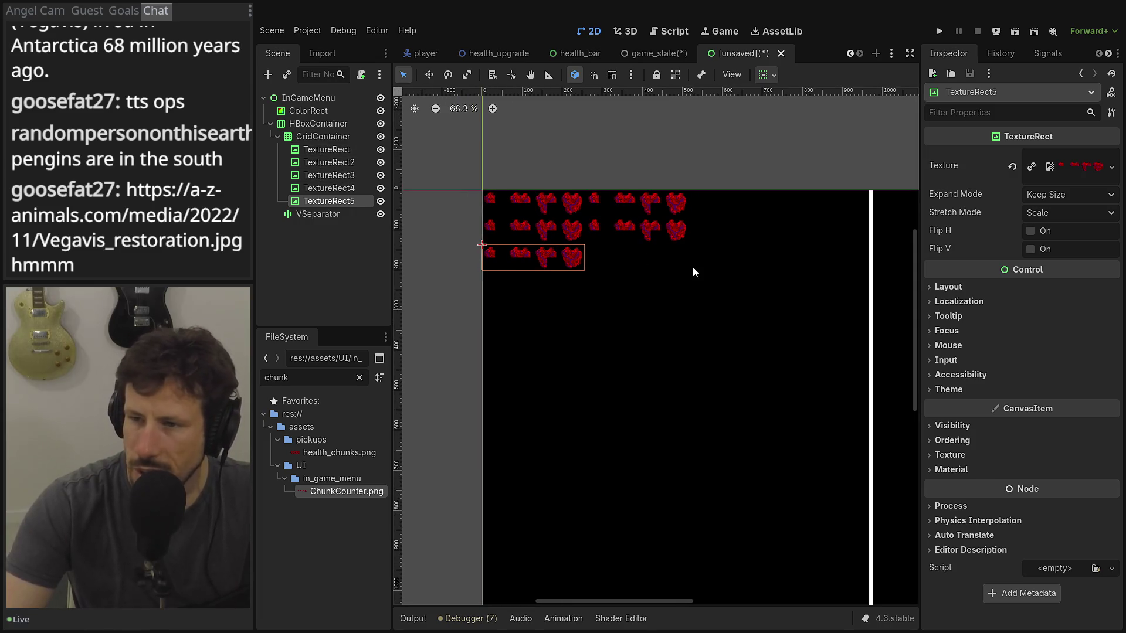
{"action": "key", "text": "Delete"}
{"action": "key", "text": "Delete"}
{"action": "key", "text": "Delete"}
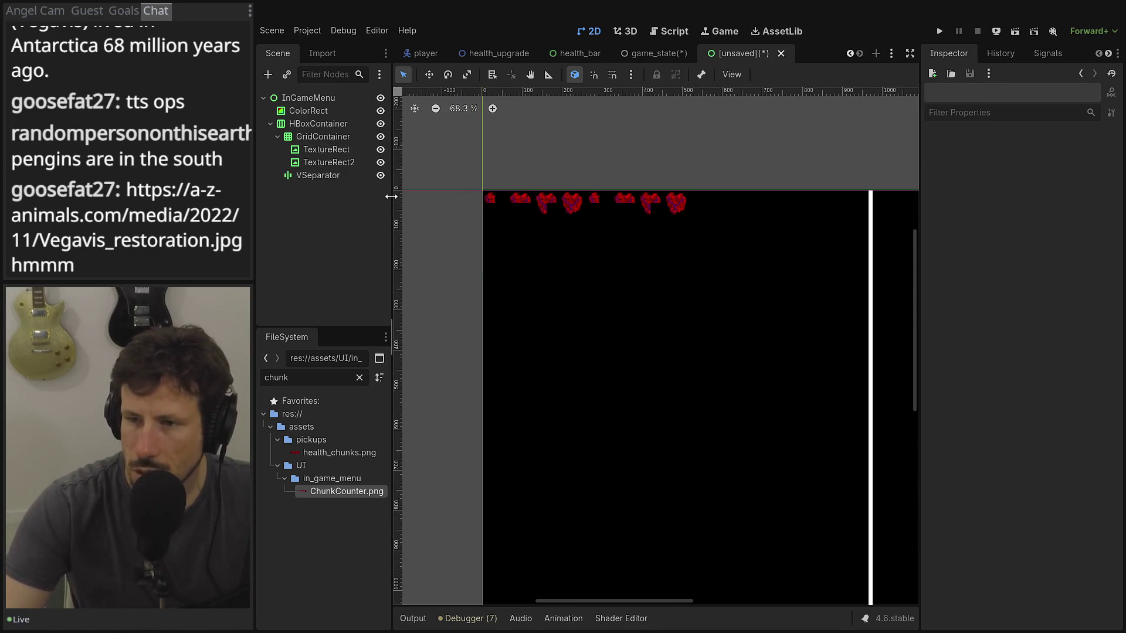
{"action": "left_click", "coordinate": [307, 164]}
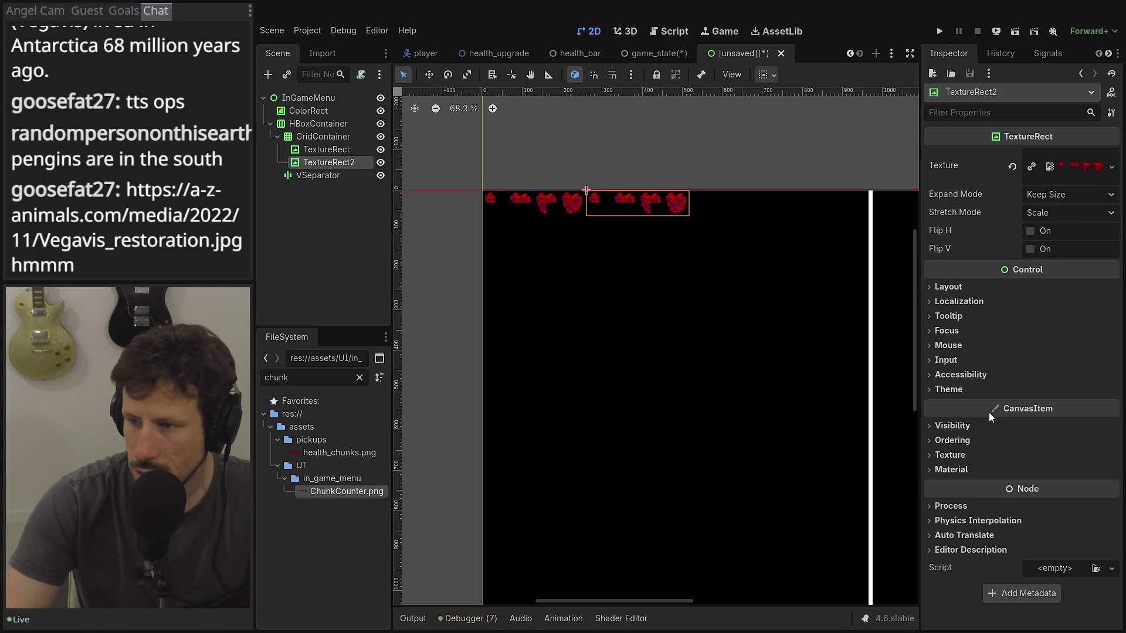
{"action": "left_click", "coordinate": [1112, 166]}
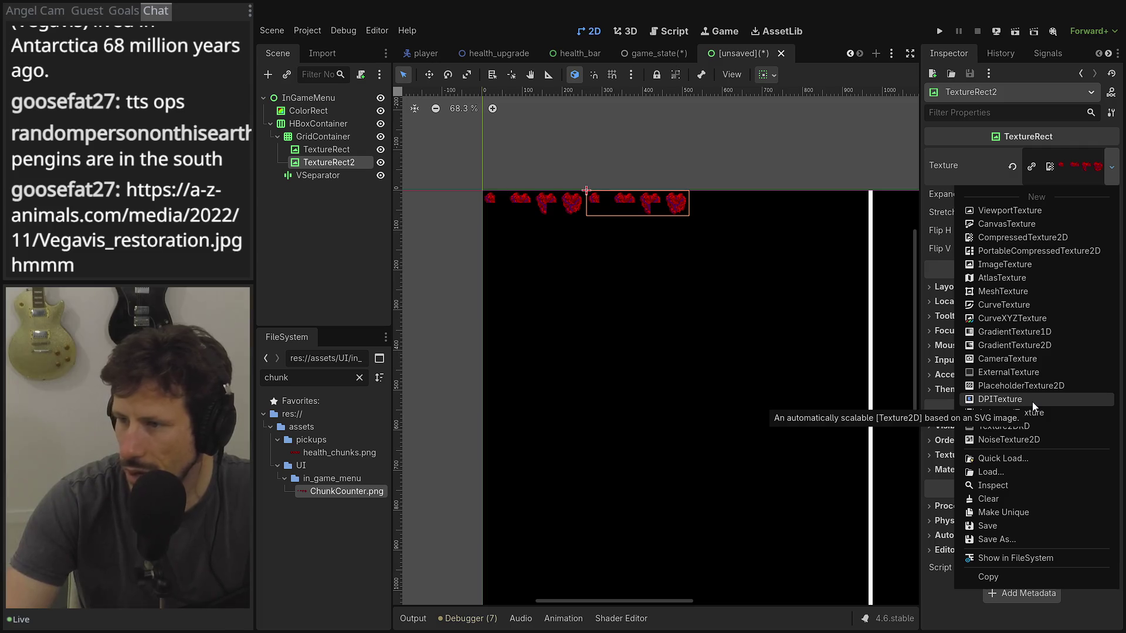
Step: Give TextureRect2 a new AtlasTexture, delete the first TextureRect, and drop in ChunkCounter.png
{"action": "left_click", "coordinate": [1010, 277]}
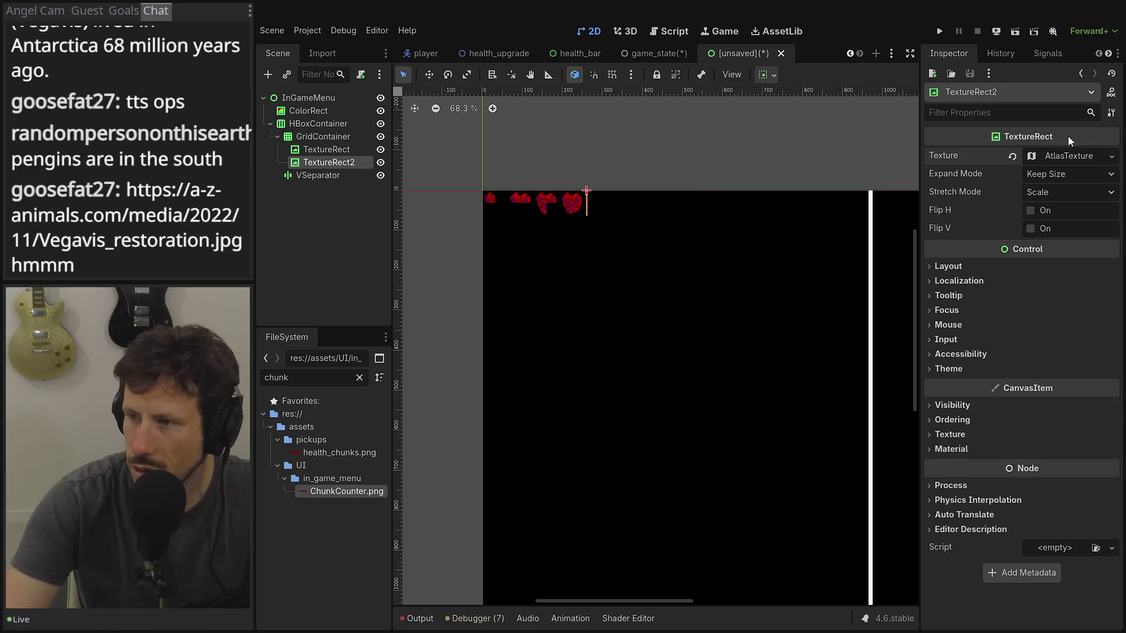
{"action": "left_click", "coordinate": [1065, 156]}
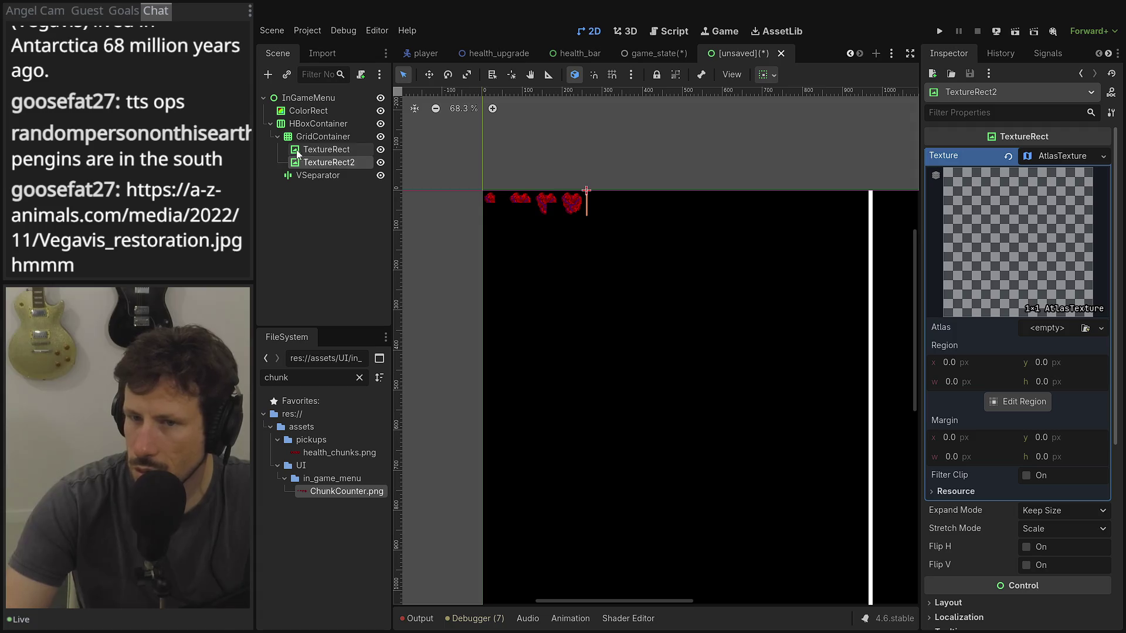
{"action": "right_click", "coordinate": [326, 154]}
{"action": "left_click", "coordinate": [371, 467]}
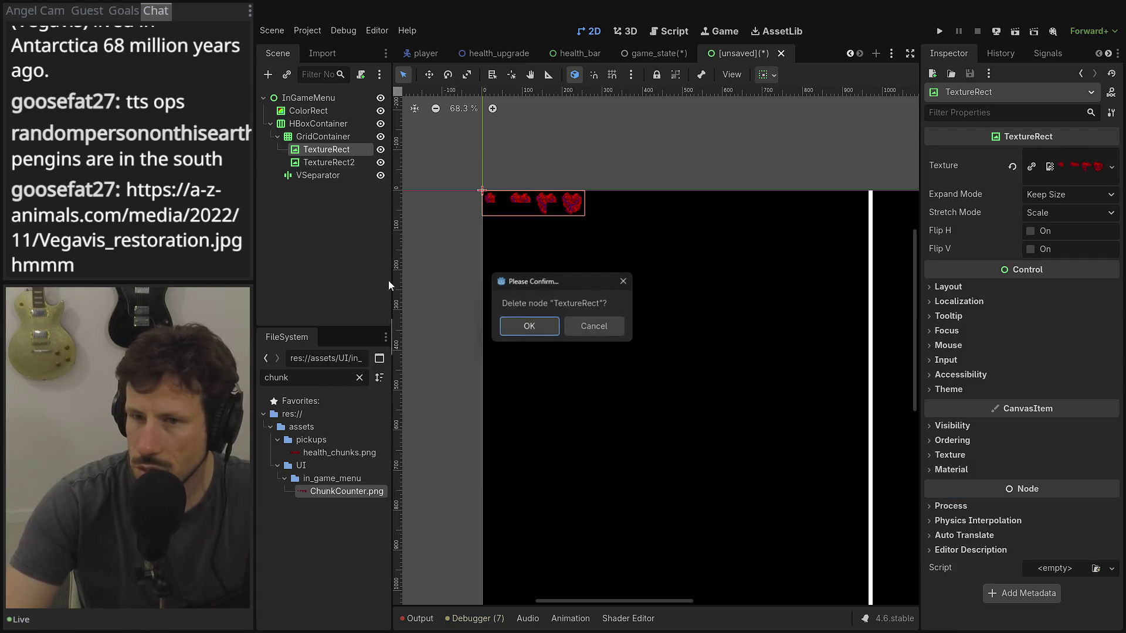
{"action": "left_click", "coordinate": [543, 338]}
{"action": "left_click", "coordinate": [339, 152]}
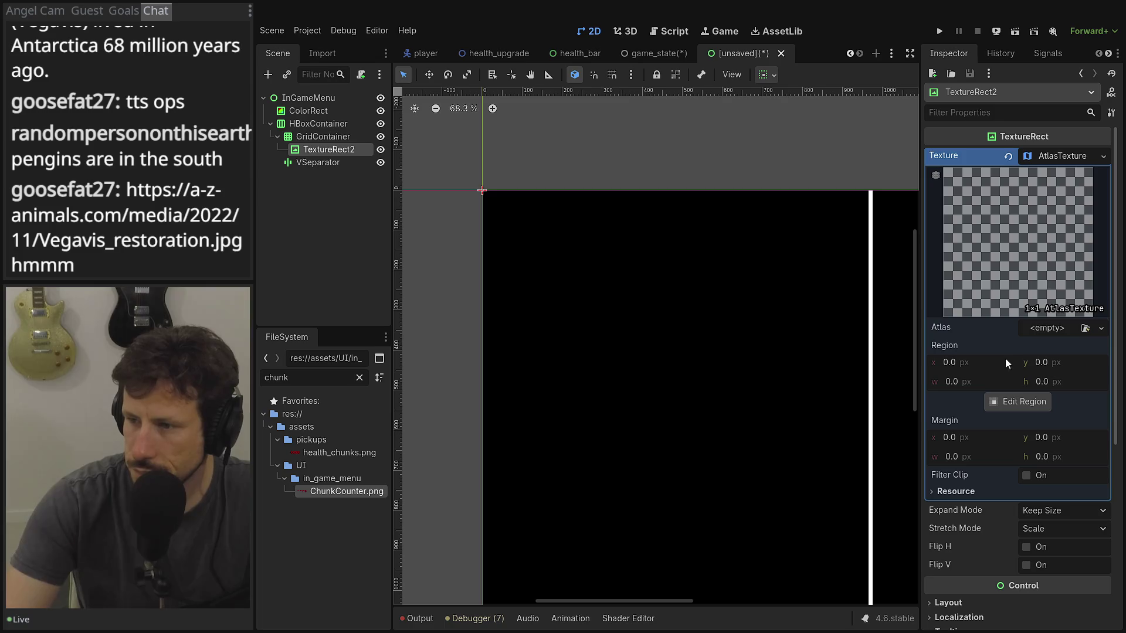
{"action": "mouse_move", "coordinate": [338, 496]}
{"action": "left_mouse_down"}
{"action": "mouse_move", "coordinate": [1066, 370]}
{"action": "mouse_move", "coordinate": [1048, 345]}
{"action": "left_mouse_up"}
Step: Try region y values of 64, then reset the atlas region to its default
{"action": "left_click_drag", "start_coordinate": [987, 382], "coordinate": [978, 382]}
{"action": "key", "text": "ctrl+z"}
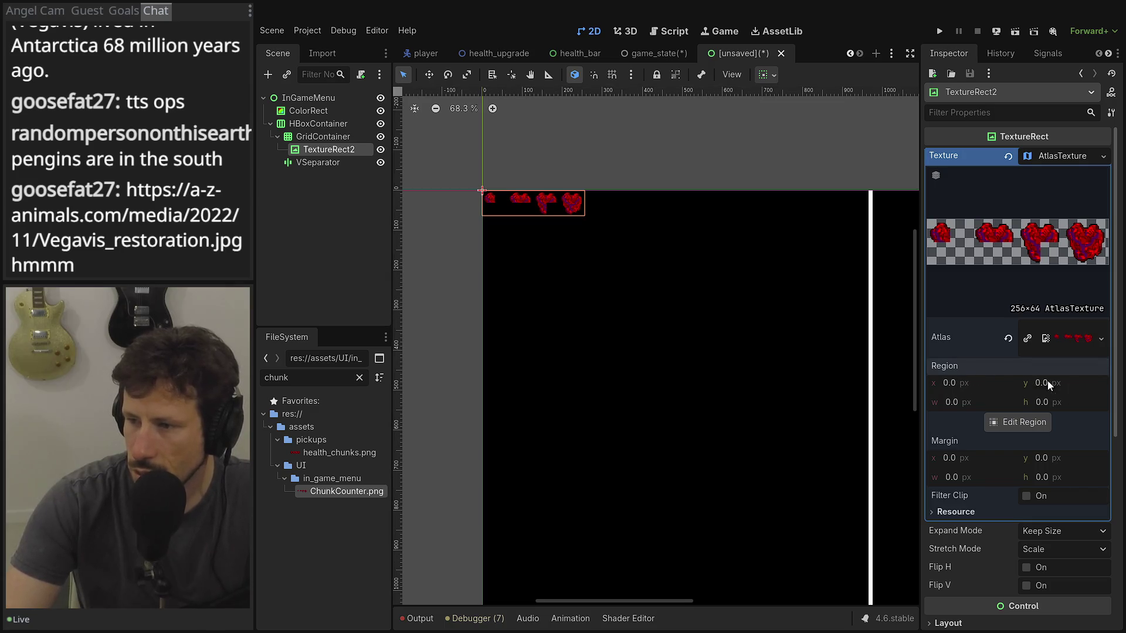
{"action": "left_click", "coordinate": [1047, 382]}
{"action": "type", "text": "64"}
{"action": "key", "text": "Tab"}
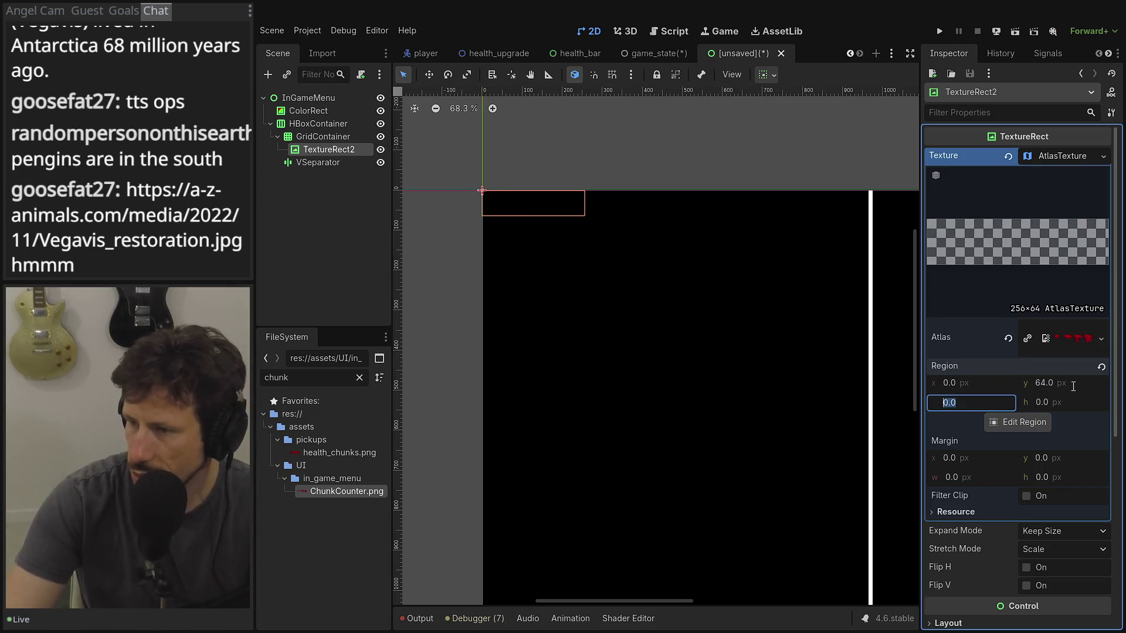
{"action": "type", "text": "64"}
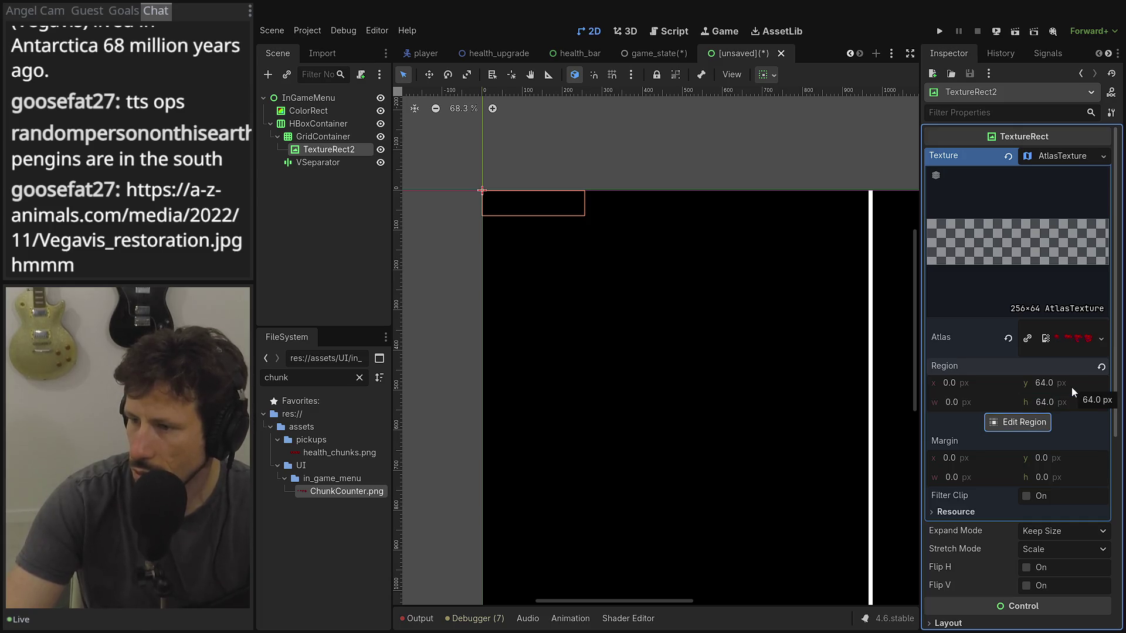
{"action": "left_click", "coordinate": [980, 409]}
{"action": "left_click", "coordinate": [1072, 381]}
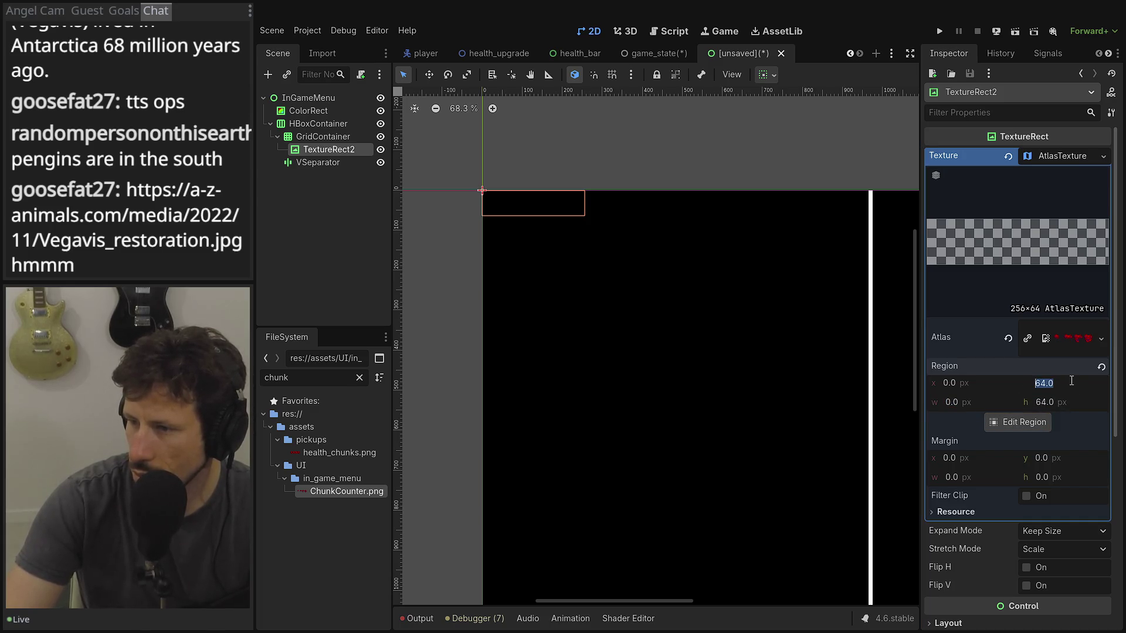
{"action": "left_click", "coordinate": [1102, 368]}
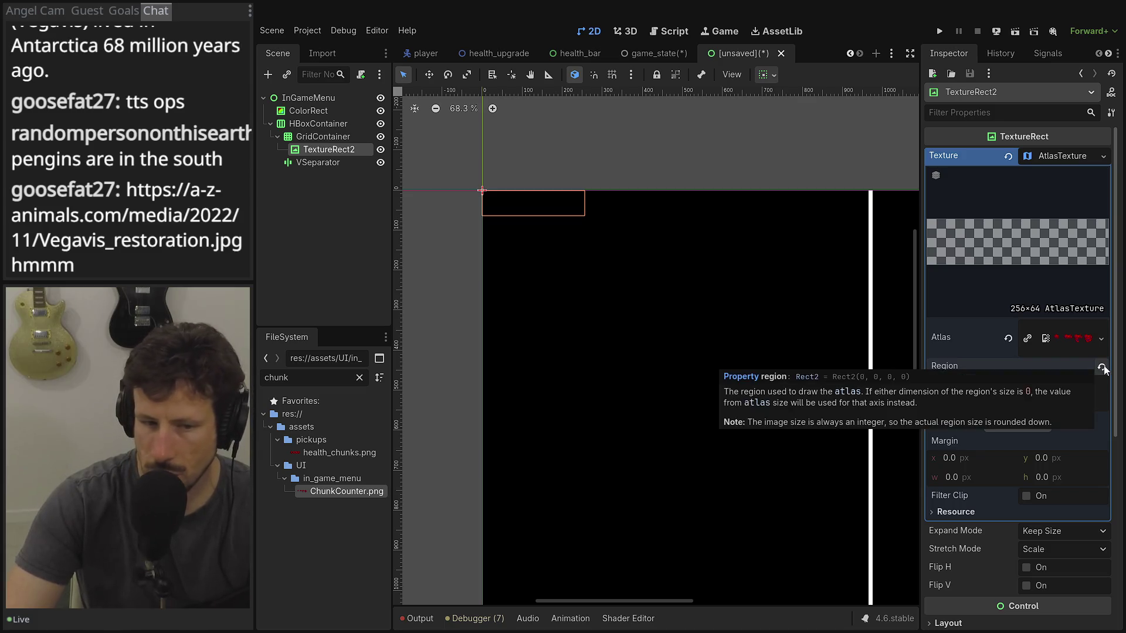
{"action": "left_click", "coordinate": [1102, 368]}
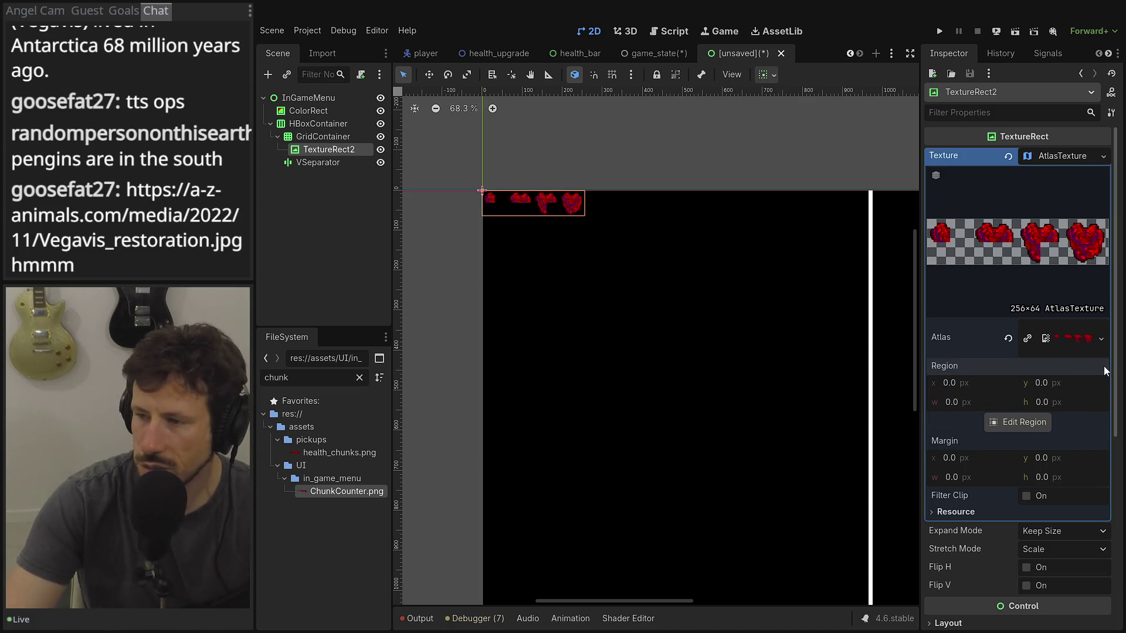
Step: Enter the atlas region x offset as 64, correcting mistyped values
{"action": "left_click", "coordinate": [962, 397]}
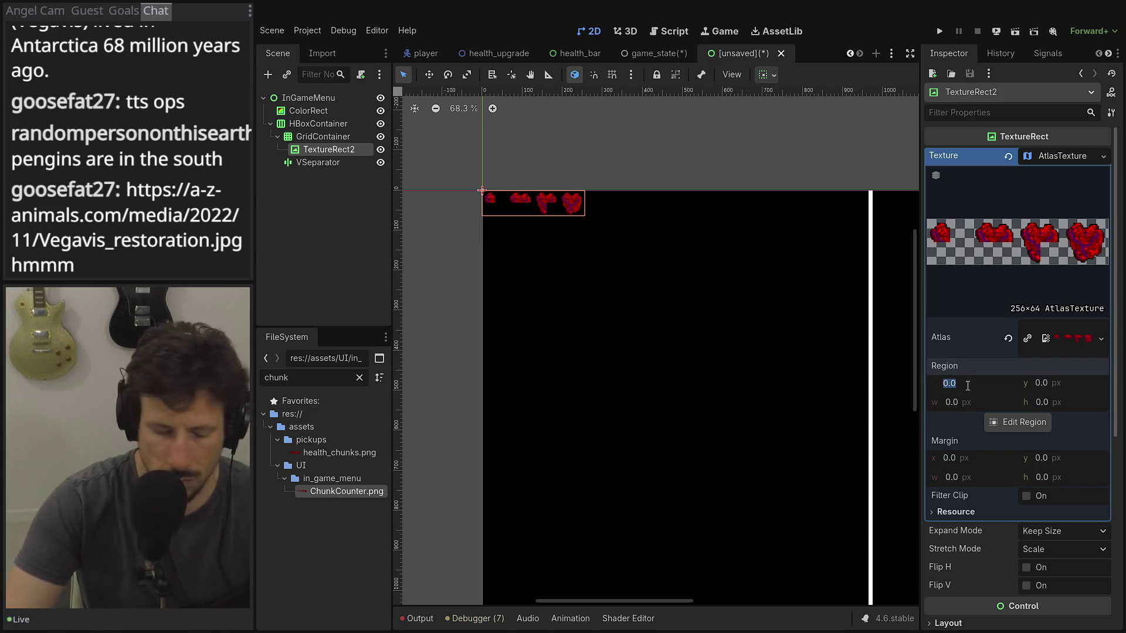
{"action": "type", "text": "36"}
{"action": "key", "text": "BackSpace"}
{"action": "key", "text": "BackSpace"}
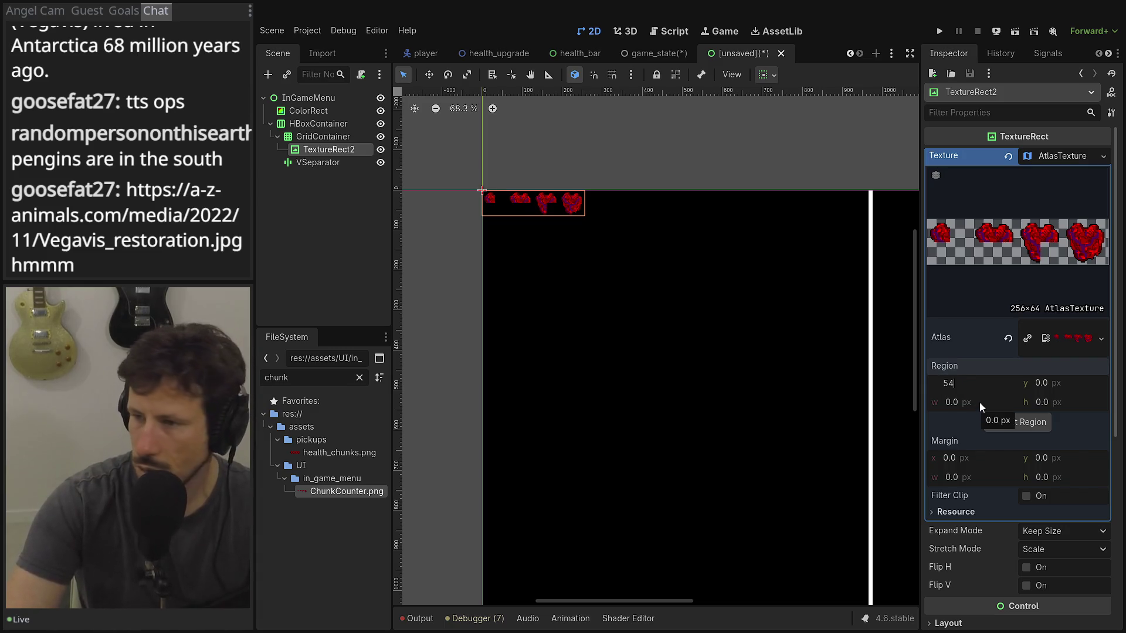
{"action": "type", "text": "54"}
{"action": "key", "text": "Tab"}
{"action": "key", "text": "BackSpace"}
{"action": "key", "text": "Return"}
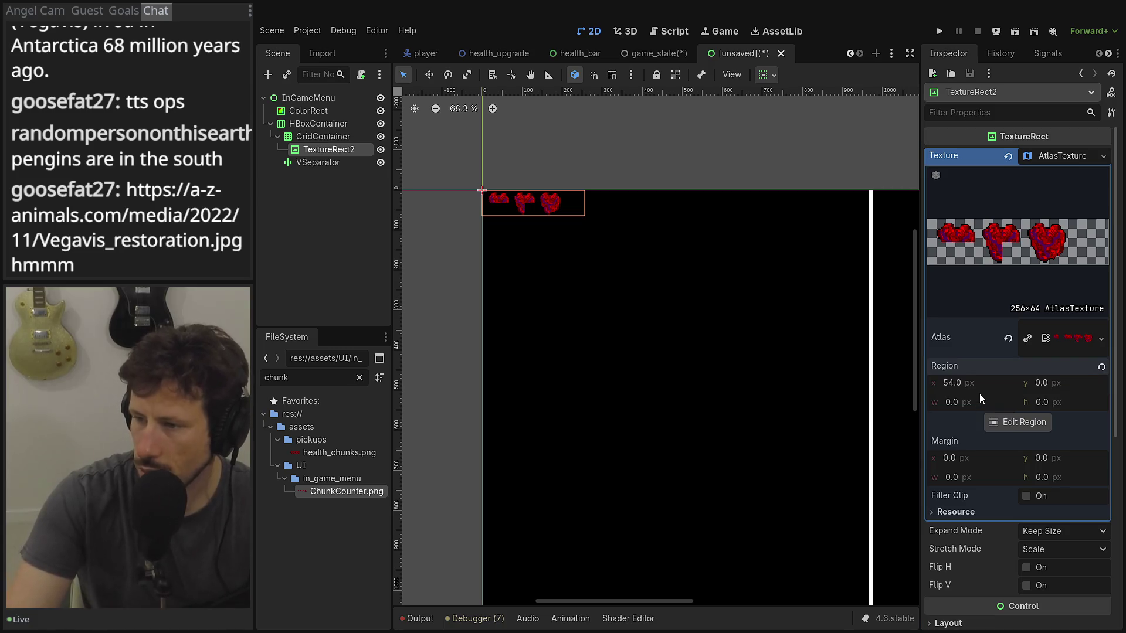
{"action": "type", "text": "645"}
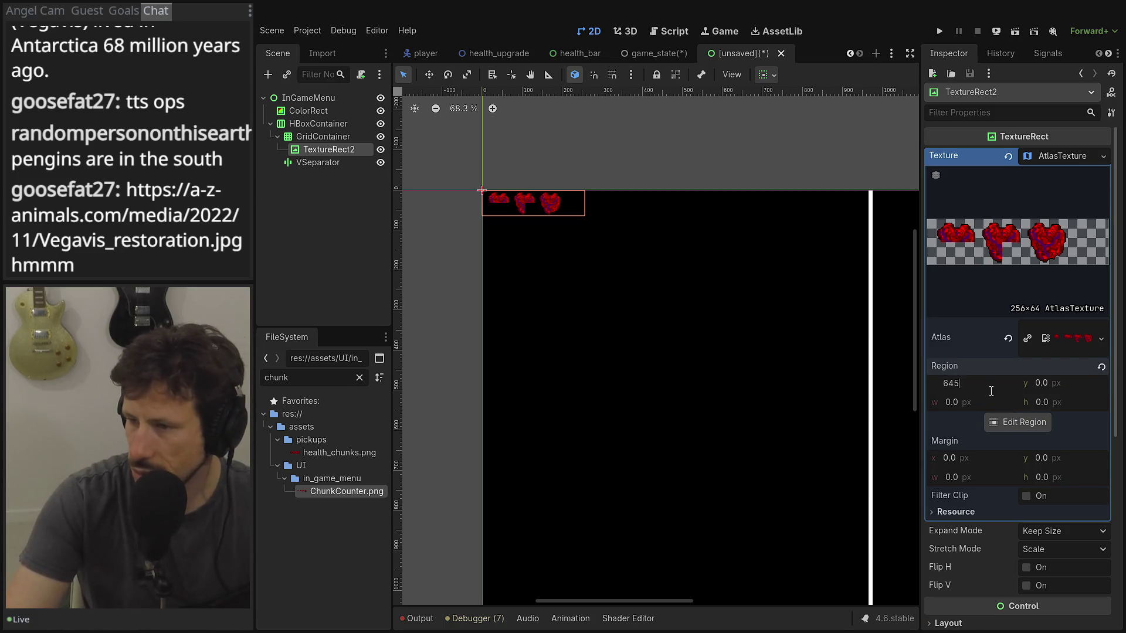
{"action": "key", "text": "BackSpace"}
{"action": "key", "text": "Tab"}
{"action": "type", "text": "64"}
{"action": "key", "text": "Tab"}
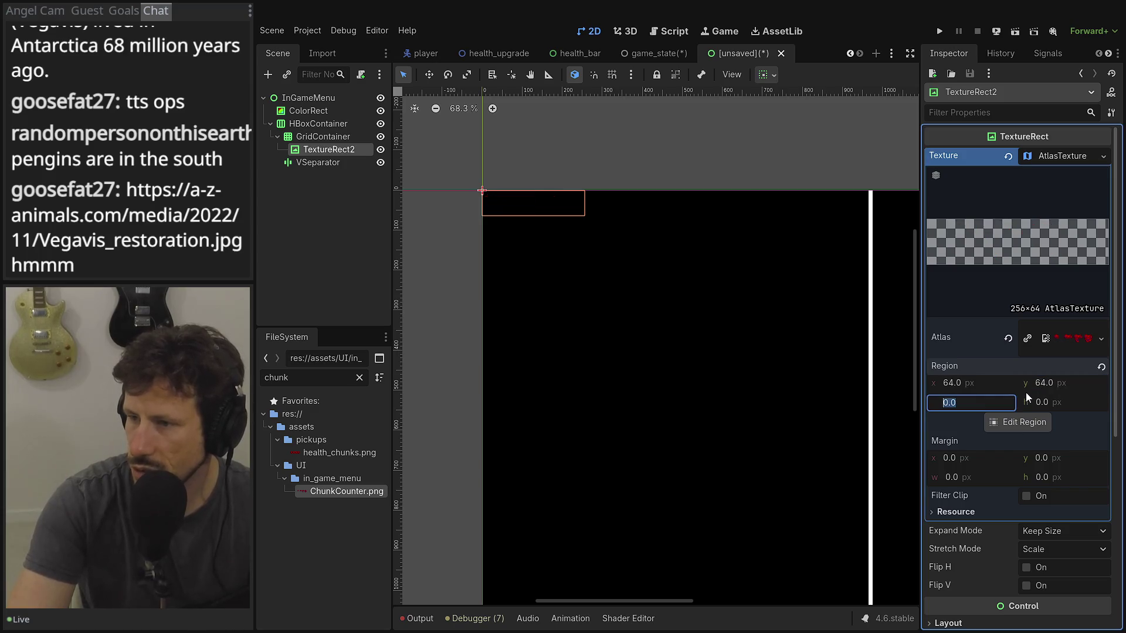
Step: Set the atlas region y to 0 and width to 64
{"action": "left_click_drag", "start_coordinate": [1026, 388], "coordinate": [1000, 388]}
{"action": "left_click", "coordinate": [1044, 384]}
{"action": "type", "text": "0"}
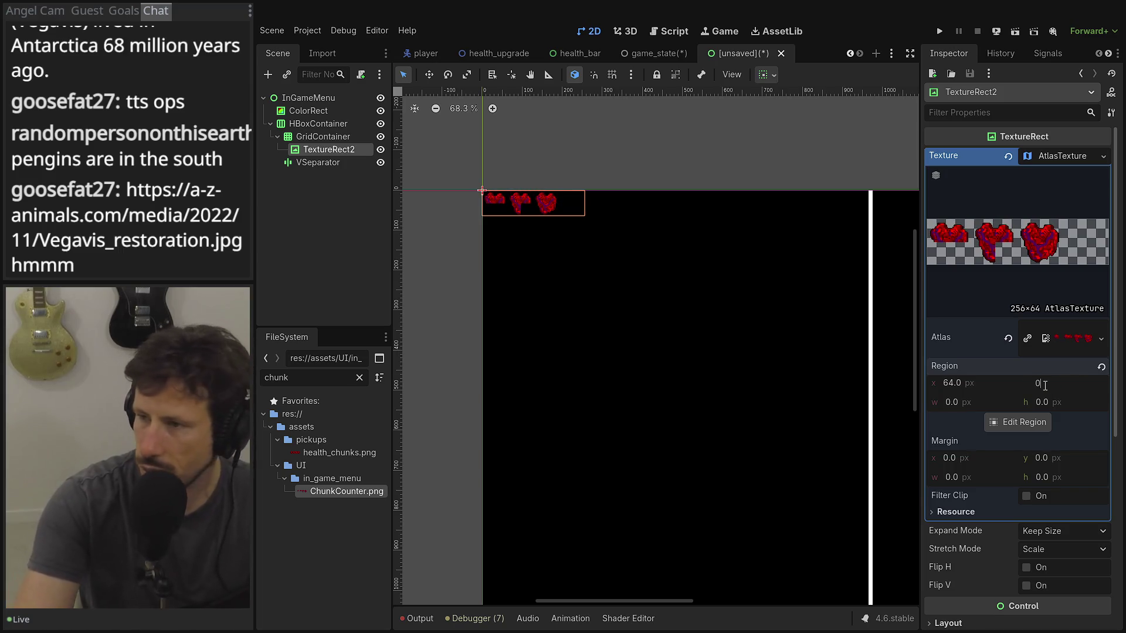
{"action": "key", "text": "Tab"}
{"action": "left_click_drag", "start_coordinate": [967, 386], "coordinate": [1045, 406]}
{"action": "left_click", "coordinate": [978, 402]}
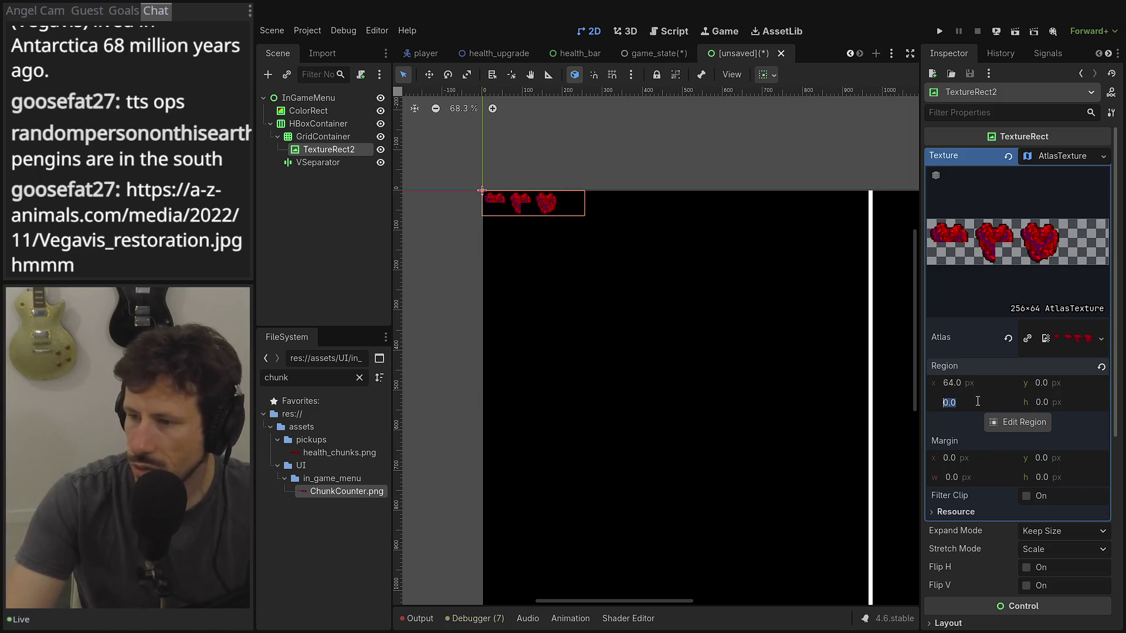
{"action": "type", "text": "64"}
{"action": "key", "text": "Tab"}
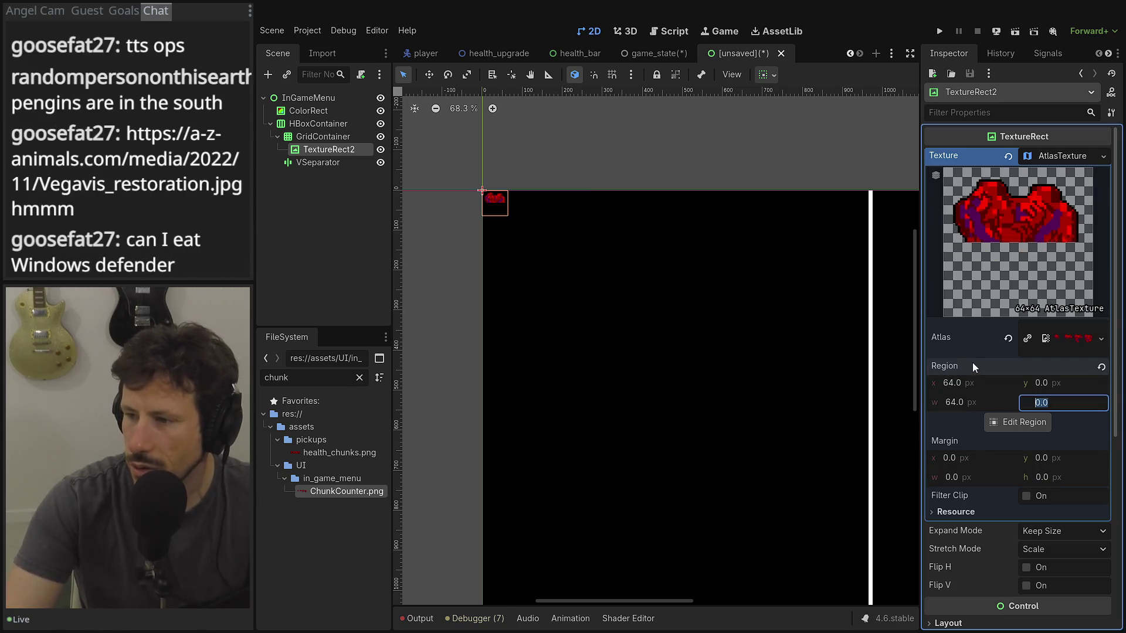
Step: Reset the region x offset to 0, then set it back to 64
{"action": "left_click", "coordinate": [966, 381]}
{"action": "type", "text": "0"}
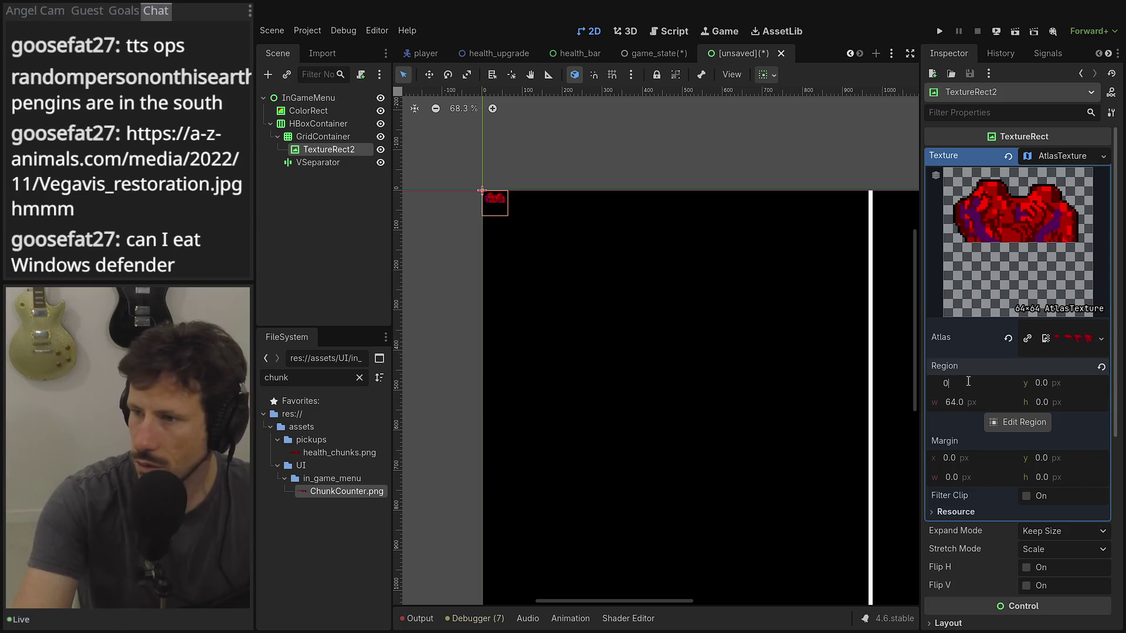
{"action": "key", "text": "Tab"}
{"action": "left_click", "coordinate": [1065, 410]}
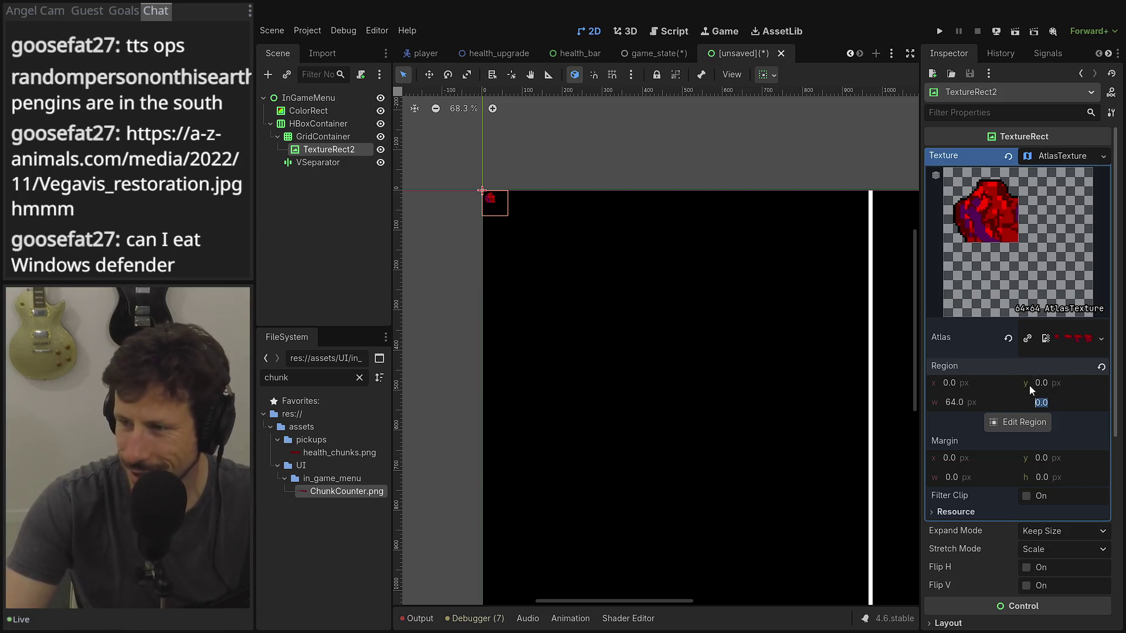
{"action": "left_click", "coordinate": [985, 366]}
{"action": "left_click", "coordinate": [983, 386]}
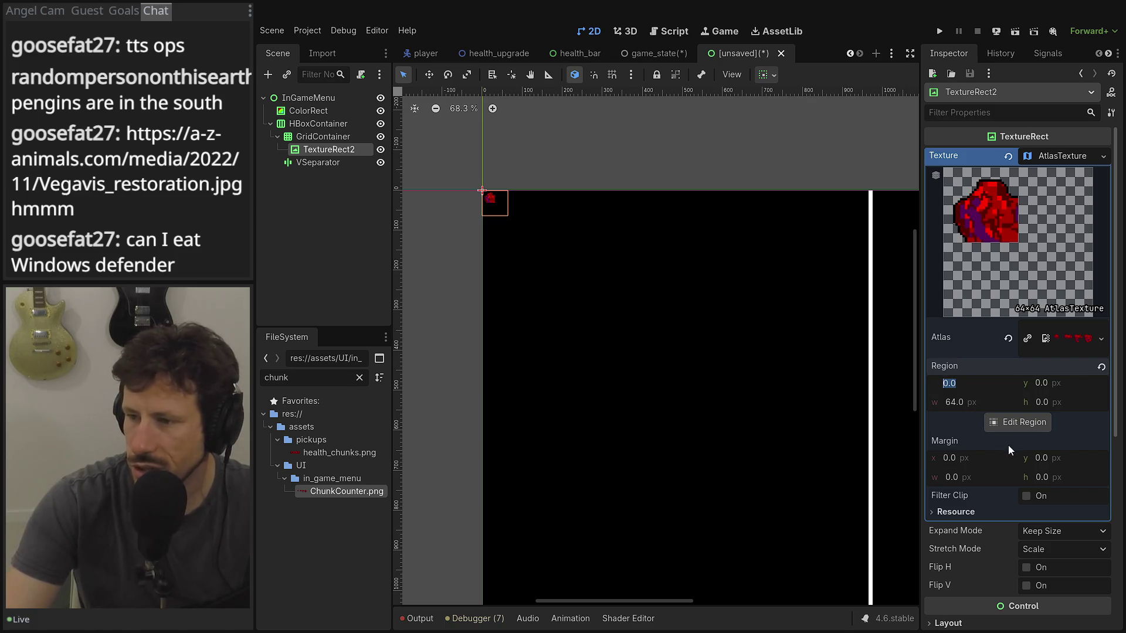
{"action": "type", "text": "54"}
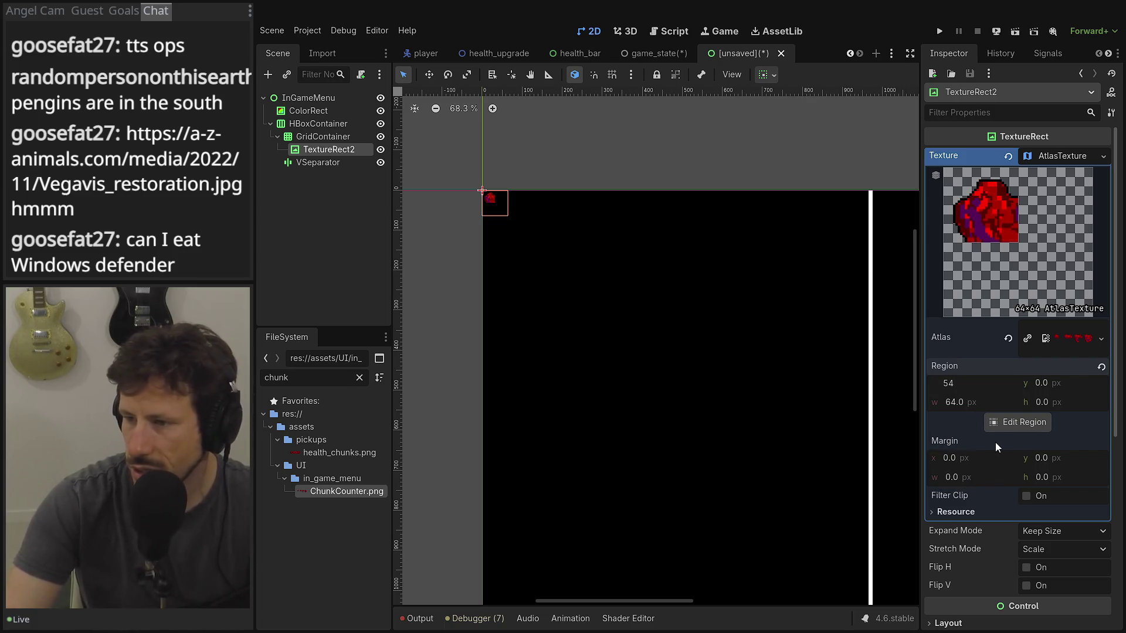
{"action": "key", "text": "BackSpace"}
{"action": "key", "text": "BackSpace"}
{"action": "type", "text": "64"}
{"action": "key", "text": "Tab"}
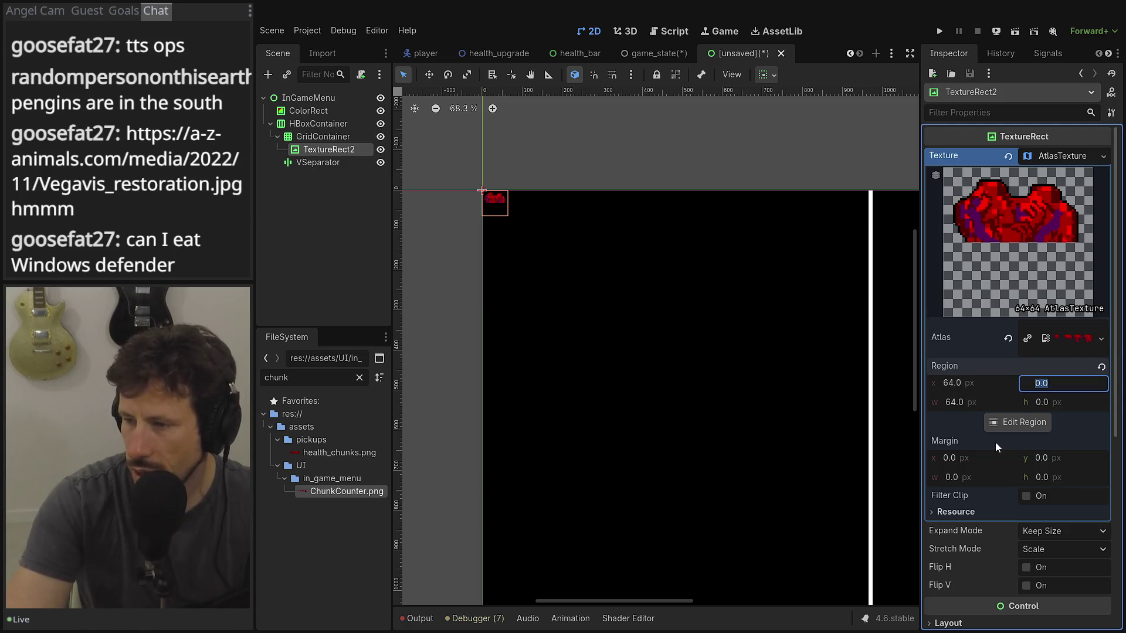
Step: Shift the region x offset to 96, then to 128
{"action": "left_click", "coordinate": [948, 383]}
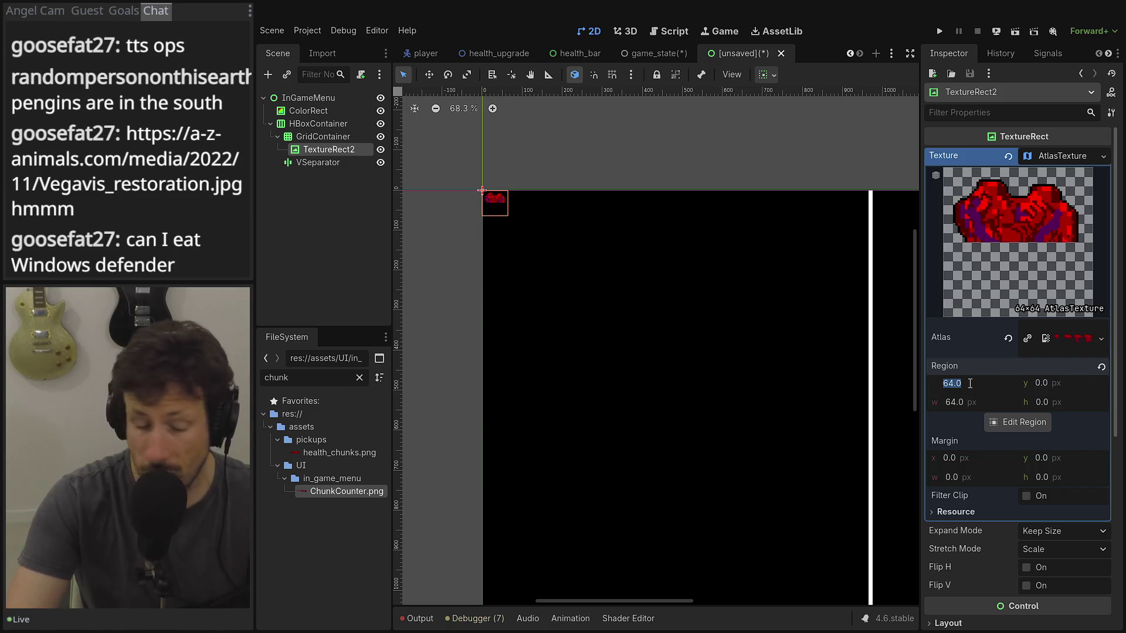
{"action": "type", "text": "69"}
{"action": "key", "text": "BackSpace"}
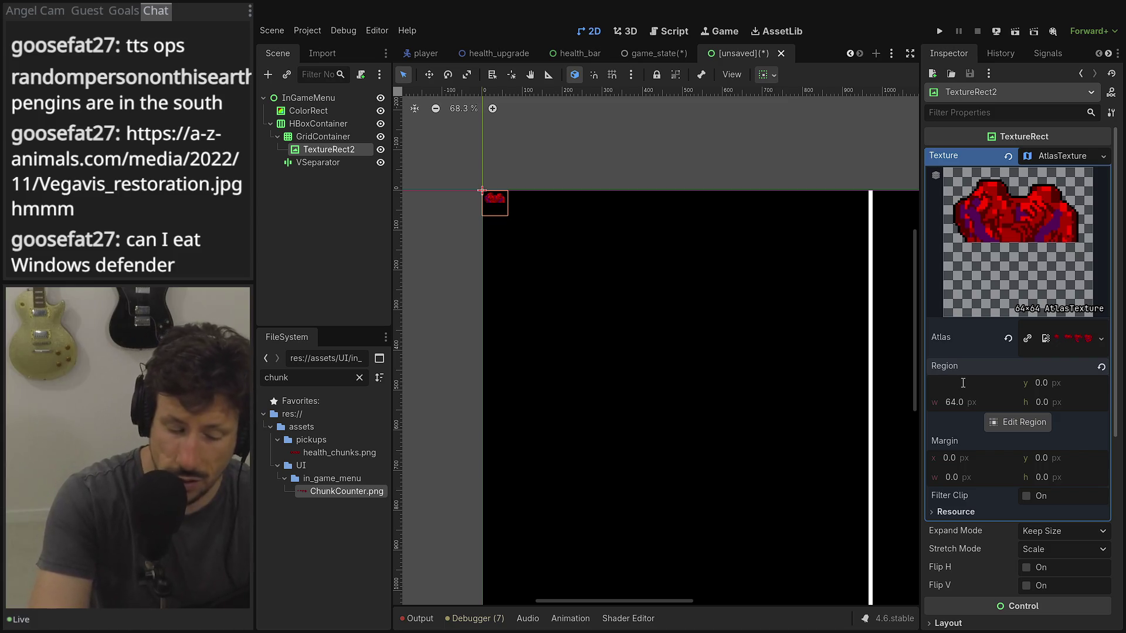
{"action": "key", "text": "BackSpace"}
{"action": "type", "text": "96"}
{"action": "key", "text": "Tab"}
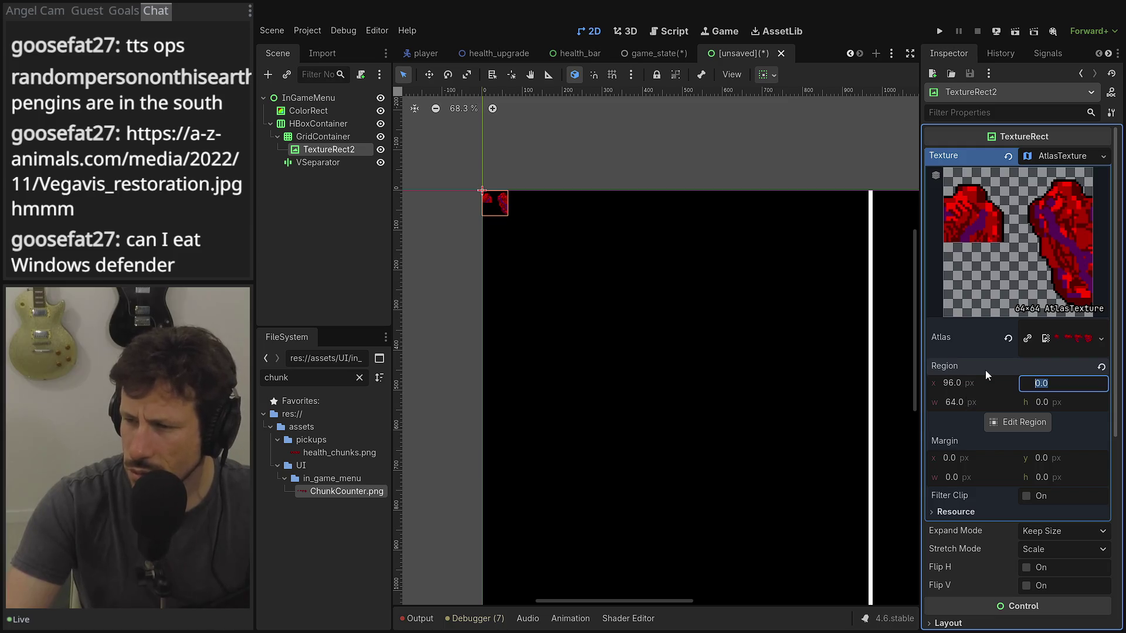
{"action": "left_click", "coordinate": [968, 382]}
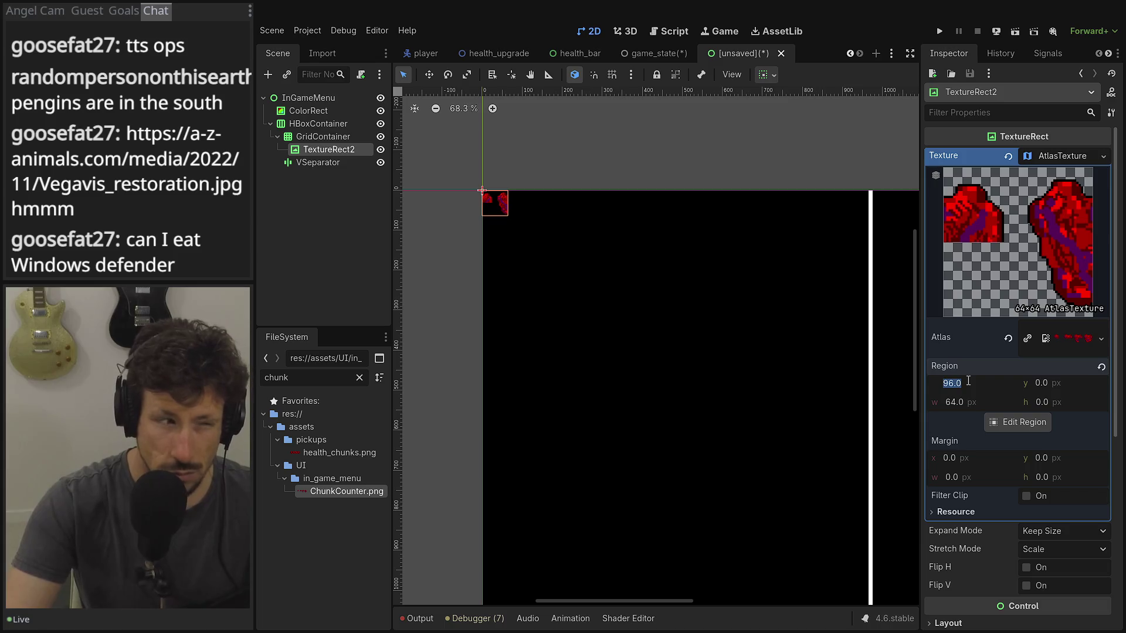
{"action": "type", "text": "128"}
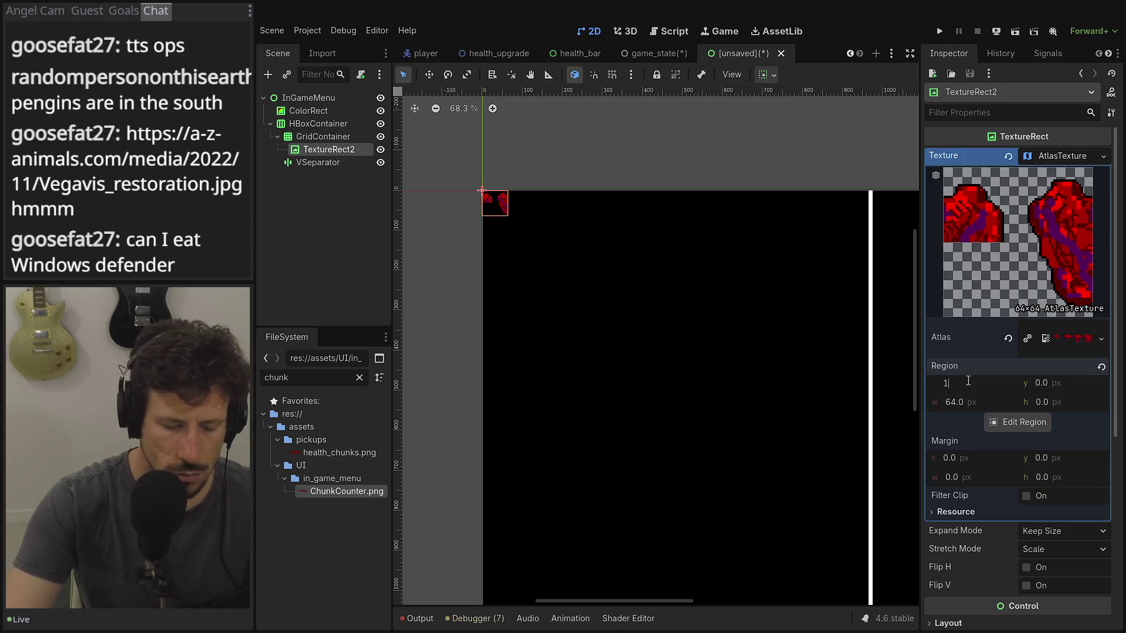
{"action": "key", "text": "Tab"}
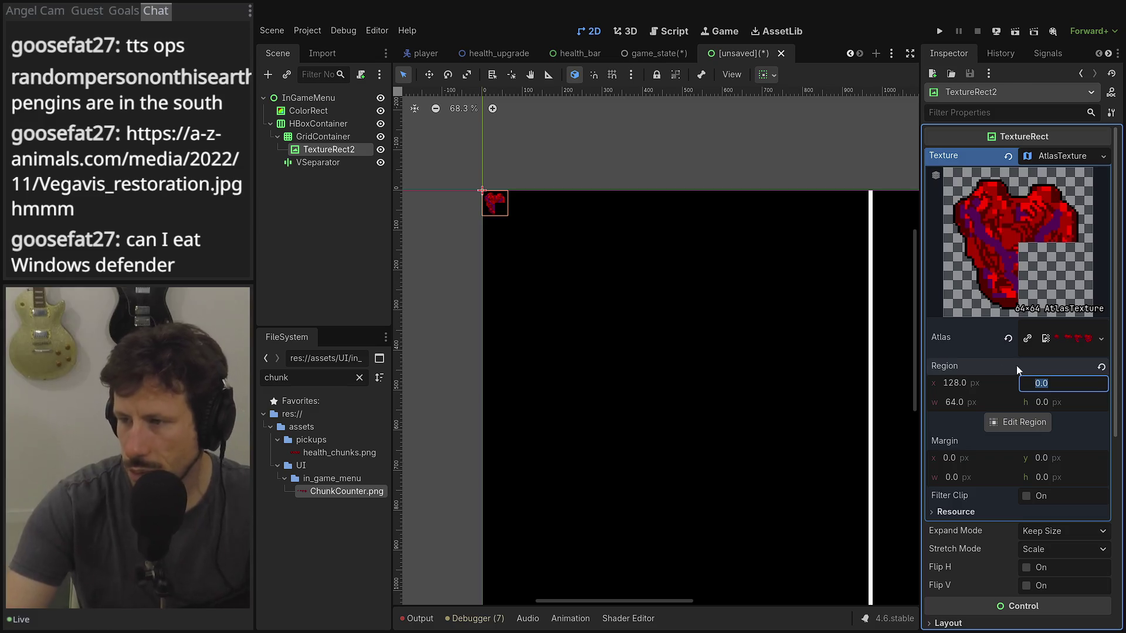
Step: Try region x 196, then settle on 192 to show the full heart
{"action": "left_click", "coordinate": [980, 388]}
{"action": "type", "text": "19"}
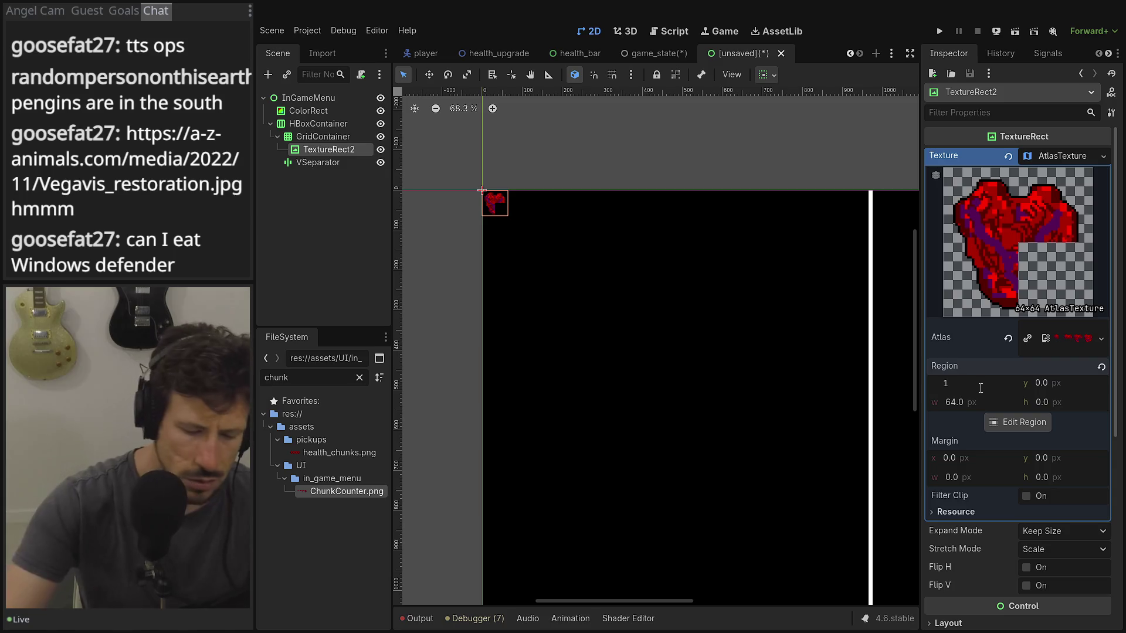
{"action": "type", "text": "6"}
{"action": "key", "text": "Tab"}
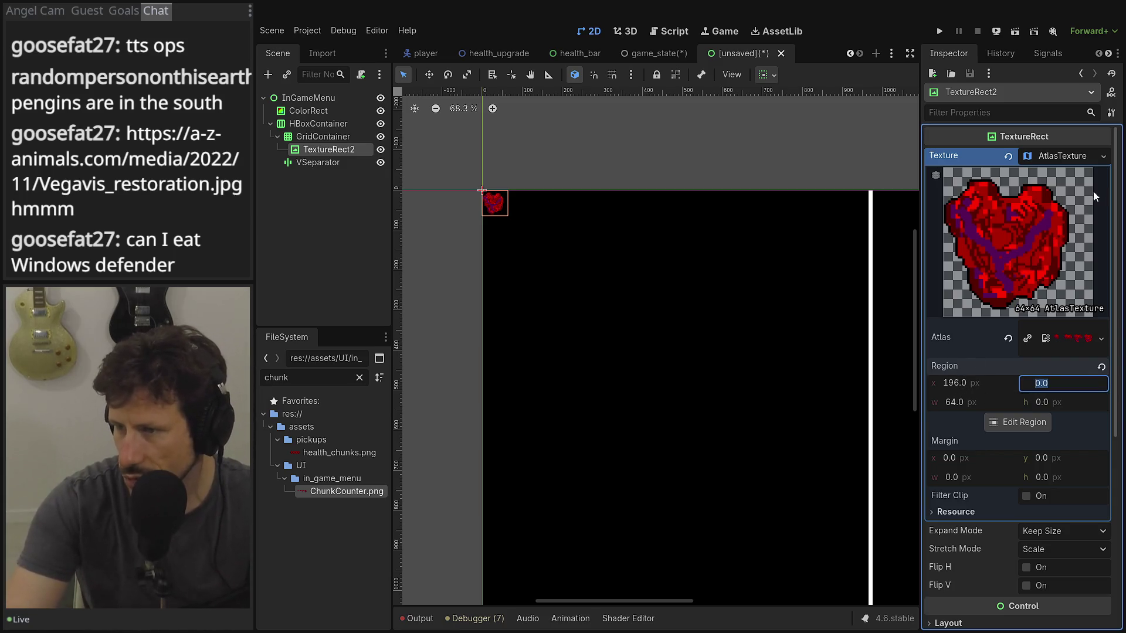
{"action": "mouse_move", "coordinate": [963, 382]}
{"action": "left_mouse_down"}
{"action": "mouse_move", "coordinate": [953, 383]}
{"action": "mouse_move", "coordinate": [967, 385]}
{"action": "left_mouse_up"}
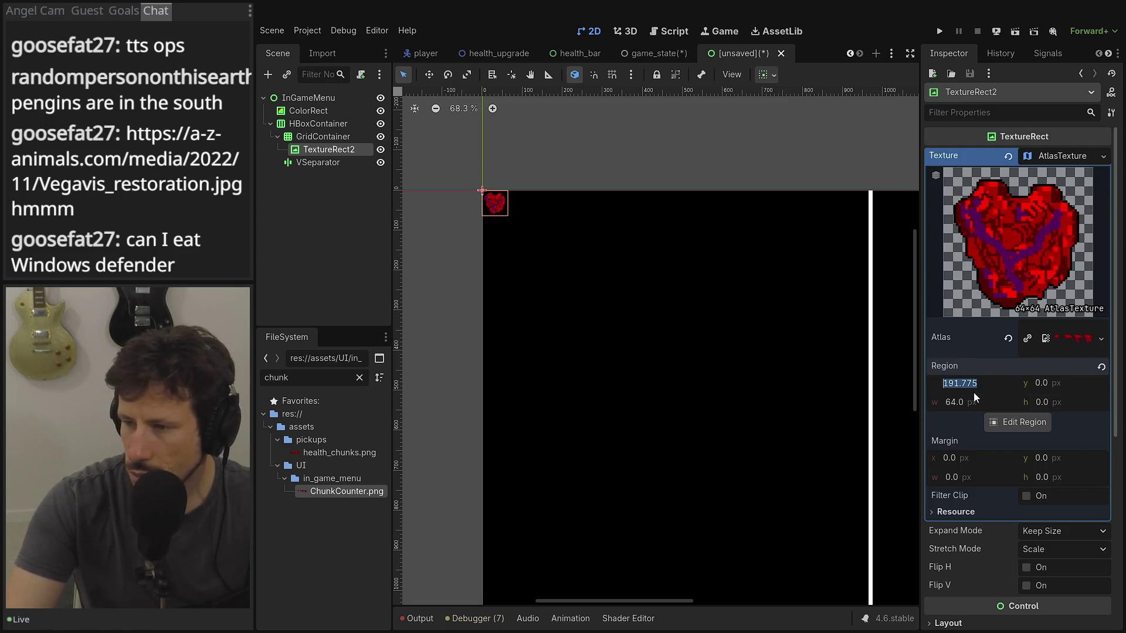
{"action": "key", "text": "BackSpace"}
{"action": "key", "text": "BackSpace"}
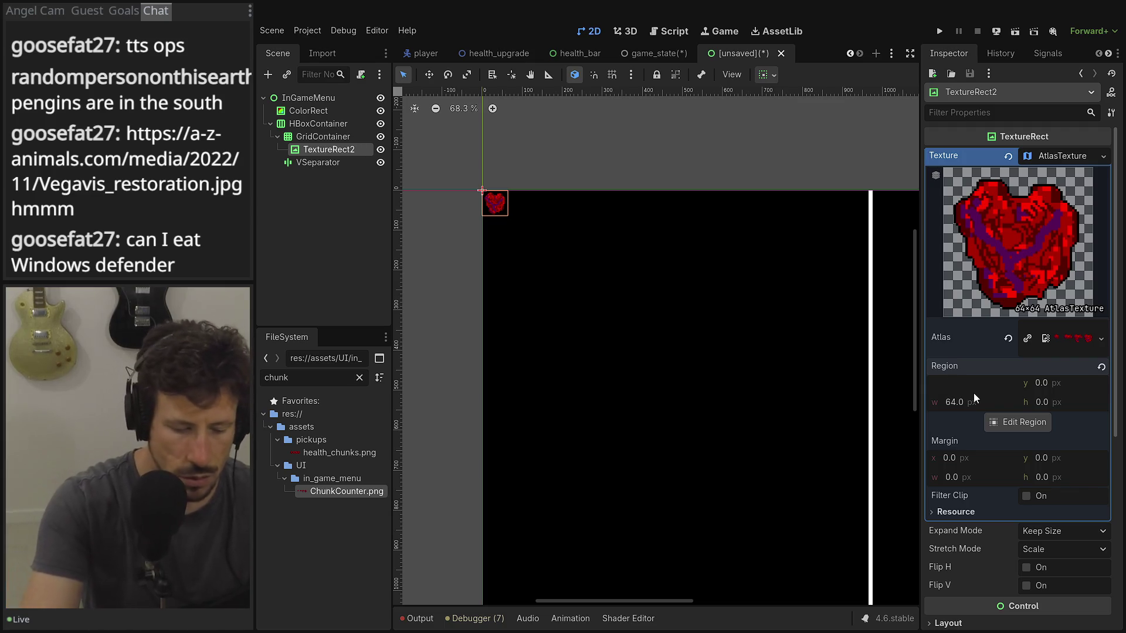
{"action": "type", "text": "2"}
{"action": "key", "text": "Tab"}
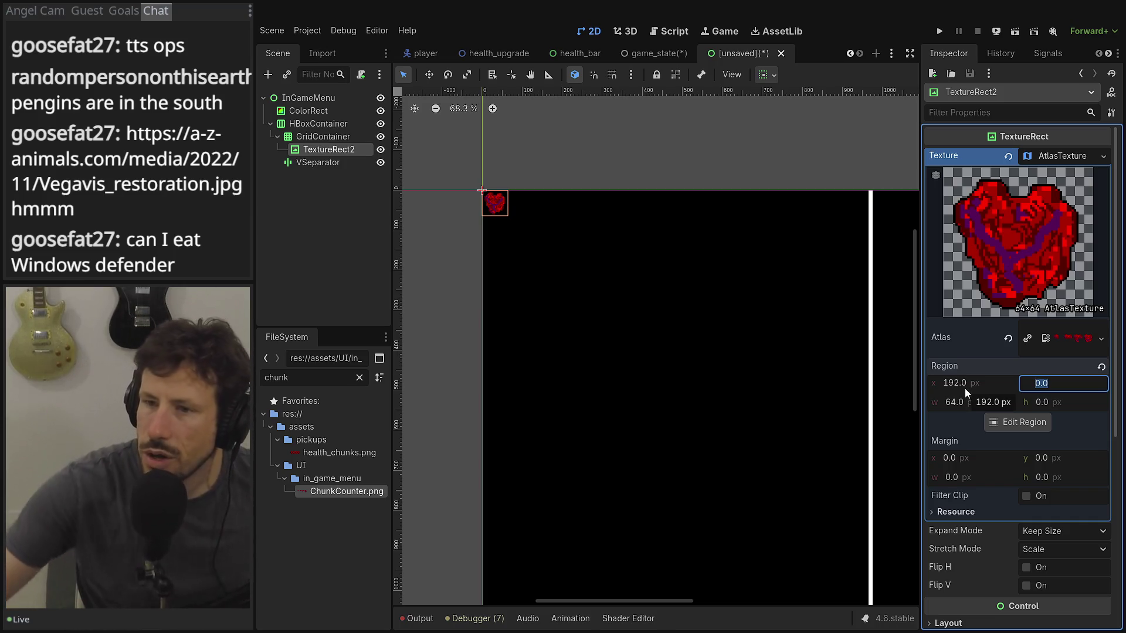
{"action": "scroll", "coordinate": [1002, 448], "scroll_direction": "down", "scroll_amount": 5}
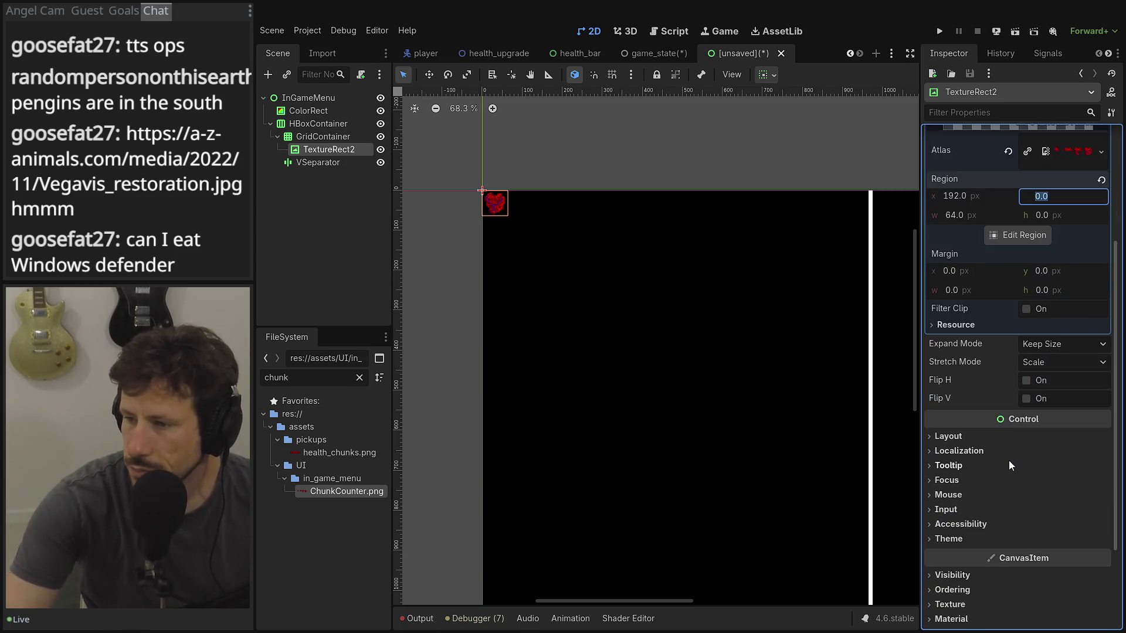
{"action": "scroll", "coordinate": [1009, 460], "scroll_direction": "down", "scroll_amount": 3}
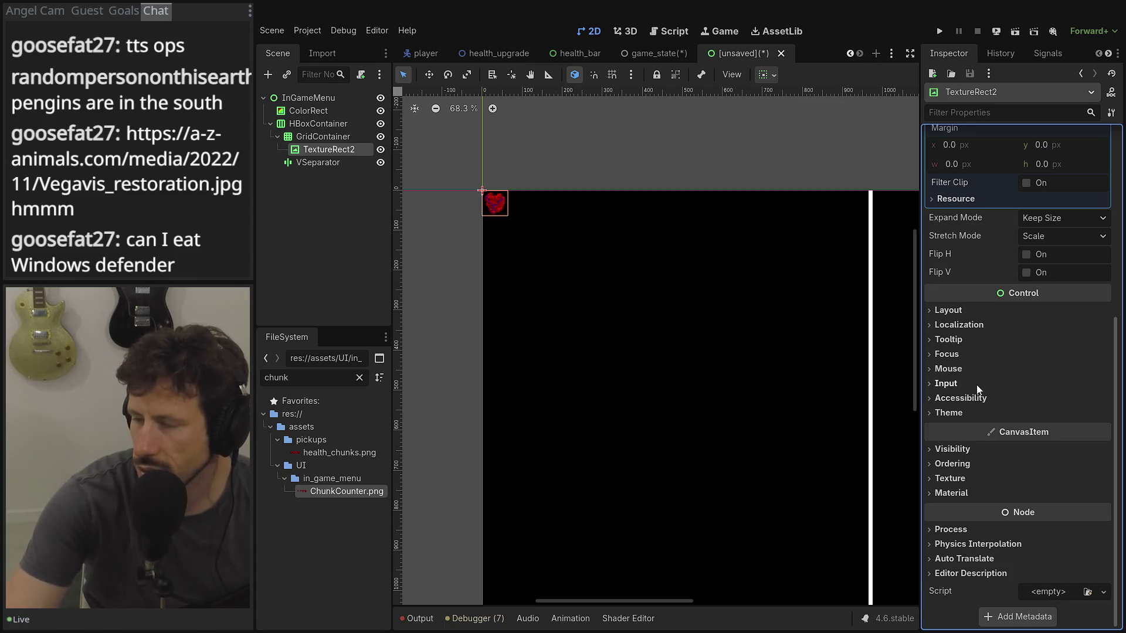
{"action": "key", "text": "Tab"}
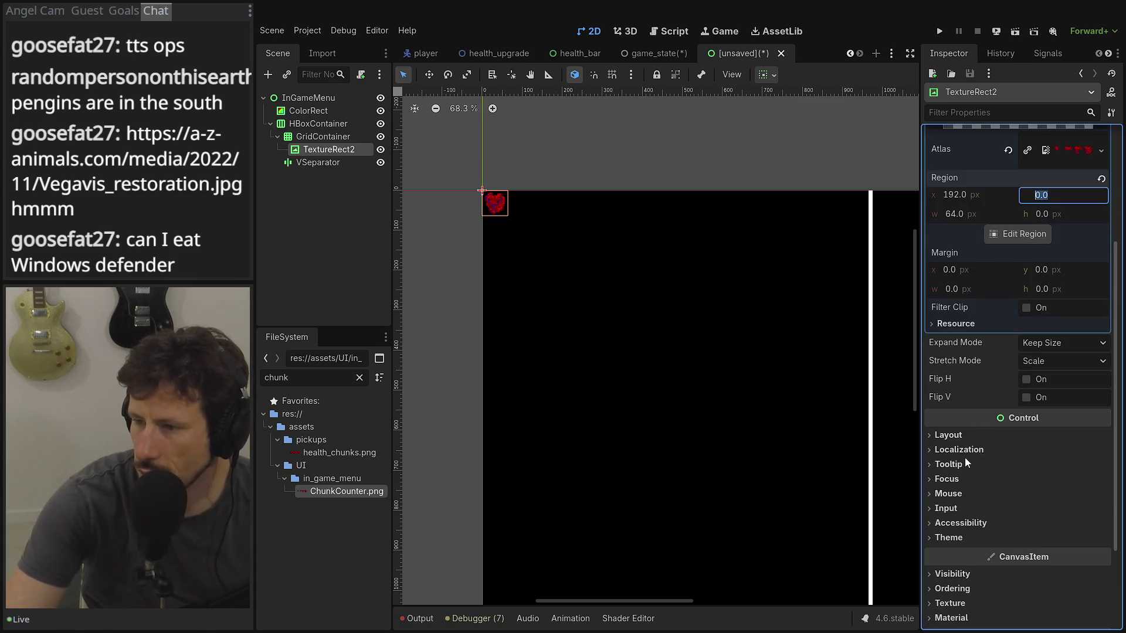
{"action": "left_click", "coordinate": [966, 434]}
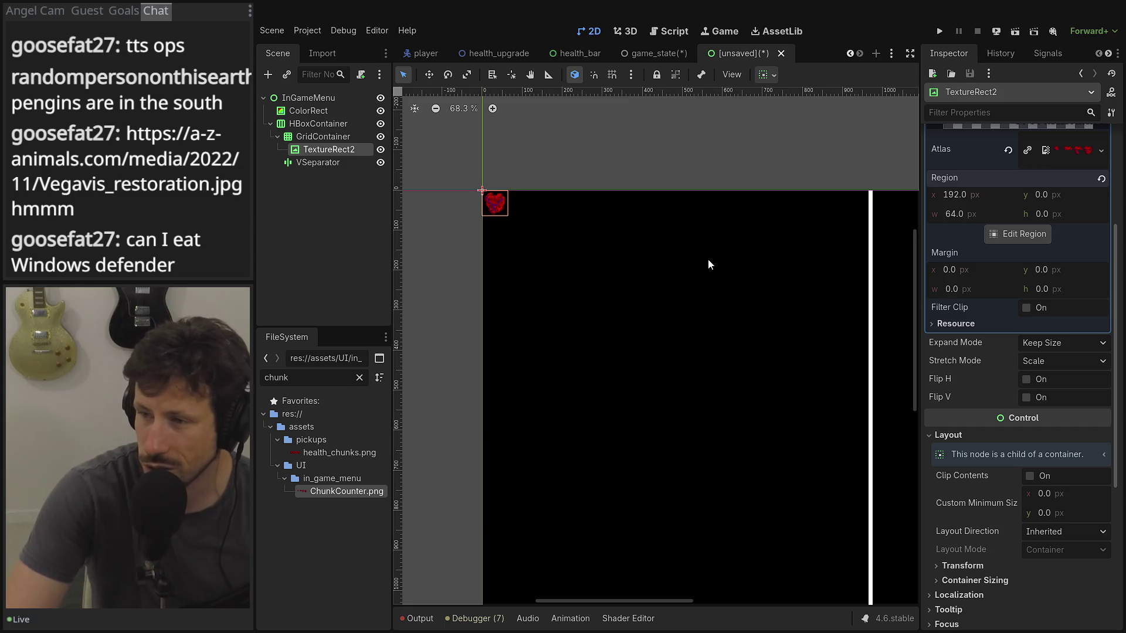
{"action": "scroll", "coordinate": [950, 393], "scroll_direction": "down", "scroll_amount": 4}
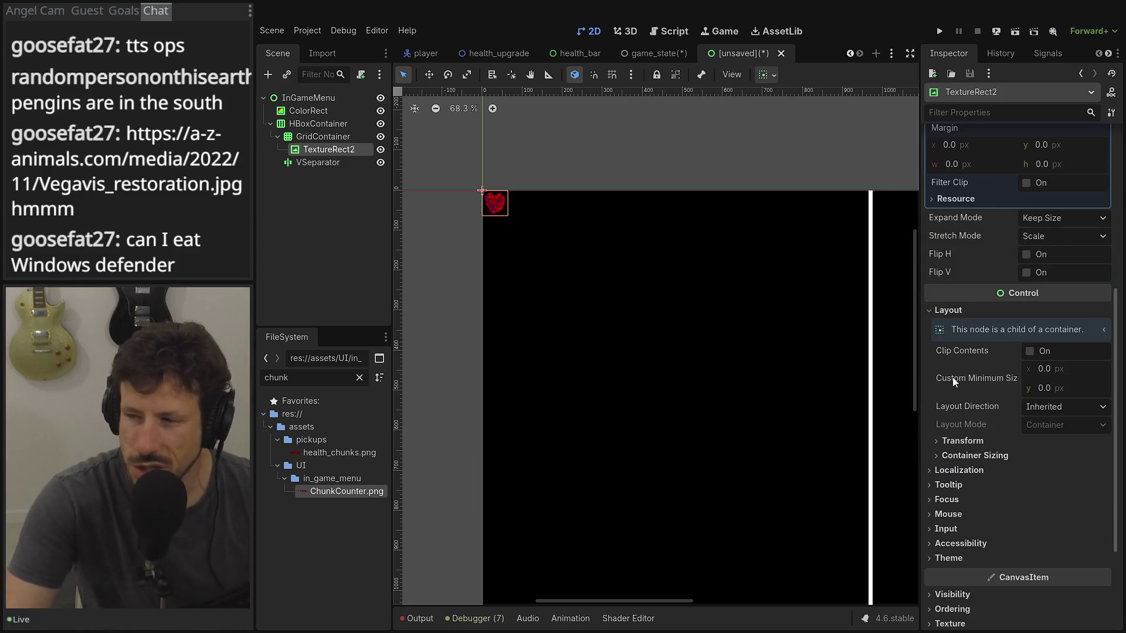
{"action": "left_click", "coordinate": [976, 443]}
{"action": "scroll", "coordinate": [997, 469], "scroll_direction": "down", "scroll_amount": 4}
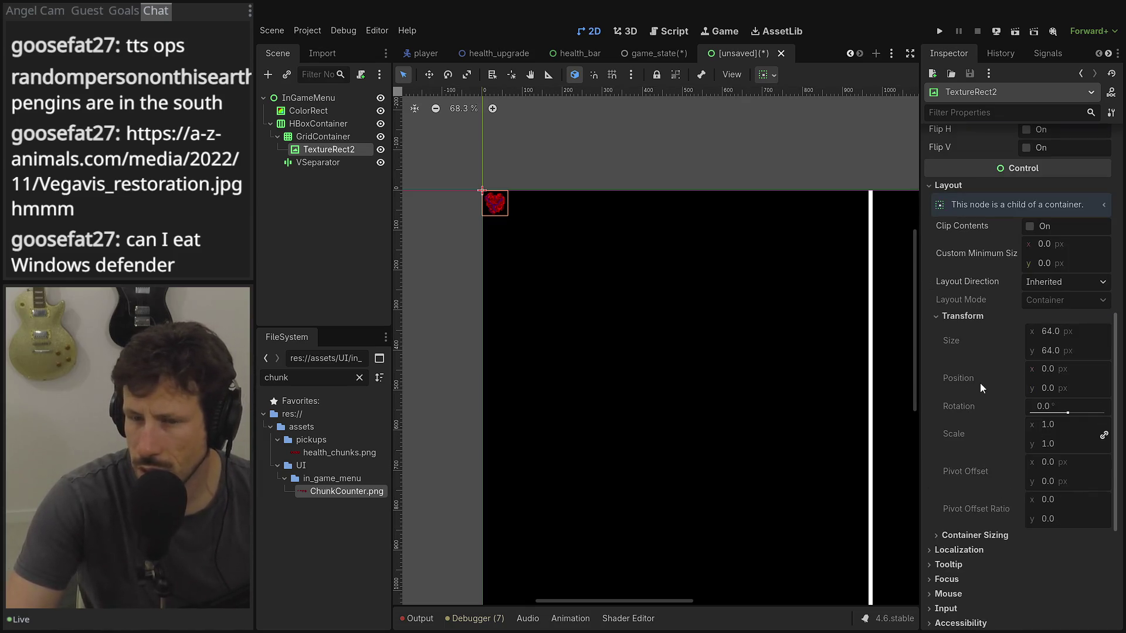
{"action": "scroll", "coordinate": [1040, 381], "scroll_direction": "up", "scroll_amount": 6}
{"action": "scroll", "coordinate": [1041, 381], "scroll_direction": "up", "scroll_amount": 8}
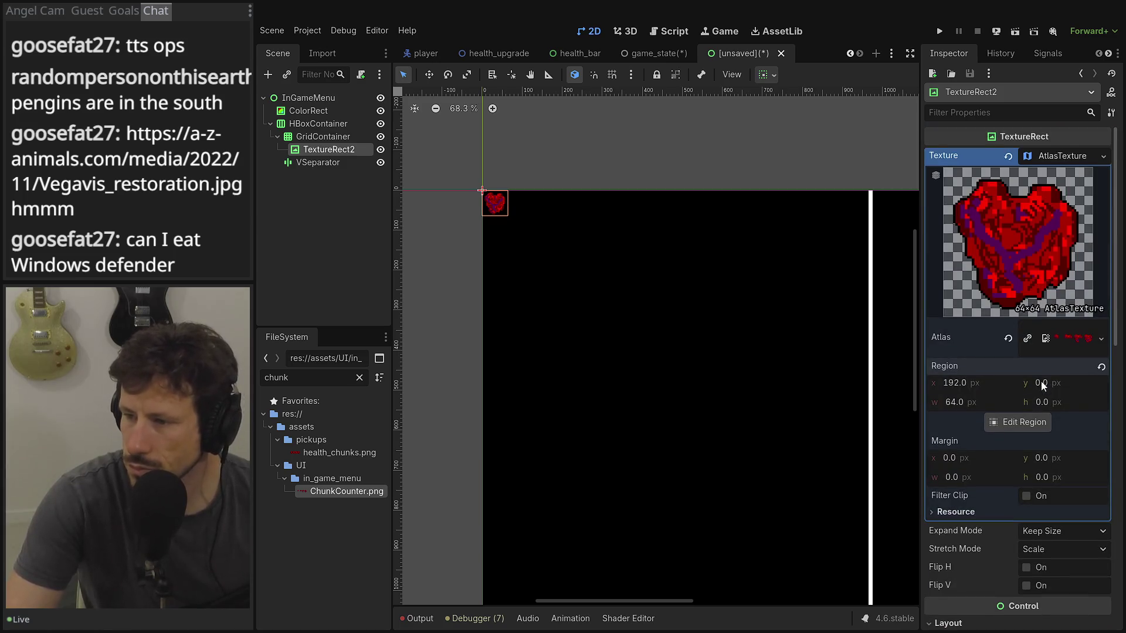
{"action": "scroll", "coordinate": [1030, 360], "scroll_direction": "down", "scroll_amount": 2}
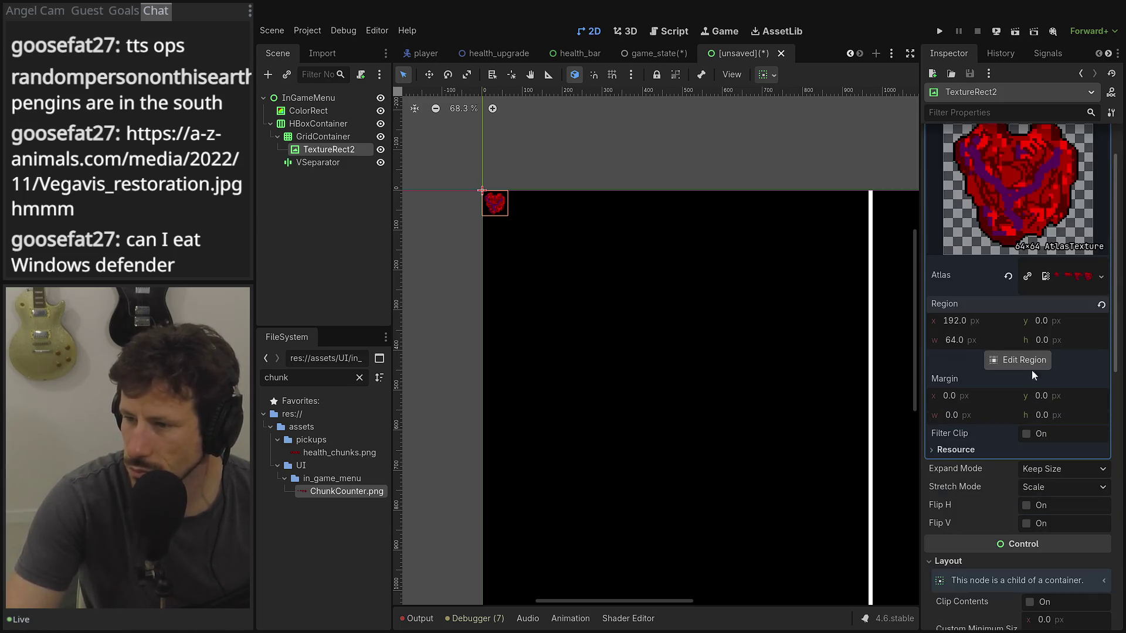
{"action": "scroll", "coordinate": [1023, 446], "scroll_direction": "up", "scroll_amount": 2}
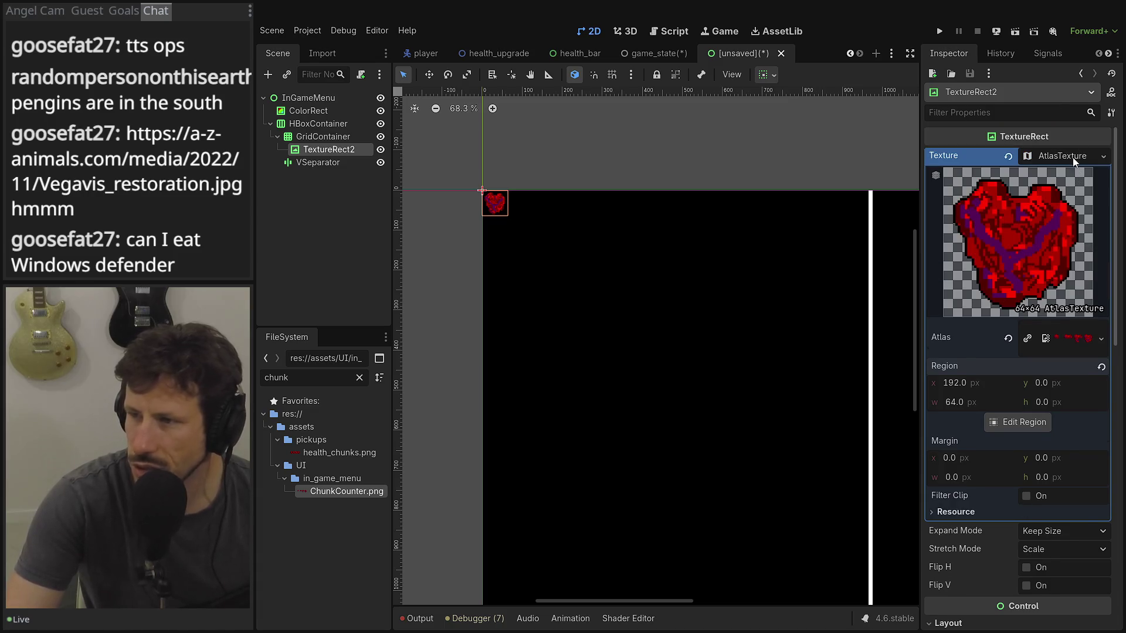
{"action": "left_click", "coordinate": [1072, 157]}
{"action": "left_click", "coordinate": [1064, 174]}
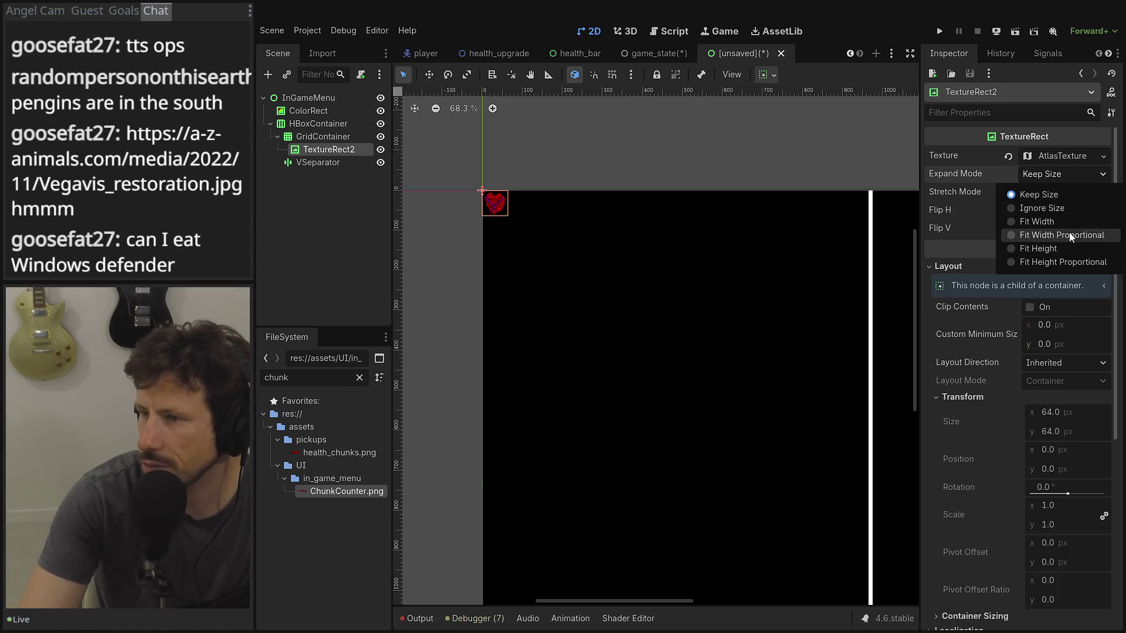
{"action": "left_click", "coordinate": [1082, 262]}
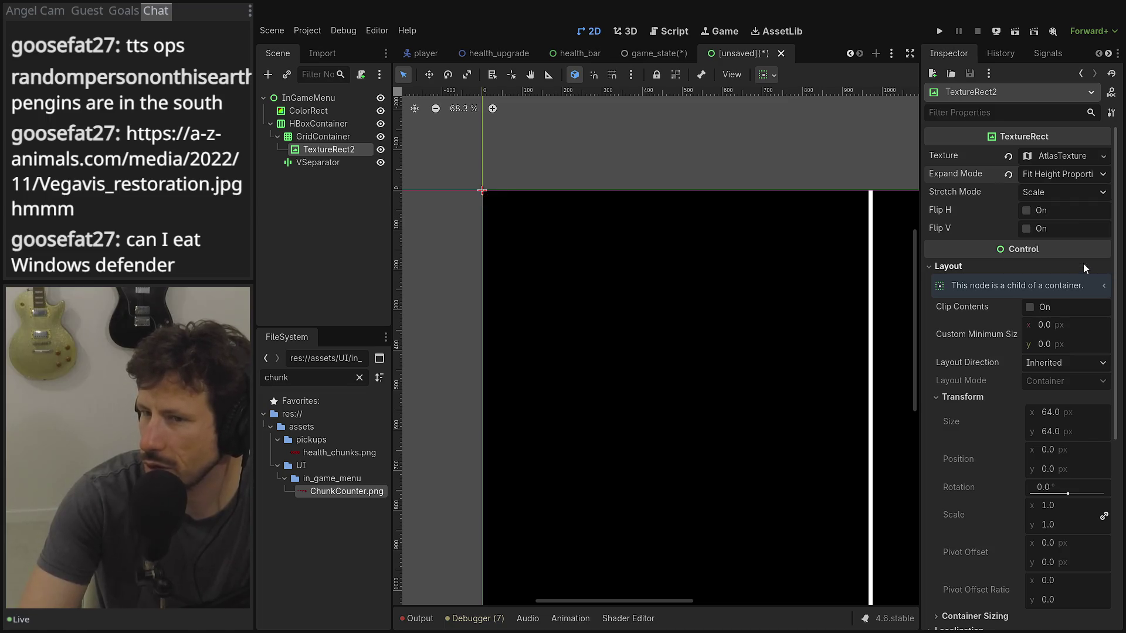
{"action": "left_click", "coordinate": [1067, 175]}
{"action": "left_click", "coordinate": [1068, 235]}
{"action": "left_click", "coordinate": [1055, 174]}
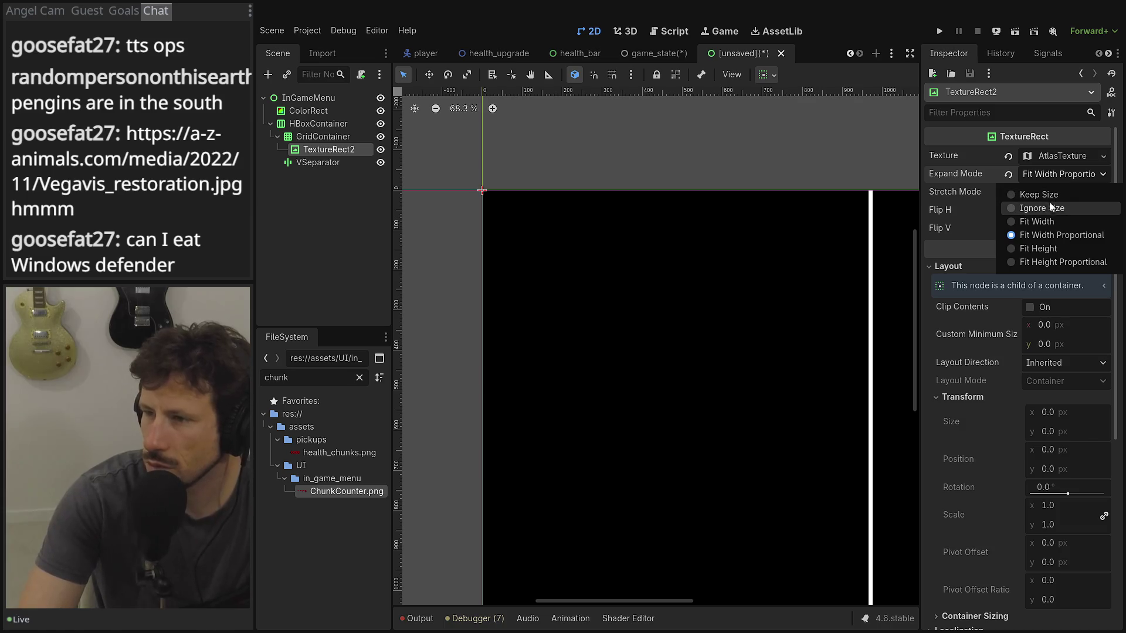
{"action": "left_click", "coordinate": [1049, 195]}
{"action": "left_click", "coordinate": [1048, 191]}
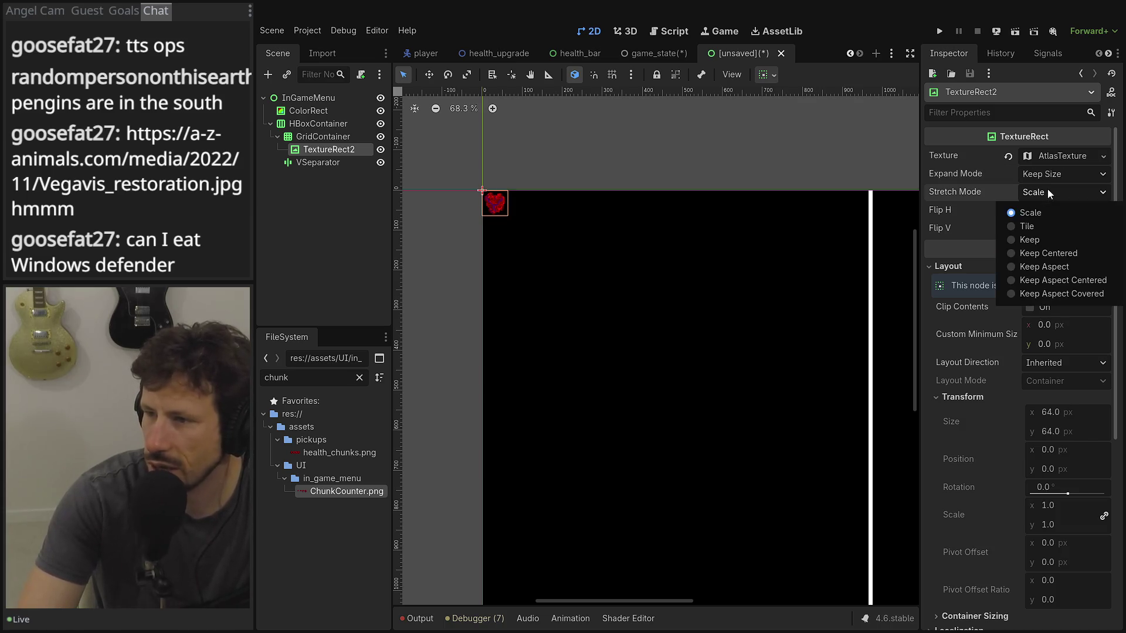
{"action": "left_click", "coordinate": [1047, 189]}
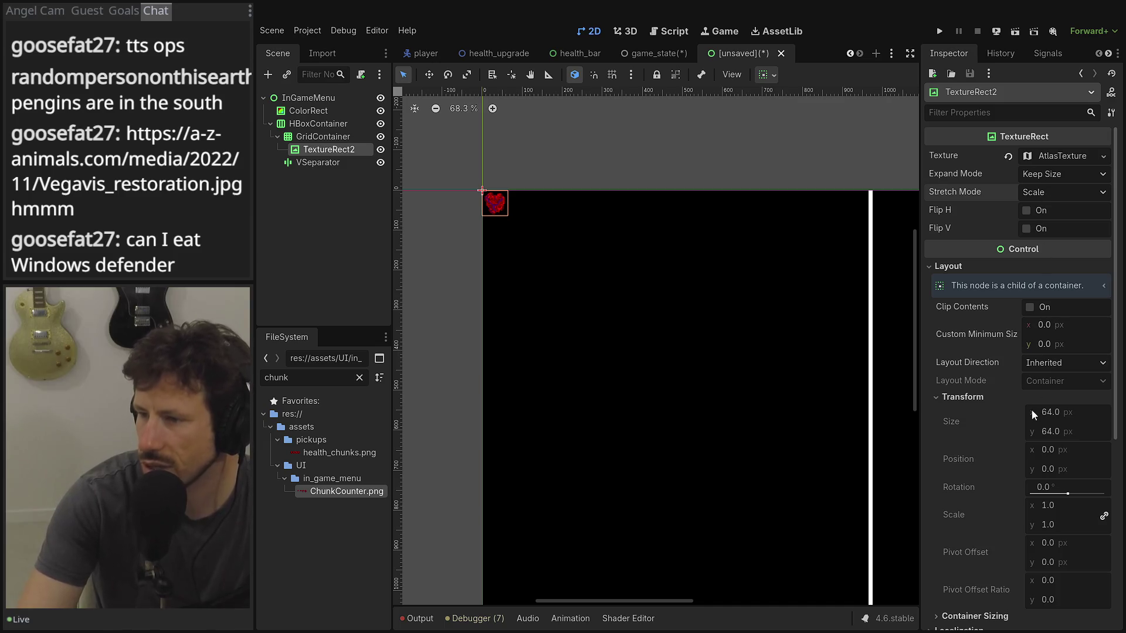
{"action": "left_click", "coordinate": [298, 133]}
{"action": "key", "text": "Down"}
{"action": "key", "text": "Up"}
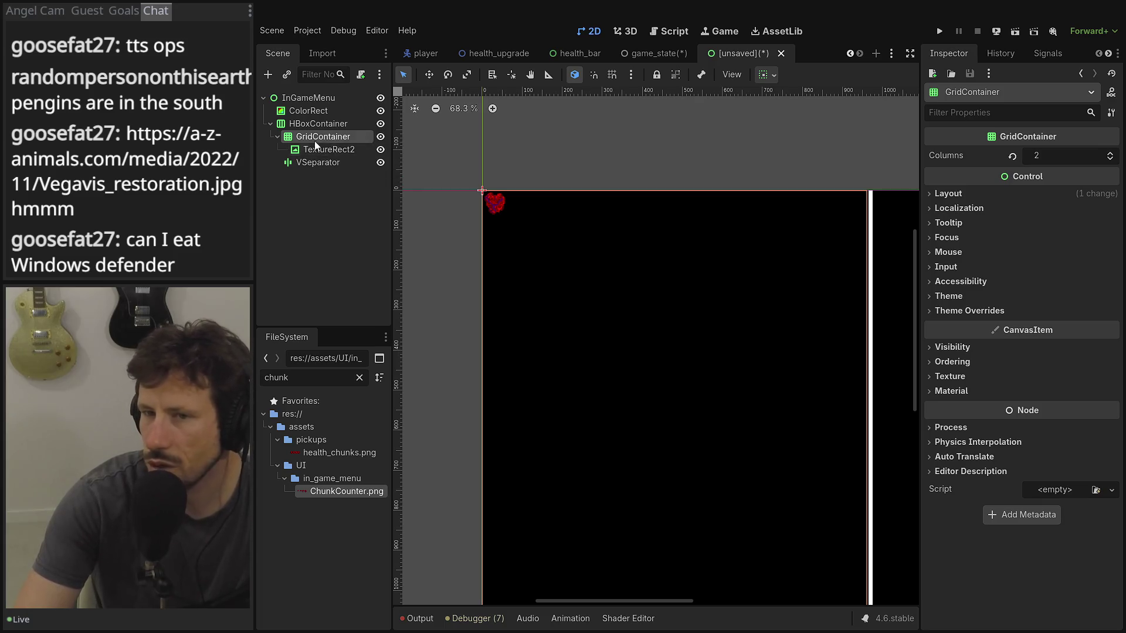
{"action": "left_click", "coordinate": [308, 149]}
{"action": "left_click", "coordinate": [312, 139]}
{"action": "left_click", "coordinate": [268, 74]}
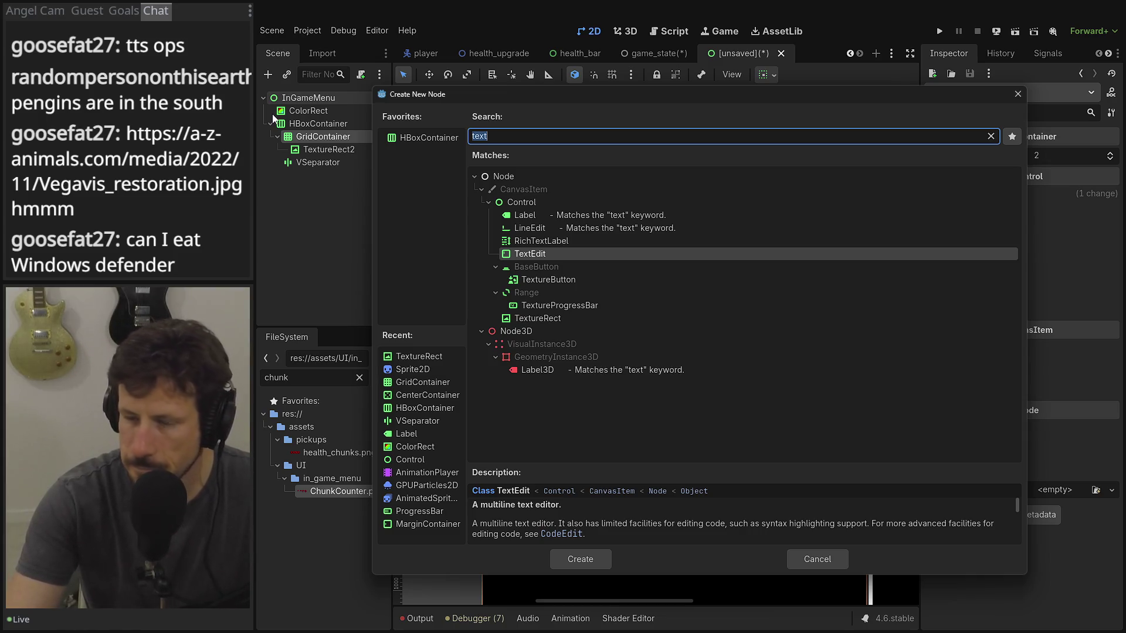
Step: Search 'cent' and add a CenterContainer node under GridContainer
{"action": "type", "text": "cent"}
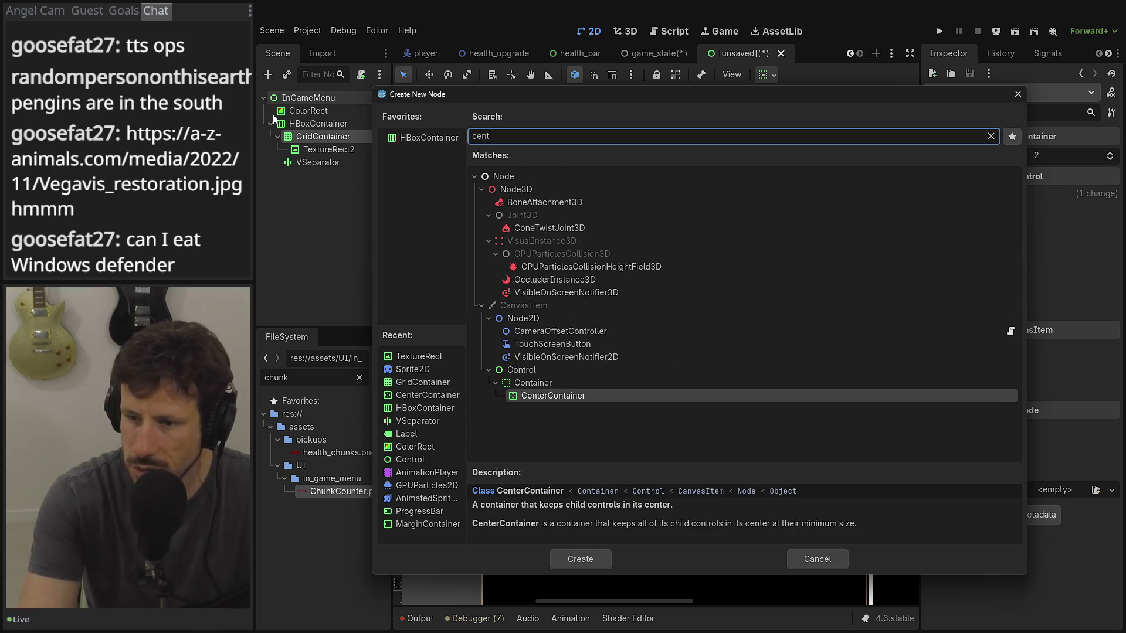
{"action": "key", "text": "Return"}
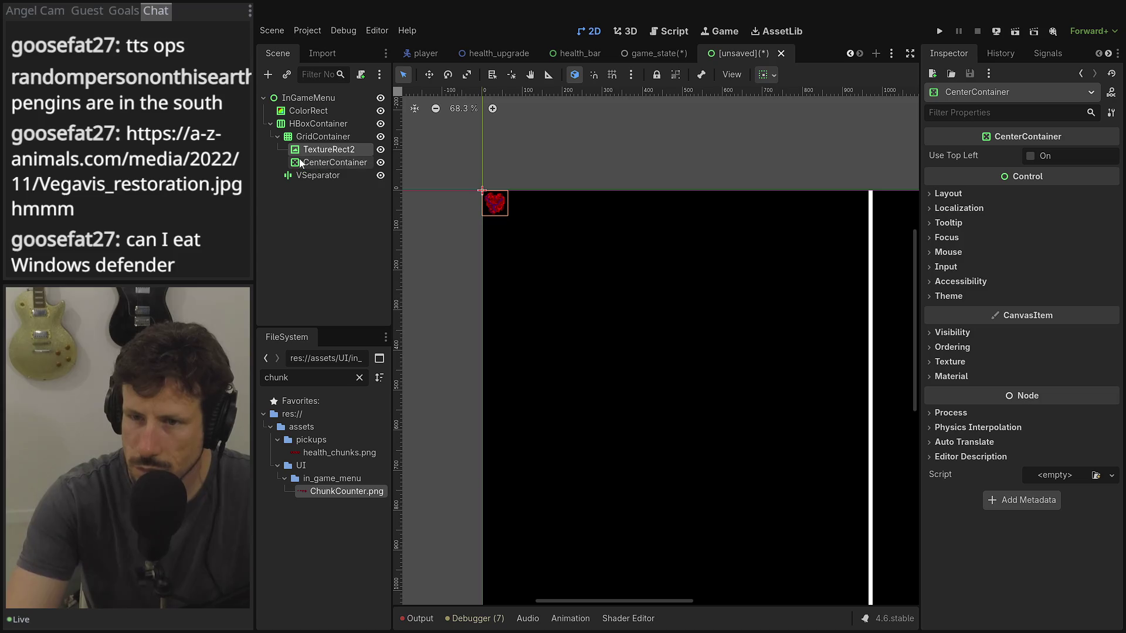
Step: Move TextureRect2 inside CenterContainer and select the container
{"action": "left_click_drag", "start_coordinate": [319, 154], "coordinate": [326, 163]}
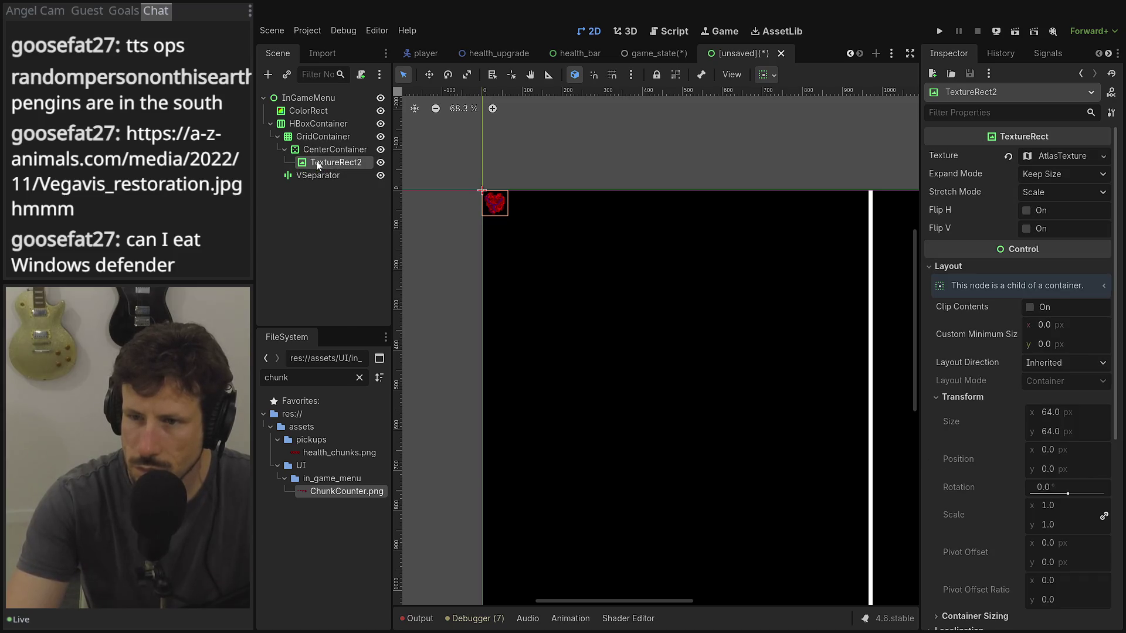
{"action": "left_click", "coordinate": [323, 147]}
{"action": "left_click", "coordinate": [323, 137]}
{"action": "left_click", "coordinate": [320, 151]}
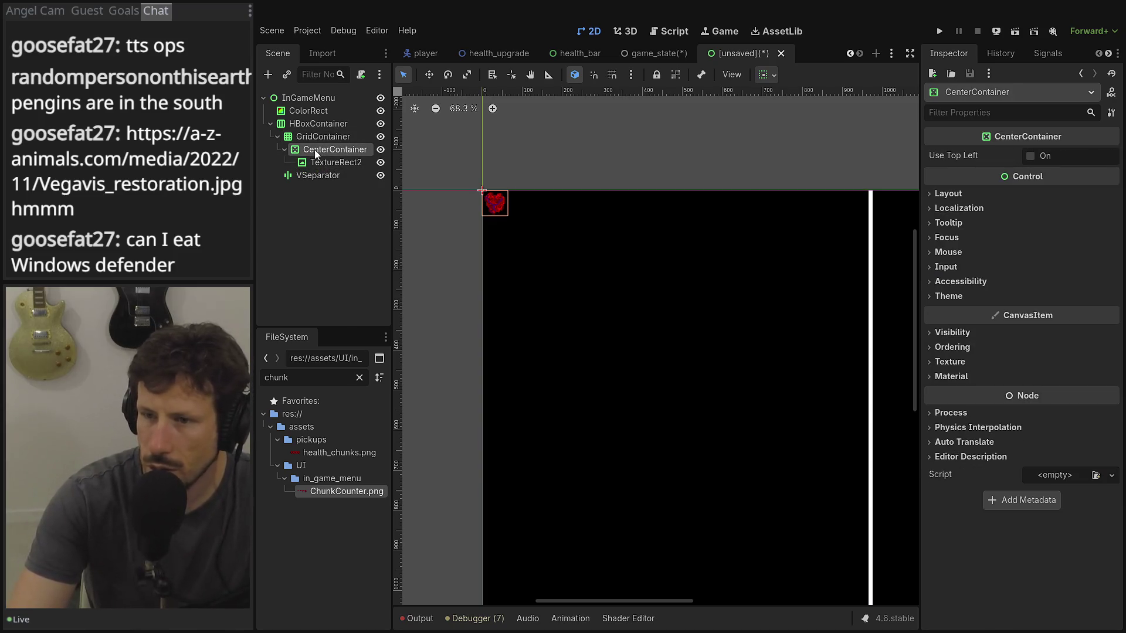
Step: Expand CenterContainer's Layout and try a custom minimum size value of 86
{"action": "left_click", "coordinate": [948, 194]}
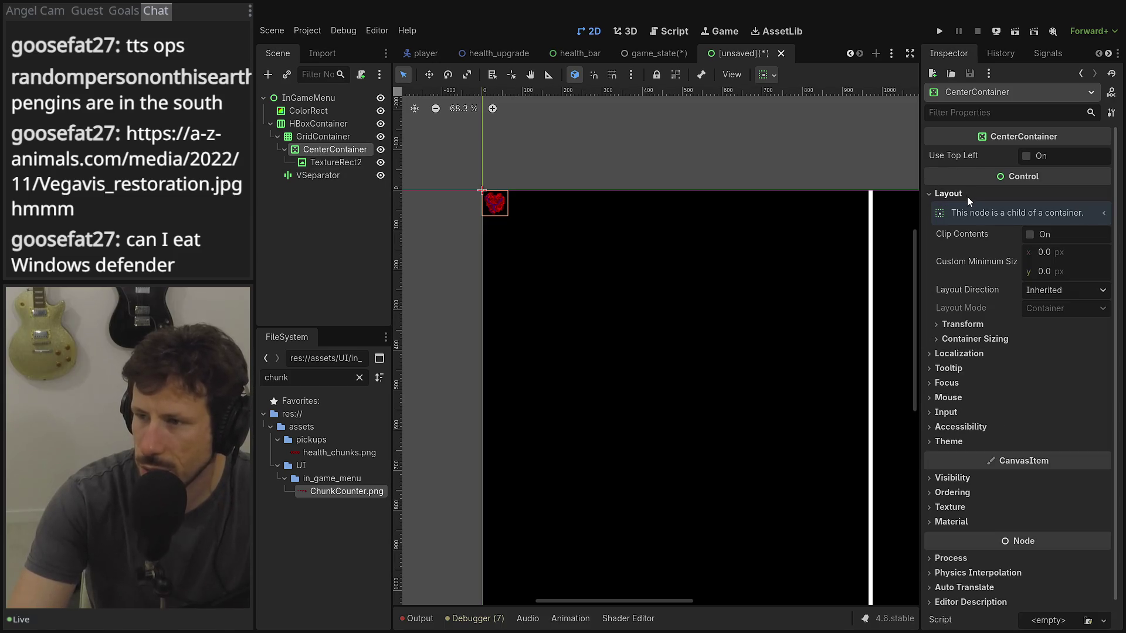
{"action": "left_click", "coordinate": [1065, 253]}
{"action": "left_click", "coordinate": [1062, 269]}
{"action": "key", "text": "Return"}
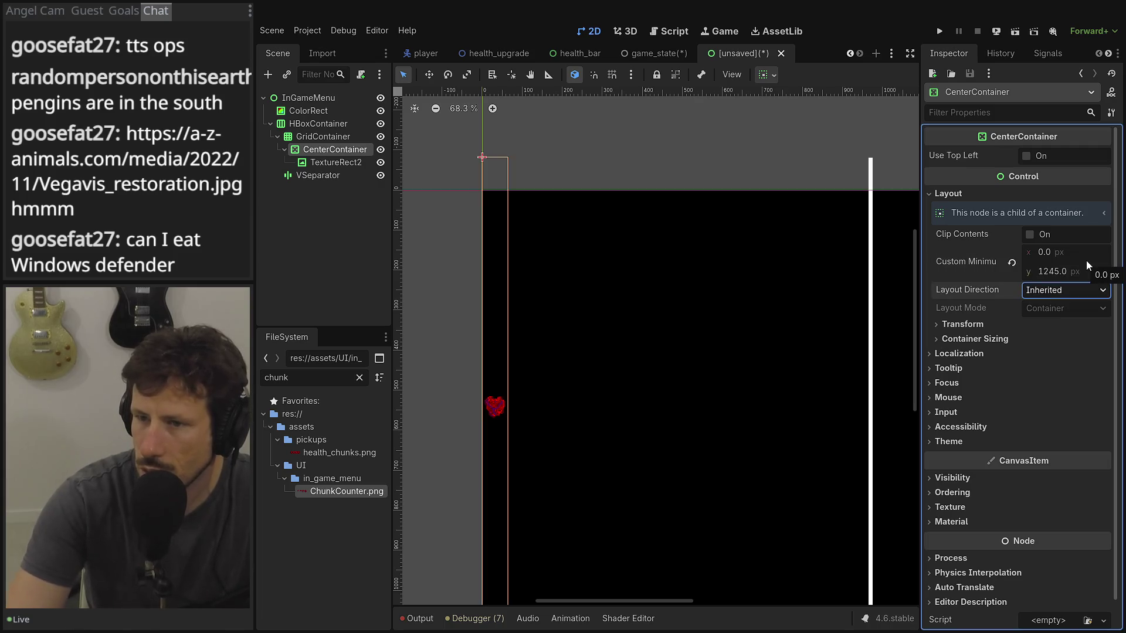
{"action": "left_click", "coordinate": [1068, 272]}
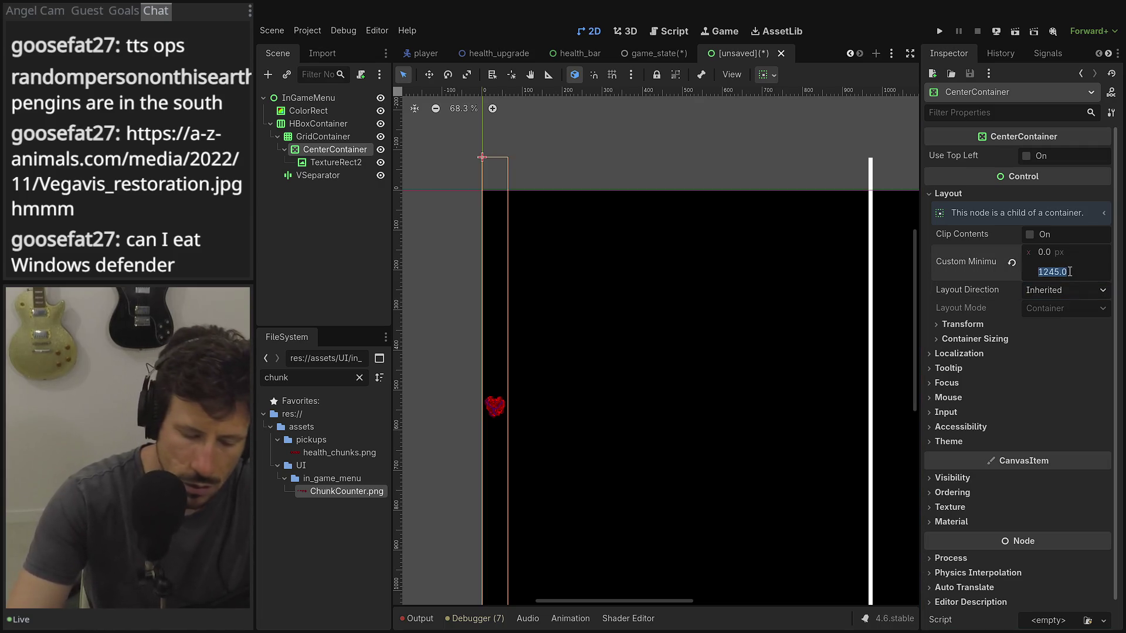
{"action": "type", "text": "86"}
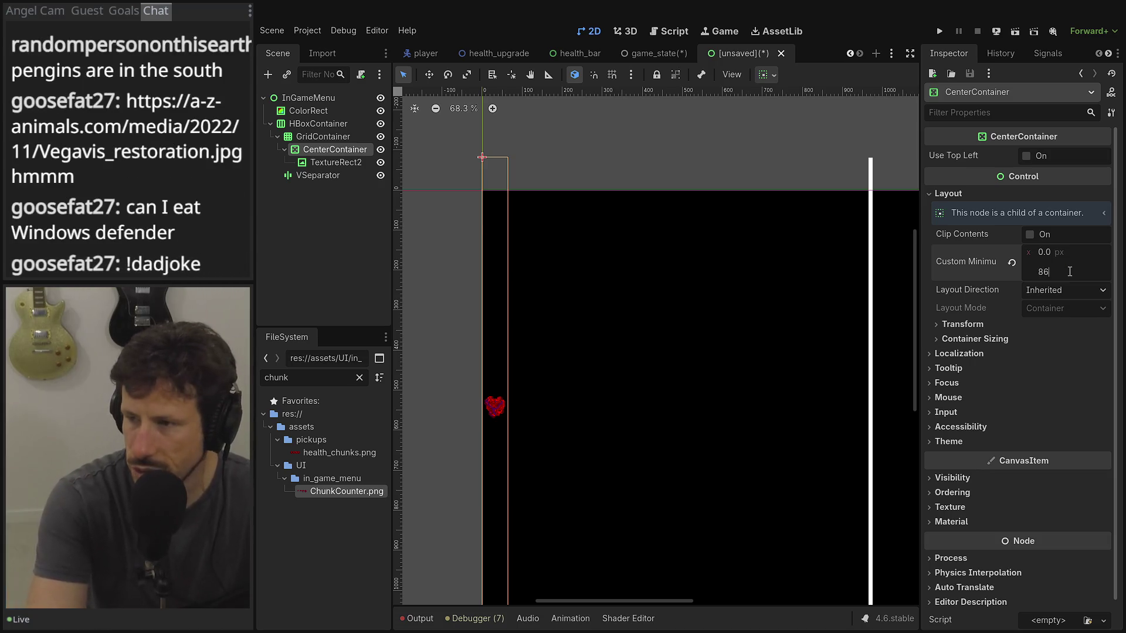
{"action": "key", "text": "Tab"}
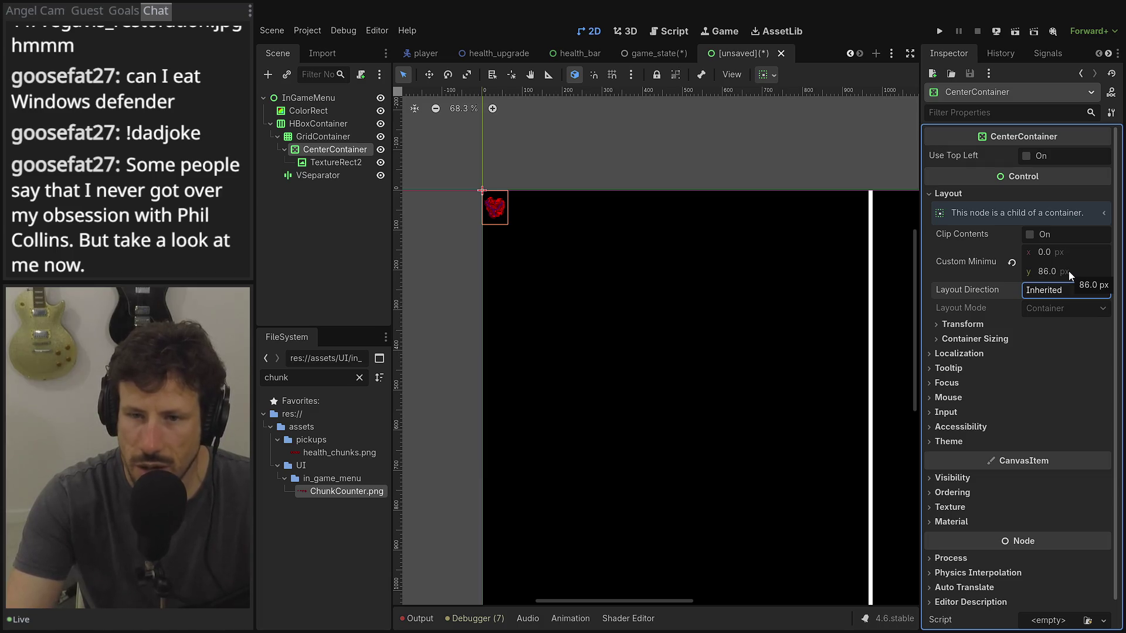
Step: Set CenterContainer's custom minimum size to 960 wide and 0 high
{"action": "left_click", "coordinate": [1068, 271]}
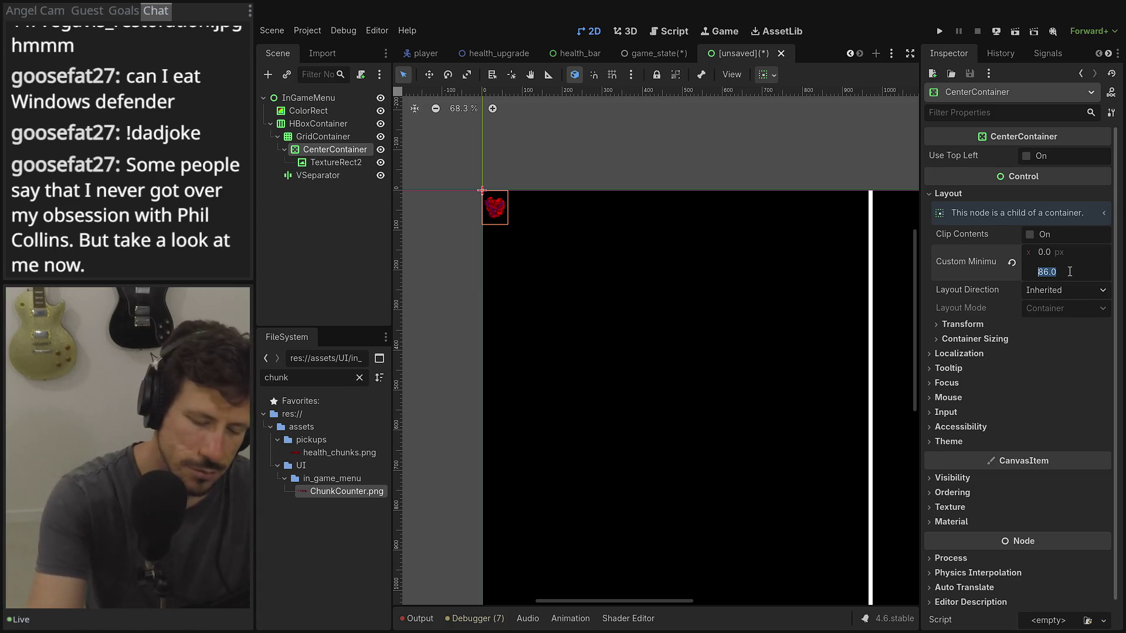
{"action": "type", "text": "9"}
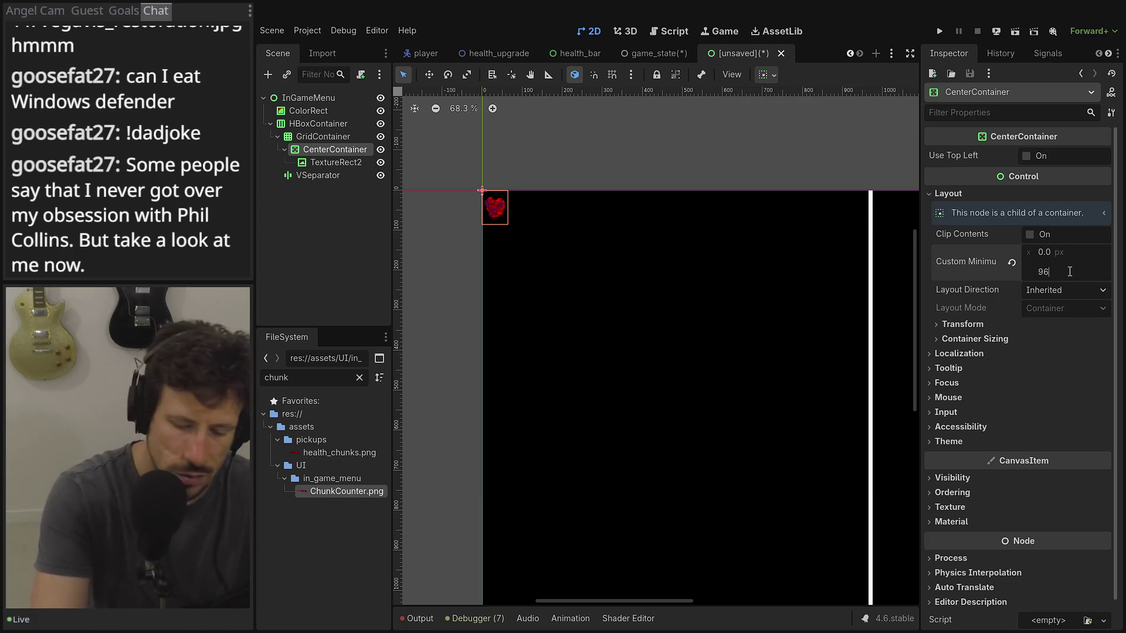
{"action": "key", "text": "Return"}
{"action": "left_click", "coordinate": [1070, 272]}
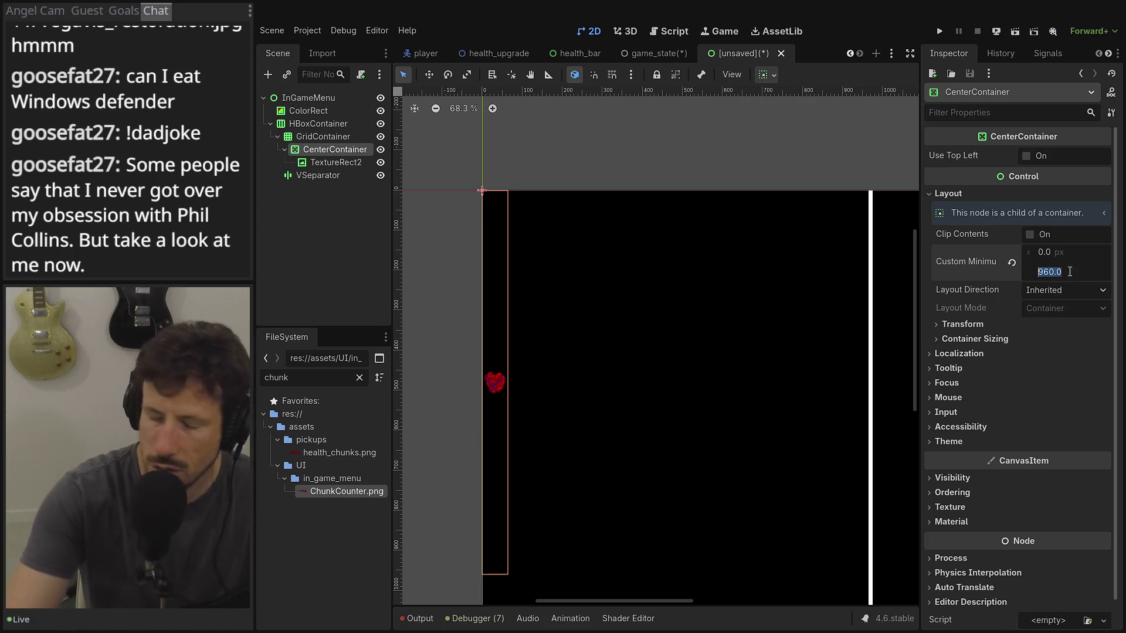
{"action": "type", "text": "0"}
{"action": "left_click", "coordinate": [1070, 252]}
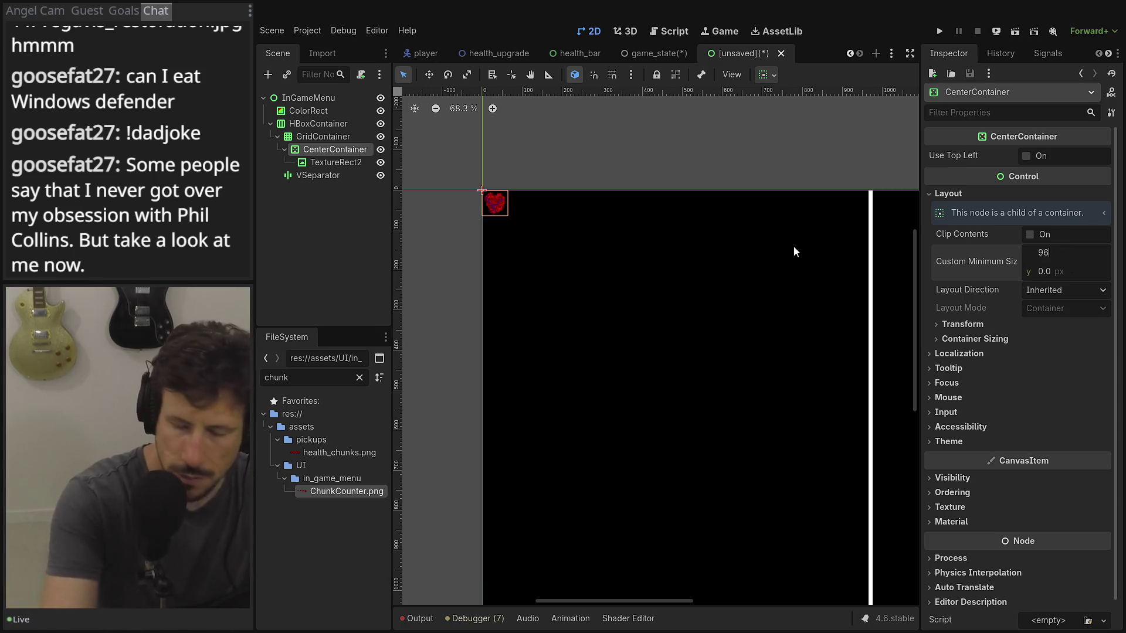
{"action": "type", "text": "0"}
{"action": "key", "text": "Tab"}
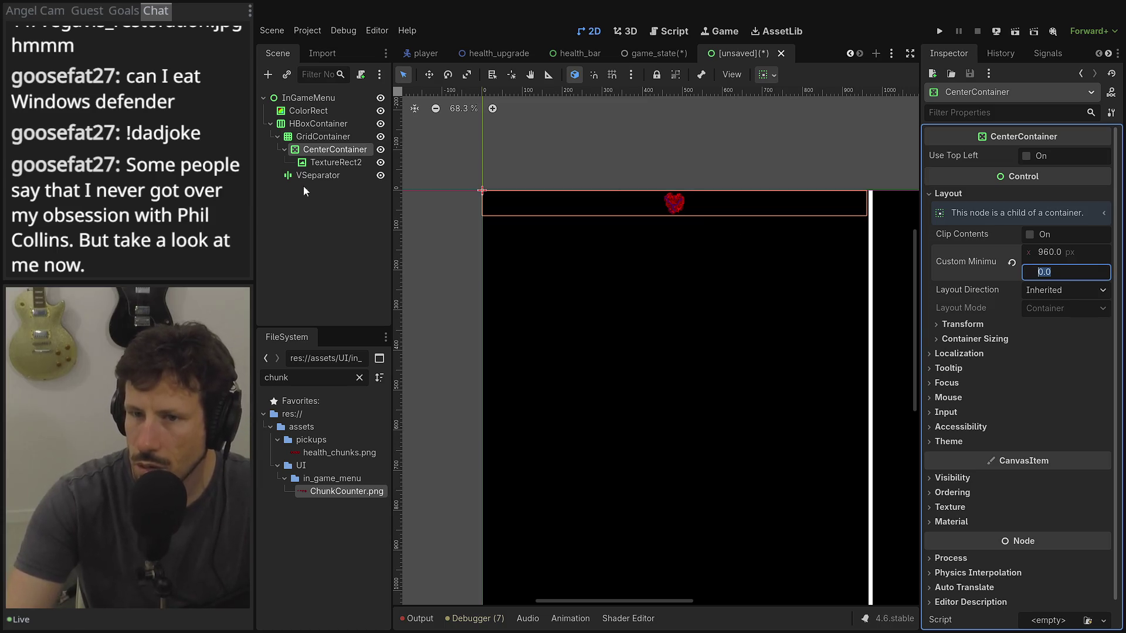
Step: Select TextureRect2 and enter 0.021 into its custom minimum size
{"action": "left_click", "coordinate": [331, 162]}
{"action": "left_click", "coordinate": [1055, 344]}
{"action": "type", "text": "0.021"}
{"action": "key", "text": "Return"}
Step: Widen TextureRect2's minimum width and move it back directly under GridContainer
{"action": "mouse_move", "coordinate": [1083, 344]}
{"action": "left_mouse_down"}
{"action": "mouse_move", "coordinate": [1050, 345]}
{"action": "mouse_move", "coordinate": [1073, 325]}
{"action": "mouse_move", "coordinate": [1108, 325]}
{"action": "mouse_move", "coordinate": [1074, 325]}
{"action": "left_mouse_up"}
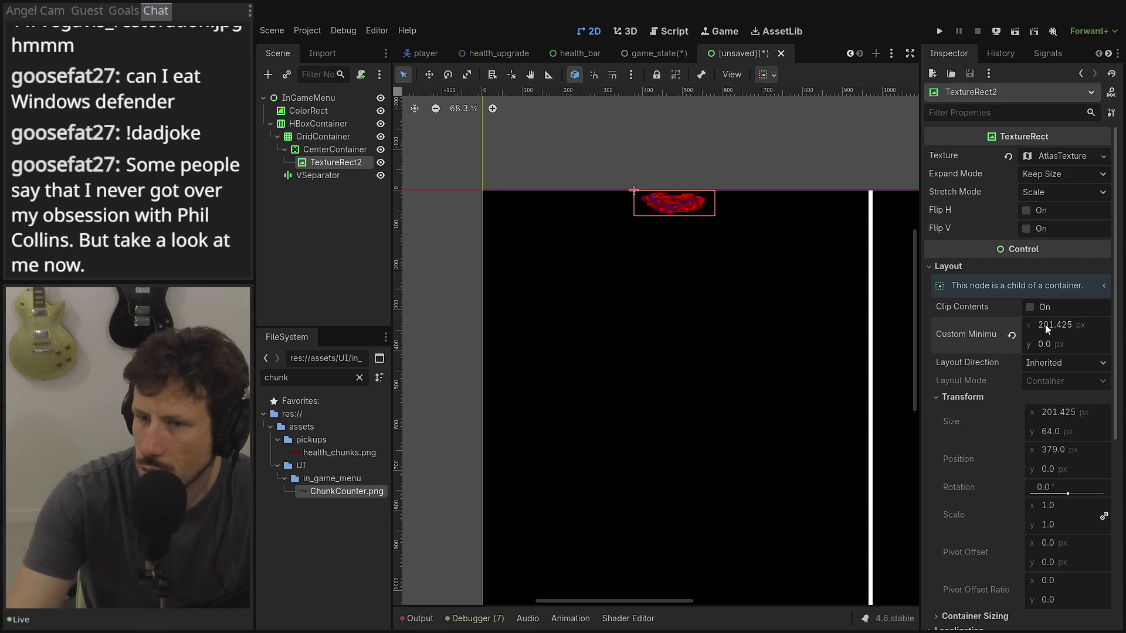
{"action": "mouse_move", "coordinate": [336, 162]}
{"action": "left_mouse_down"}
{"action": "mouse_move", "coordinate": [313, 167]}
{"action": "mouse_move", "coordinate": [311, 157]}
{"action": "left_mouse_up"}
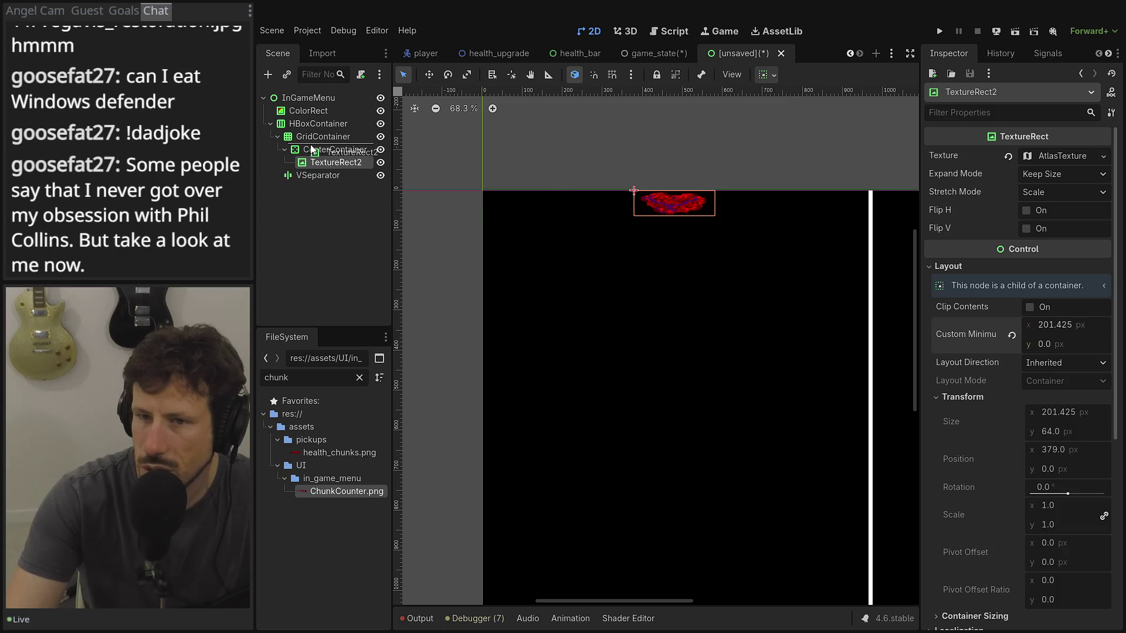
{"action": "double_click", "coordinate": [328, 150]}
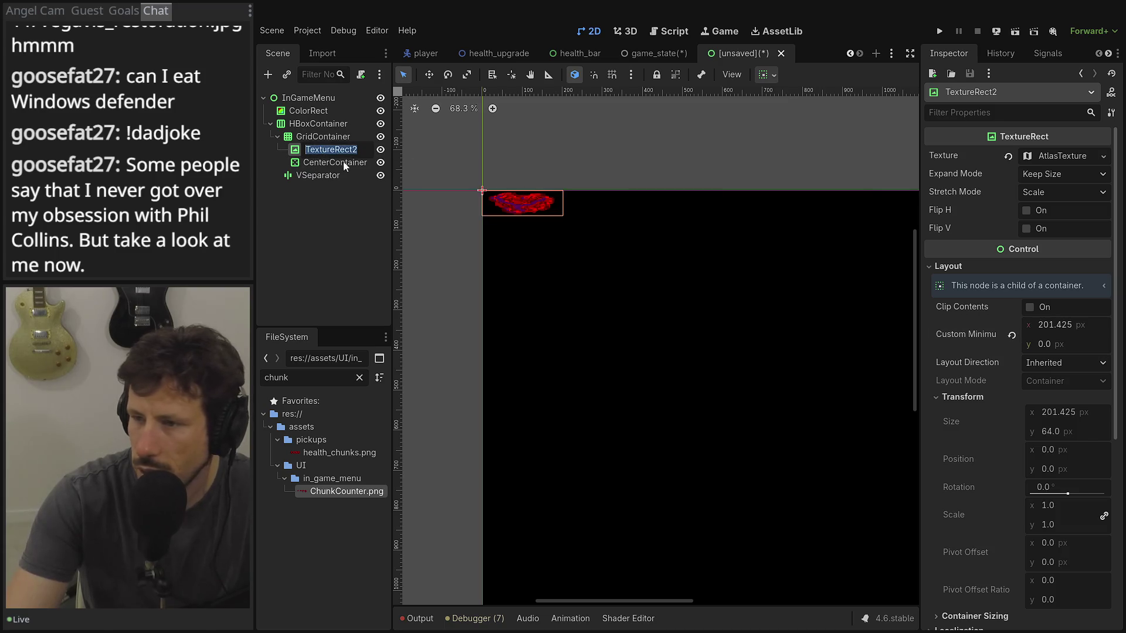
{"action": "key", "text": "Escape"}
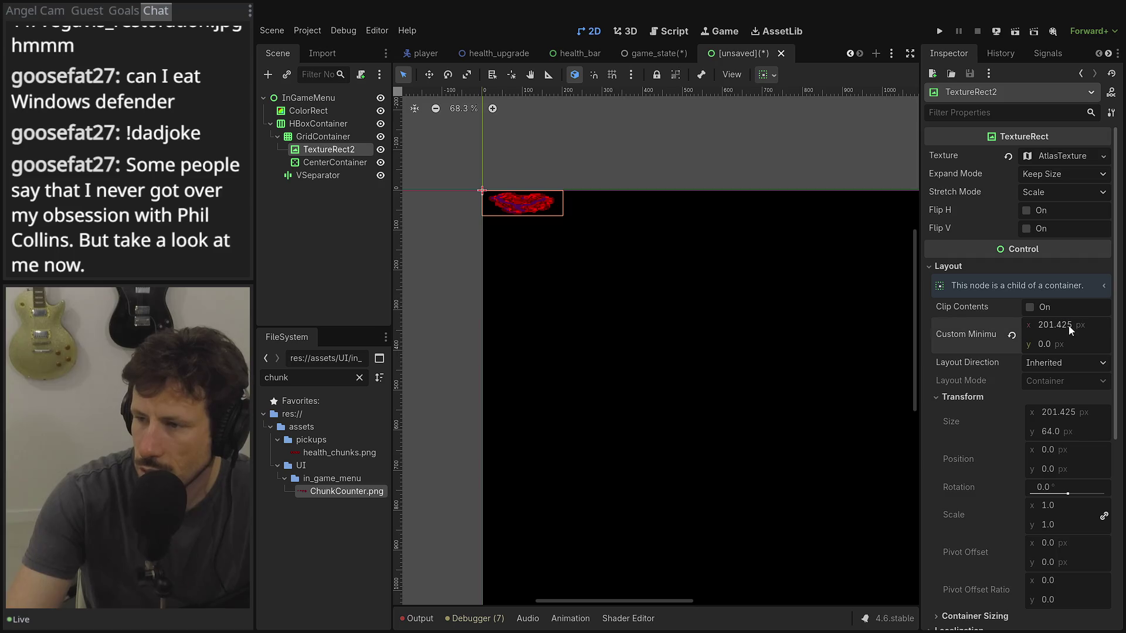
Step: Set TextureRect2's minimum width to 960 px and change its expand mode
{"action": "type", "text": "960"}
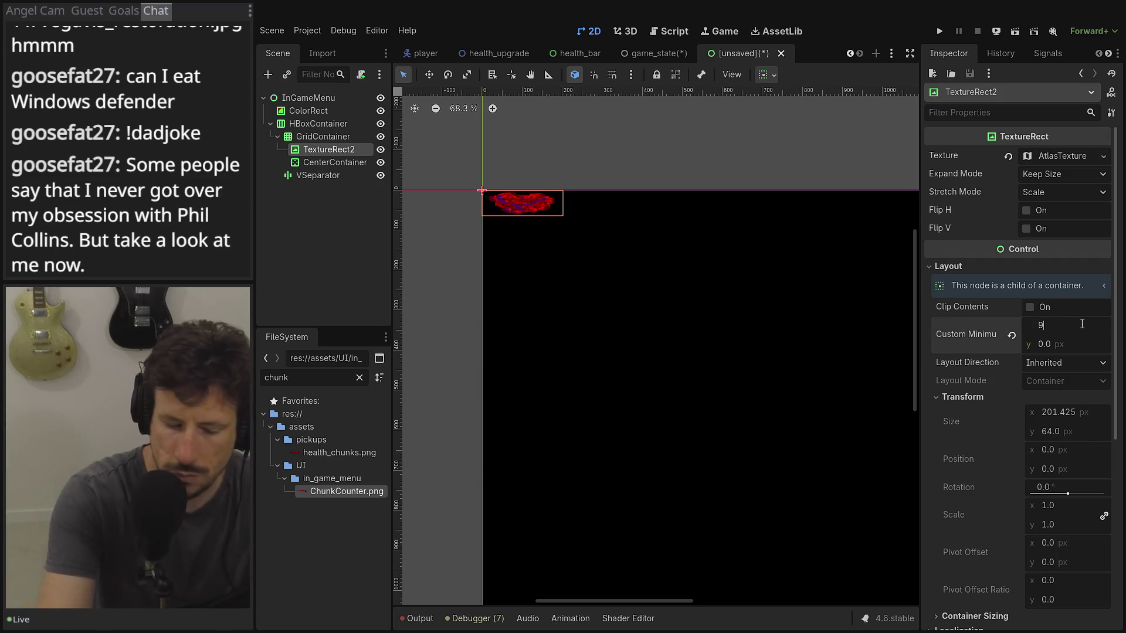
{"action": "key", "text": "Return"}
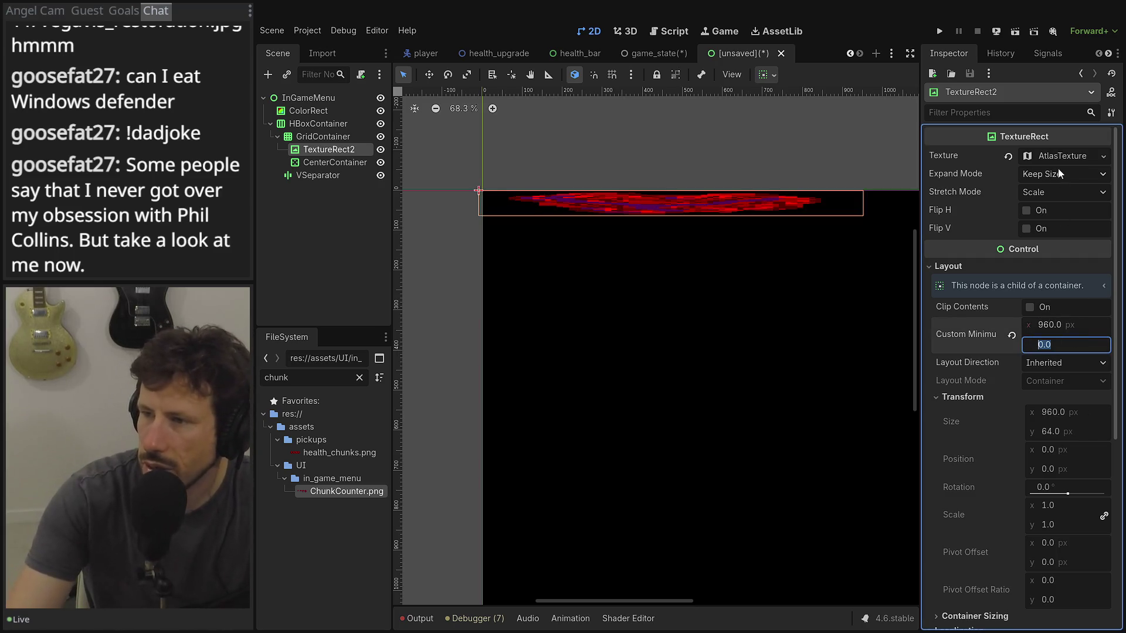
{"action": "left_click", "coordinate": [1058, 169]}
{"action": "left_click", "coordinate": [1038, 209]}
Step: Switch TextureRect2's expand mode from Fit Width to Fit Height
{"action": "left_click", "coordinate": [1053, 173]}
{"action": "left_click", "coordinate": [1038, 222]}
{"action": "left_click", "coordinate": [1053, 176]}
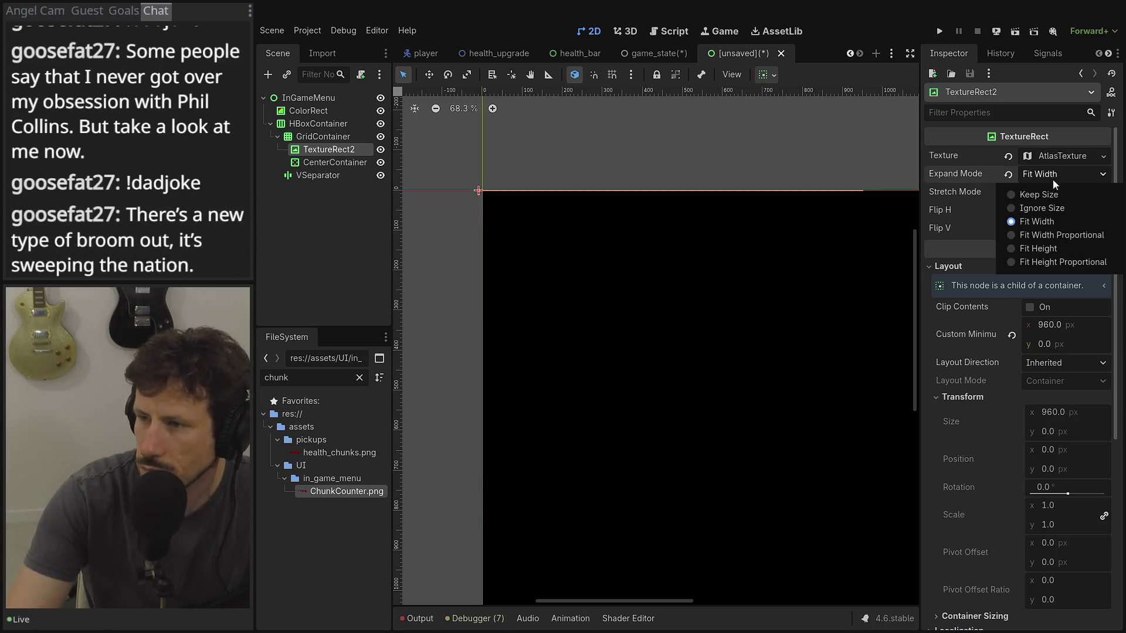
{"action": "left_click", "coordinate": [1064, 248]}
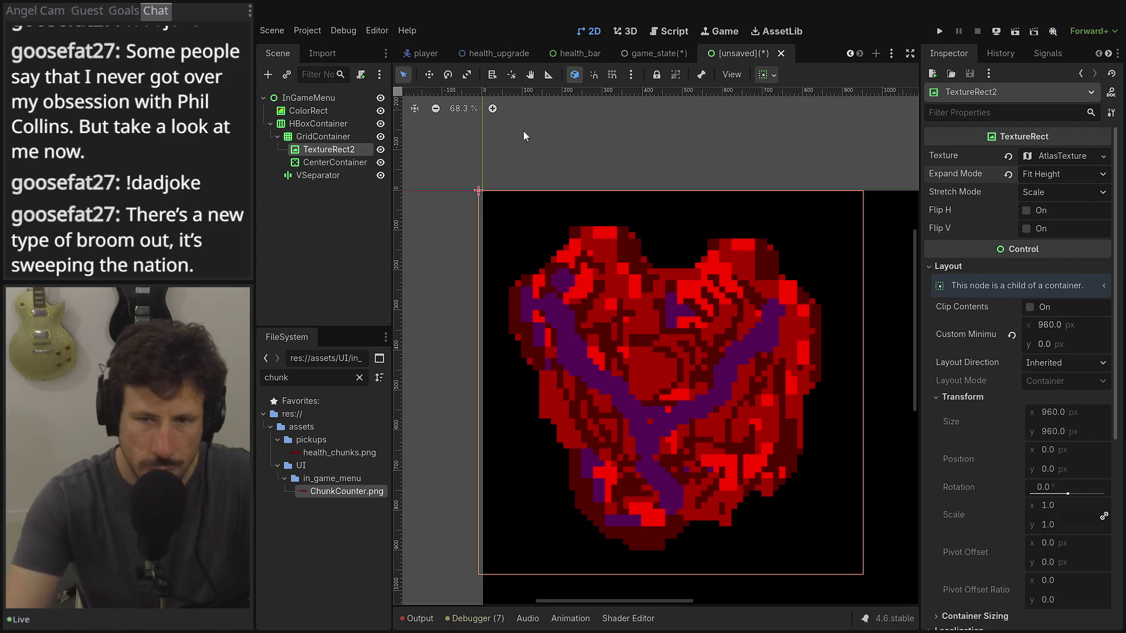
Step: Resize the heart's box on the canvas to about 716.55 px wide
{"action": "scroll", "coordinate": [621, 207], "scroll_direction": "down", "scroll_amount": 2}
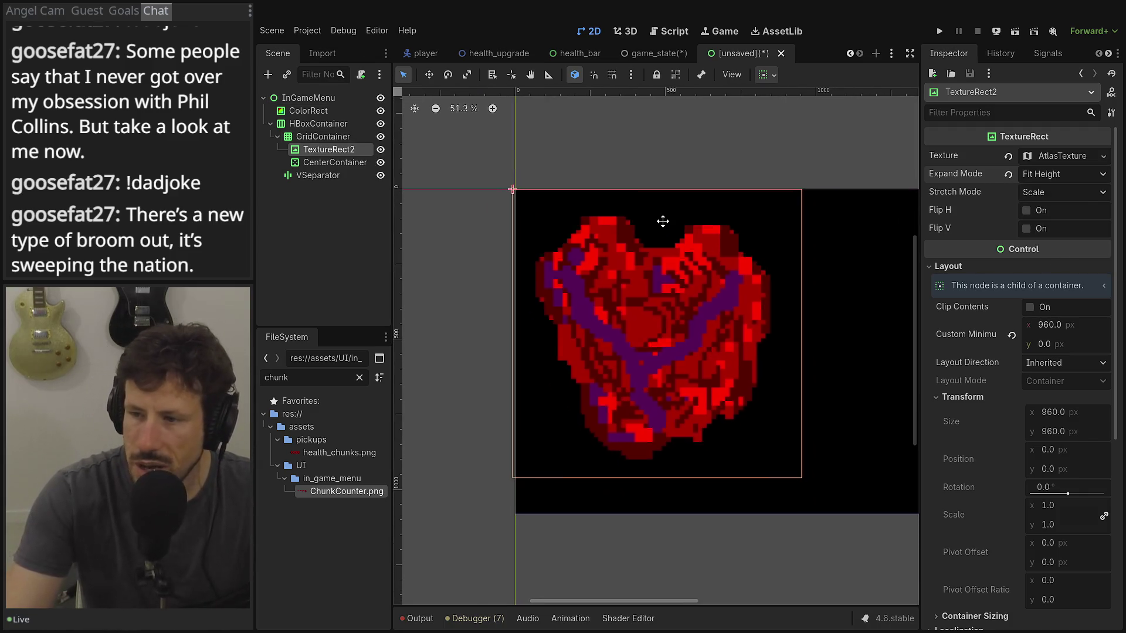
{"action": "left_click_drag", "start_coordinate": [663, 221], "coordinate": [551, 183]}
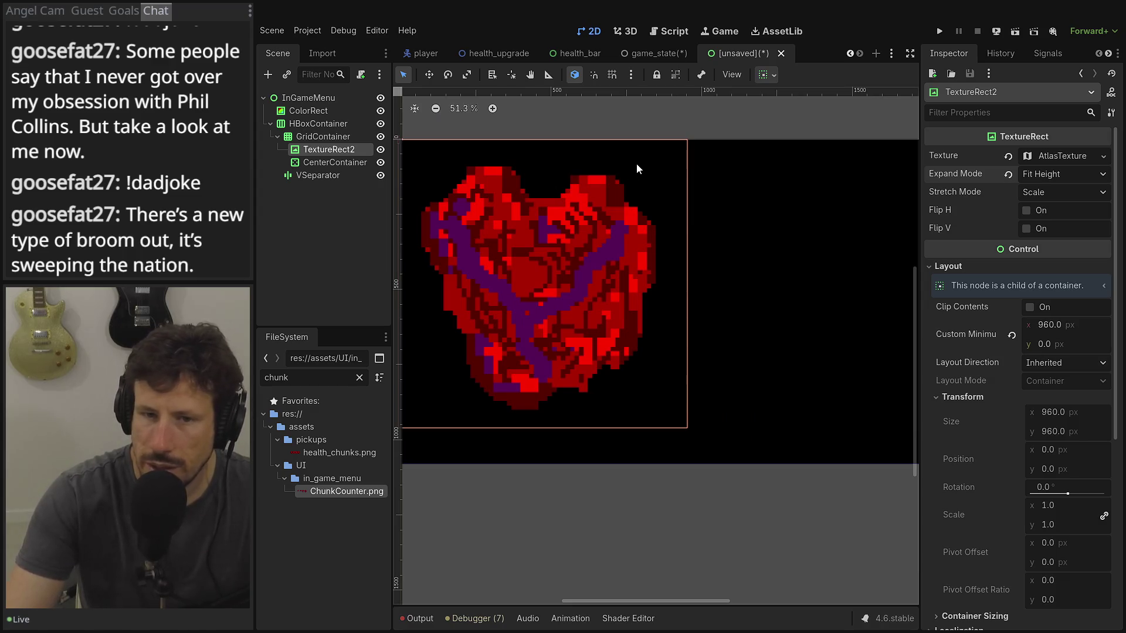
{"action": "mouse_move", "coordinate": [1063, 333]}
{"action": "left_mouse_down"}
{"action": "mouse_move", "coordinate": [1088, 333]}
{"action": "mouse_move", "coordinate": [1029, 333]}
{"action": "mouse_move", "coordinate": [1048, 330]}
{"action": "left_mouse_up"}
{"action": "scroll", "coordinate": [725, 273], "scroll_direction": "down", "scroll_amount": 2}
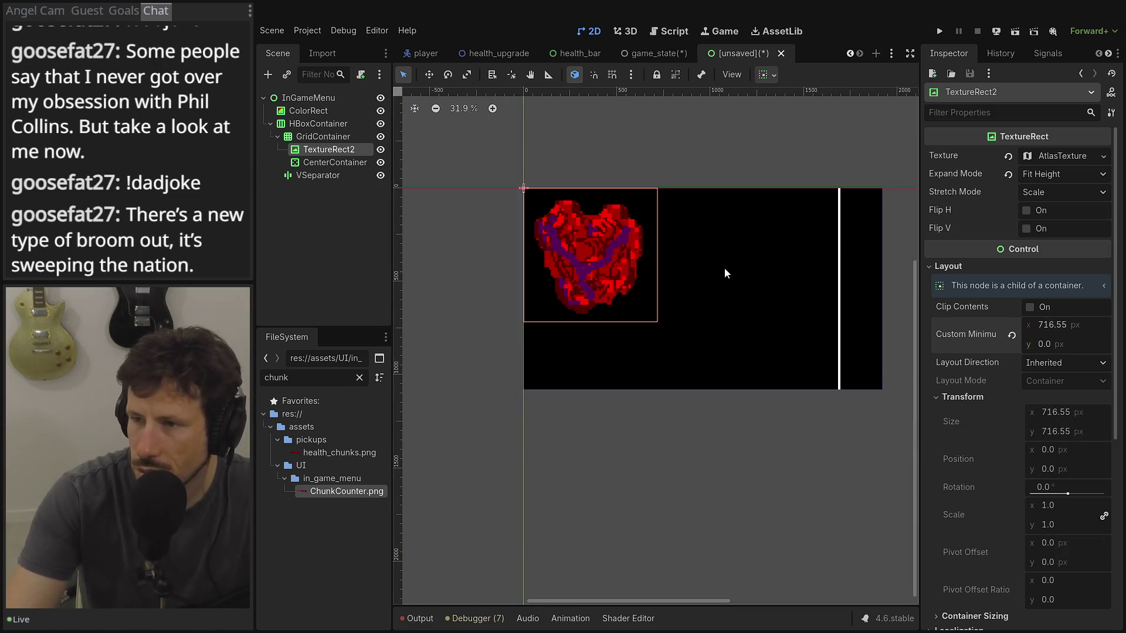
Step: Reduce GridContainer to one column, then give TextureRect2 a minimum width of 480, sliding it to about 422
{"action": "left_click", "coordinate": [320, 135]}
{"action": "left_click", "coordinate": [1110, 160]}
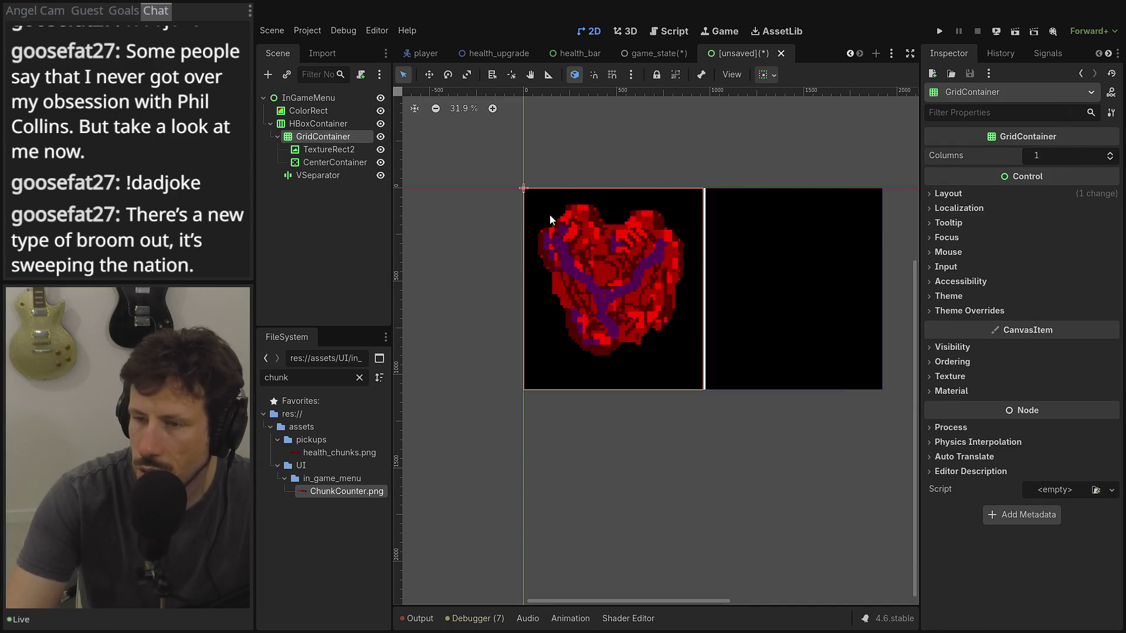
{"action": "left_click", "coordinate": [306, 150]}
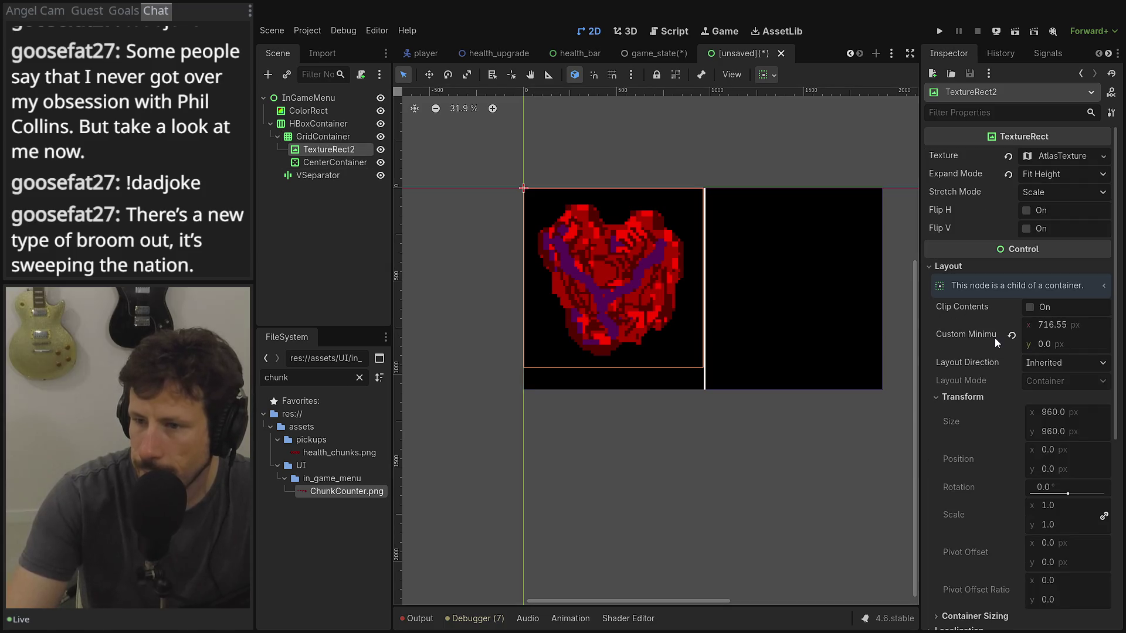
{"action": "left_click", "coordinate": [1057, 326]}
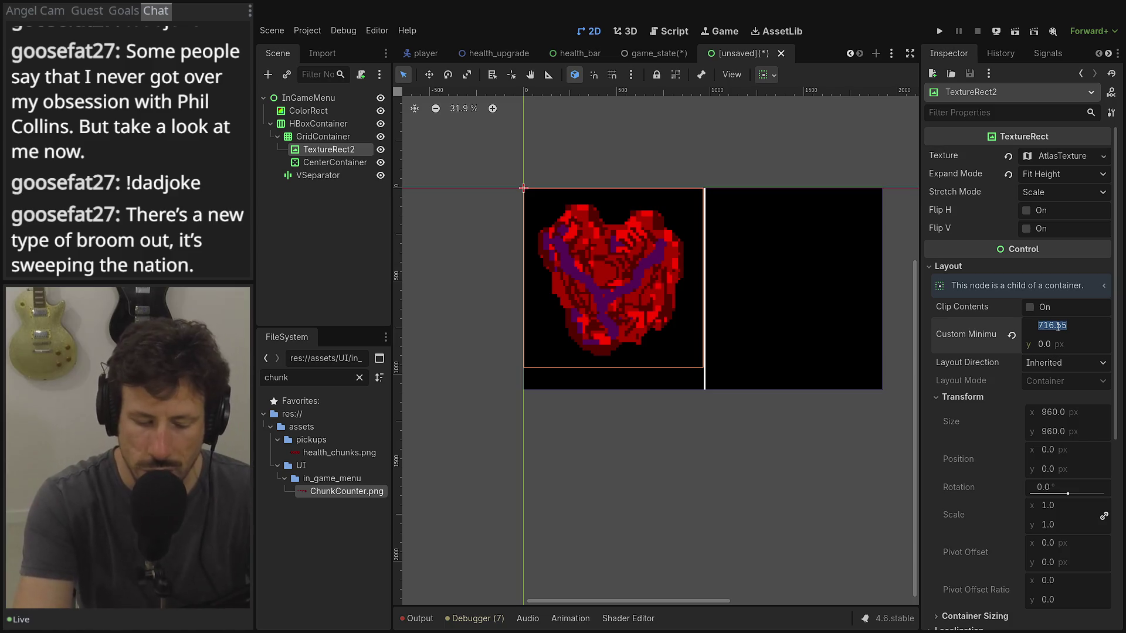
{"action": "type", "text": "480"}
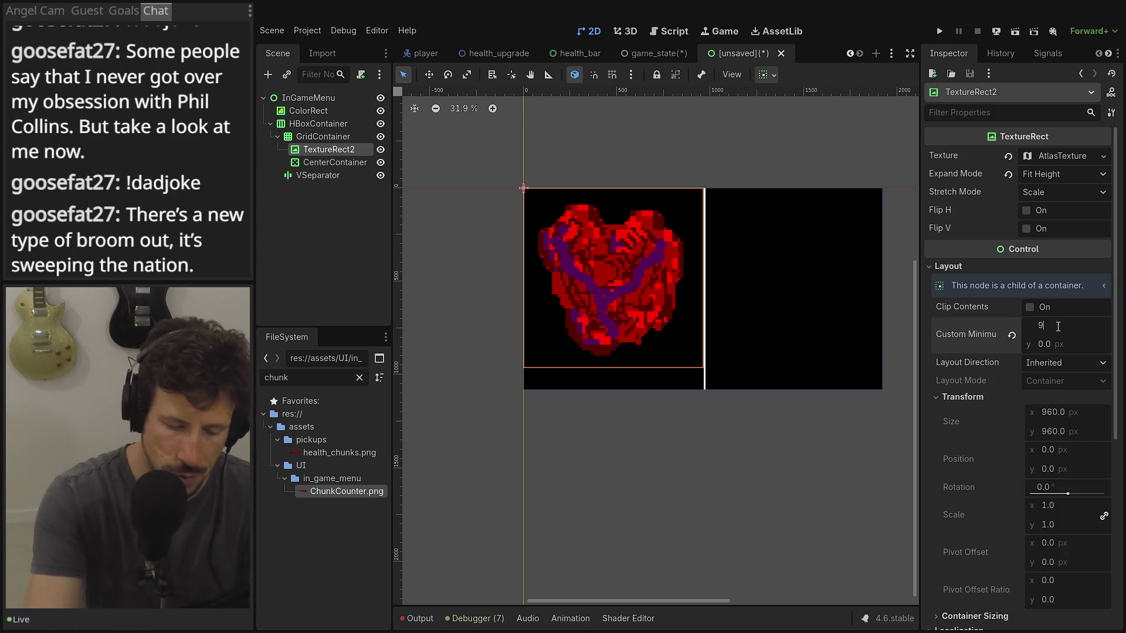
{"action": "key", "text": "Tab"}
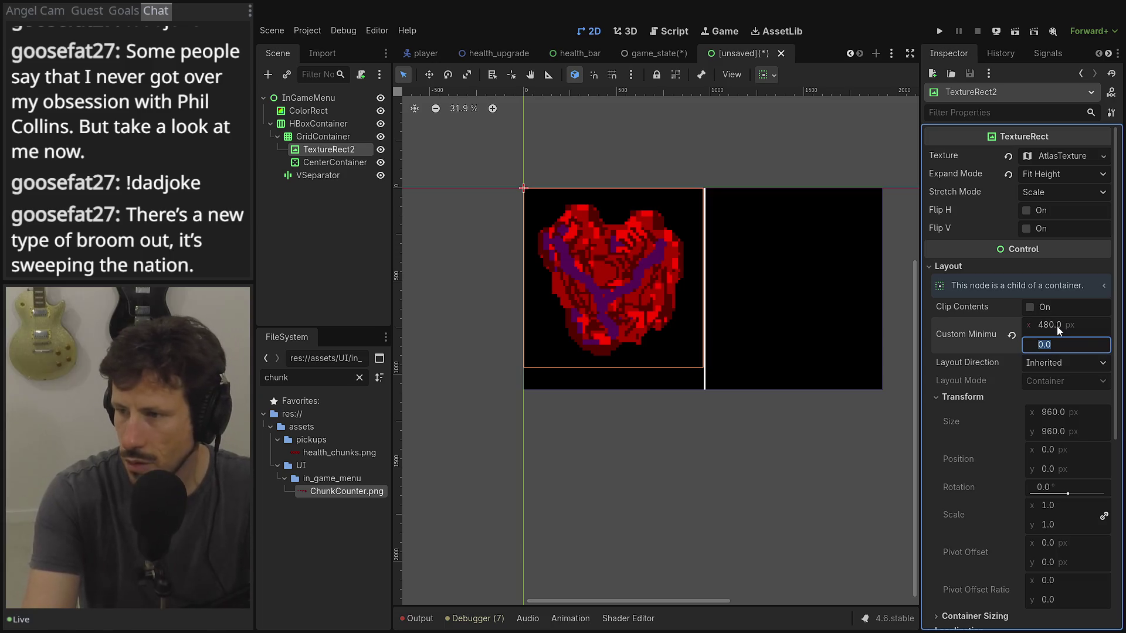
{"action": "left_click", "coordinate": [995, 325]}
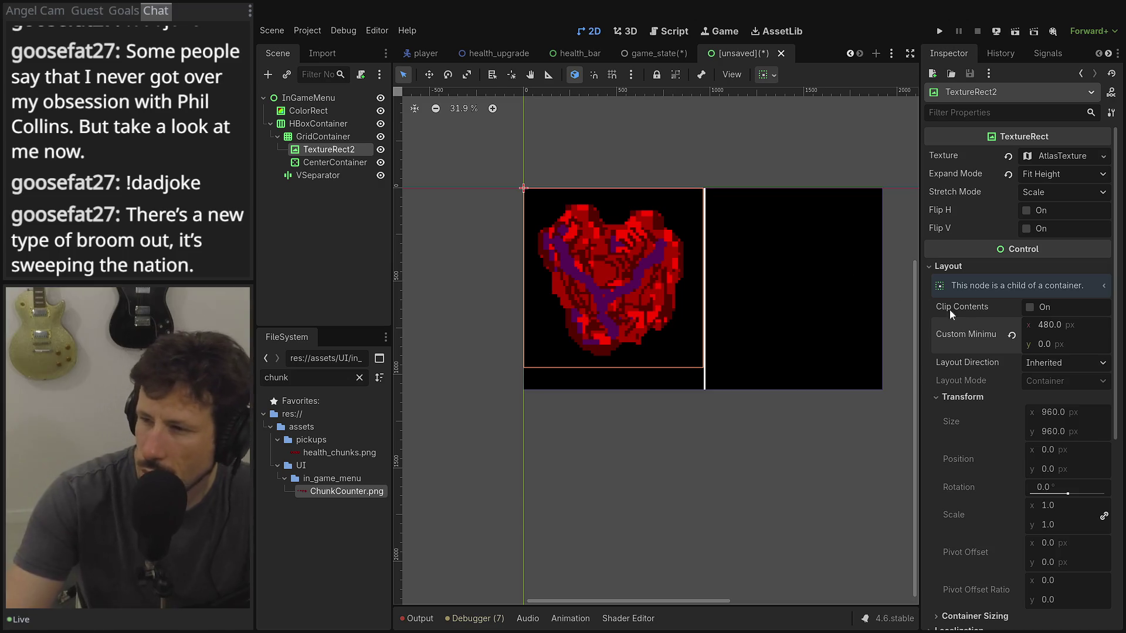
{"action": "left_click_drag", "start_coordinate": [1039, 325], "coordinate": [985, 325]}
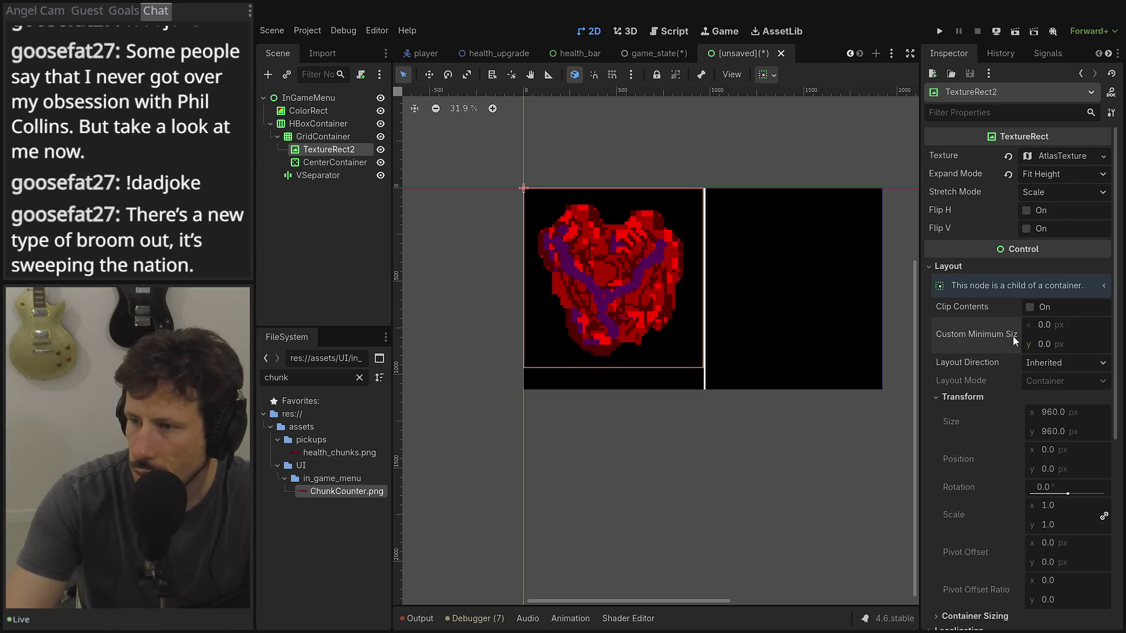
Step: Try Keep Size and Ignore Size expand modes, then return to Fit Height
{"action": "left_click", "coordinate": [1042, 175]}
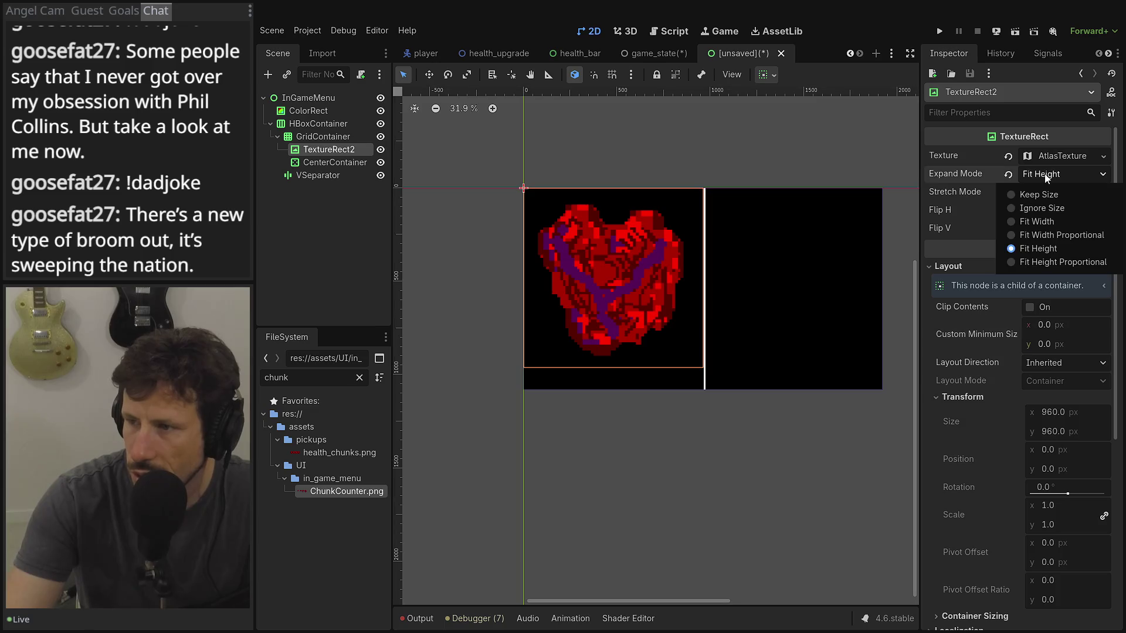
{"action": "left_click", "coordinate": [1030, 194]}
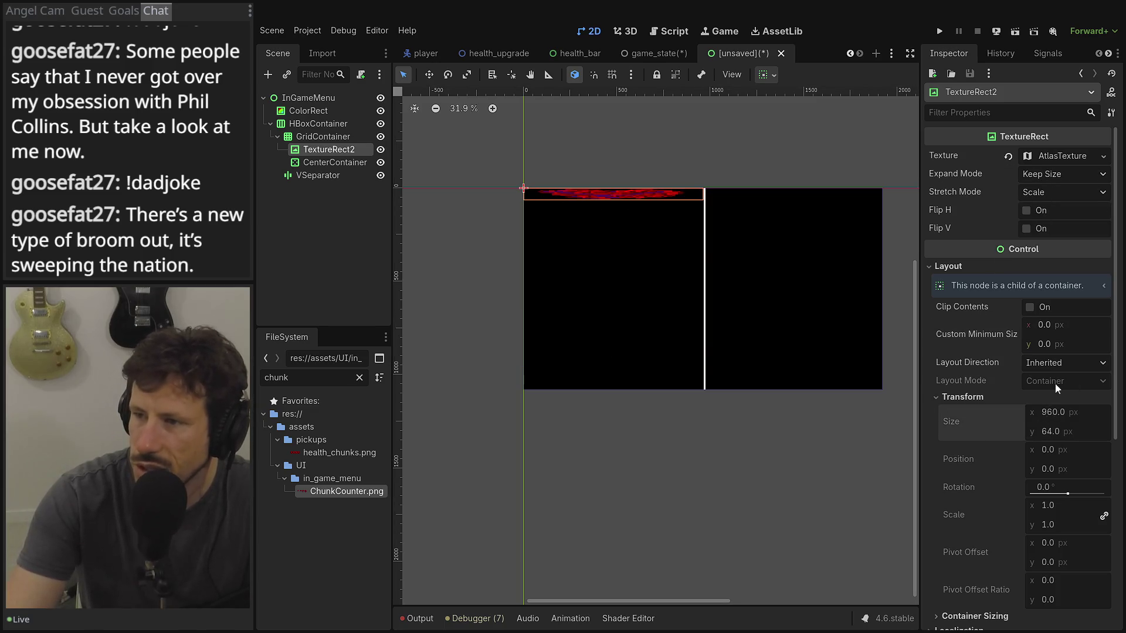
{"action": "left_click", "coordinate": [1039, 175]}
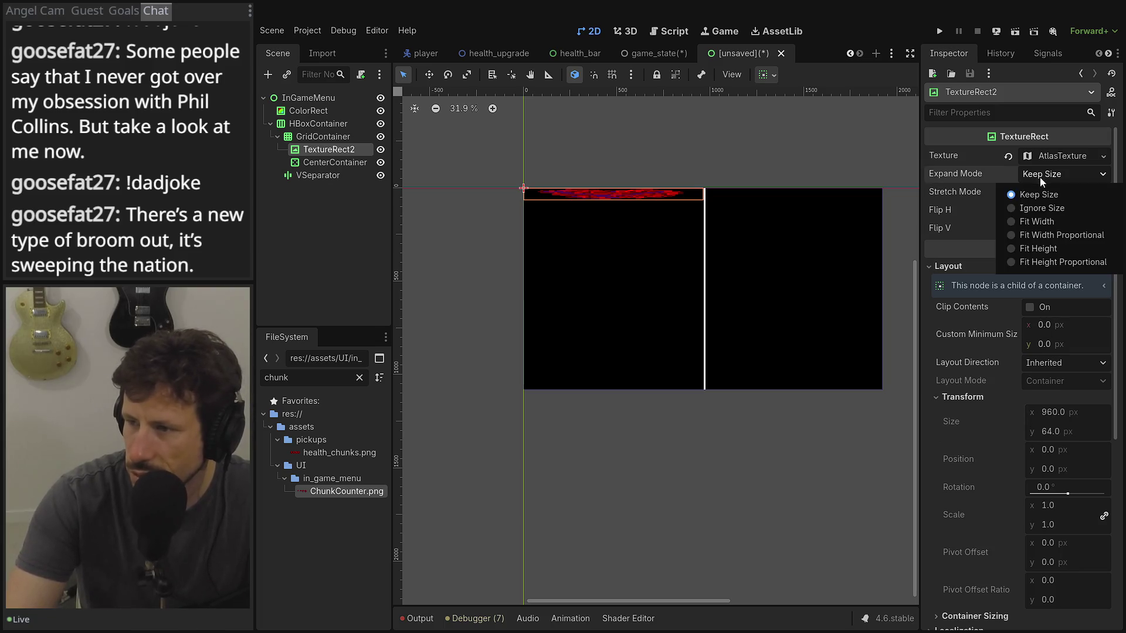
{"action": "left_click", "coordinate": [1043, 212]}
{"action": "left_click", "coordinate": [1043, 174]}
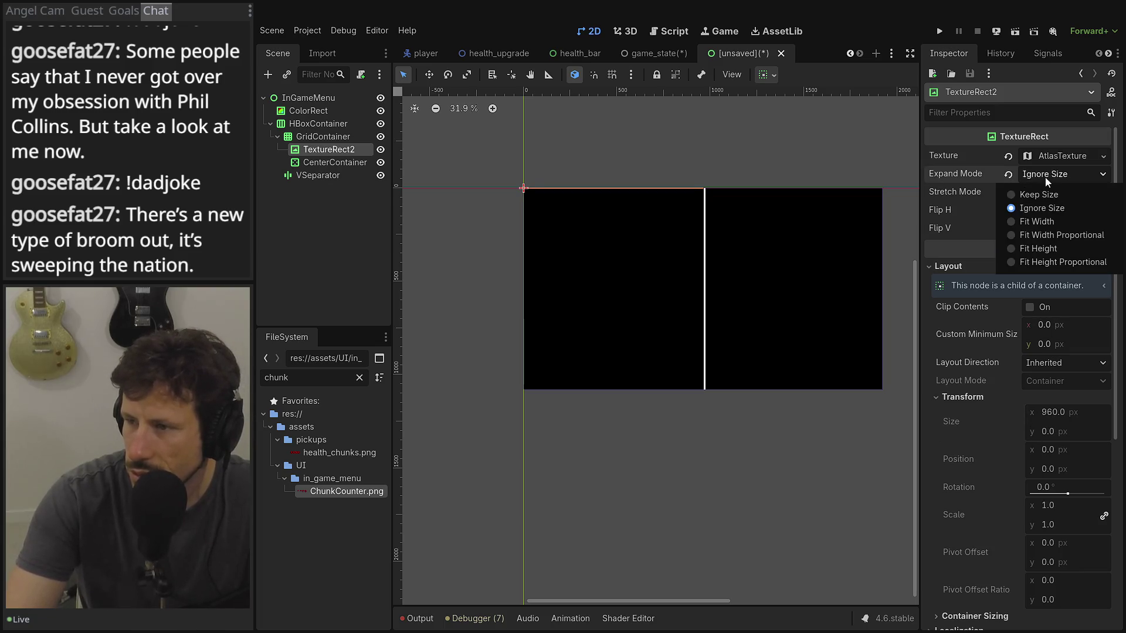
{"action": "left_click", "coordinate": [1048, 251]}
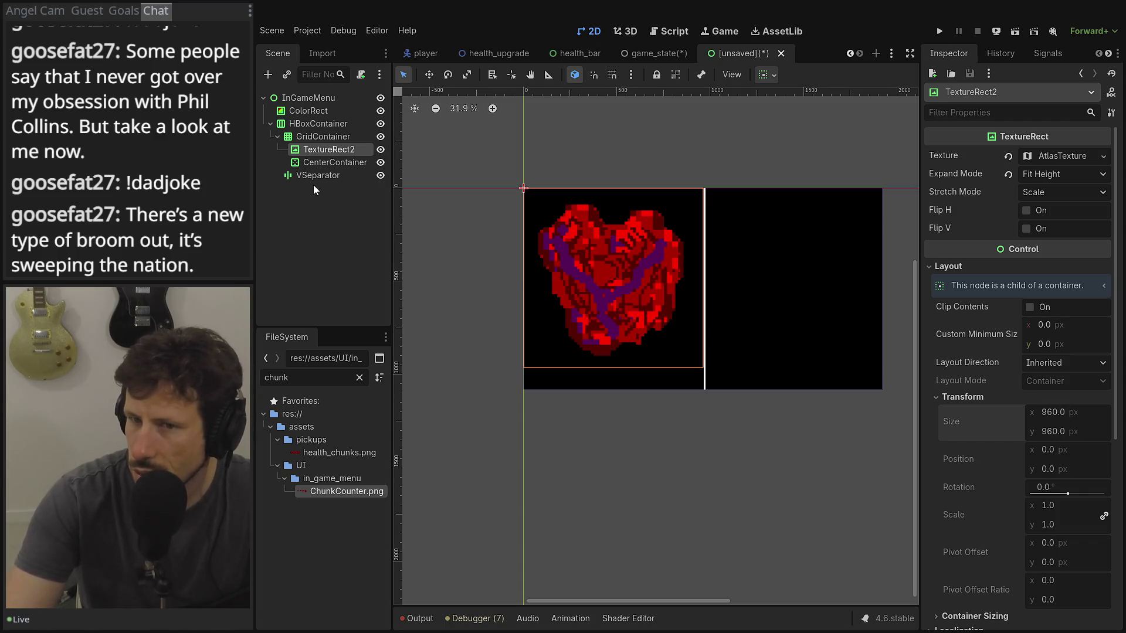
Step: Reset TextureRect2's minimum width to 0 and try Left-to-Right layout direction before restoring Inherited
{"action": "left_click", "coordinate": [311, 160]}
{"action": "left_click", "coordinate": [312, 150]}
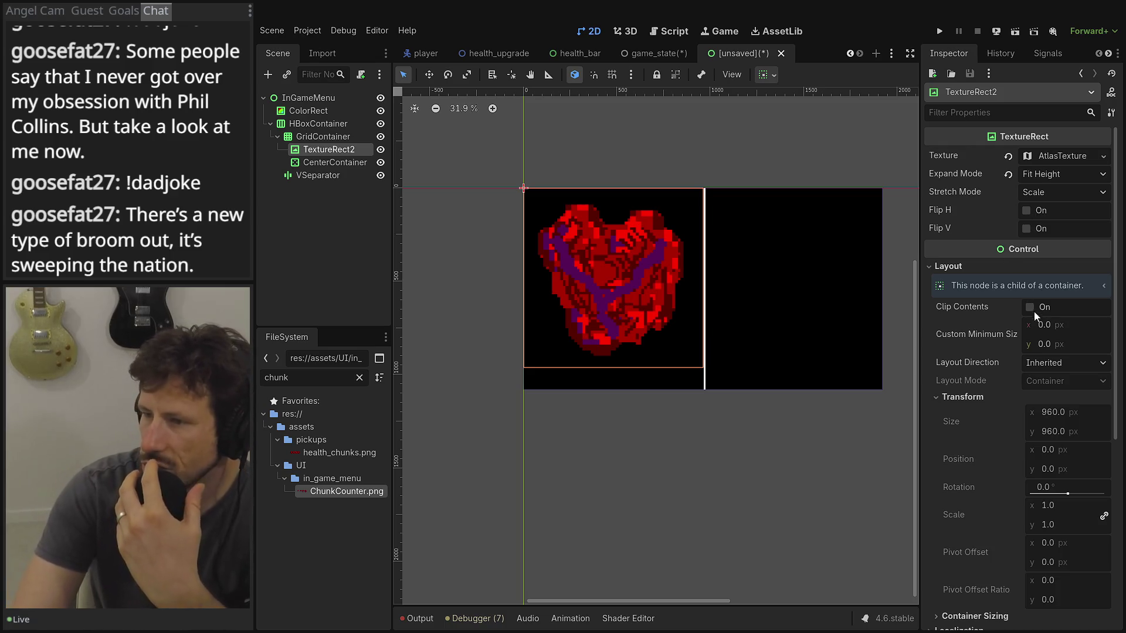
{"action": "left_click_drag", "start_coordinate": [1050, 325], "coordinate": [1044, 326]}
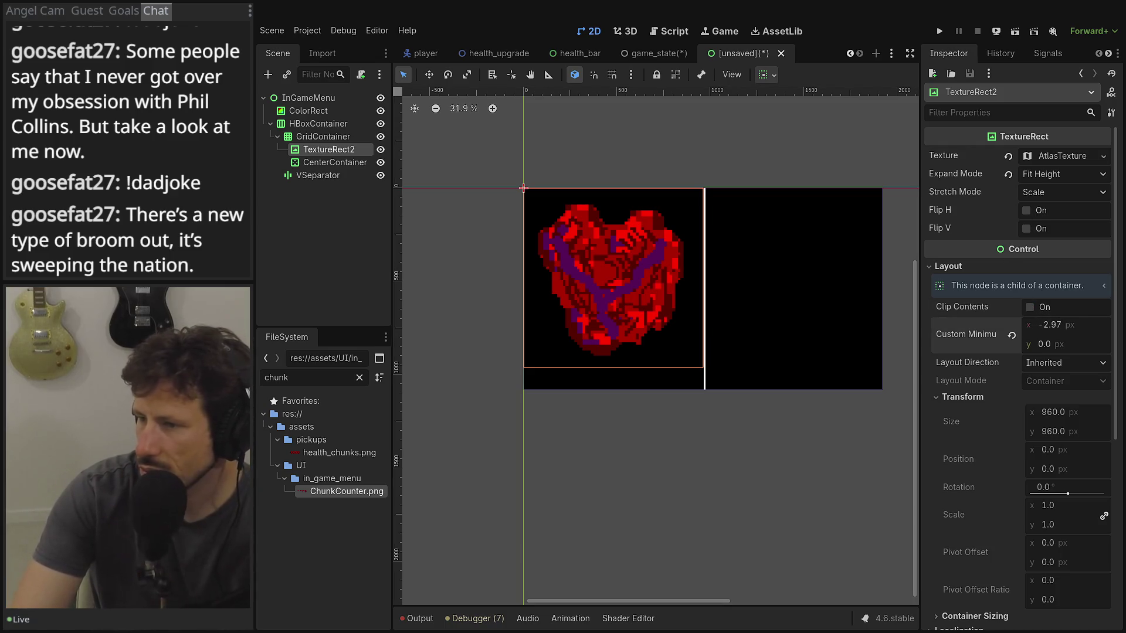
{"action": "left_click", "coordinate": [1014, 335]}
{"action": "left_click", "coordinate": [1066, 363]}
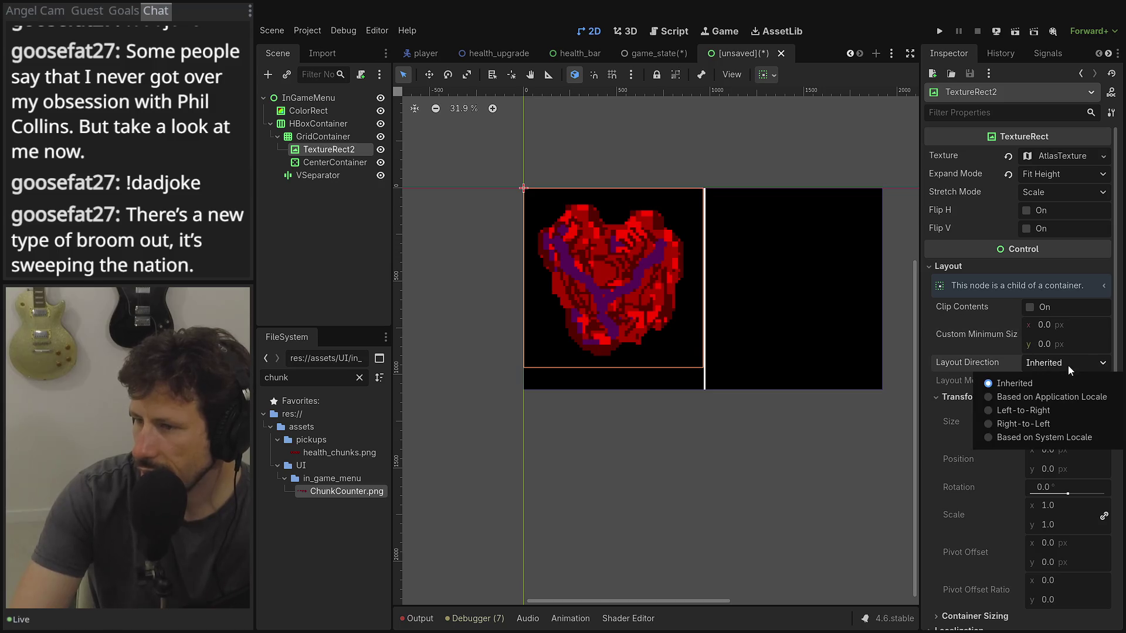
{"action": "left_click", "coordinate": [1045, 410]}
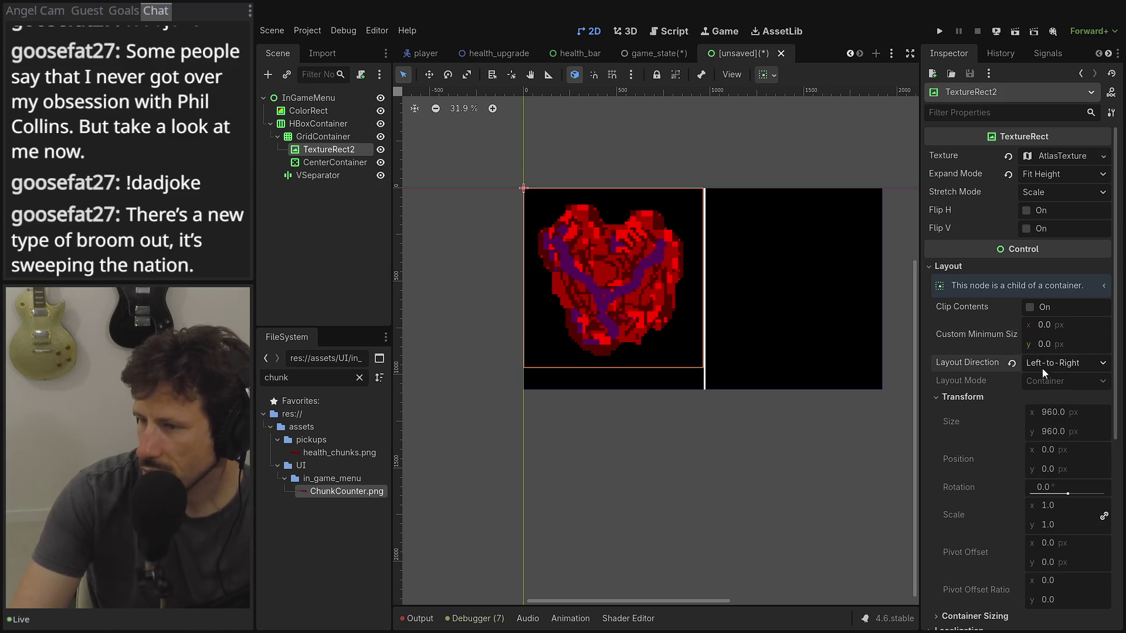
{"action": "left_click", "coordinate": [1011, 362]}
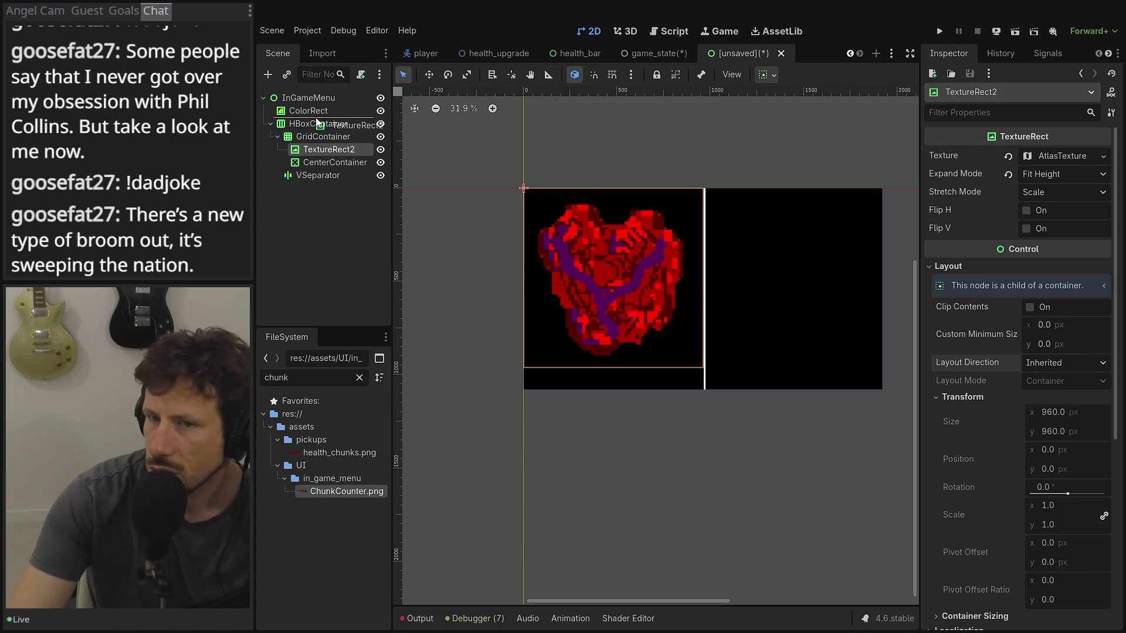
Step: Move TextureRect2 out above HBoxContainer and set its size to 64 x 64
{"action": "left_click_drag", "start_coordinate": [317, 124], "coordinate": [317, 120]}
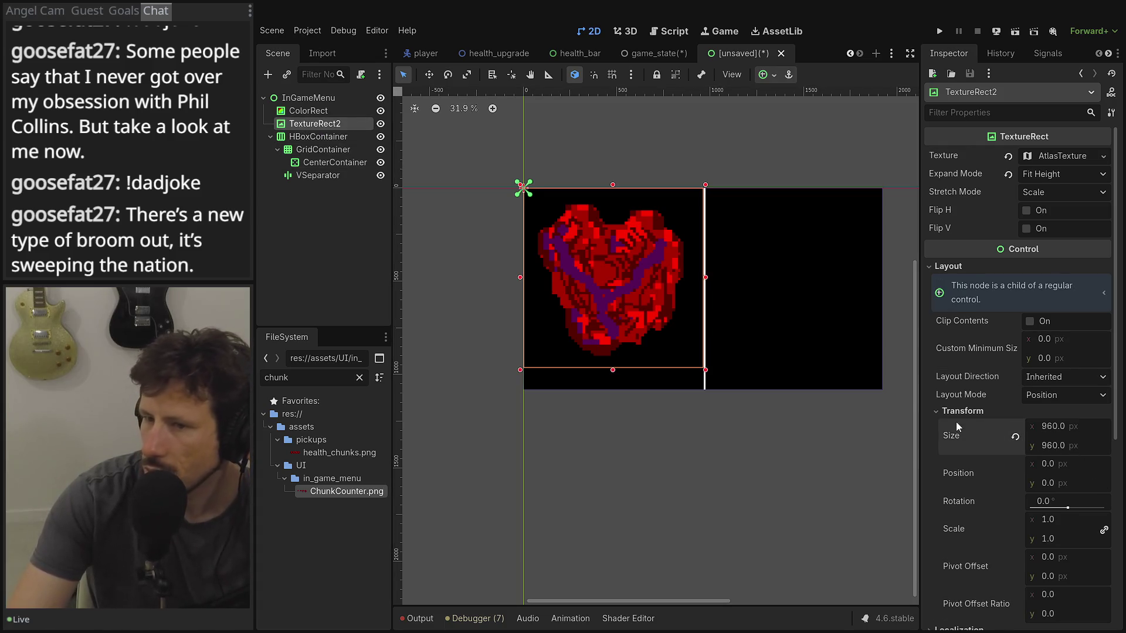
{"action": "left_click", "coordinate": [1010, 438]}
{"action": "left_click", "coordinate": [1056, 448]}
{"action": "type", "text": "0"}
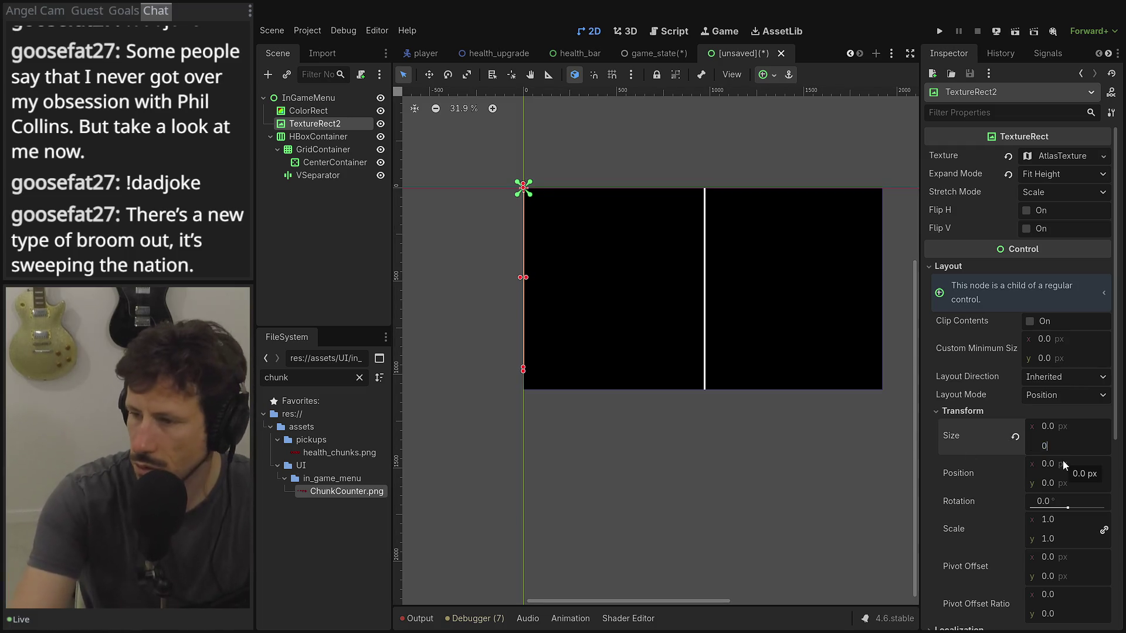
{"action": "left_click", "coordinate": [1063, 460]}
{"action": "left_click", "coordinate": [1066, 429]}
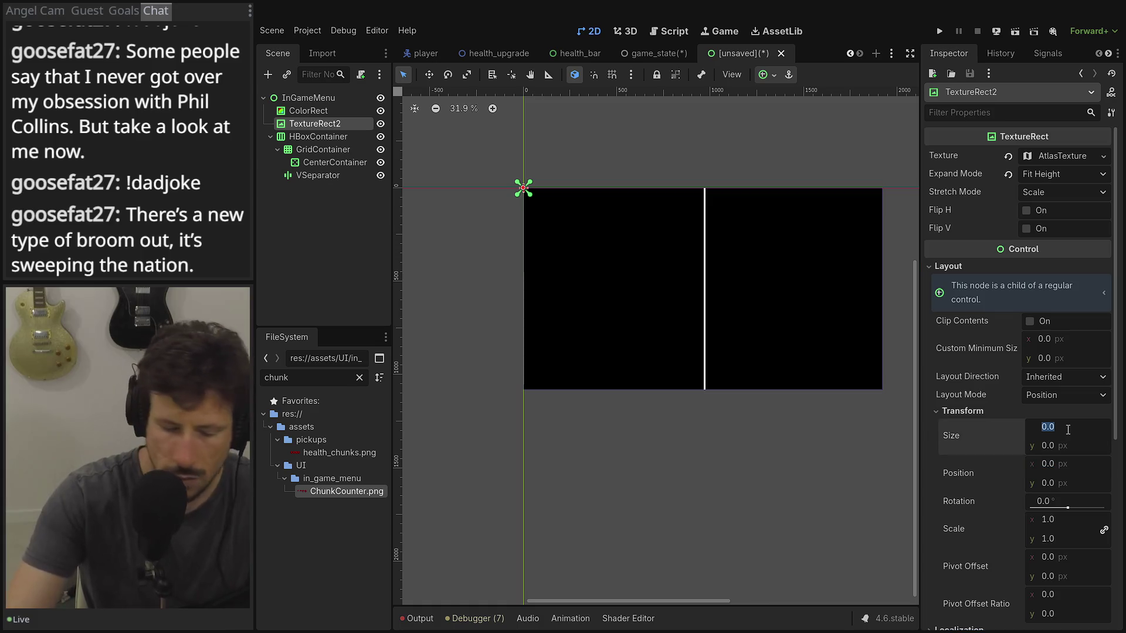
{"action": "type", "text": "64"}
{"action": "key", "text": "Tab"}
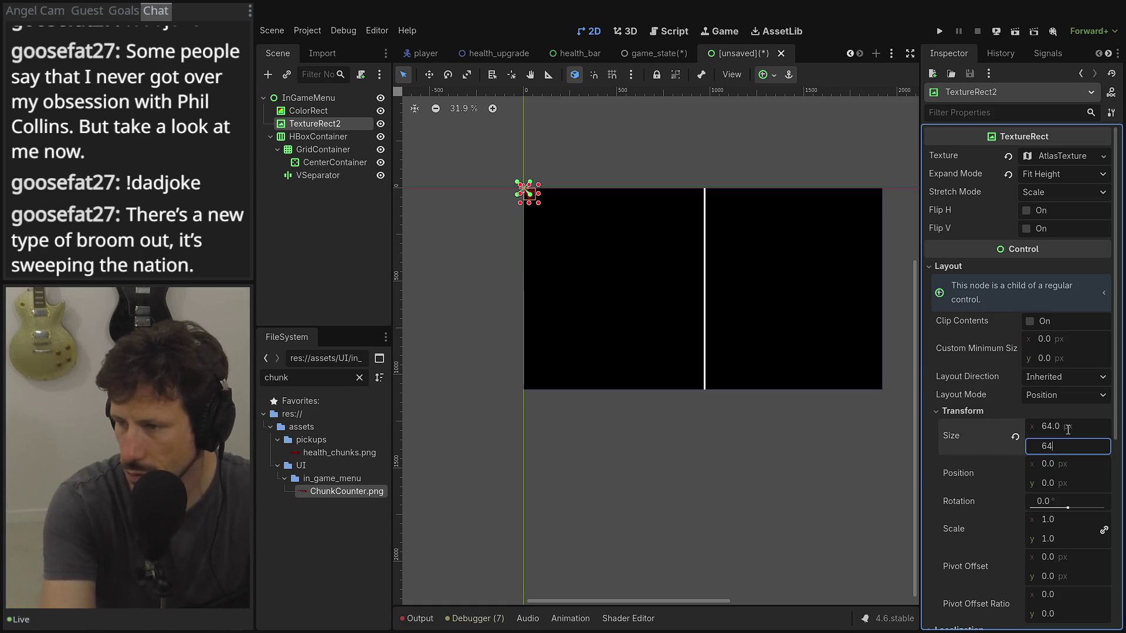
{"action": "type", "text": "64"}
{"action": "key", "text": "Tab"}
Step: Put TextureRect2 back in GridContainer below CenterContainer with Fit Height expand mode
{"action": "left_click_drag", "start_coordinate": [315, 123], "coordinate": [320, 154]}
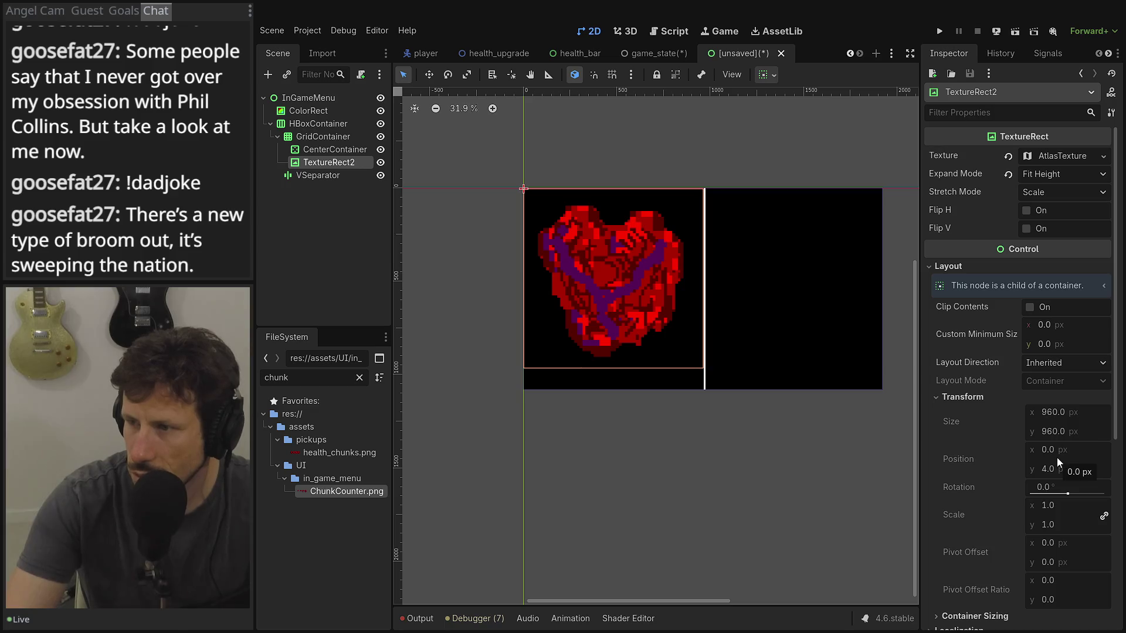
{"action": "left_click", "coordinate": [1030, 173]}
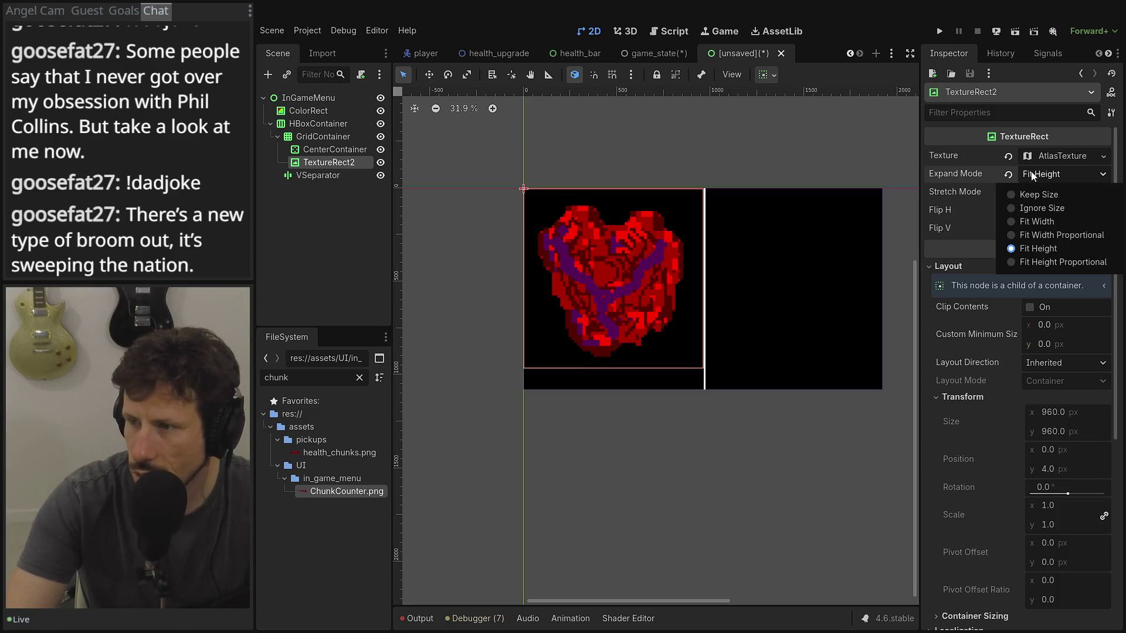
{"action": "left_click", "coordinate": [1028, 193]}
{"action": "left_click", "coordinate": [1040, 174]}
{"action": "left_click", "coordinate": [1041, 173]}
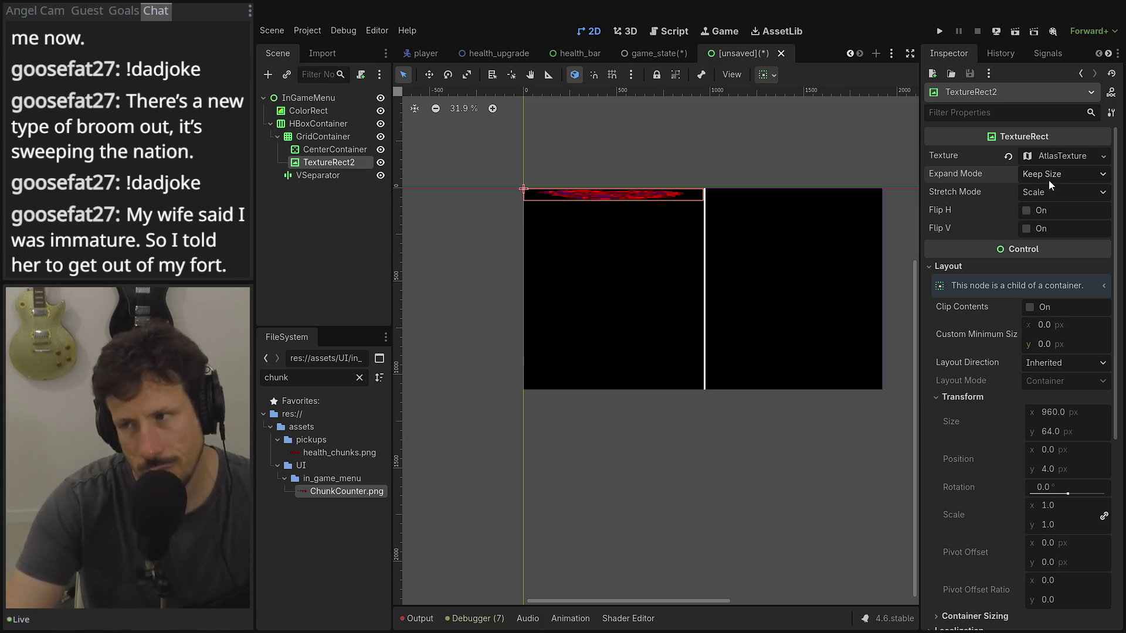
{"action": "left_click", "coordinate": [1049, 180]}
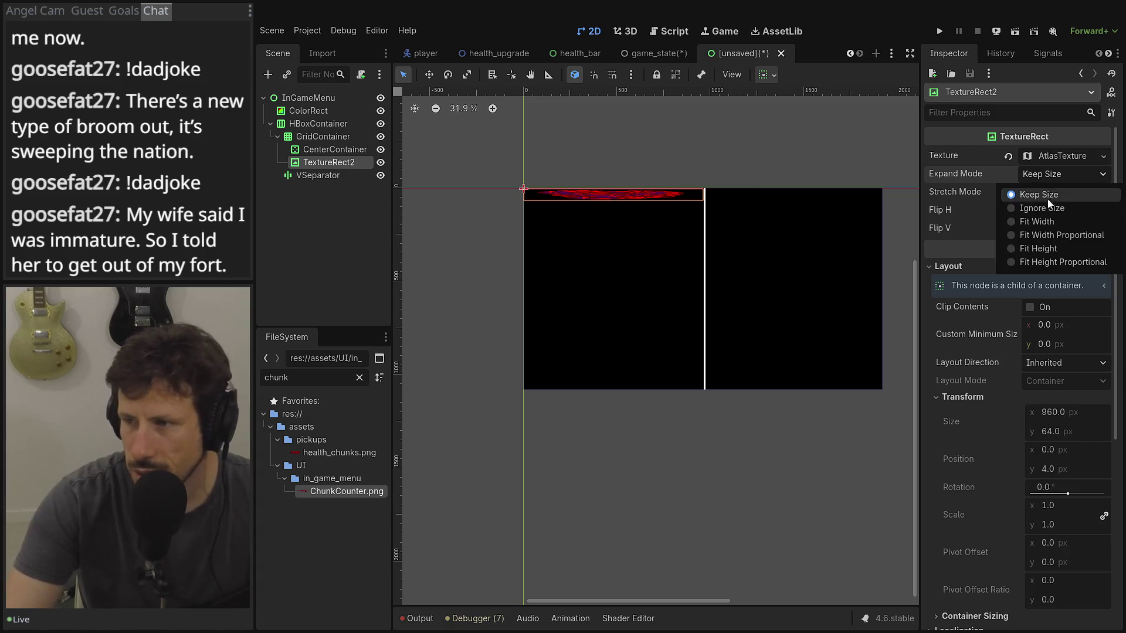
{"action": "left_click", "coordinate": [1038, 248]}
{"action": "scroll", "coordinate": [648, 206], "scroll_direction": "up", "scroll_amount": 4}
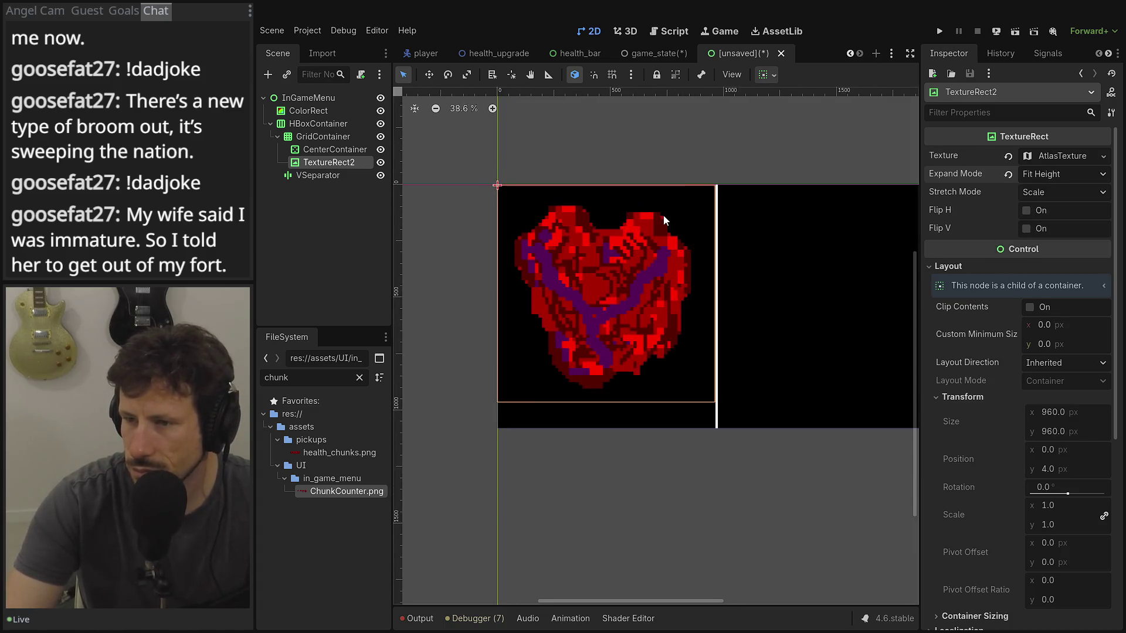
{"action": "left_click", "coordinate": [294, 136]}
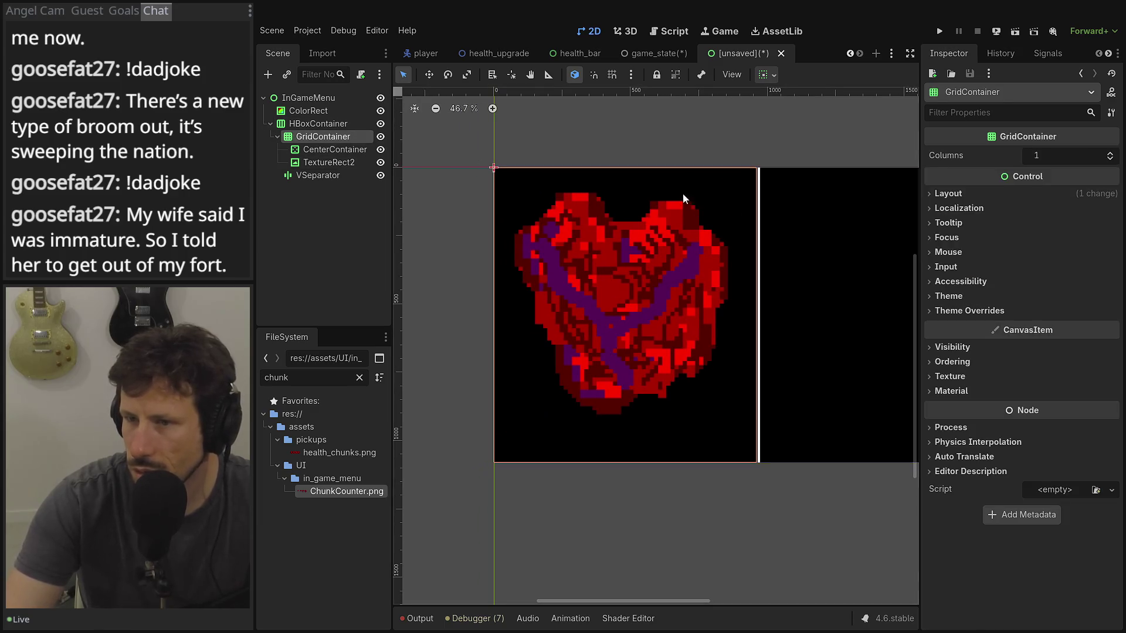
Step: Set the grid to 2 columns and try TextureRect2's expand modes, ending at Keep Size
{"action": "left_click", "coordinate": [1110, 153]}
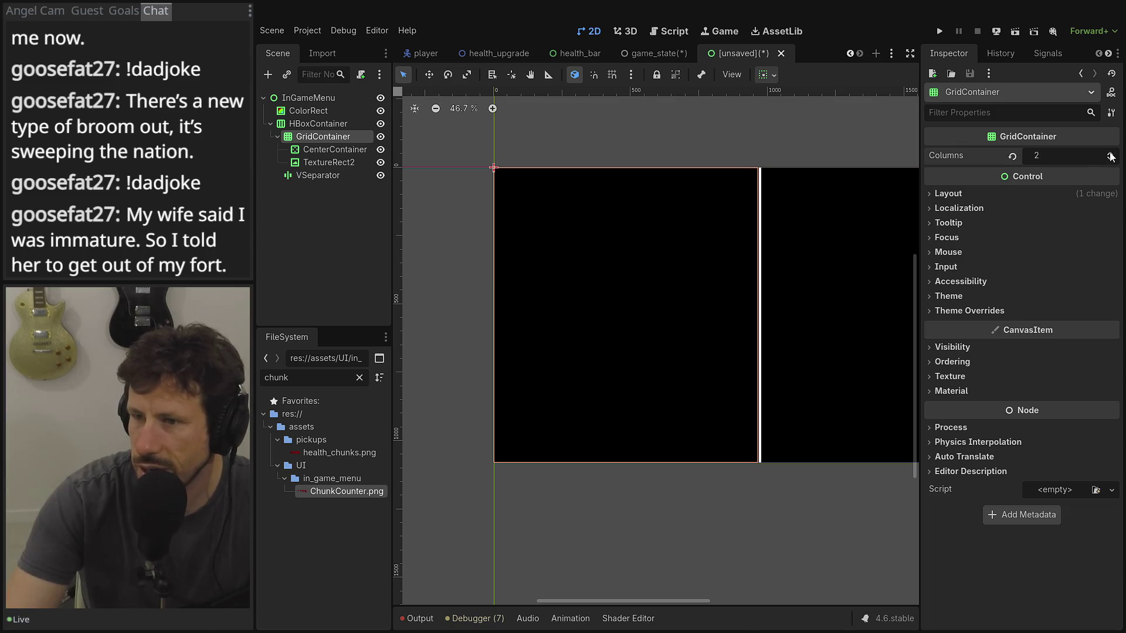
{"action": "left_click", "coordinate": [320, 163]}
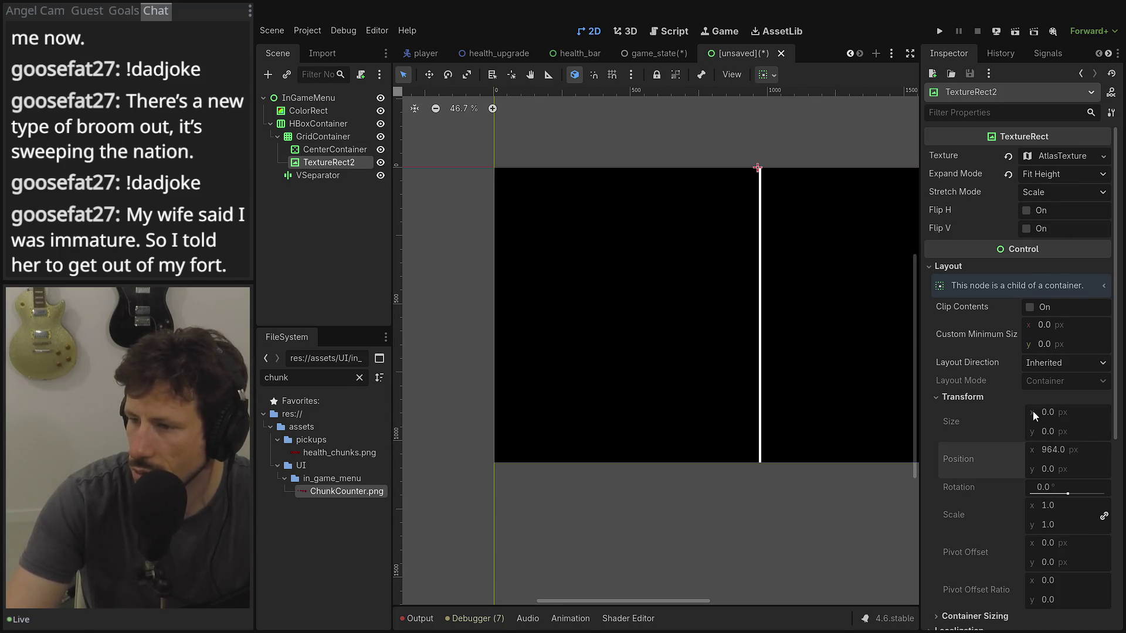
{"action": "left_click", "coordinate": [1054, 172]}
{"action": "left_click", "coordinate": [1044, 192]}
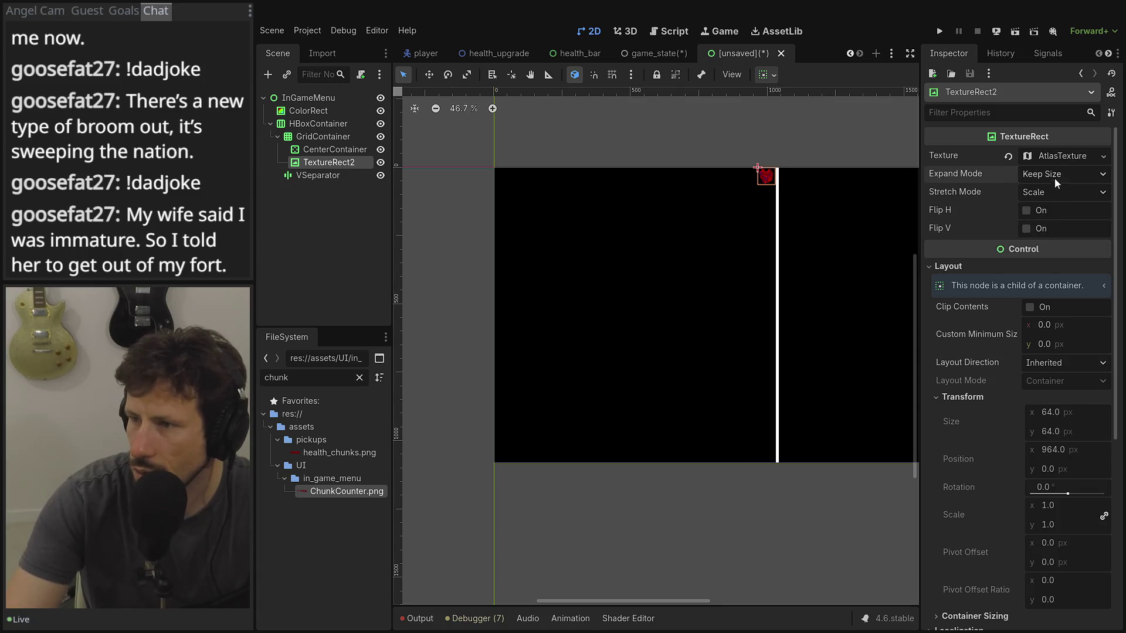
{"action": "left_click", "coordinate": [1054, 178]}
{"action": "left_click", "coordinate": [1057, 247]}
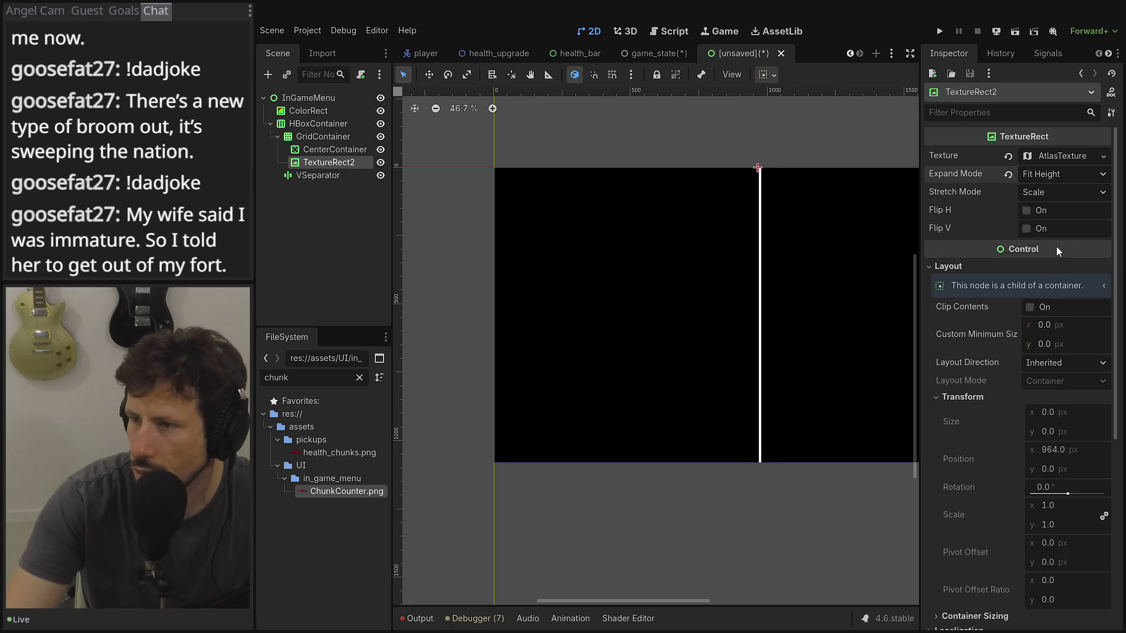
{"action": "left_click", "coordinate": [1056, 174]}
{"action": "left_click", "coordinate": [1041, 222]}
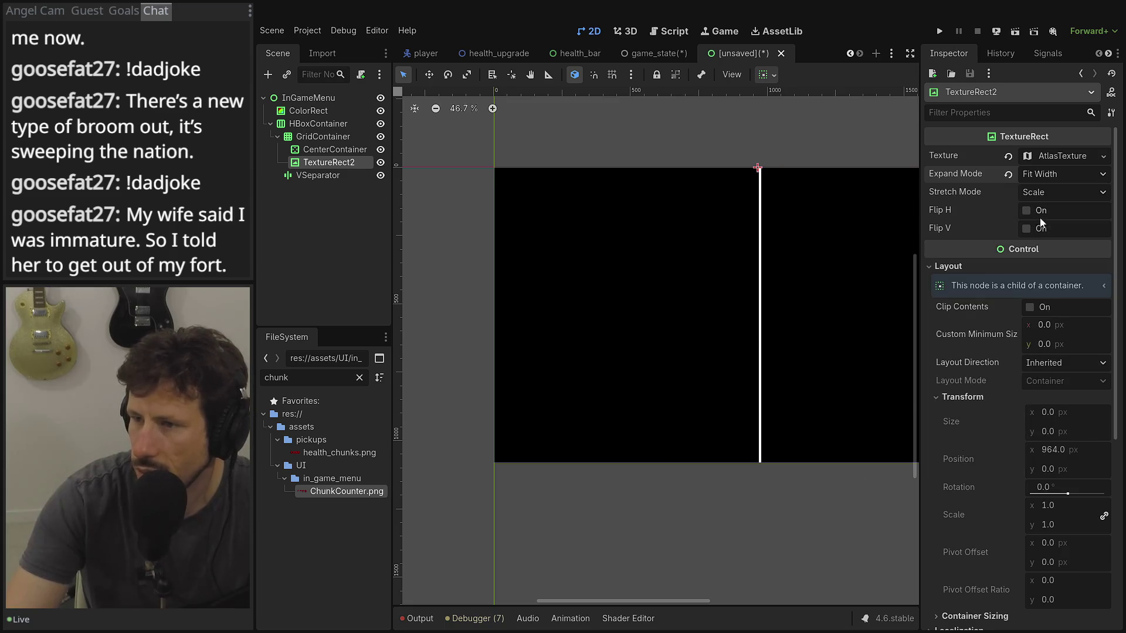
{"action": "left_click", "coordinate": [1010, 173]}
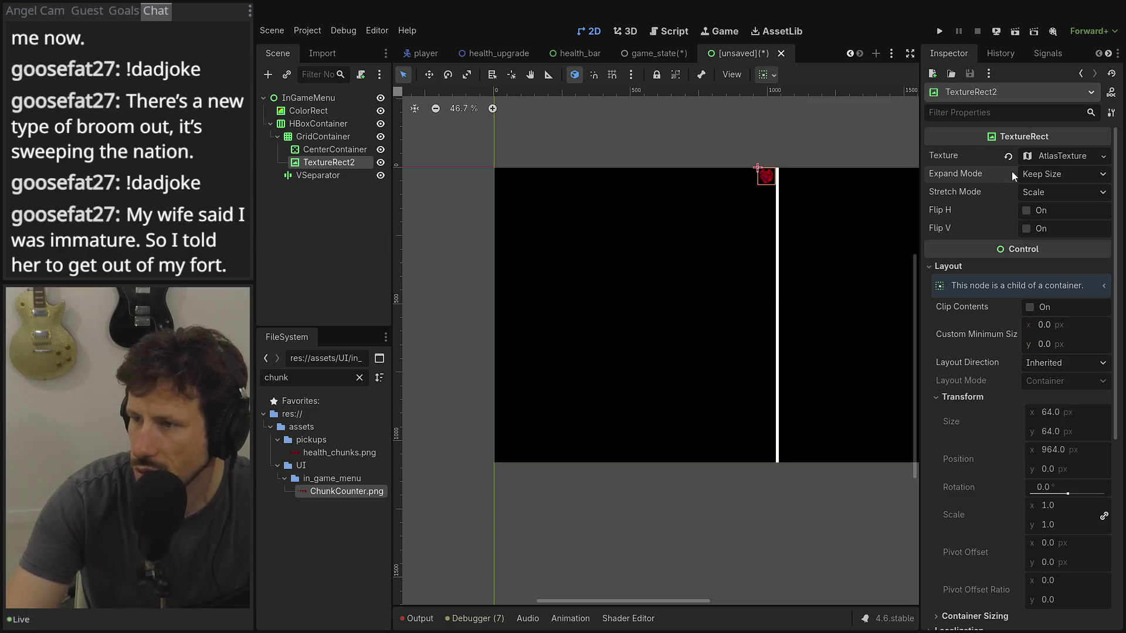
Step: Set stretch mode to Keep Centered and try Fit Height and Fit Width expand modes
{"action": "left_click", "coordinate": [1039, 195]}
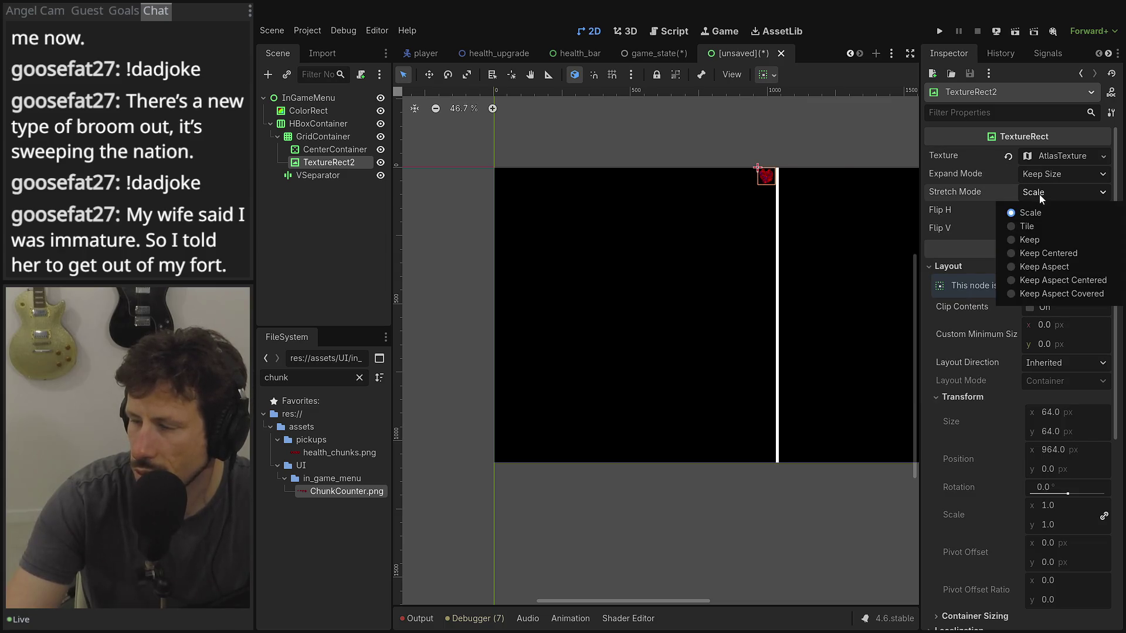
{"action": "left_click", "coordinate": [1048, 254]}
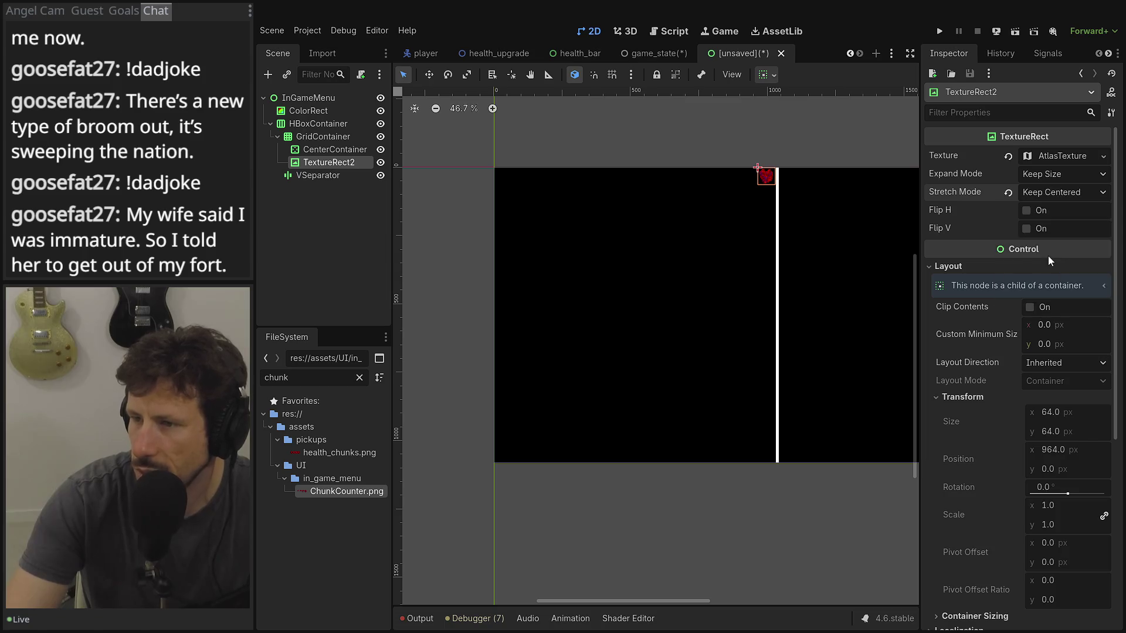
{"action": "left_click", "coordinate": [1040, 175]}
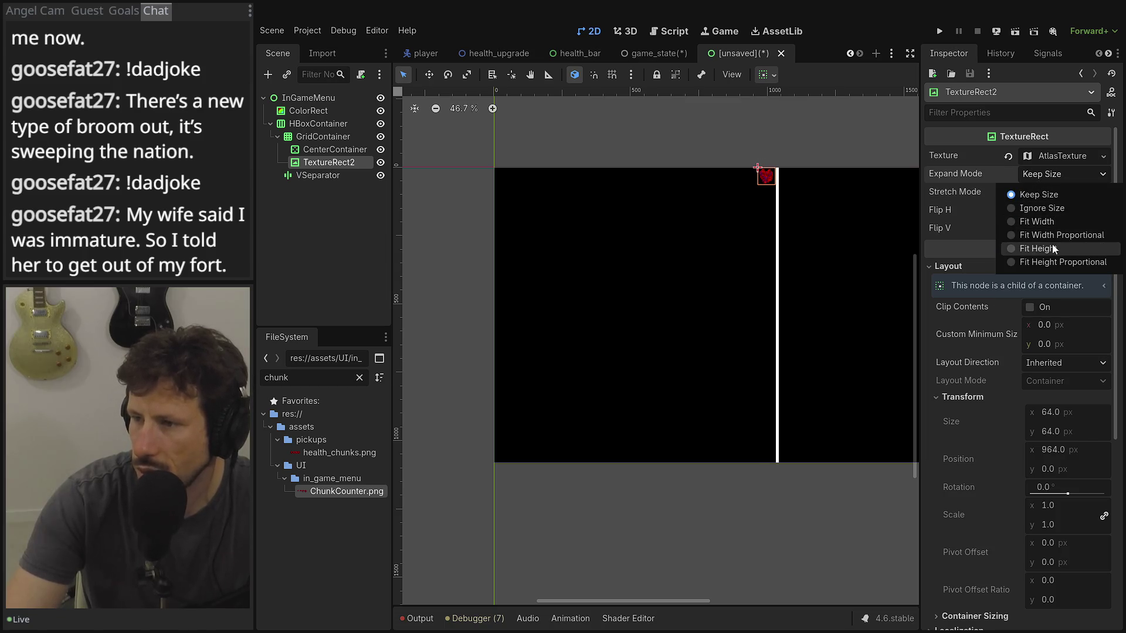
{"action": "left_click", "coordinate": [1044, 247]}
{"action": "left_click", "coordinate": [1045, 179]}
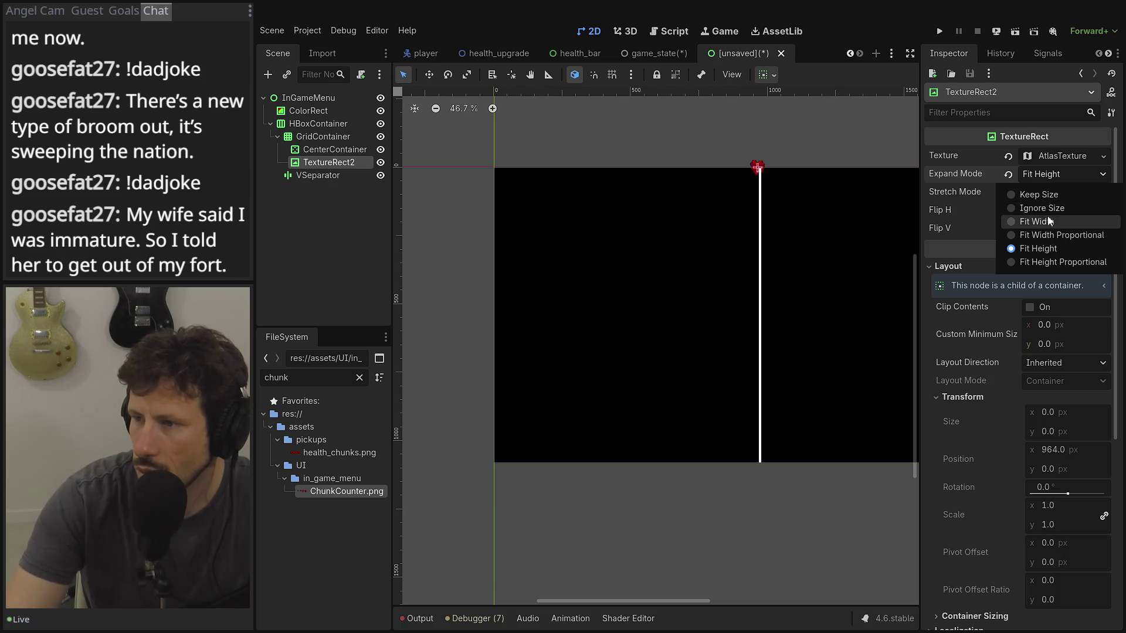
{"action": "left_click", "coordinate": [1048, 219]}
{"action": "left_click", "coordinate": [1009, 173]}
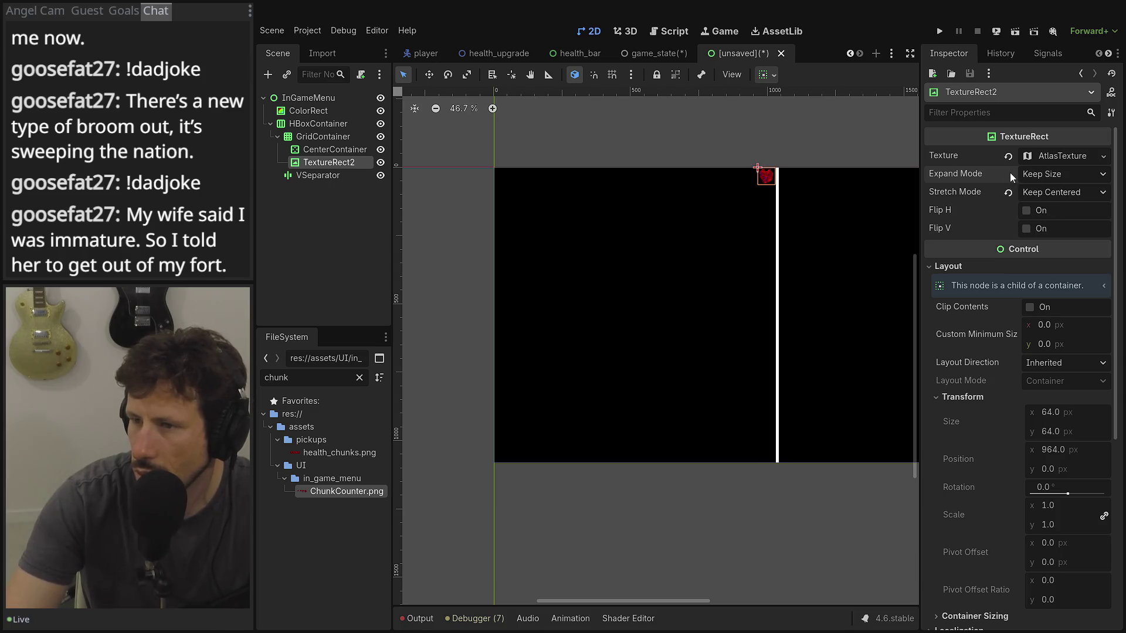
Step: Set stretch mode to Scale and expand mode to Fit Height
{"action": "left_click", "coordinate": [1032, 194]}
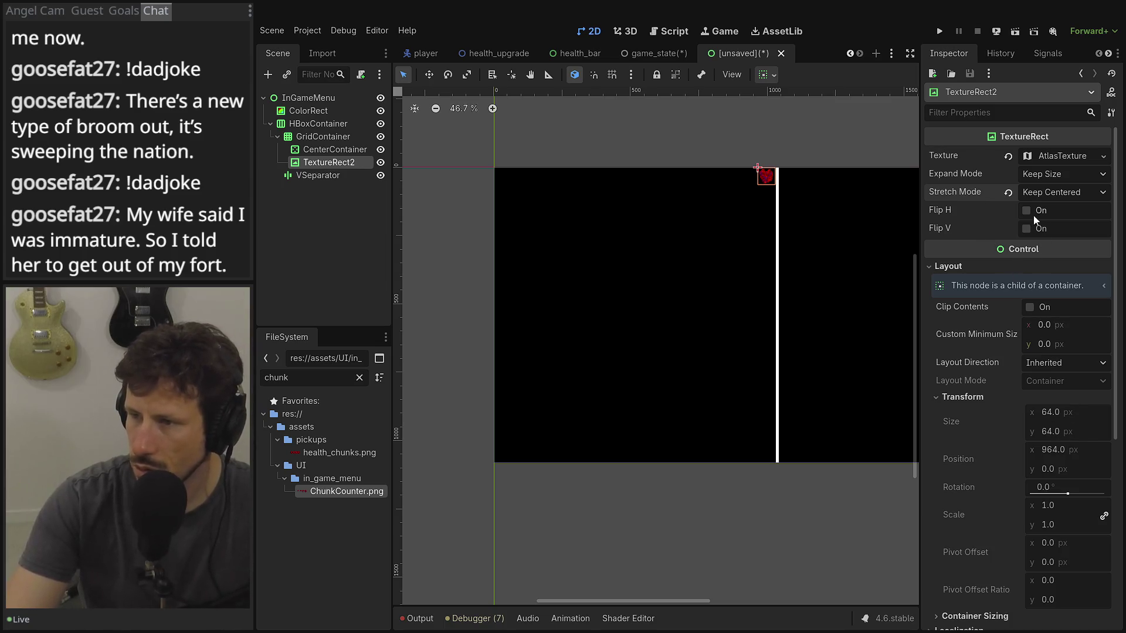
{"action": "left_click", "coordinate": [1046, 187]}
{"action": "left_click", "coordinate": [1046, 205]}
{"action": "left_click", "coordinate": [1047, 175]}
{"action": "left_click", "coordinate": [1050, 218]}
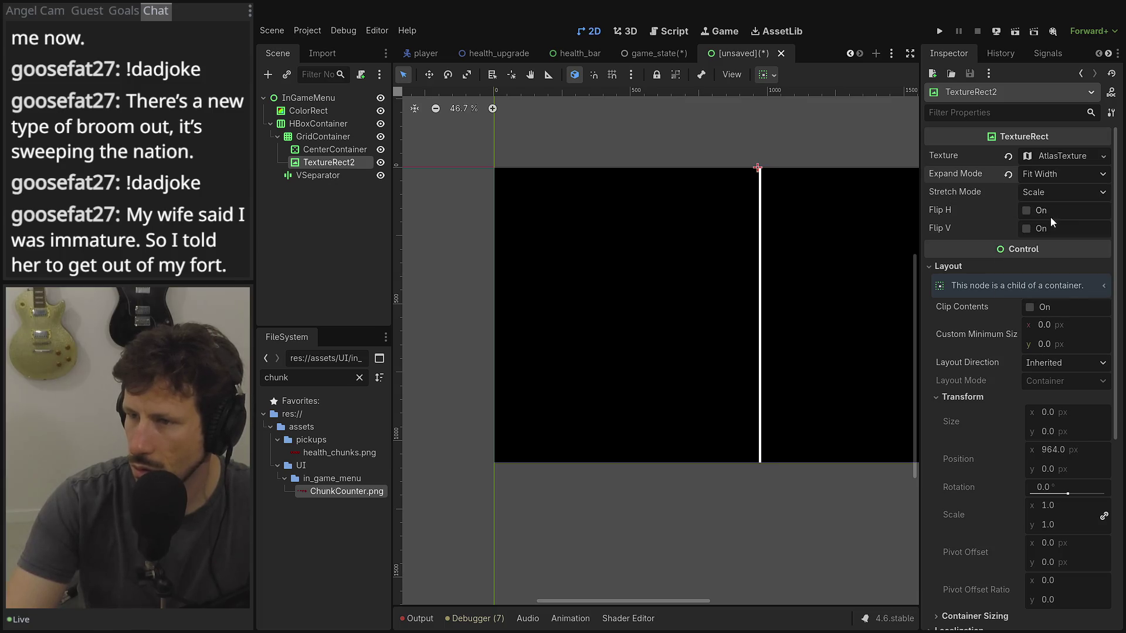
{"action": "left_click", "coordinate": [1040, 176]}
{"action": "left_click", "coordinate": [1038, 248]}
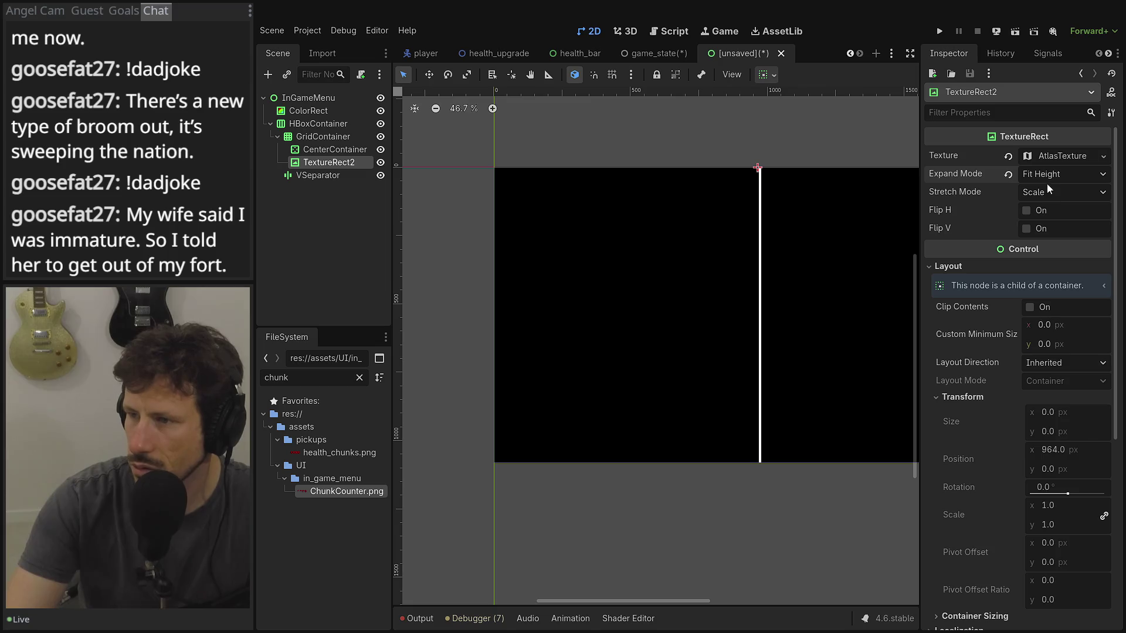
{"action": "left_click", "coordinate": [1041, 174]}
{"action": "left_click", "coordinate": [1039, 248]}
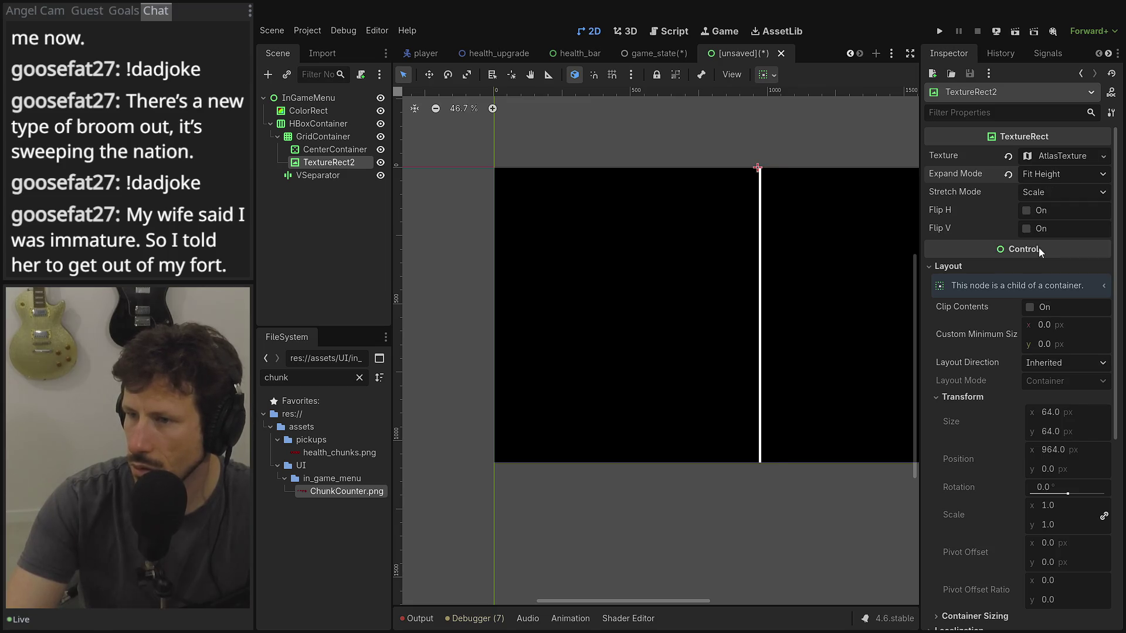
Step: Set TextureRect2's custom minimum width to 480
{"action": "left_click", "coordinate": [1064, 327]}
{"action": "type", "text": "480"}
{"action": "key", "text": "Tab"}
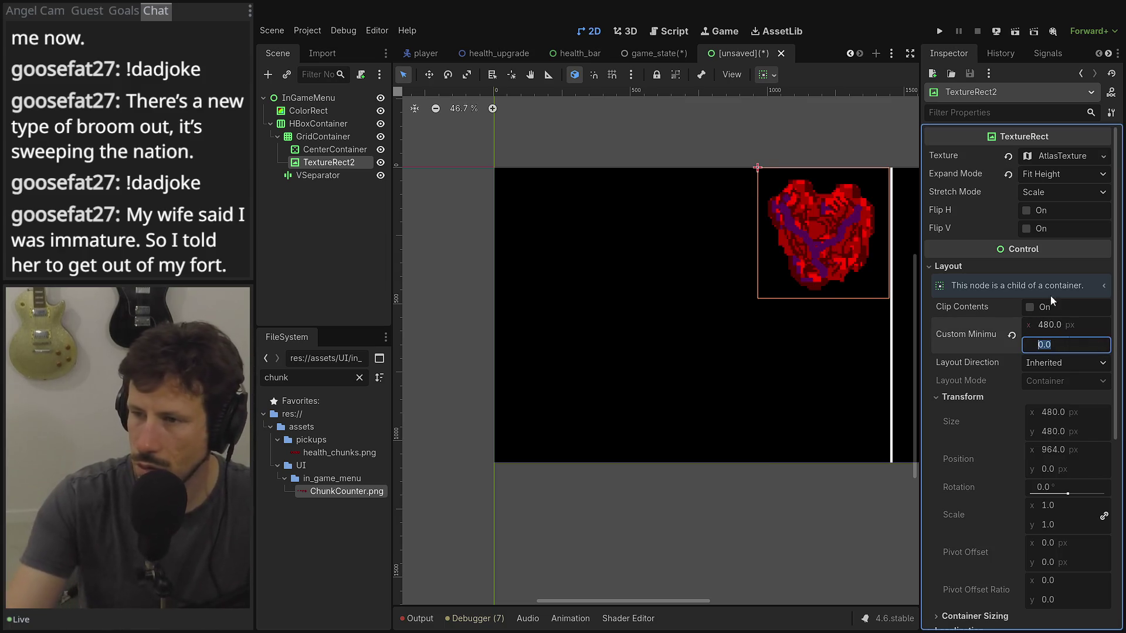
{"action": "scroll", "coordinate": [847, 296], "scroll_direction": "down", "scroll_amount": 2}
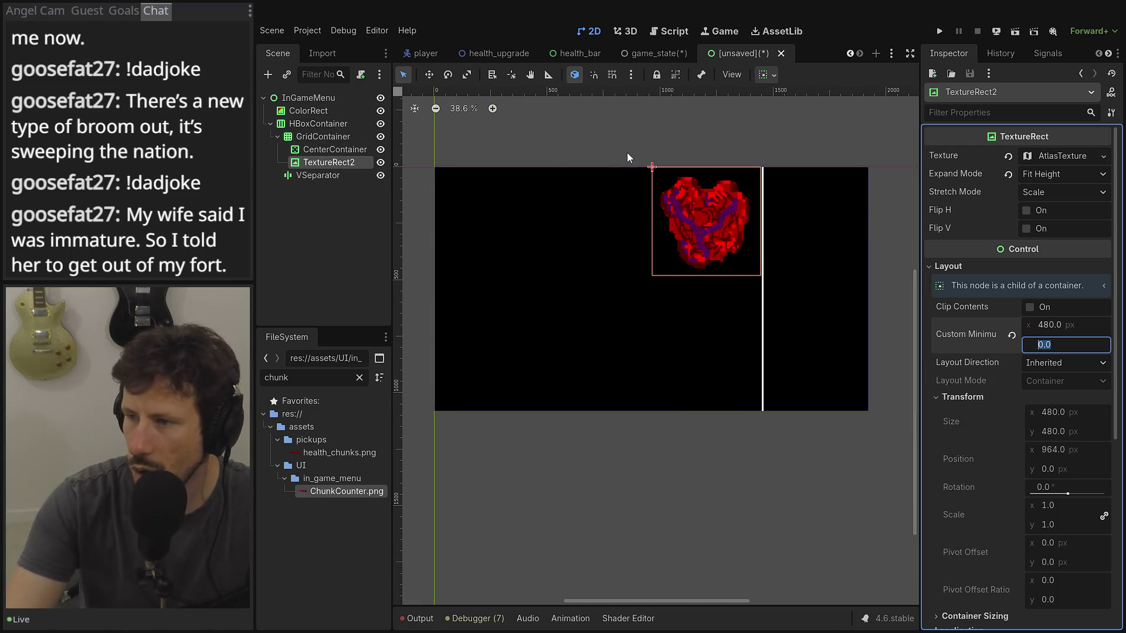
Step: Reduce GridContainer to 1 column and reselect TextureRect2
{"action": "left_click", "coordinate": [321, 136]}
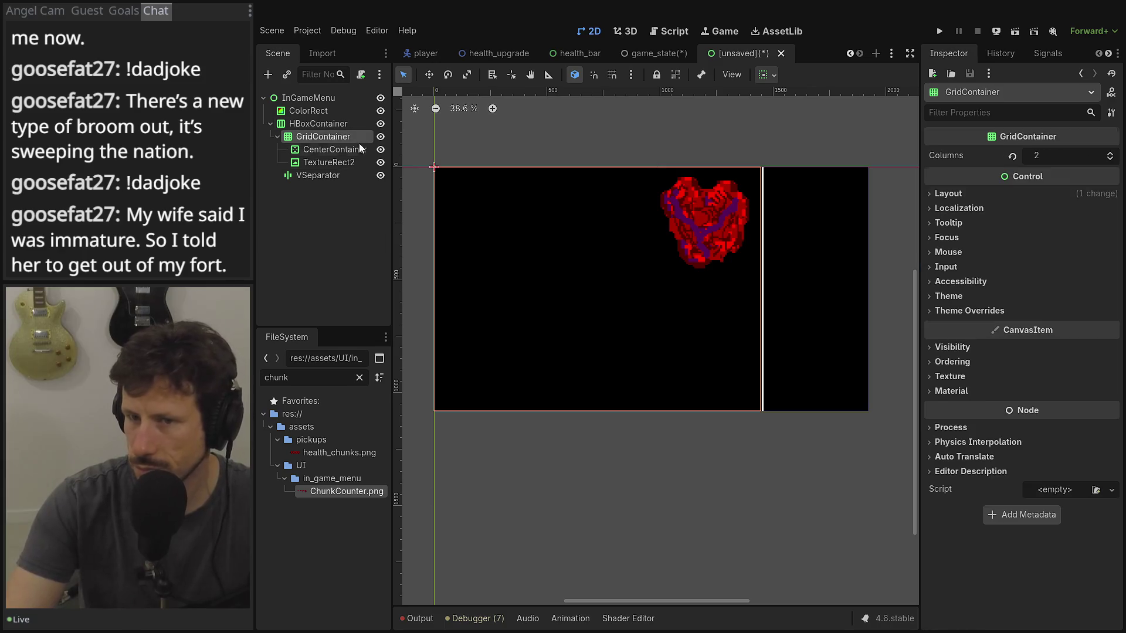
{"action": "left_click", "coordinate": [1112, 159]}
{"action": "left_click", "coordinate": [328, 162]}
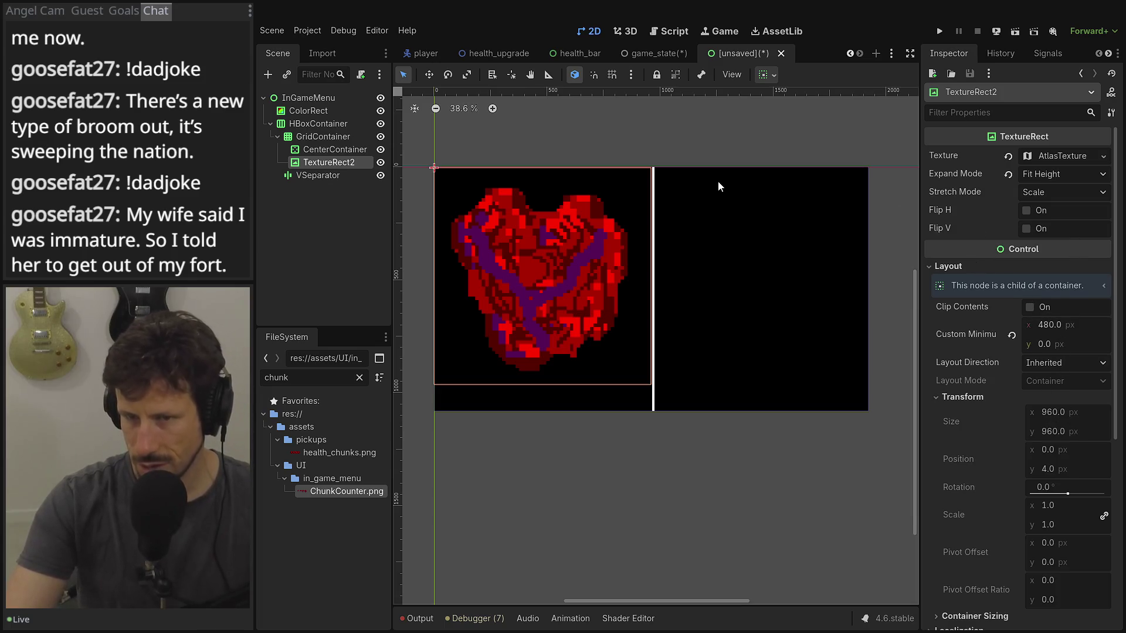
Step: Reset GridContainer's custom minimum width to 0
{"action": "left_click_drag", "start_coordinate": [328, 149], "coordinate": [331, 167]}
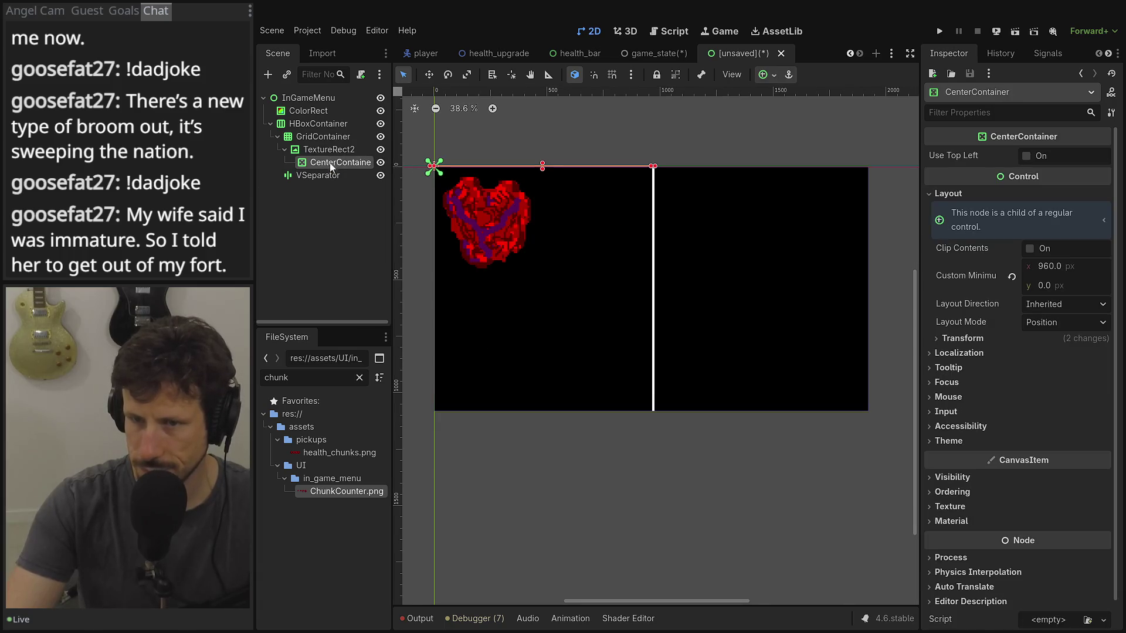
{"action": "left_click", "coordinate": [327, 153]}
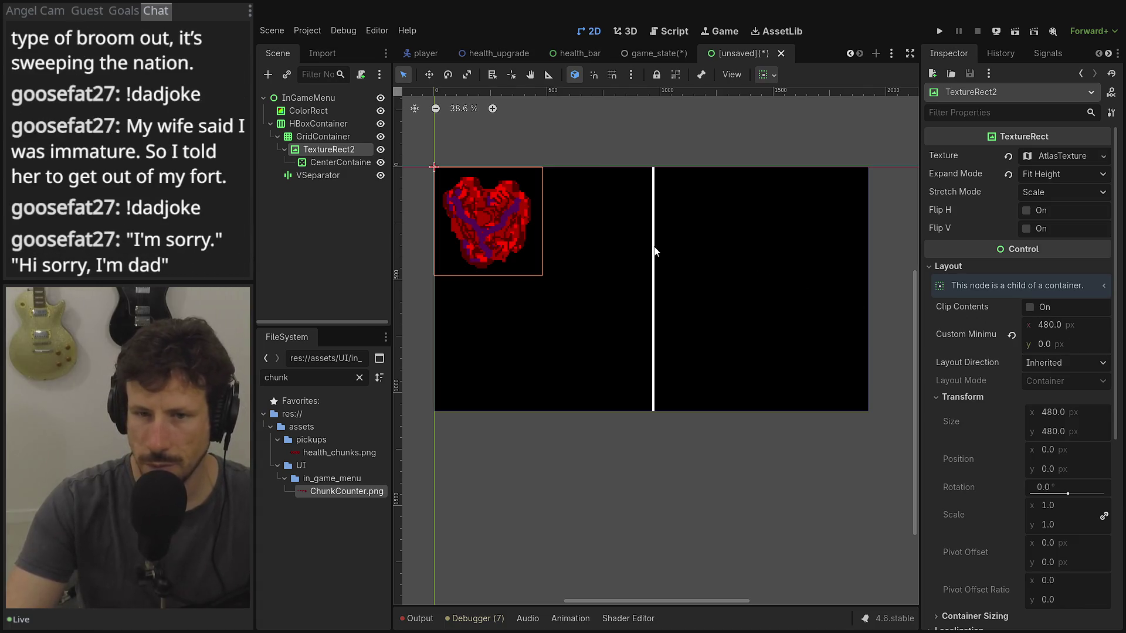
{"action": "left_click", "coordinate": [319, 136]}
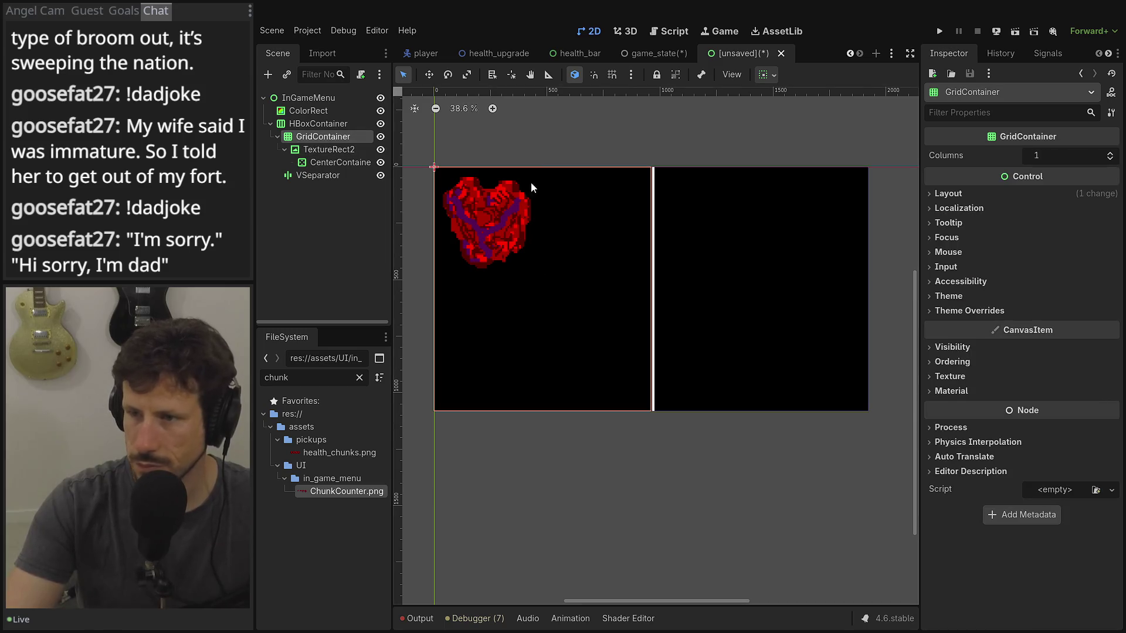
{"action": "left_click", "coordinate": [1025, 192]}
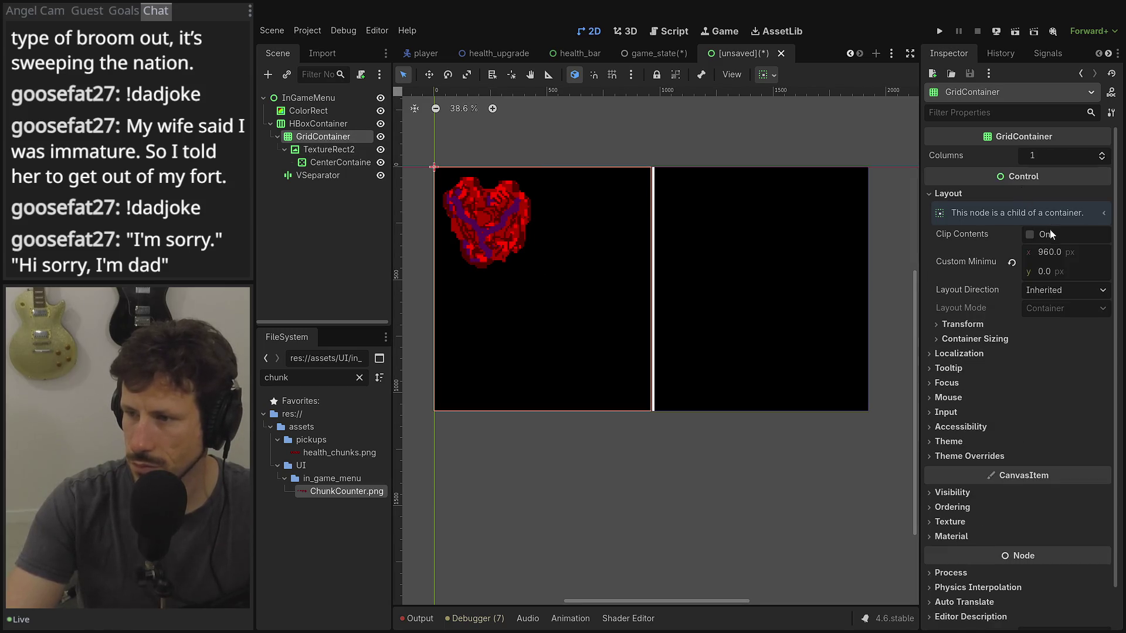
{"action": "left_click", "coordinate": [1012, 262]}
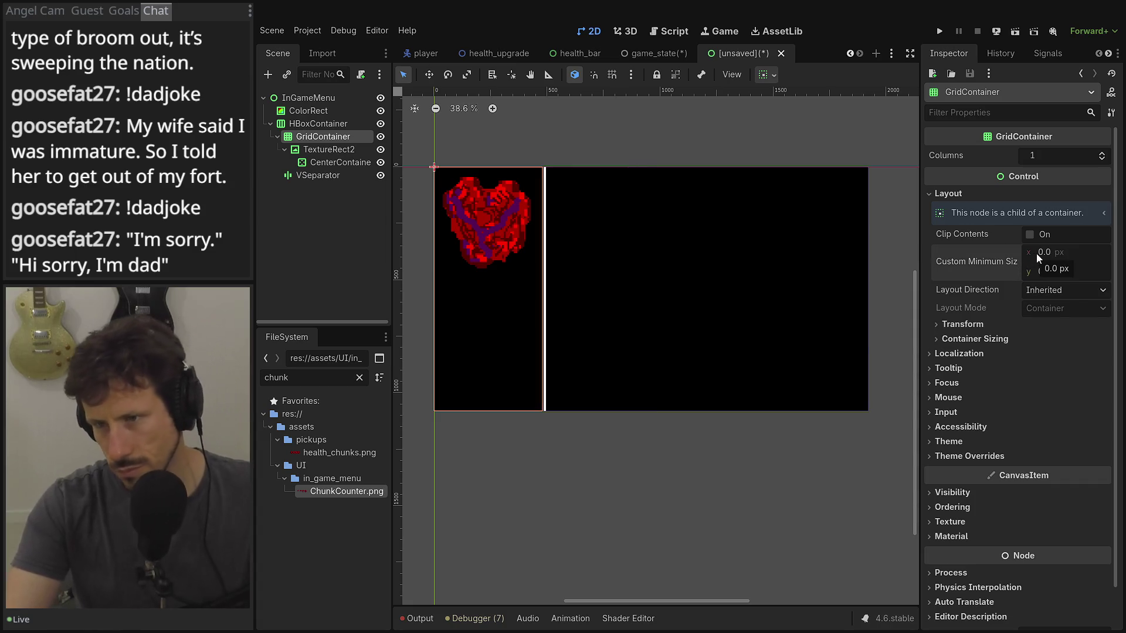
{"action": "mouse_move", "coordinate": [1031, 263]}
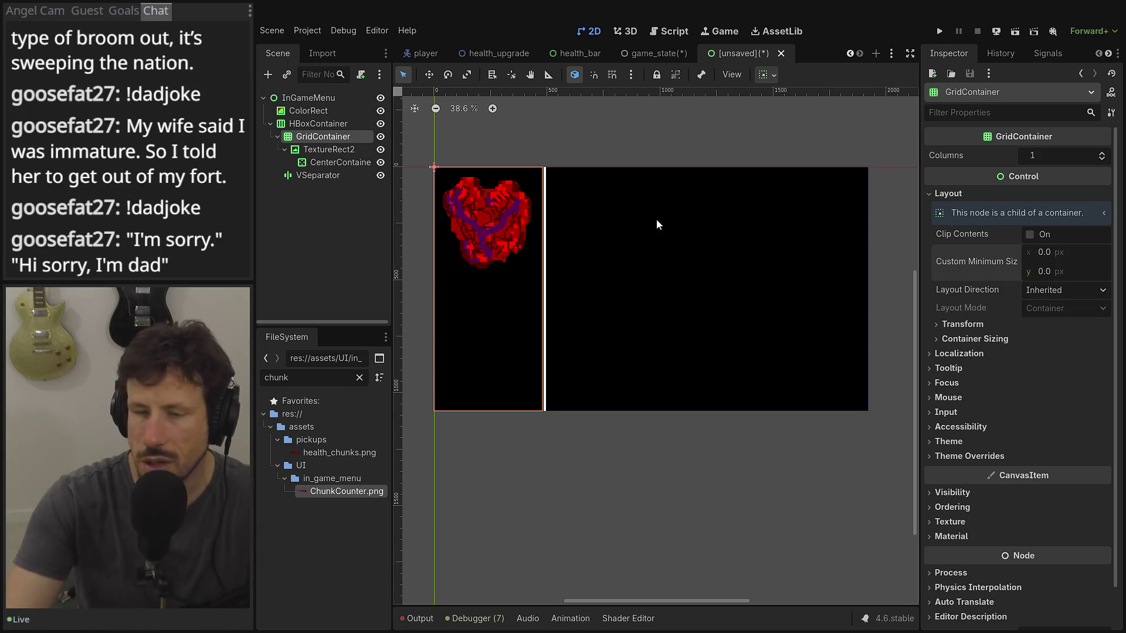
Step: Nest TextureRect2 inside CenterContainer and select the container
{"action": "left_click_drag", "start_coordinate": [317, 166], "coordinate": [316, 152]}
{"action": "left_click", "coordinate": [316, 162]}
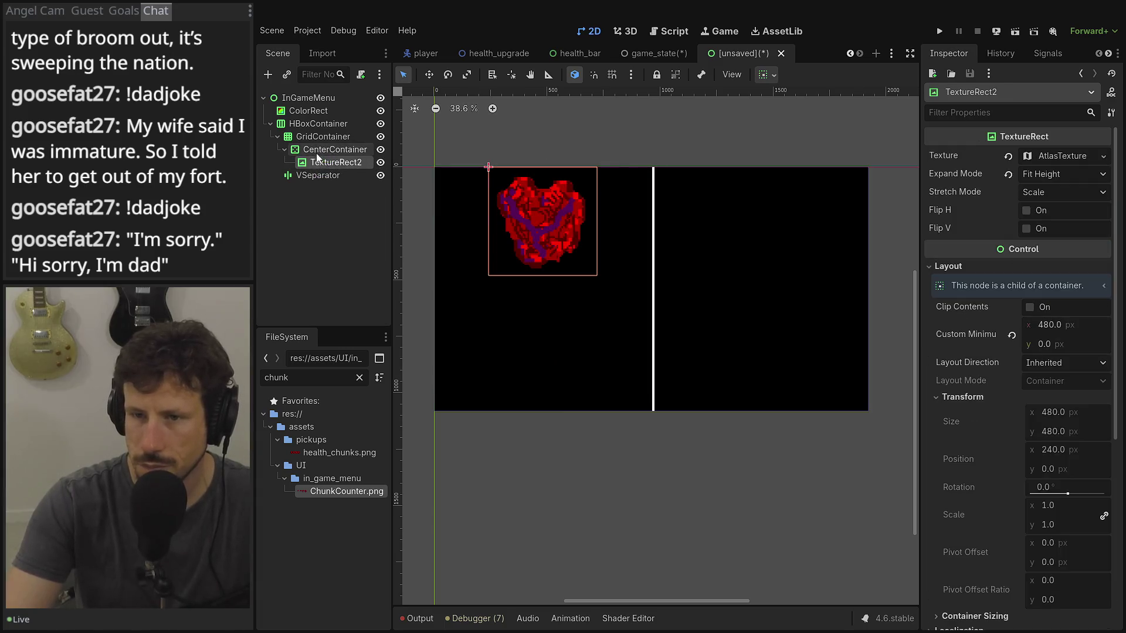
{"action": "left_click", "coordinate": [297, 147]}
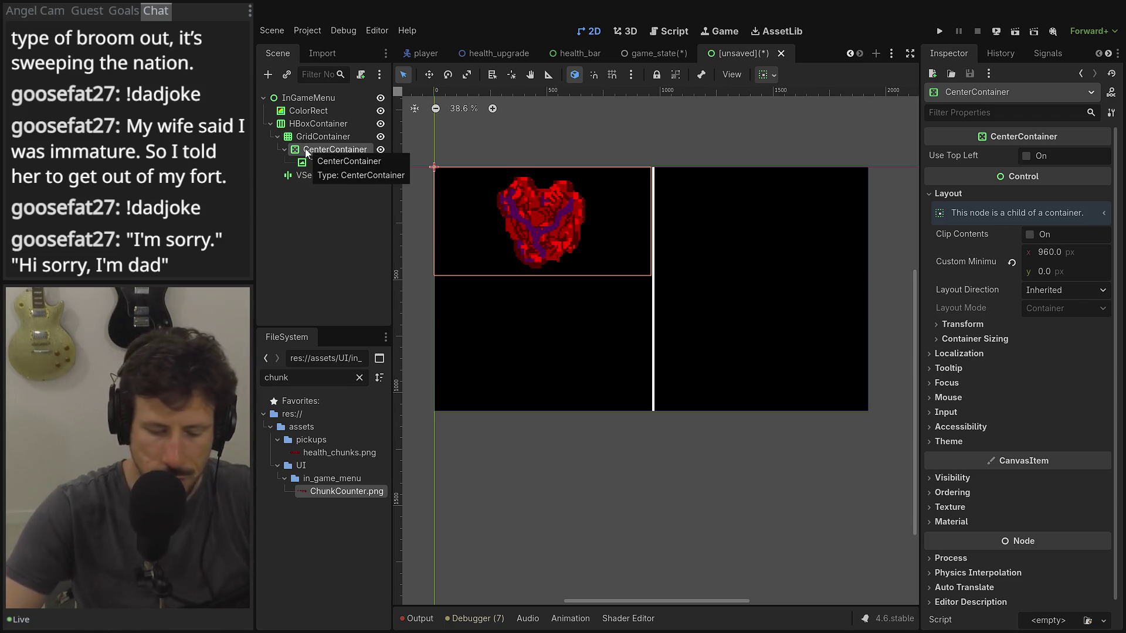
Step: Duplicate CenterContainer with Ctrl+D, then delete the duplicate copy
{"action": "key", "text": "ctrl+d"}
{"action": "right_click", "coordinate": [322, 178]}
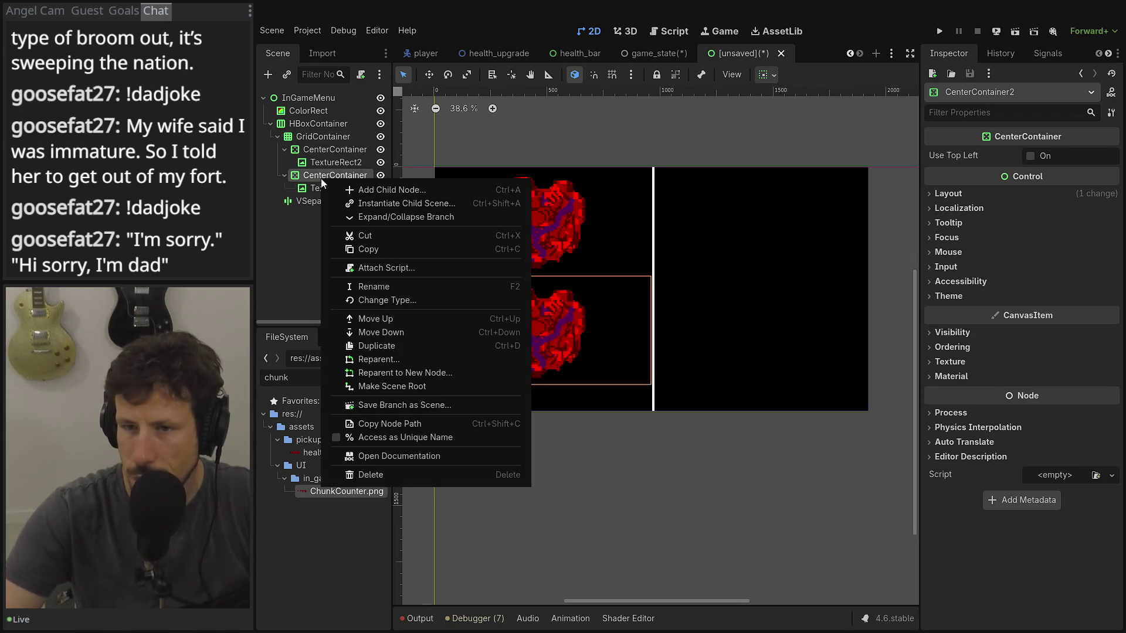
{"action": "left_click", "coordinate": [389, 473]}
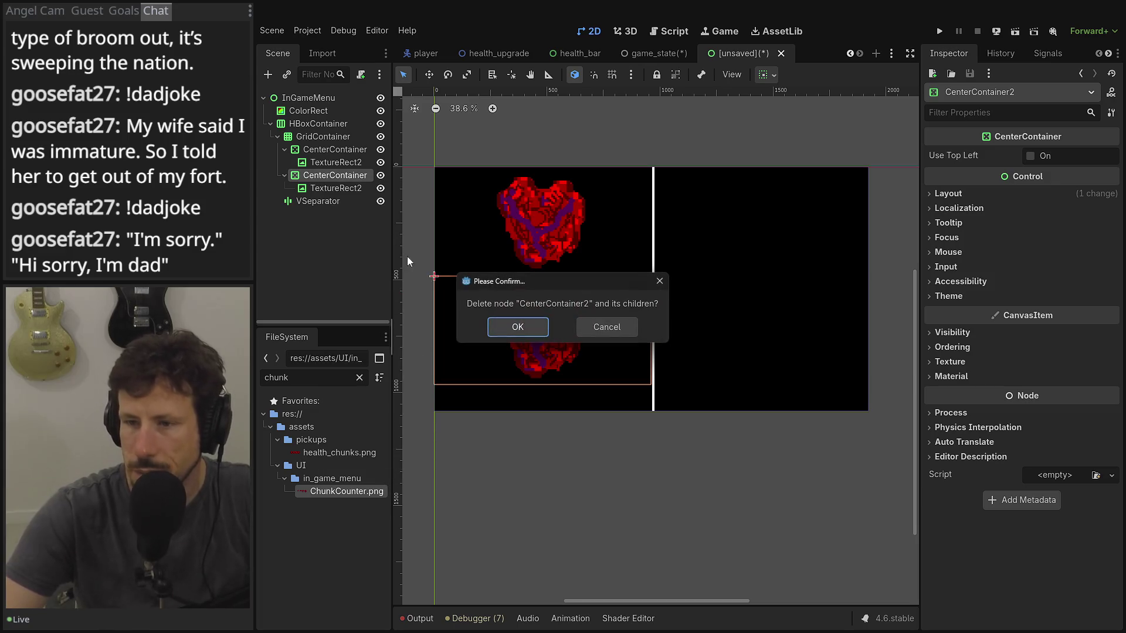
{"action": "left_click", "coordinate": [535, 329]}
Step: Rename TextureRect2 to 'HealthChunkCounter'
{"action": "left_click", "coordinate": [328, 161]}
{"action": "left_click", "coordinate": [328, 163]}
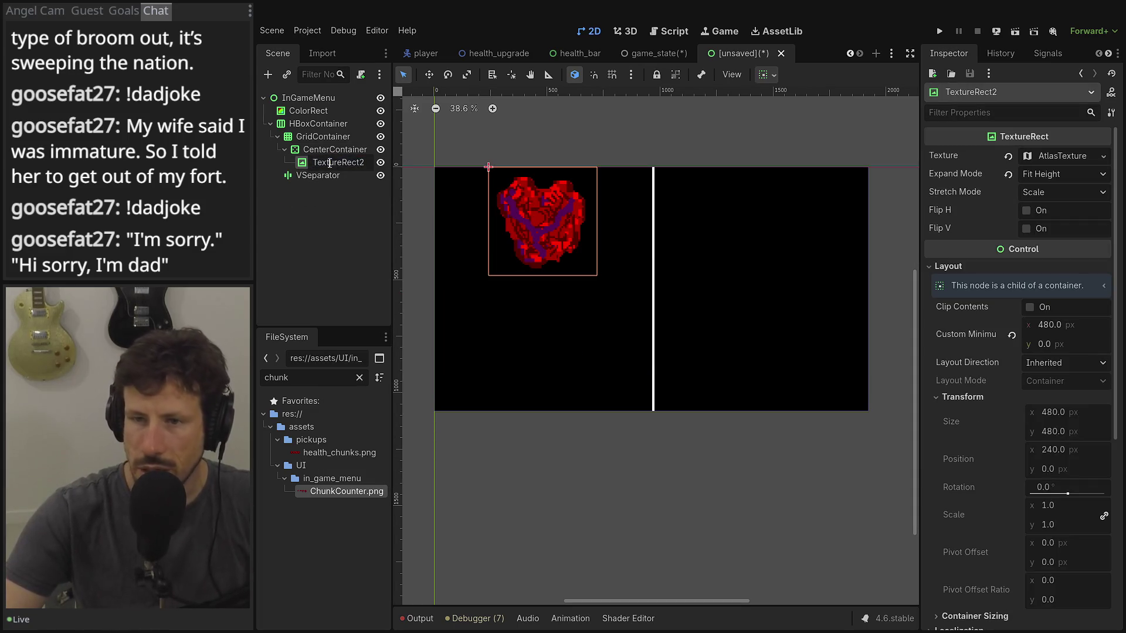
{"action": "double_click", "coordinate": [352, 164]}
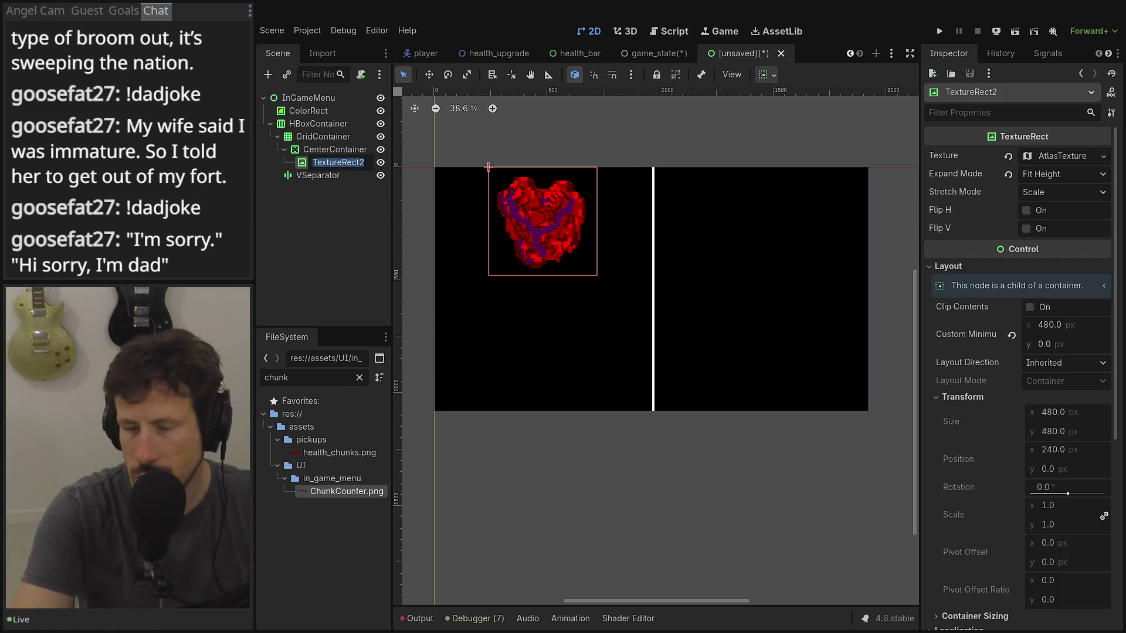
{"action": "type", "text": "HealthChunk"}
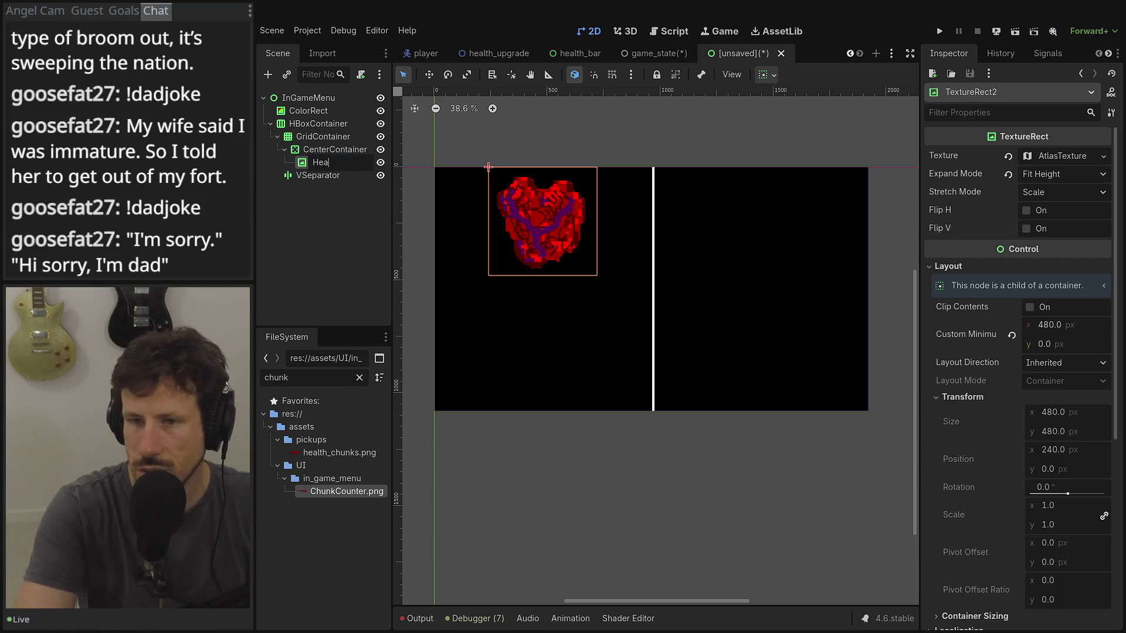
{"action": "type", "text": "Counter"}
{"action": "key", "text": "Return"}
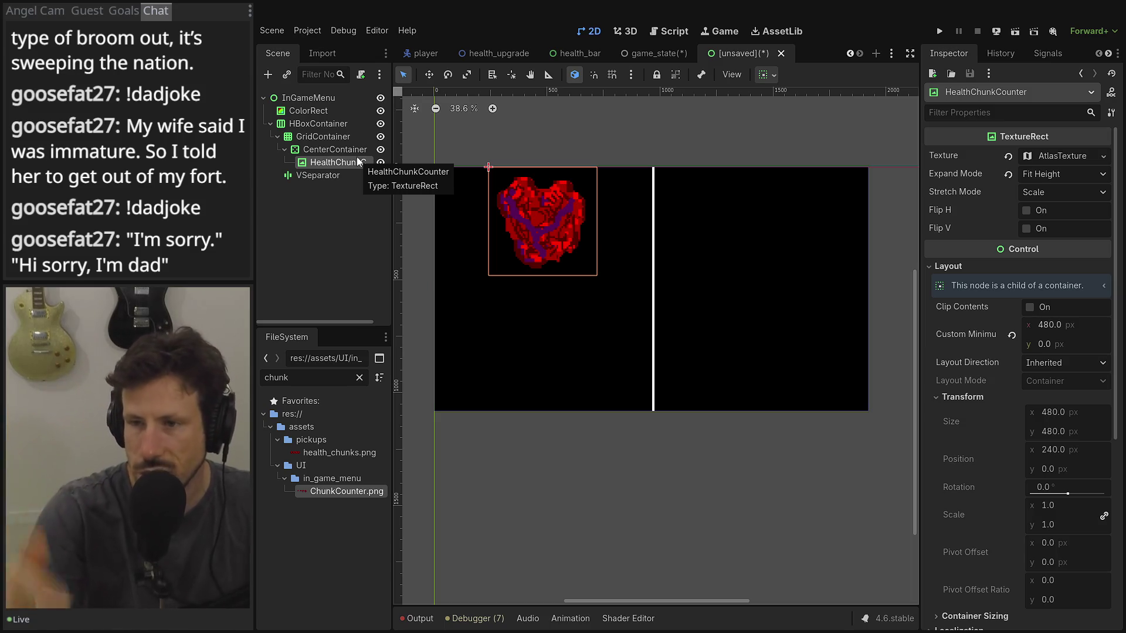
Step: Set HealthChunkCounter's atlas region x to 0, then select CenterContainer for renaming
{"action": "left_click", "coordinate": [1050, 157]}
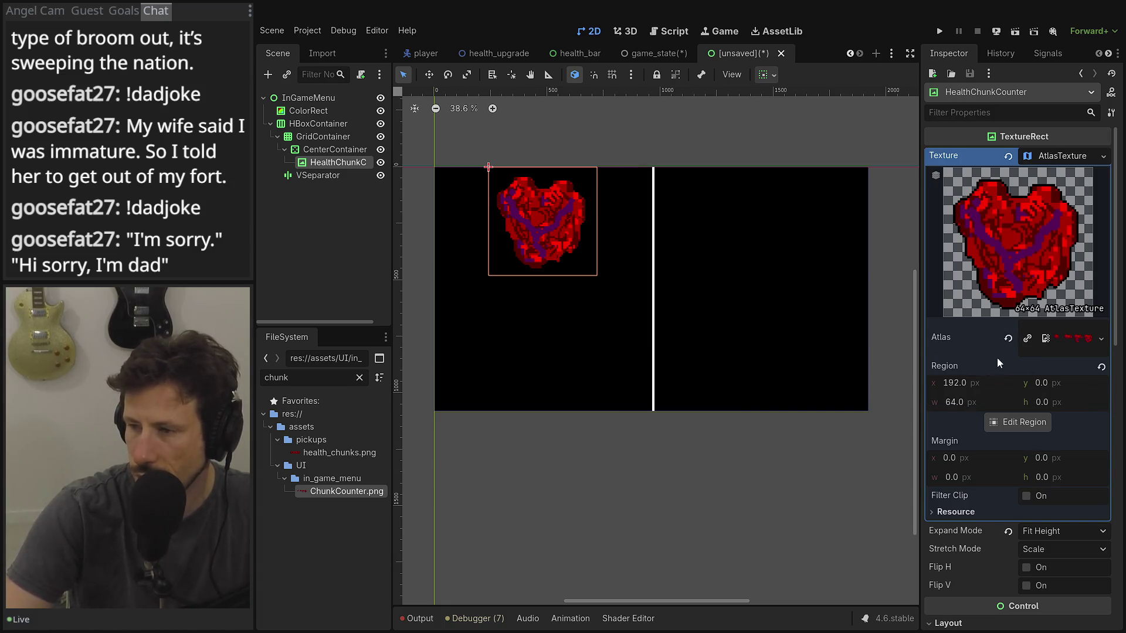
{"action": "left_click", "coordinate": [958, 382]}
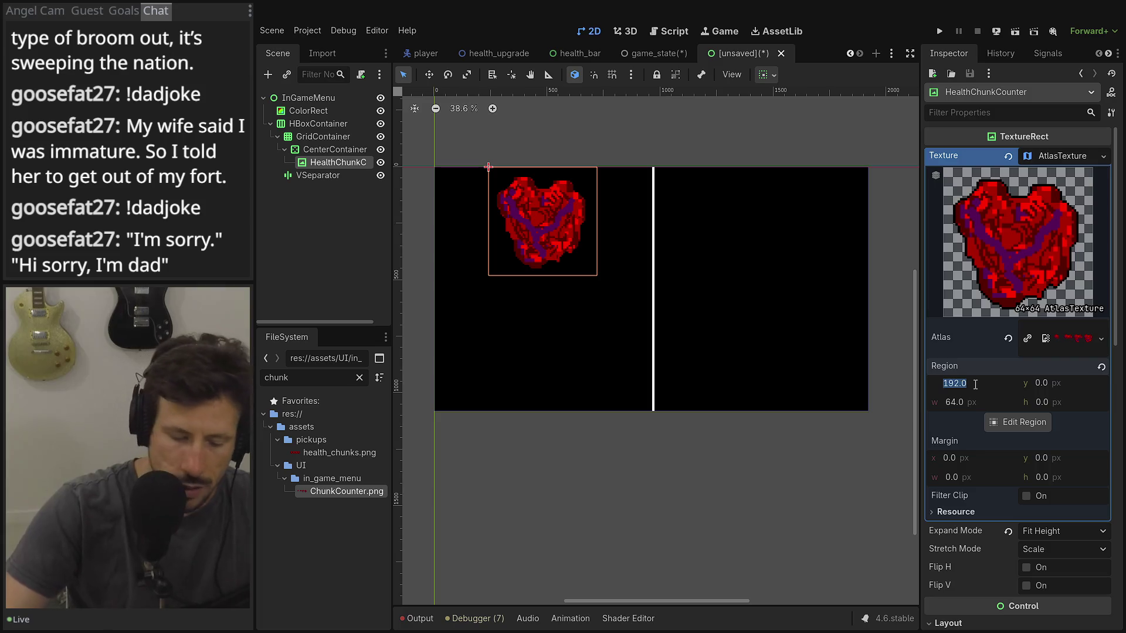
{"action": "type", "text": "0"}
{"action": "key", "text": "Tab"}
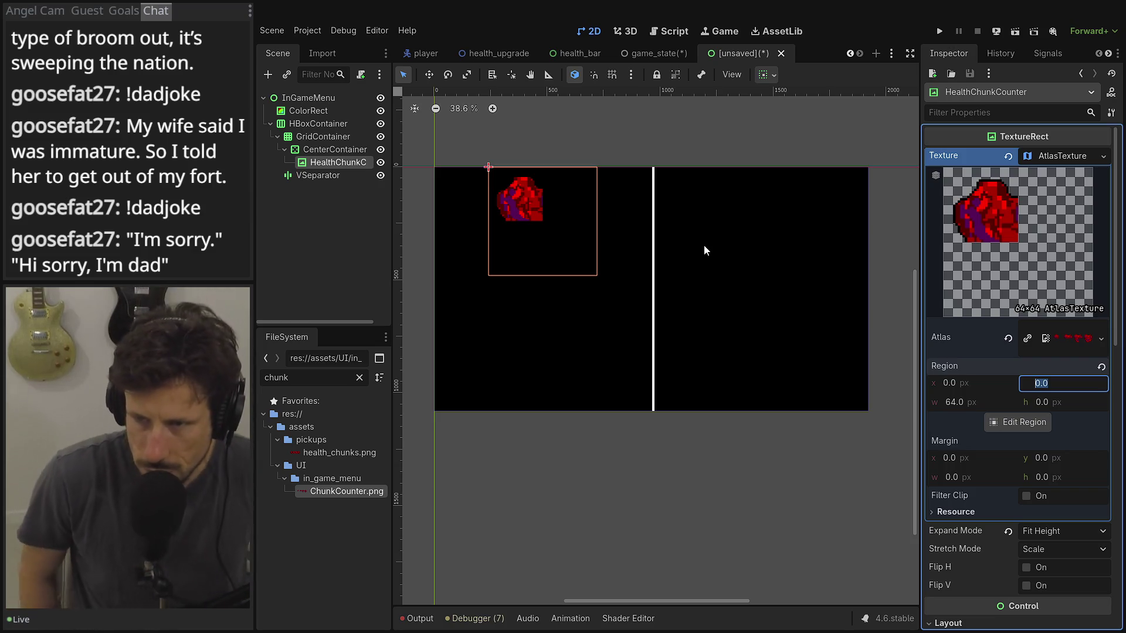
{"action": "left_click", "coordinate": [299, 150]}
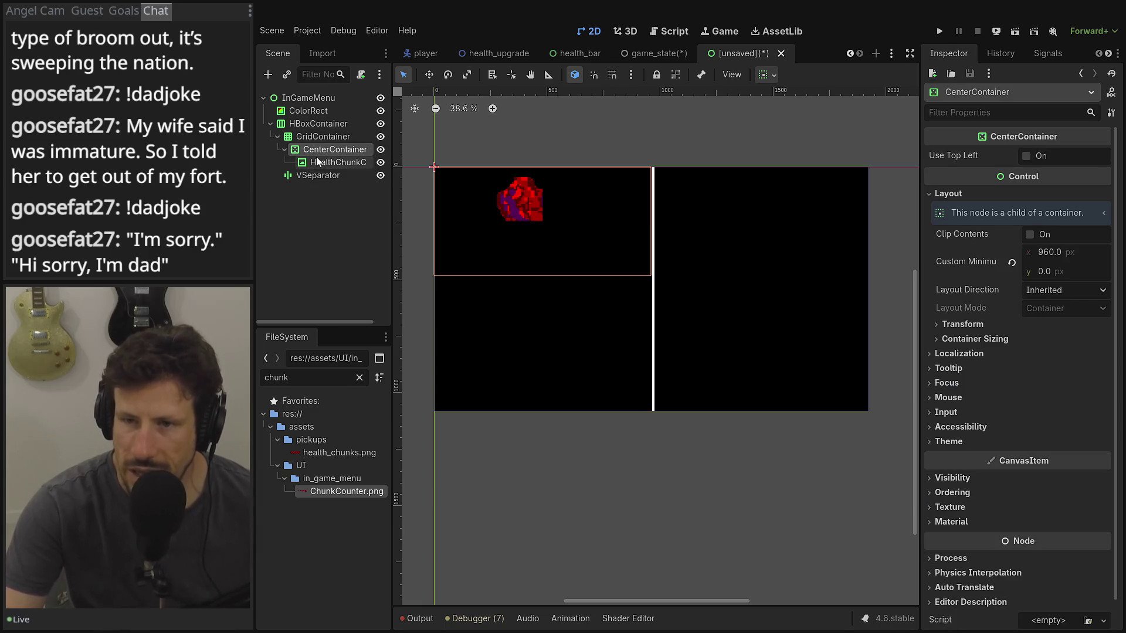
{"action": "double_click", "coordinate": [318, 150]}
Step: Add a ColorRect child node under the CenterContainer, found by searching 'col'
{"action": "key", "text": "Escape"}
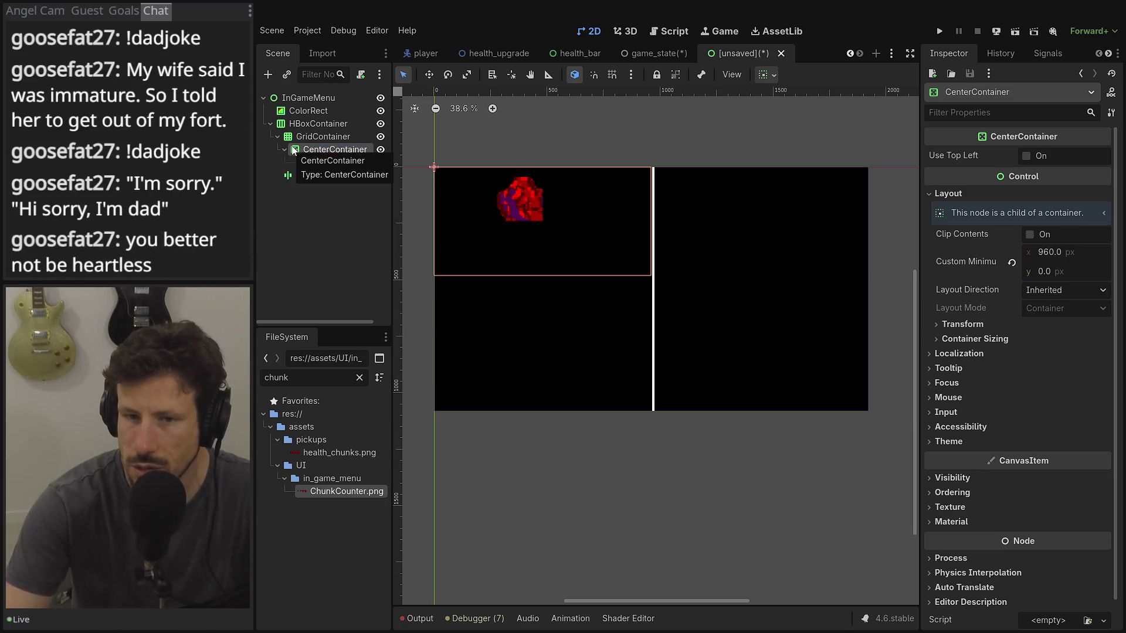
{"action": "key", "text": "f"}
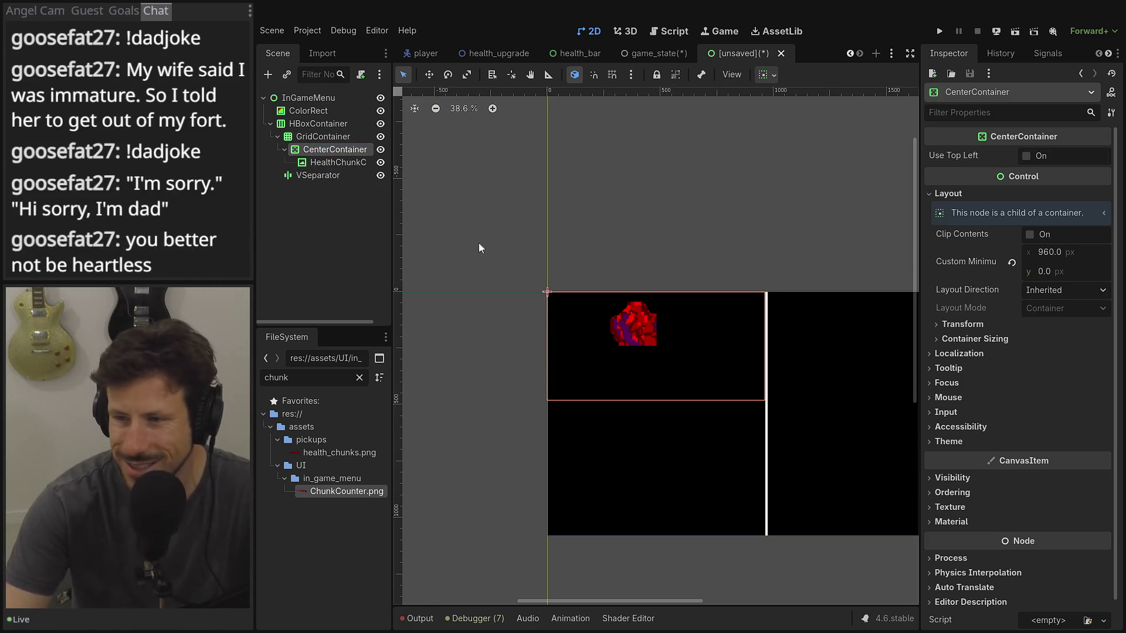
{"action": "scroll", "coordinate": [478, 243], "scroll_direction": "down", "scroll_amount": 5}
{"action": "scroll", "coordinate": [478, 243], "scroll_direction": "right", "scroll_amount": 3}
{"action": "left_click", "coordinate": [267, 75]}
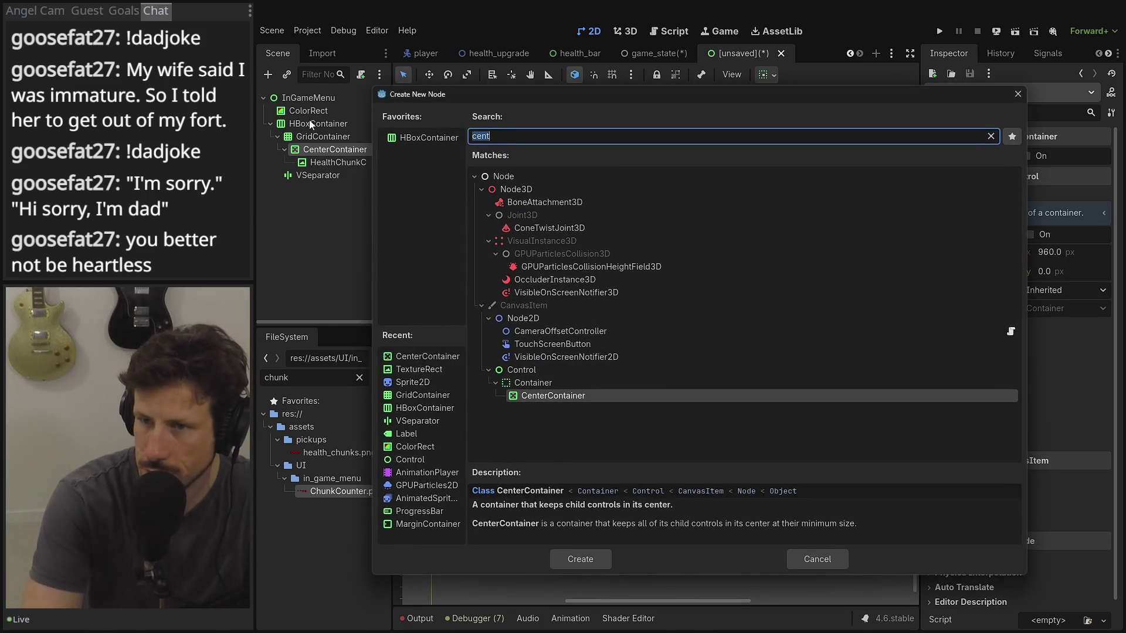
{"action": "type", "text": "col"}
{"action": "key", "text": "Return"}
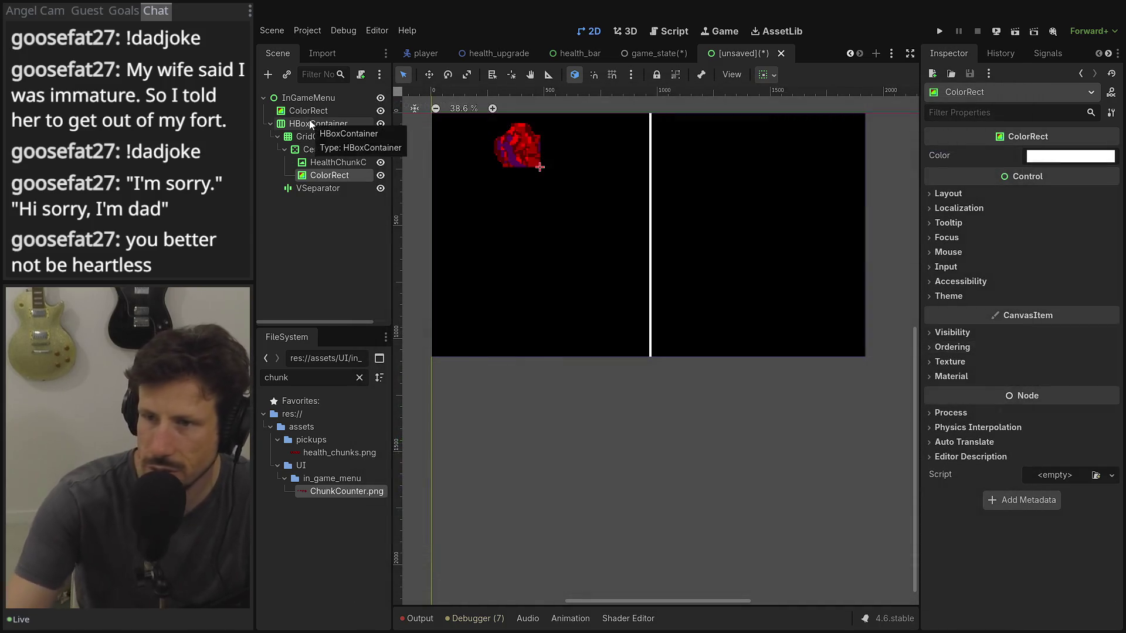
Step: Review the ColorRect's colour, alignment and layout, leaving it white with Inherited layout direction
{"action": "left_click", "coordinate": [1070, 156]}
{"action": "left_click", "coordinate": [1008, 156]}
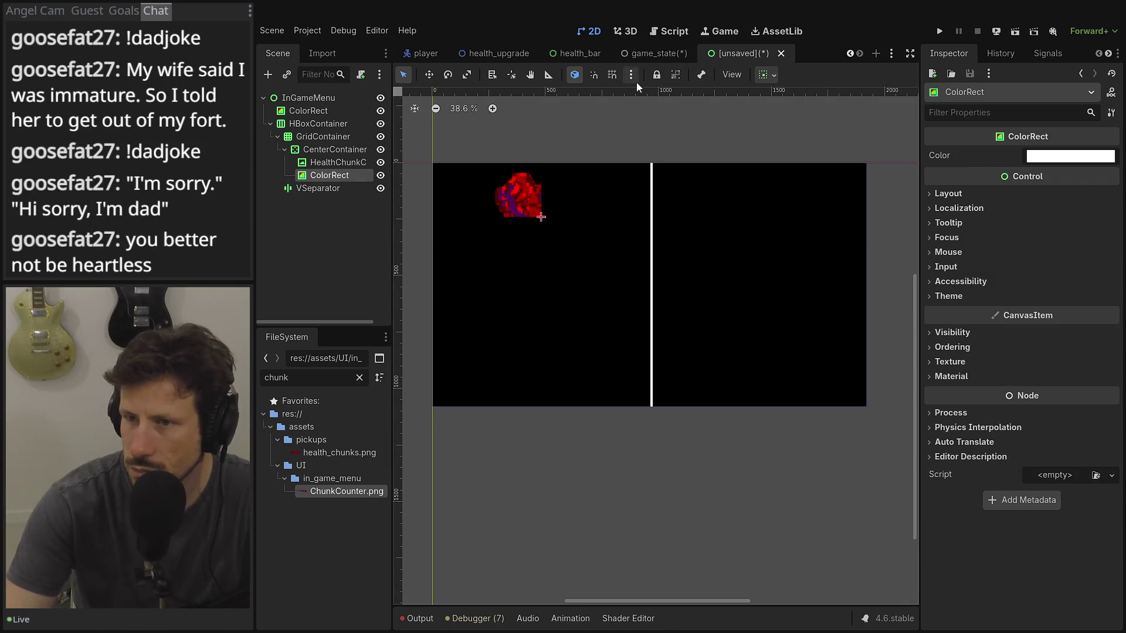
{"action": "left_click", "coordinate": [765, 76]}
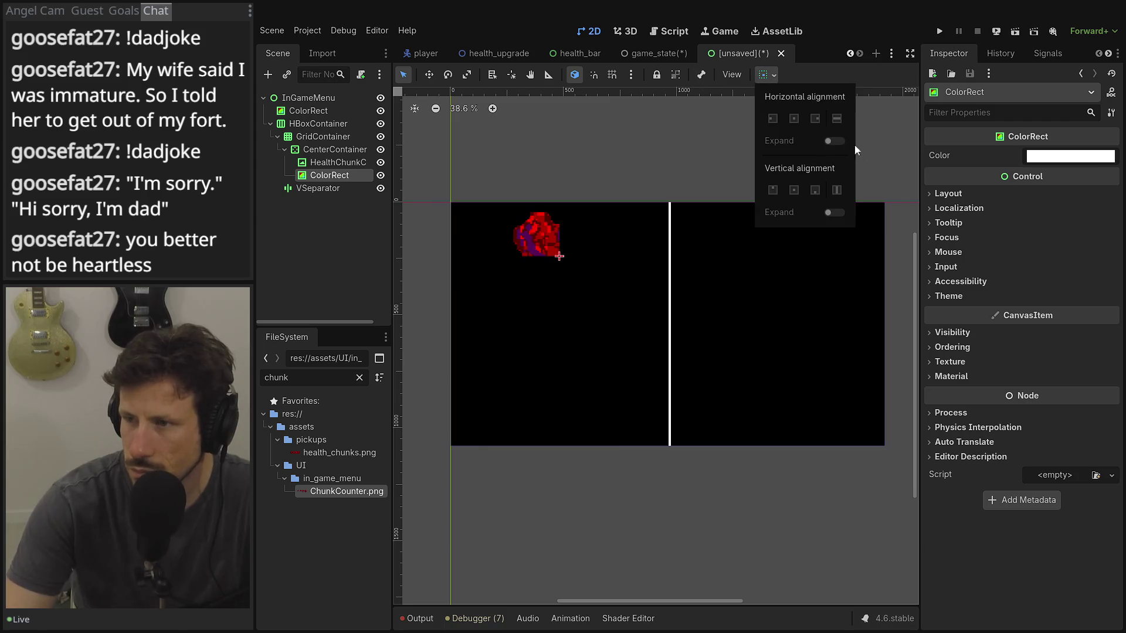
{"action": "left_click", "coordinate": [1044, 194]}
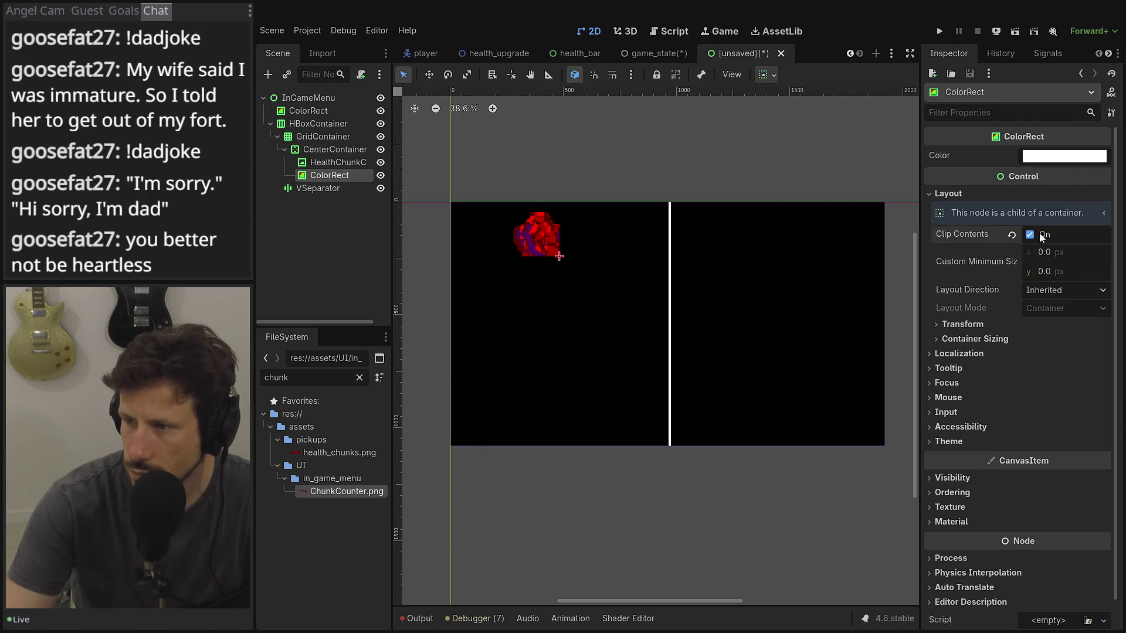
{"action": "left_click", "coordinate": [1049, 287]}
{"action": "left_click", "coordinate": [1044, 295]}
{"action": "left_click", "coordinate": [1005, 325]}
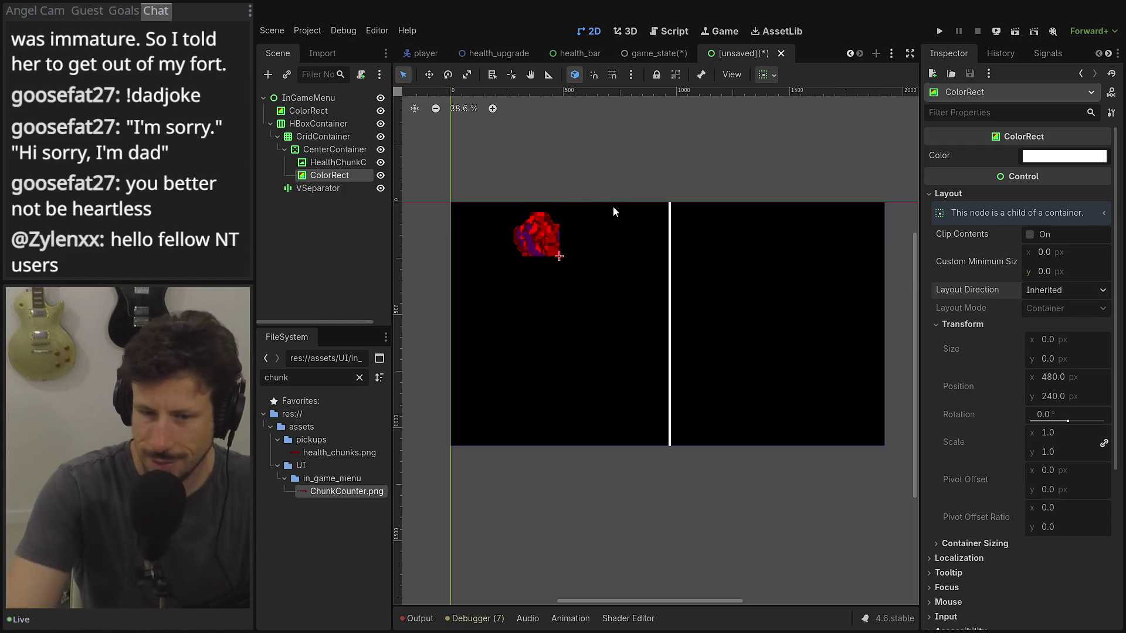
Step: Reorder the ColorRect above HealthChunkCounter inside CenterContainer
{"action": "left_click_drag", "start_coordinate": [633, 237], "coordinate": [652, 179]}
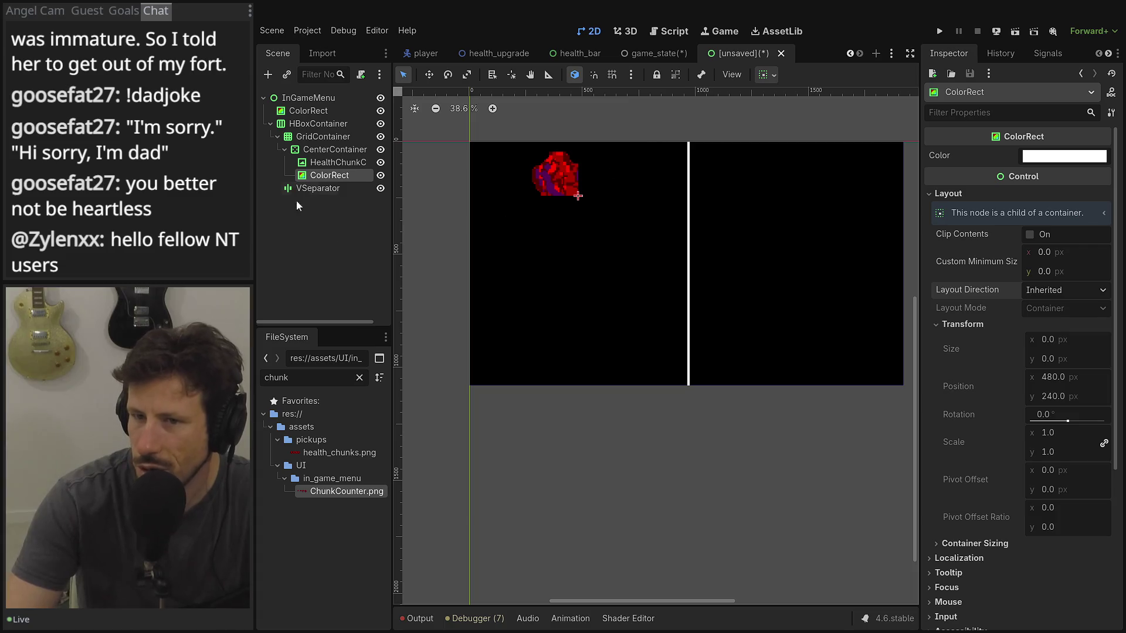
{"action": "left_click_drag", "start_coordinate": [319, 175], "coordinate": [311, 158]}
{"action": "left_click", "coordinate": [312, 175]}
{"action": "left_click", "coordinate": [328, 162]}
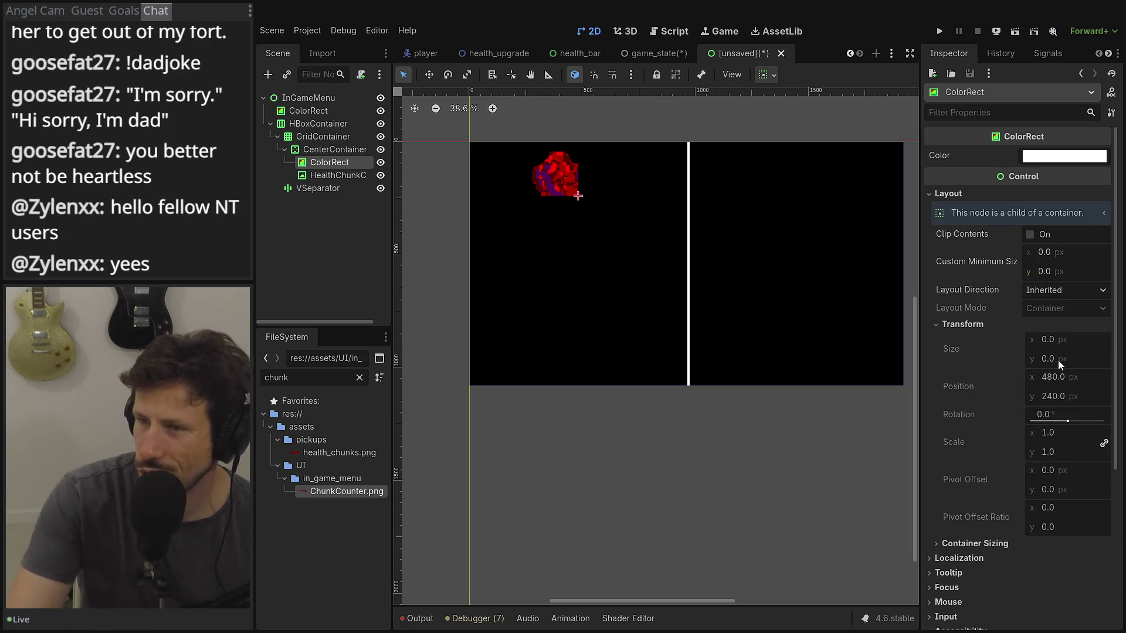
{"action": "left_click", "coordinate": [326, 137]}
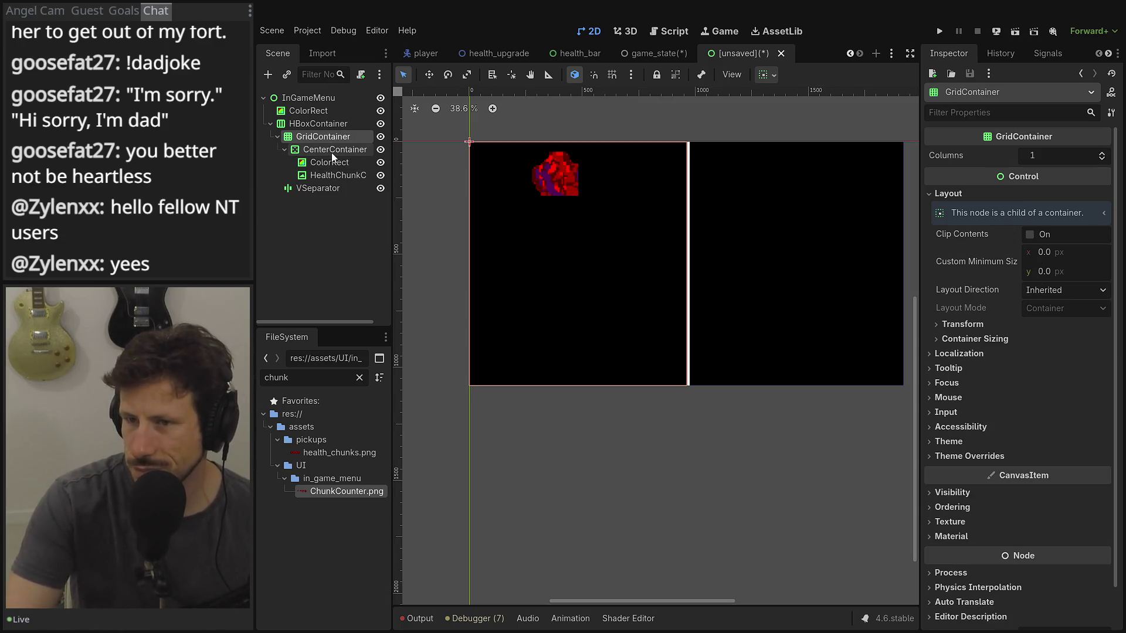
{"action": "left_click", "coordinate": [328, 151]}
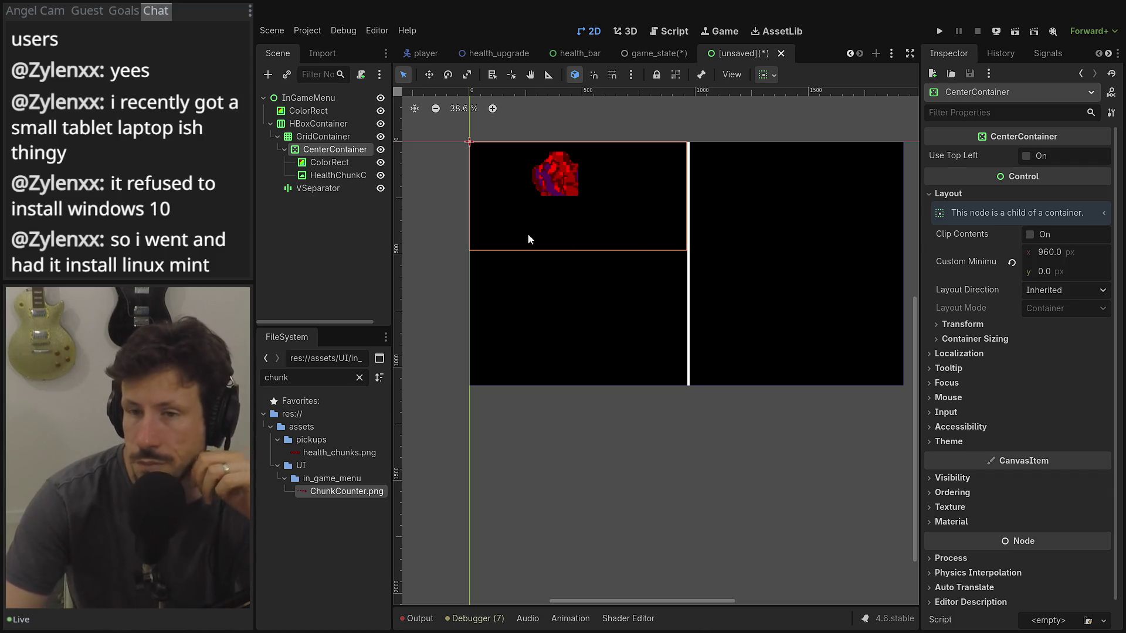
{"action": "left_click", "coordinate": [330, 167]}
{"action": "left_click", "coordinate": [544, 205]}
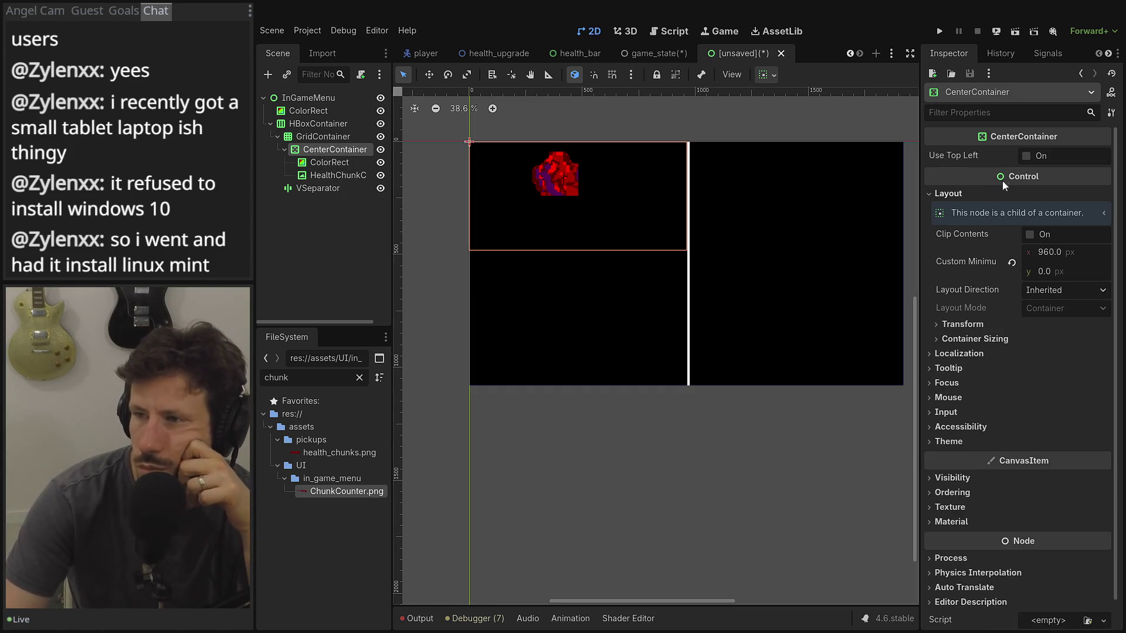
{"action": "left_click", "coordinate": [1026, 157]}
{"action": "left_click", "coordinate": [1026, 156]}
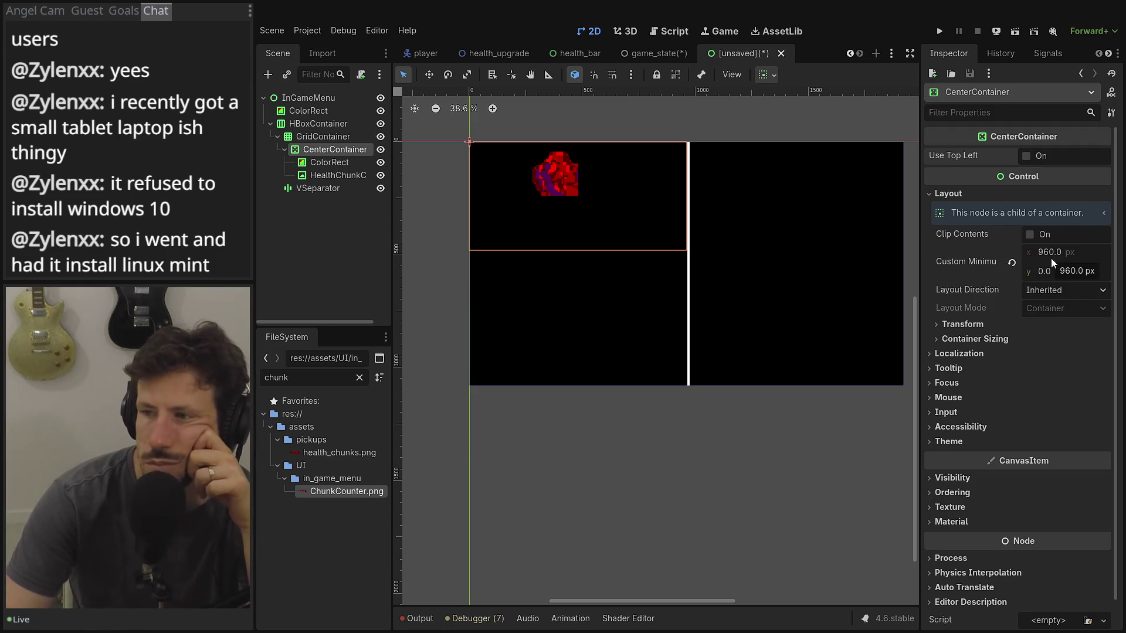
{"action": "left_click", "coordinate": [314, 161]}
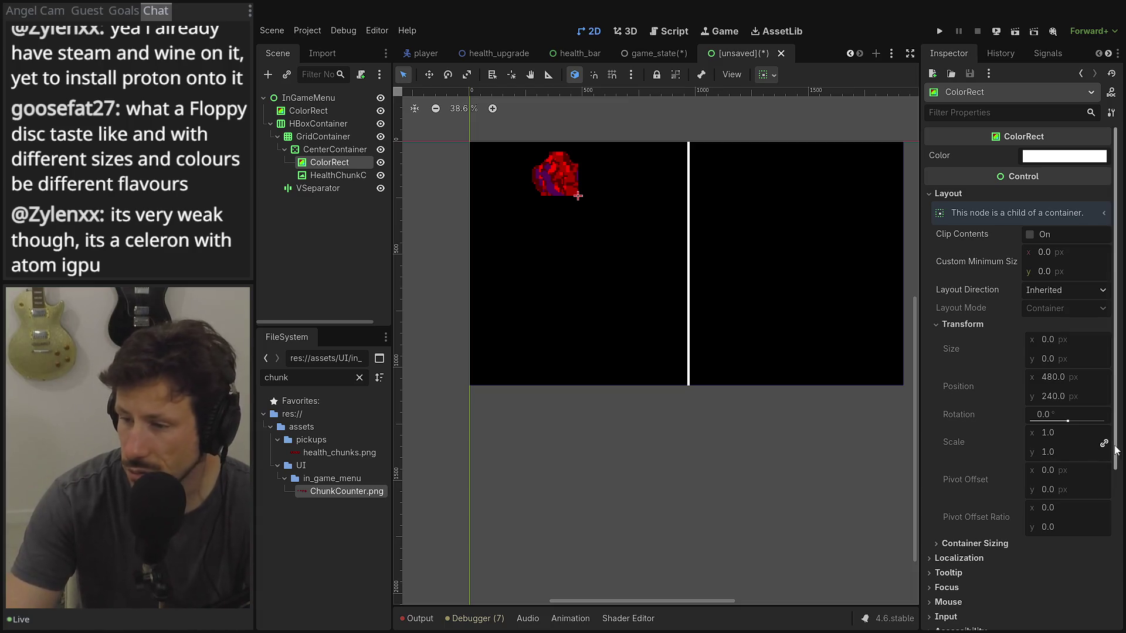
Step: Check the ColorRect's container sizing, then move it up to sit directly under GridContainer
{"action": "scroll", "coordinate": [1116, 450], "scroll_direction": "down", "scroll_amount": 3}
{"action": "left_click", "coordinate": [973, 354]}
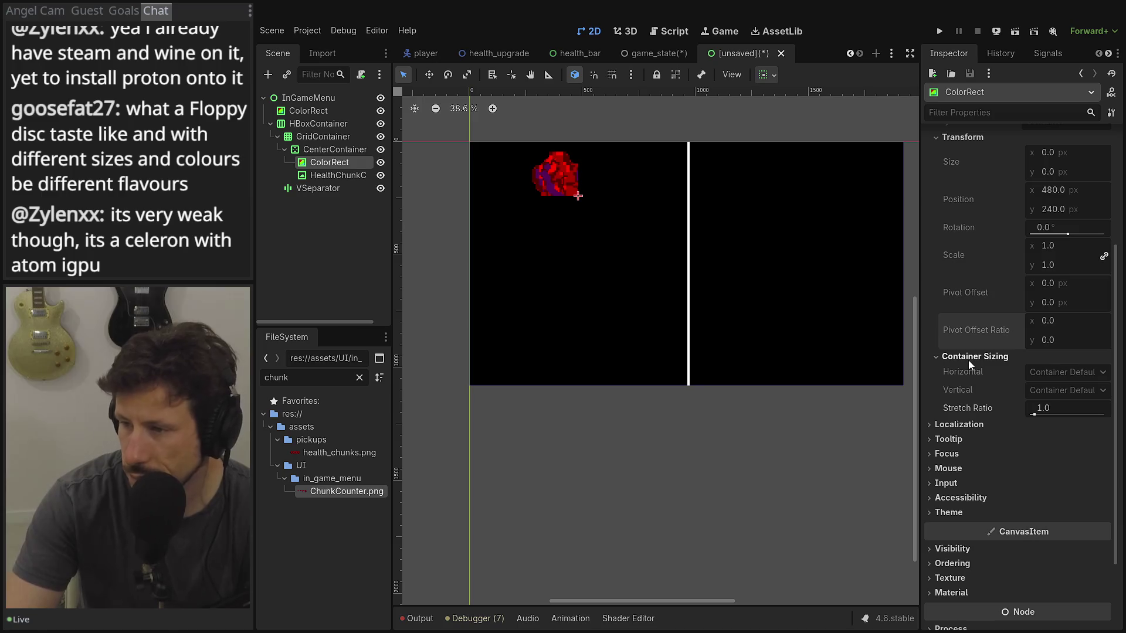
{"action": "scroll", "coordinate": [969, 360], "scroll_direction": "up", "scroll_amount": 3}
{"action": "mouse_move", "coordinate": [546, 294]}
{"action": "left_mouse_down"}
{"action": "mouse_move", "coordinate": [505, 334]}
{"action": "mouse_move", "coordinate": [520, 287]}
{"action": "mouse_move", "coordinate": [520, 312]}
{"action": "left_mouse_up"}
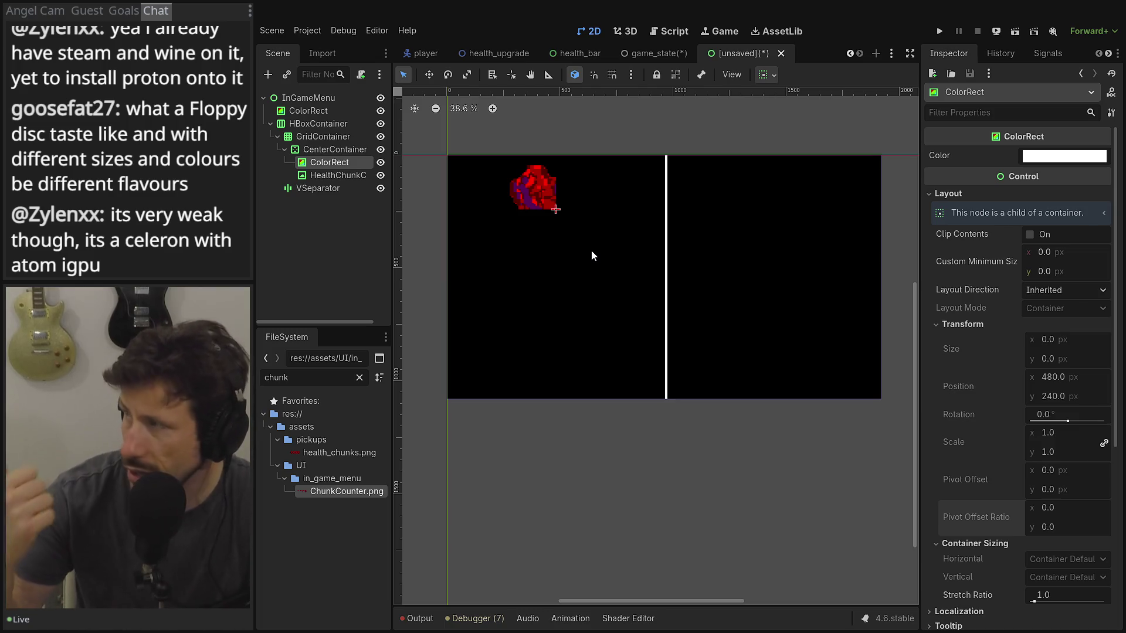
{"action": "mouse_move", "coordinate": [597, 311]}
{"action": "left_mouse_down"}
{"action": "mouse_move", "coordinate": [566, 344]}
{"action": "mouse_move", "coordinate": [524, 360]}
{"action": "left_mouse_up"}
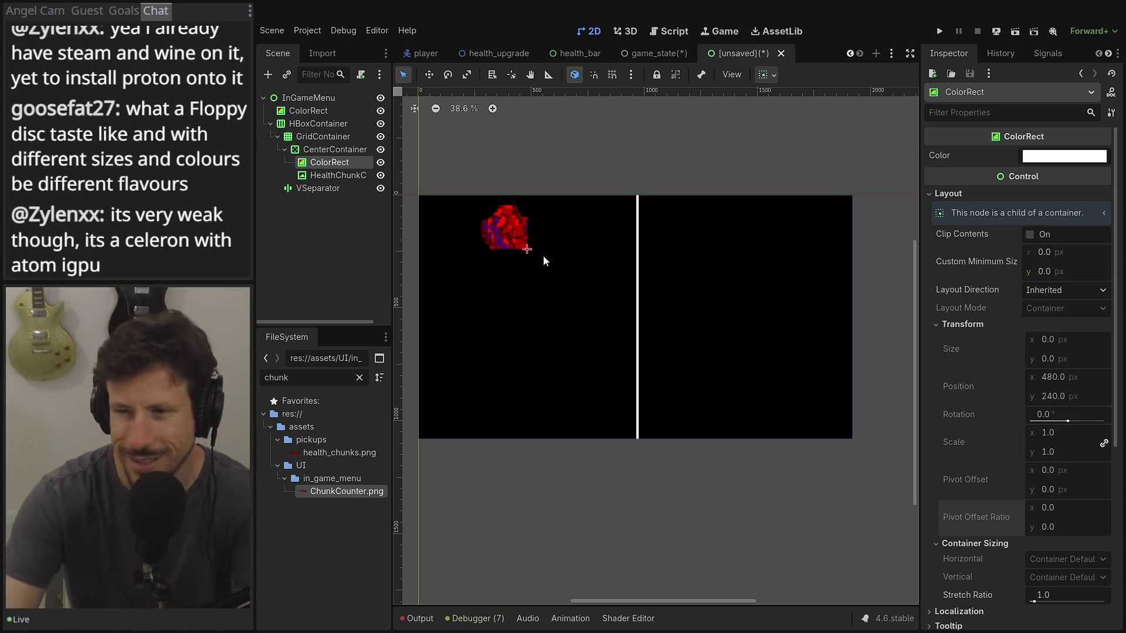
{"action": "scroll", "coordinate": [543, 246], "scroll_direction": "left", "scroll_amount": 1}
{"action": "left_click_drag", "start_coordinate": [545, 245], "coordinate": [550, 240]}
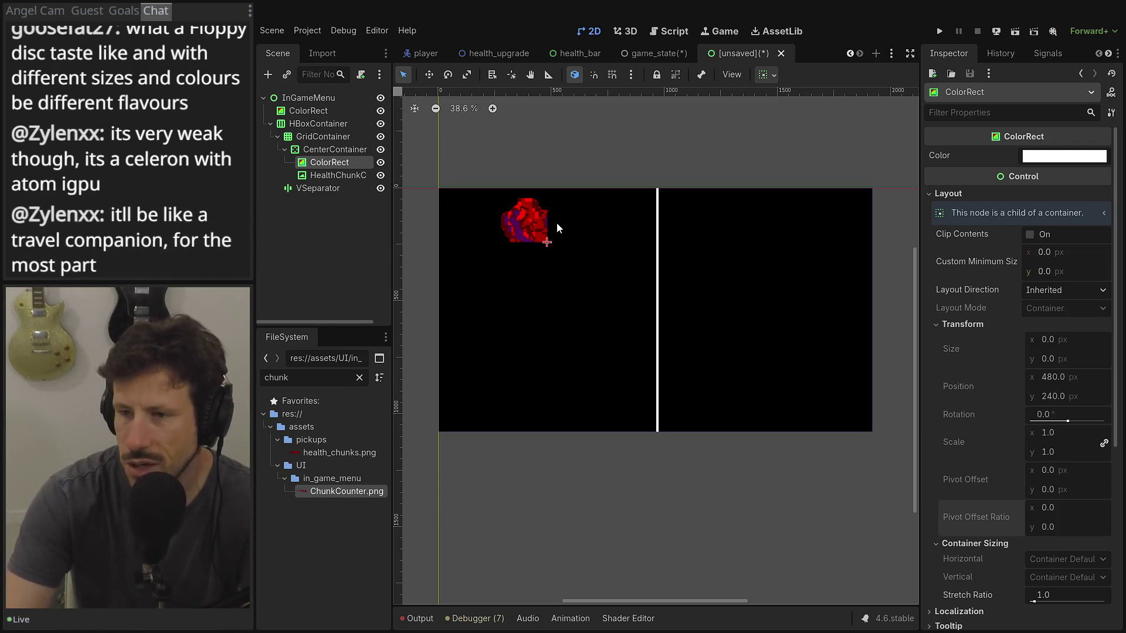
{"action": "mouse_move", "coordinate": [571, 216]}
{"action": "left_mouse_down"}
{"action": "mouse_move", "coordinate": [586, 221]}
{"action": "mouse_move", "coordinate": [562, 208]}
{"action": "left_mouse_up"}
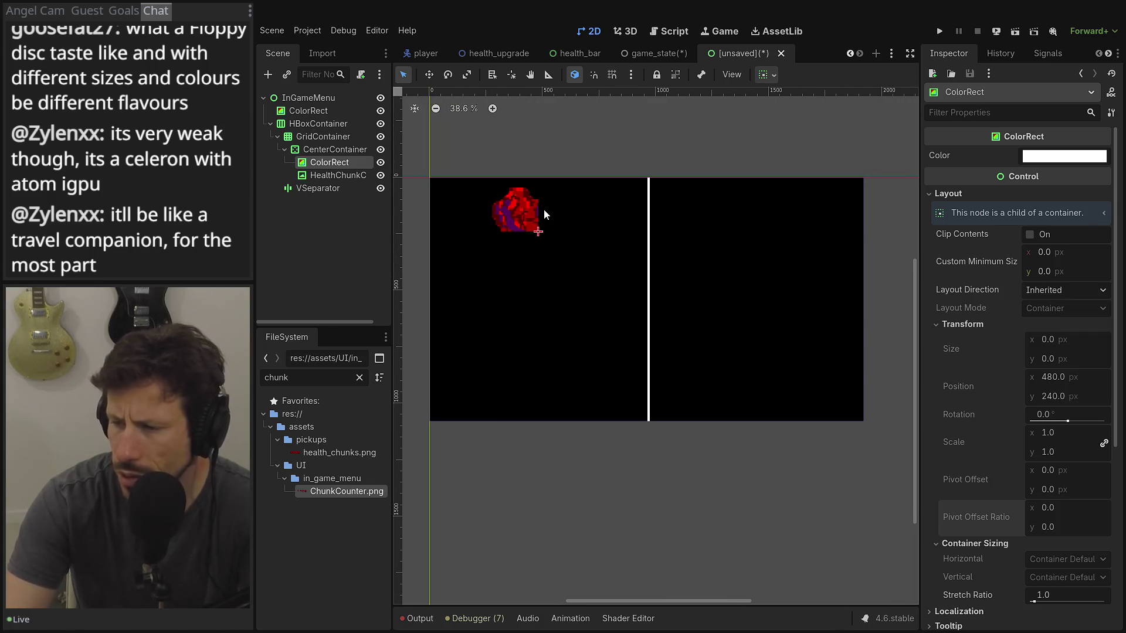
{"action": "scroll", "coordinate": [494, 181], "scroll_direction": "up", "scroll_amount": 2}
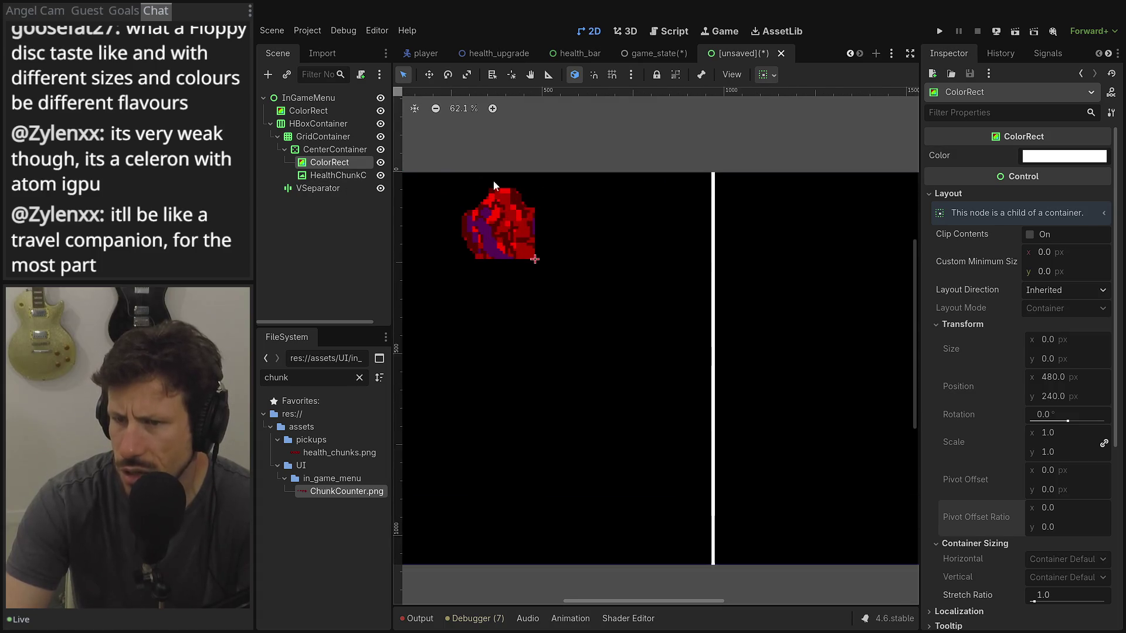
{"action": "left_click_drag", "start_coordinate": [308, 161], "coordinate": [312, 148]}
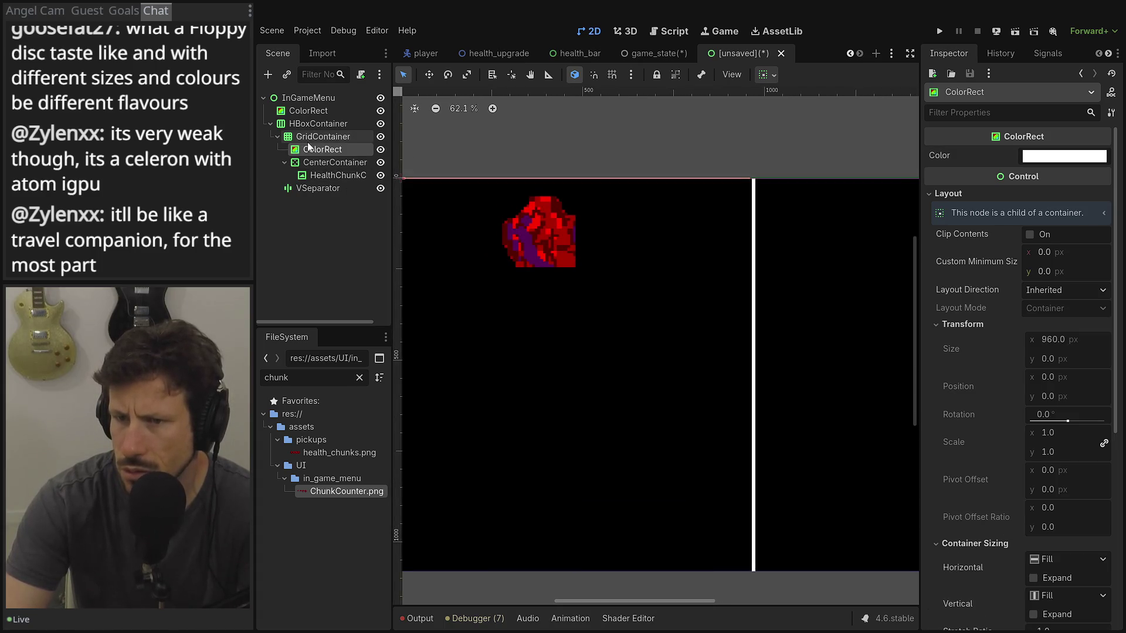
Step: Give the ColorRect a 480×480 minimum size, return it to CenterContainer, and duplicate it
{"action": "left_click", "coordinate": [1058, 252]}
{"action": "type", "text": "480"}
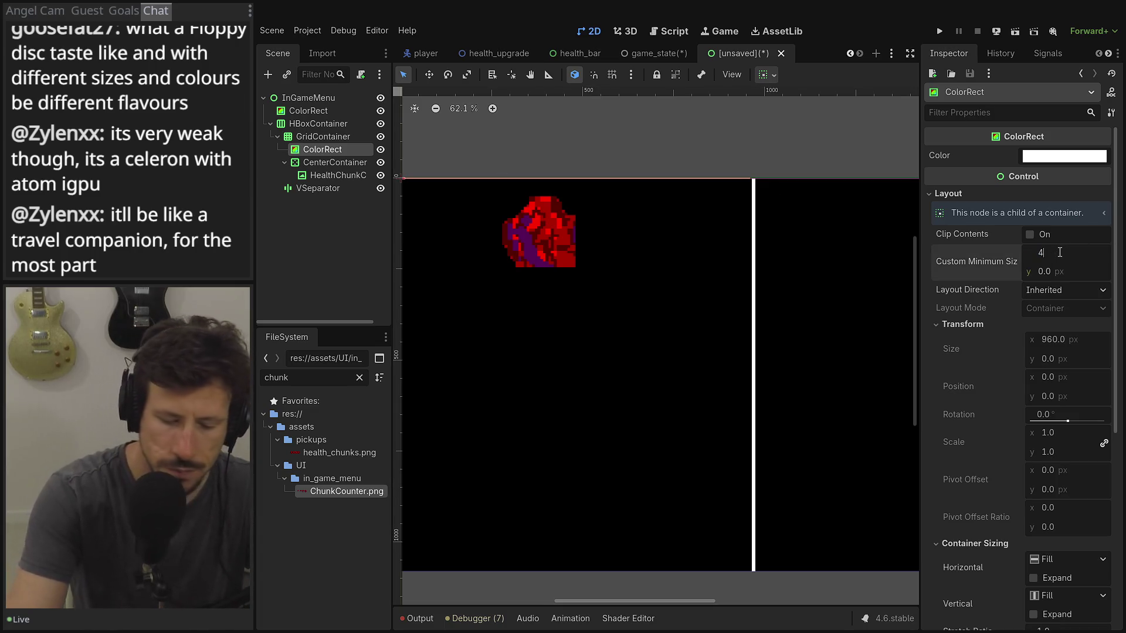
{"action": "key", "text": "Tab"}
{"action": "type", "text": "480"}
{"action": "key", "text": "Return"}
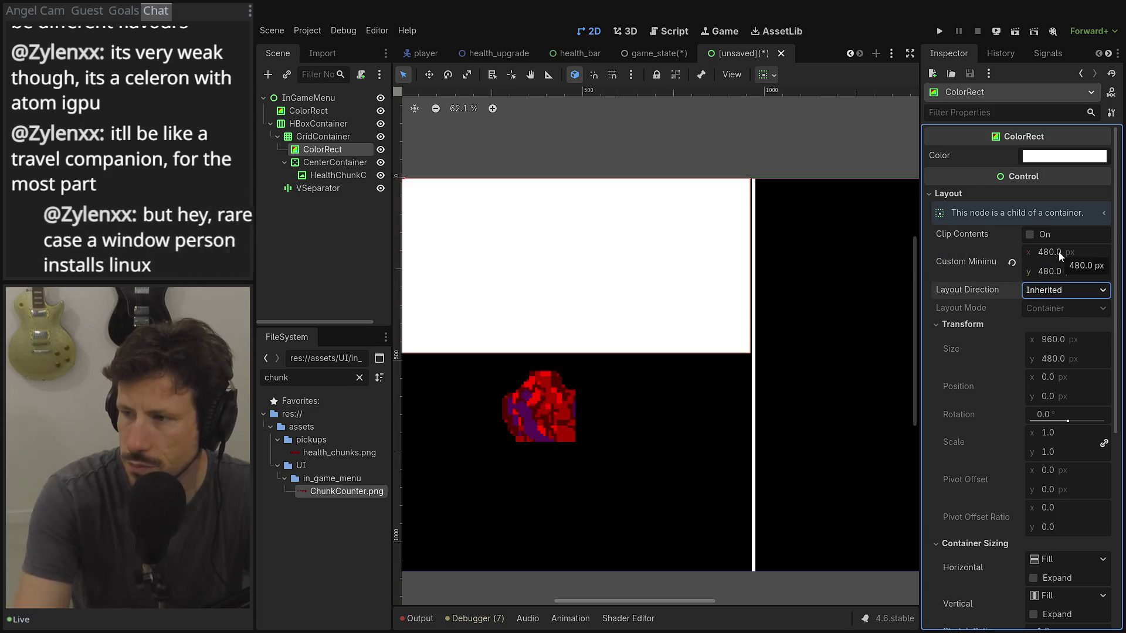
{"action": "left_click_drag", "start_coordinate": [308, 153], "coordinate": [315, 175]}
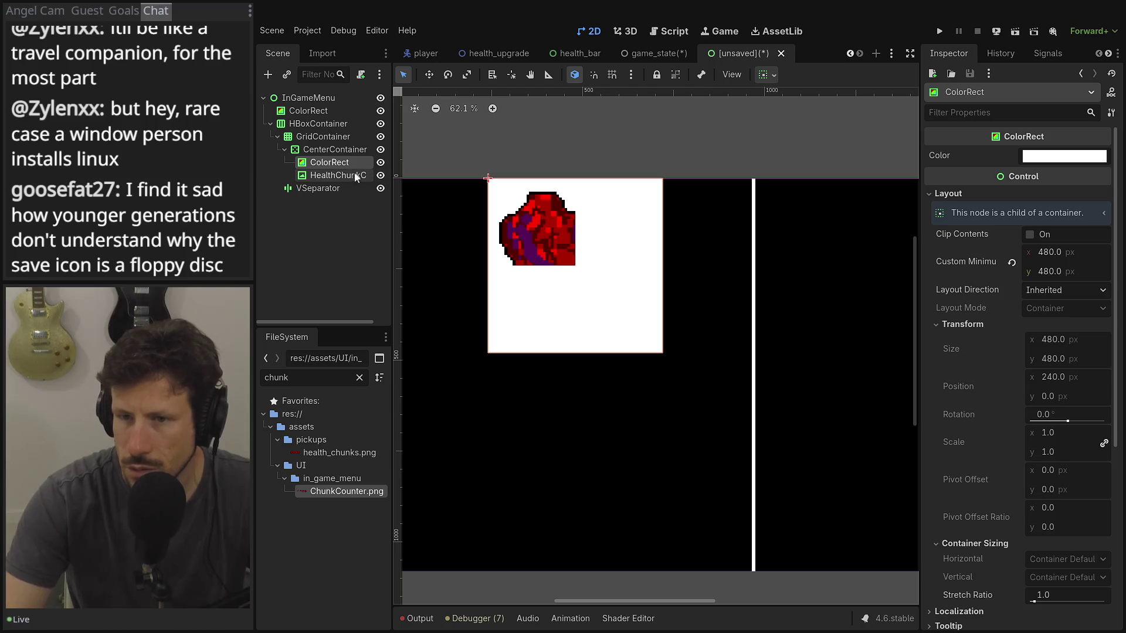
{"action": "key", "text": "ctrl+d"}
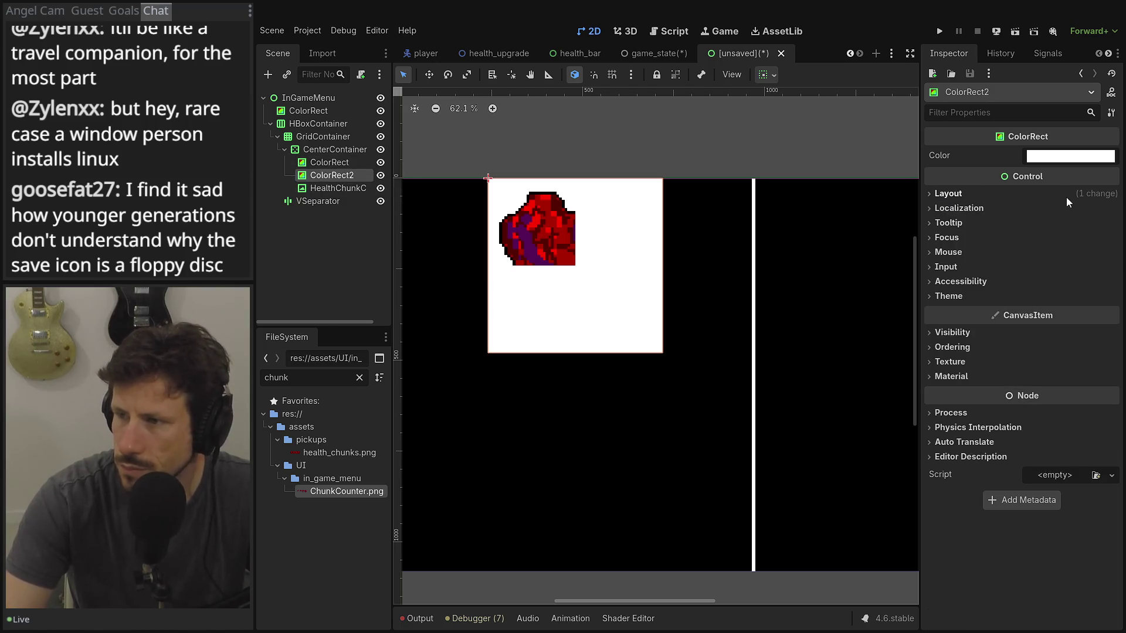
Step: Change ColorRect2's colour to near-black
{"action": "left_click", "coordinate": [1067, 166]}
{"action": "left_click", "coordinate": [1112, 270]}
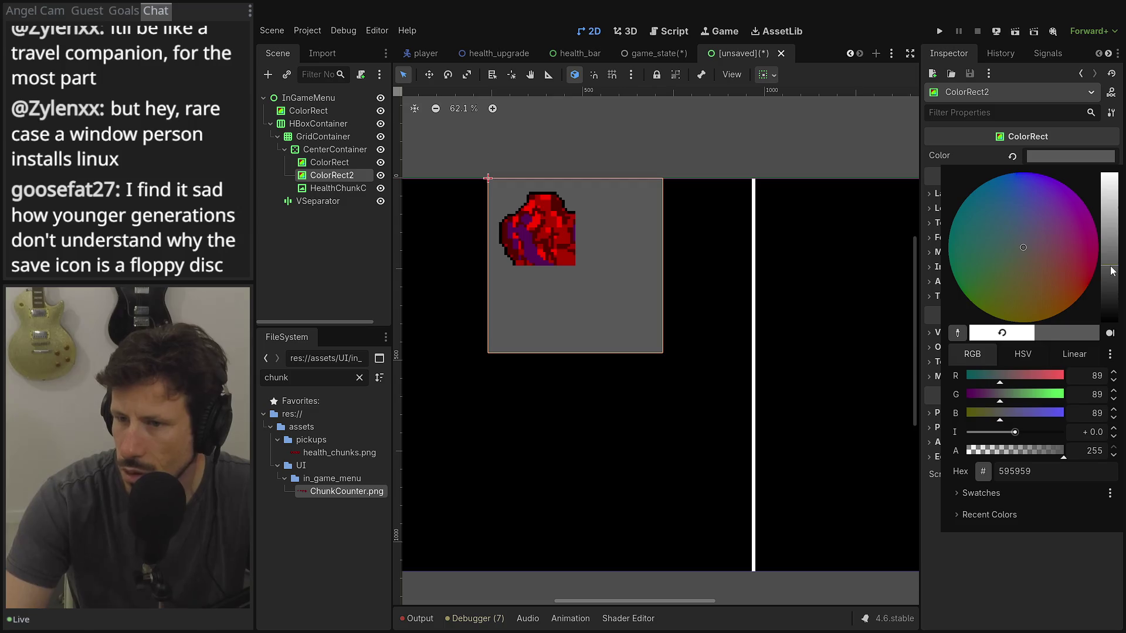
{"action": "left_click_drag", "start_coordinate": [1112, 271], "coordinate": [1116, 321]}
{"action": "left_click", "coordinate": [1037, 154]}
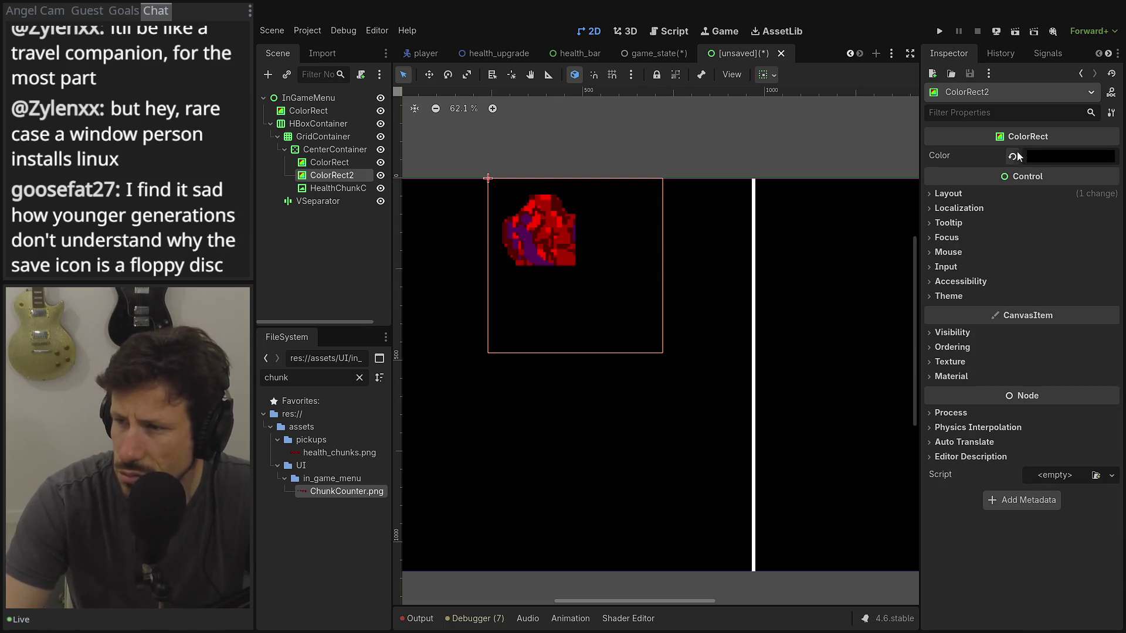
Step: Shrink ColorRect2's custom minimum size to 464 px, then deselect it
{"action": "left_click", "coordinate": [957, 197]}
{"action": "left_click", "coordinate": [1097, 250]}
{"action": "type", "text": "-16"}
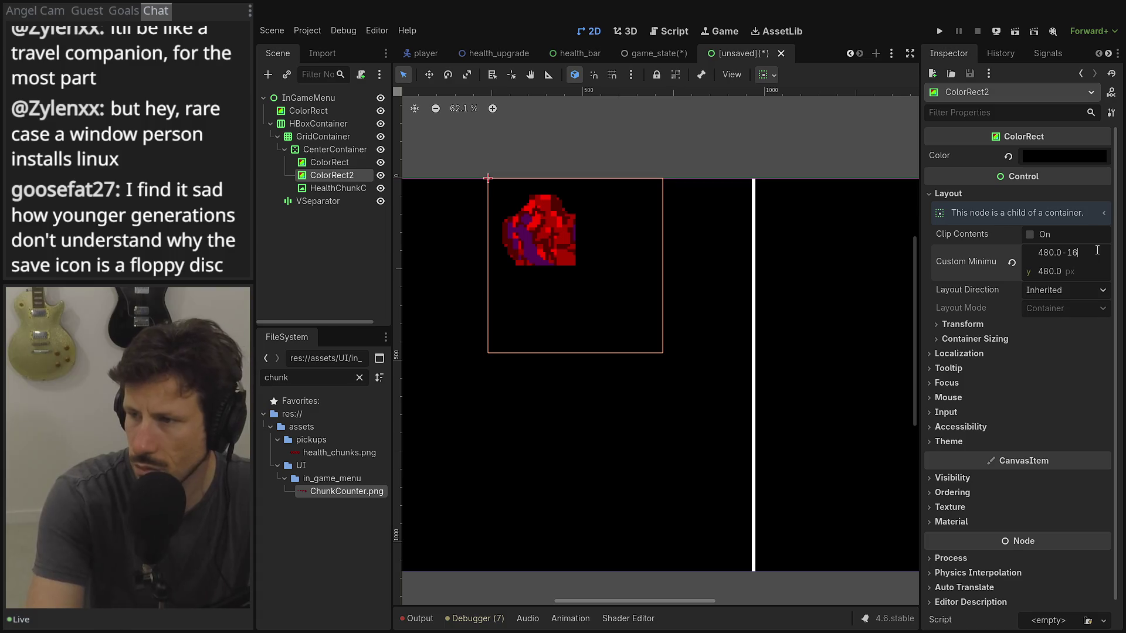
{"action": "key", "text": "Tab"}
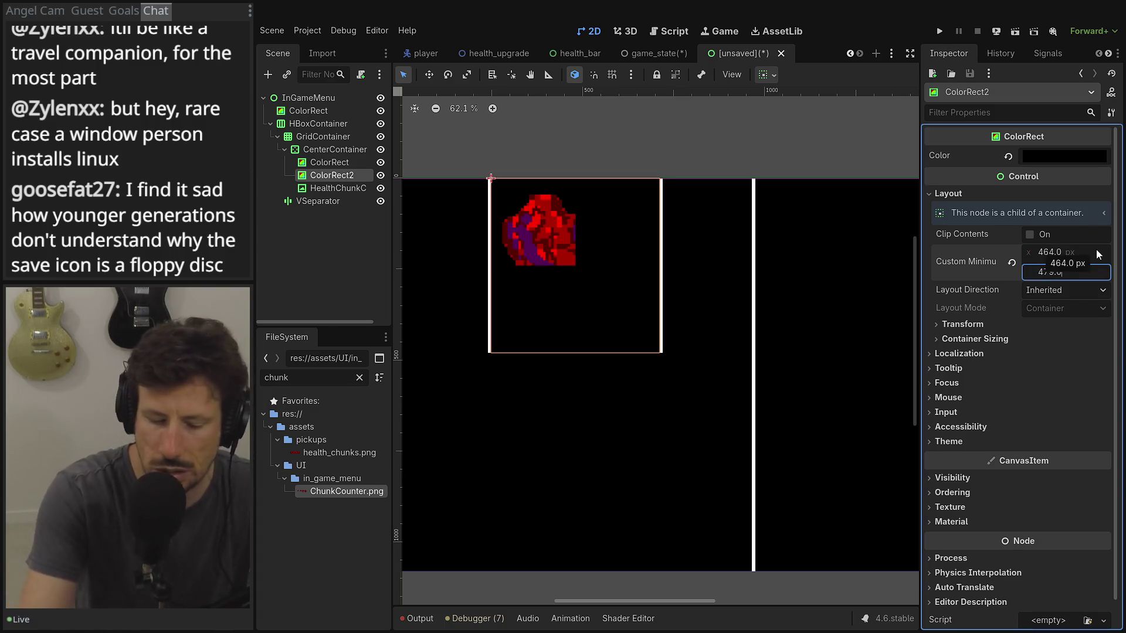
{"action": "key", "text": "Return"}
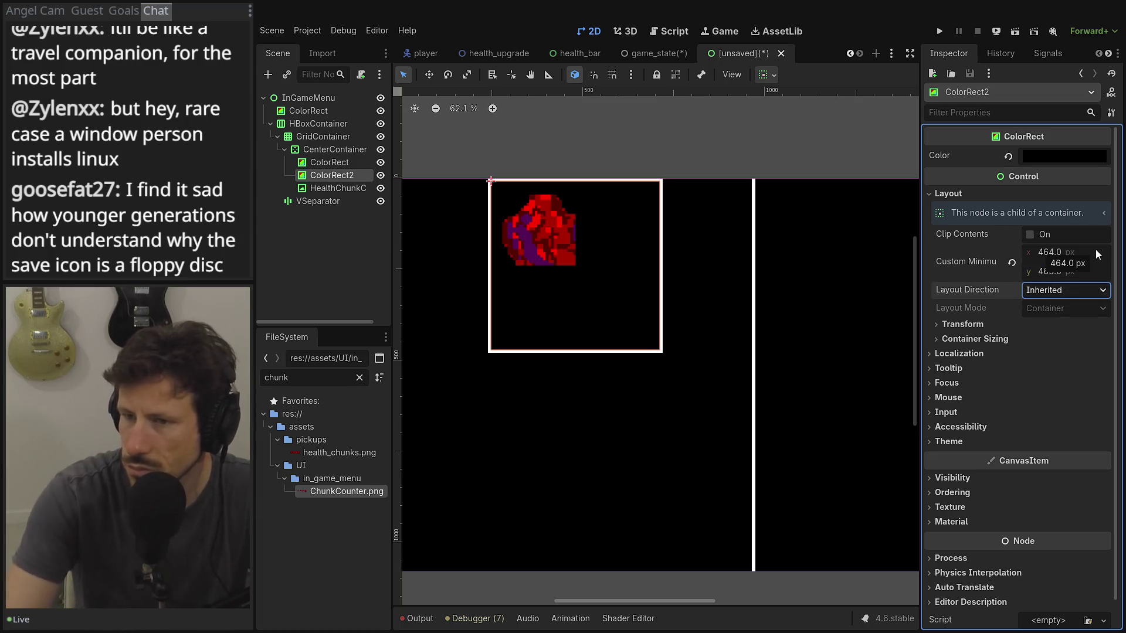
{"action": "left_click", "coordinate": [324, 280]}
{"action": "scroll", "coordinate": [595, 225], "scroll_direction": "down", "scroll_amount": 2}
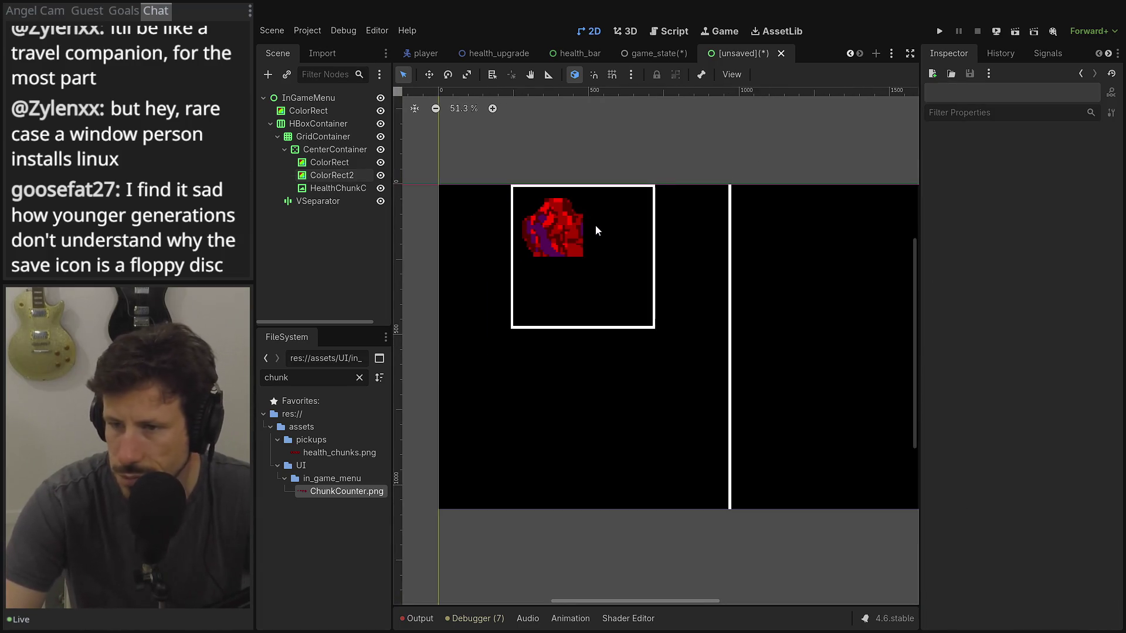
Step: Rename the first ColorRect to BorderOutline, leaving ColorRect2 unchanged for now
{"action": "double_click", "coordinate": [327, 163]}
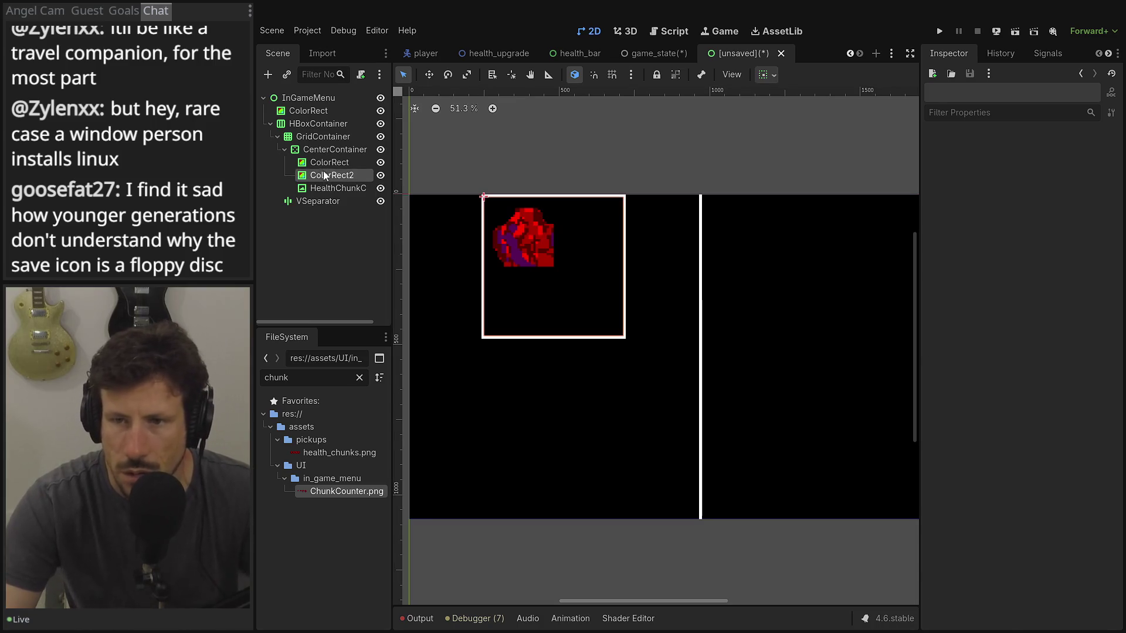
{"action": "type", "text": "bou"}
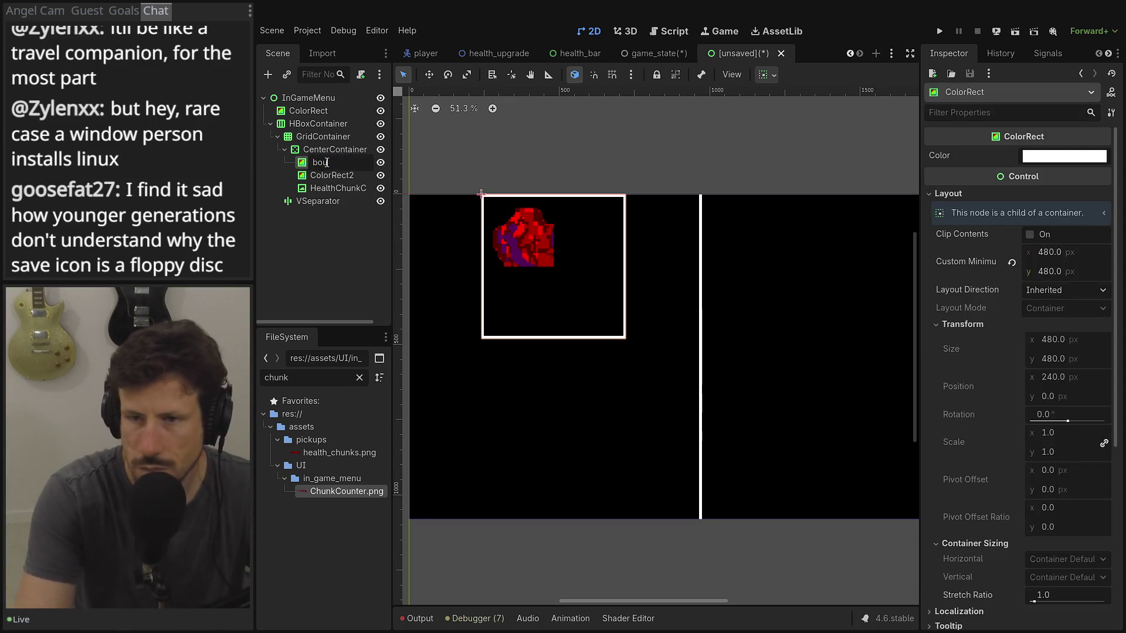
{"action": "type", "text": "der"}
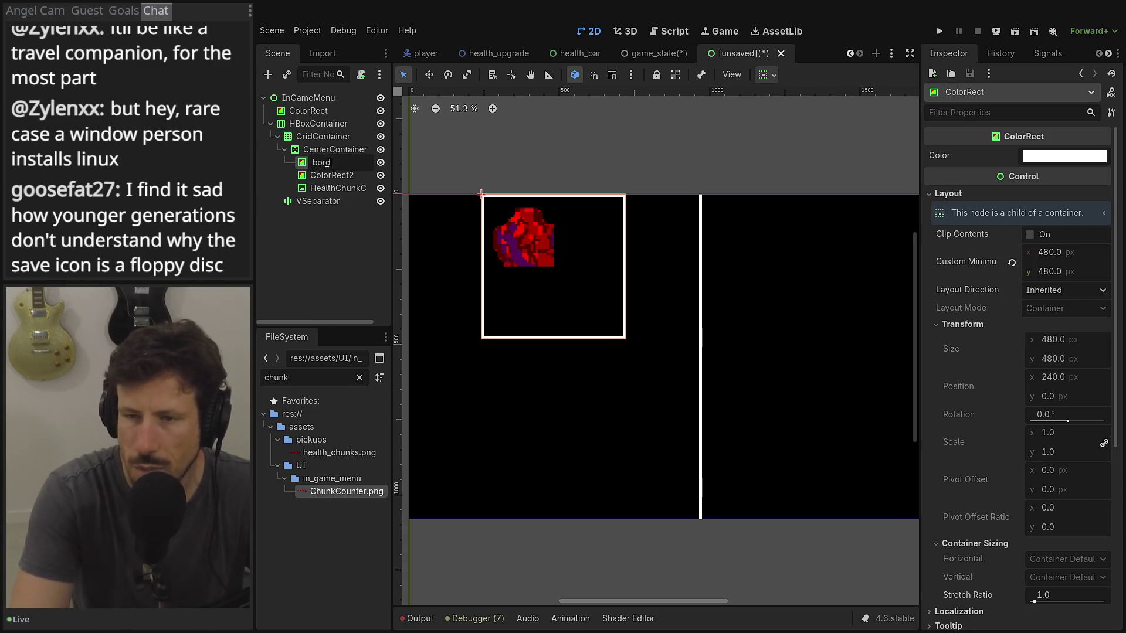
{"action": "type", "text": "de"}
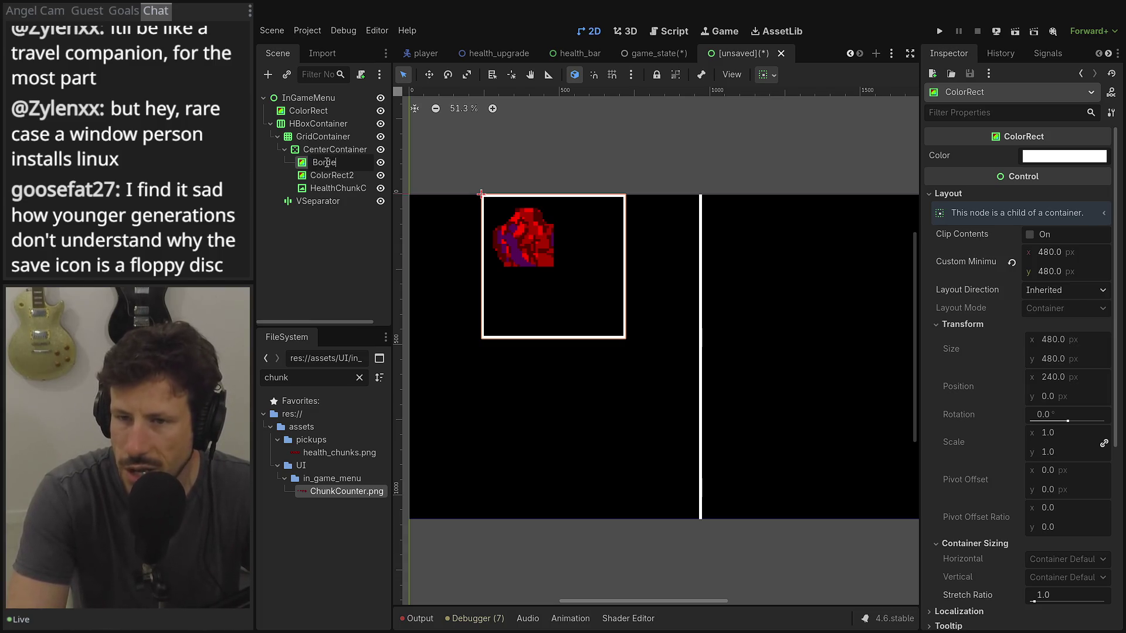
{"action": "type", "text": "Outline"}
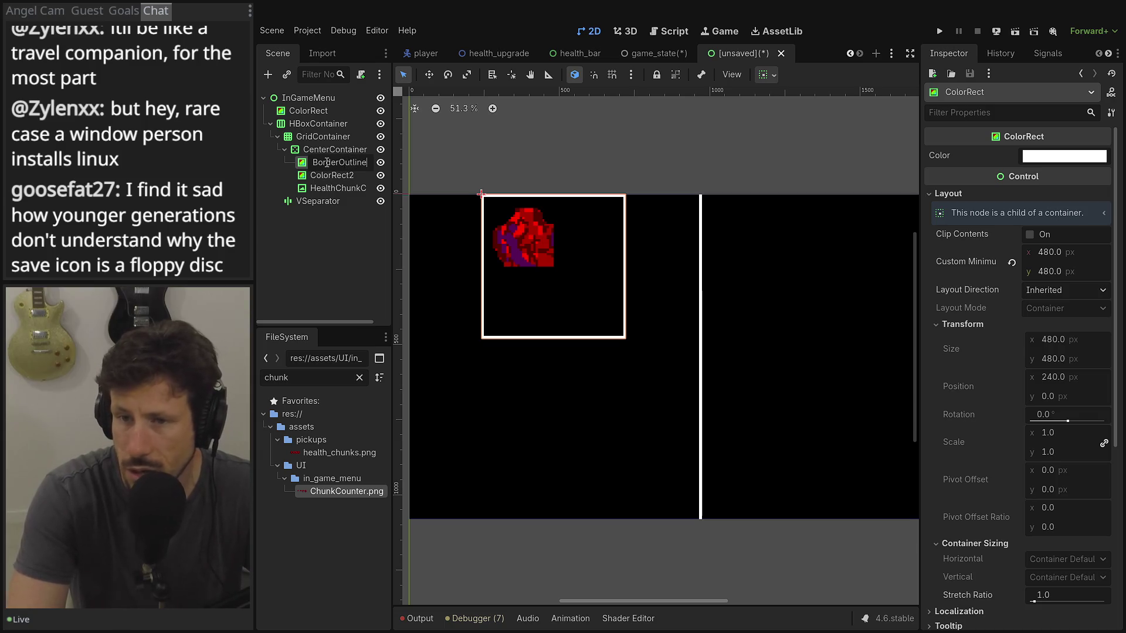
{"action": "double_click", "coordinate": [345, 175]}
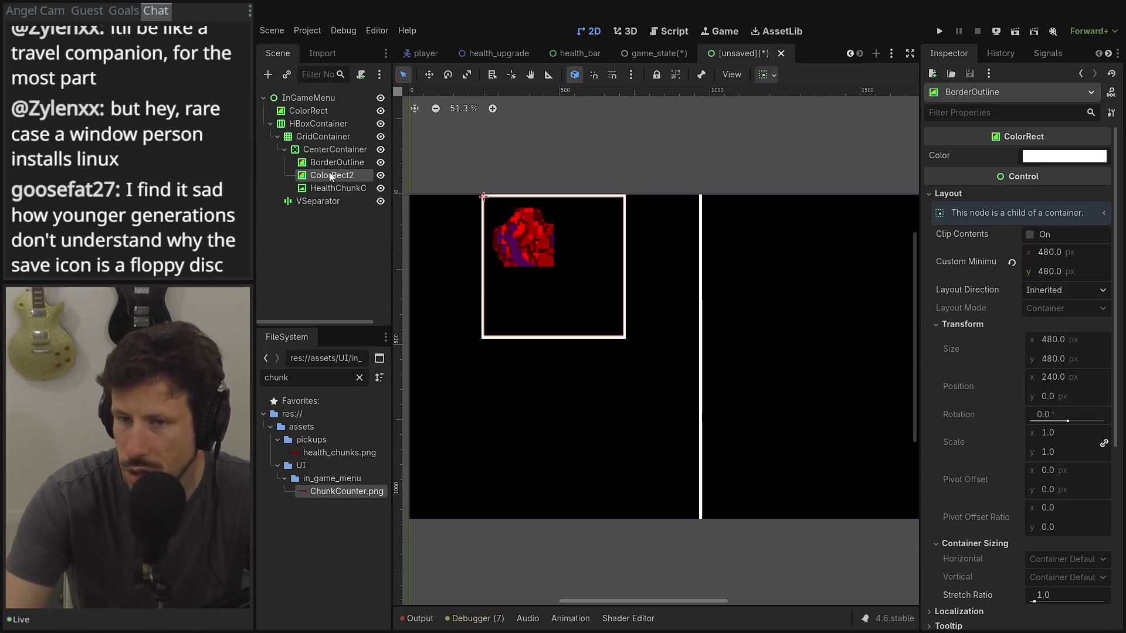
{"action": "left_click", "coordinate": [356, 160]}
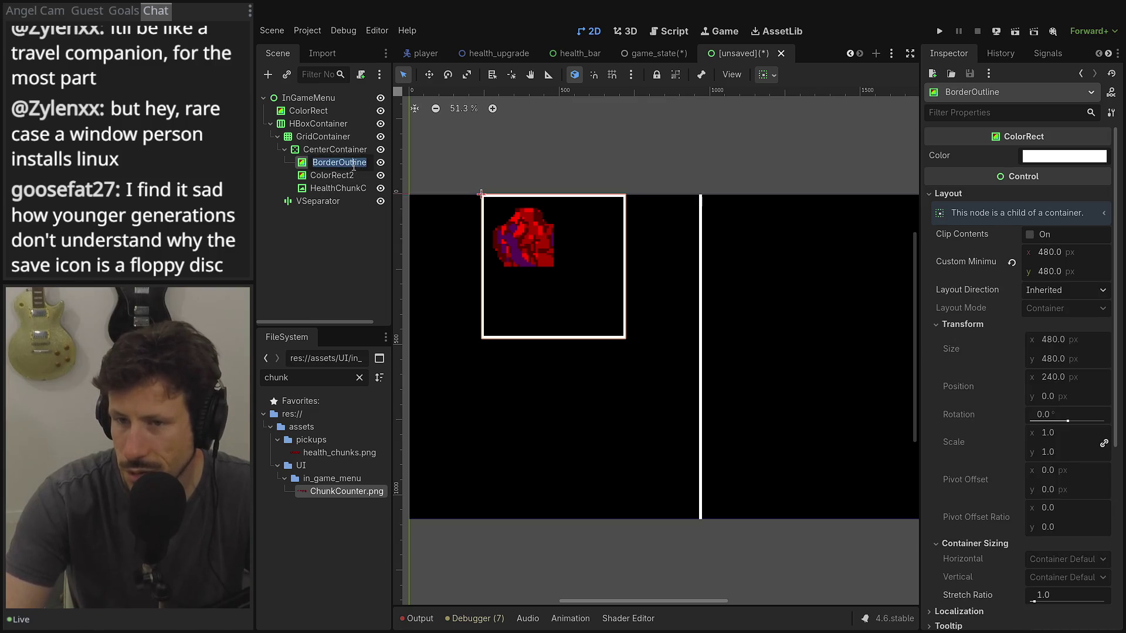
{"action": "double_click", "coordinate": [354, 164]}
{"action": "left_click", "coordinate": [353, 177]}
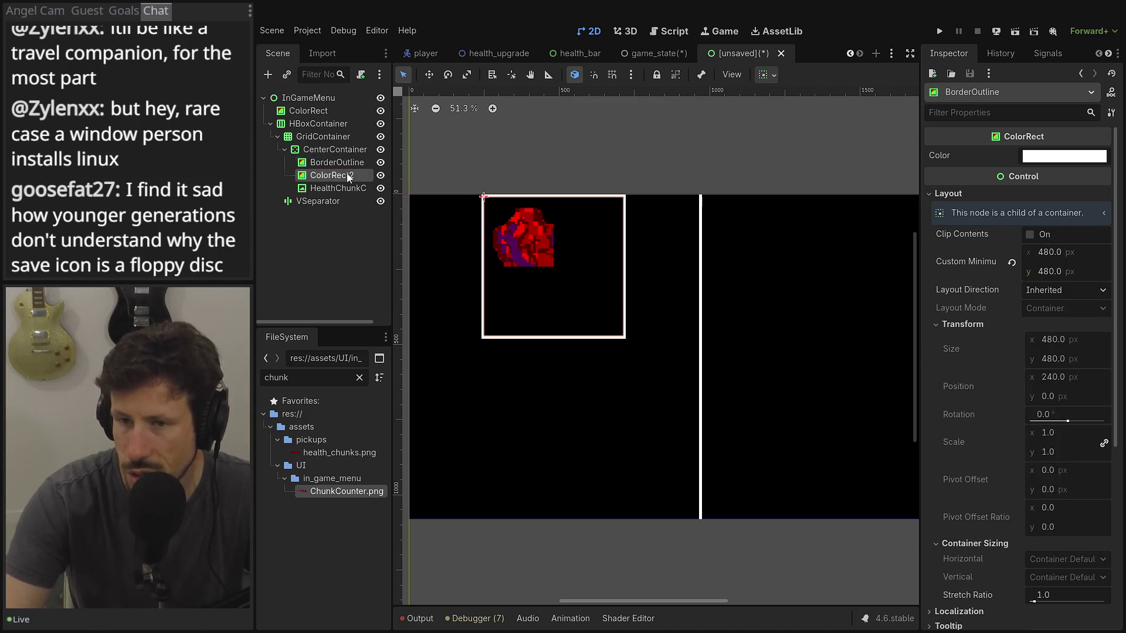
{"action": "double_click", "coordinate": [359, 175]}
{"action": "key", "text": "ctrl+v"}
{"action": "key", "text": "ctrl+z"}
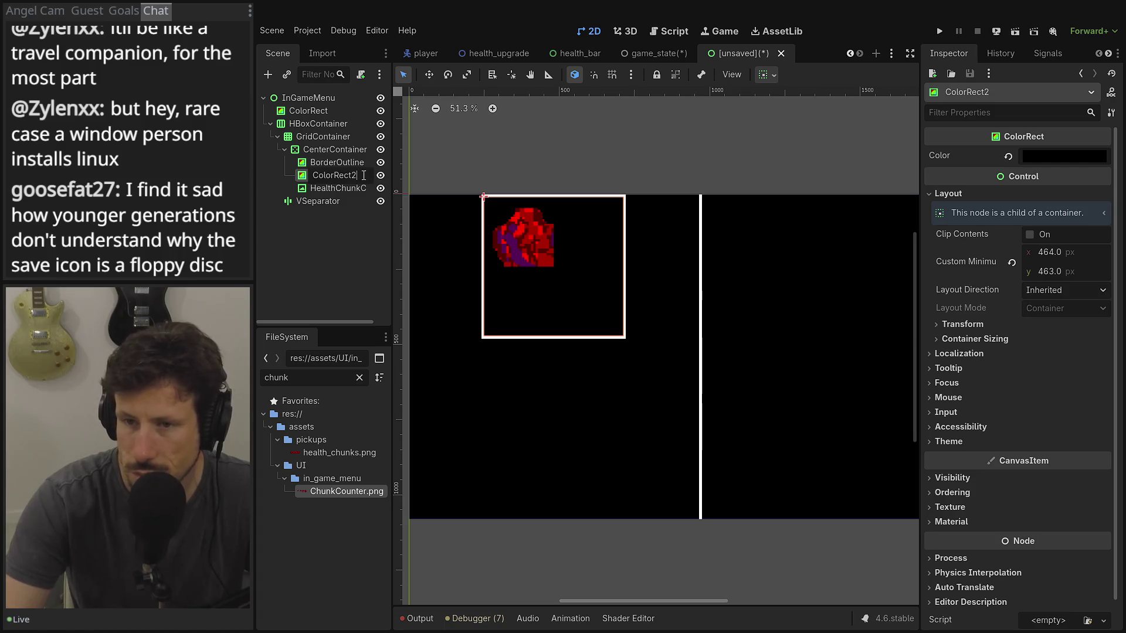
{"action": "key", "text": "Escape"}
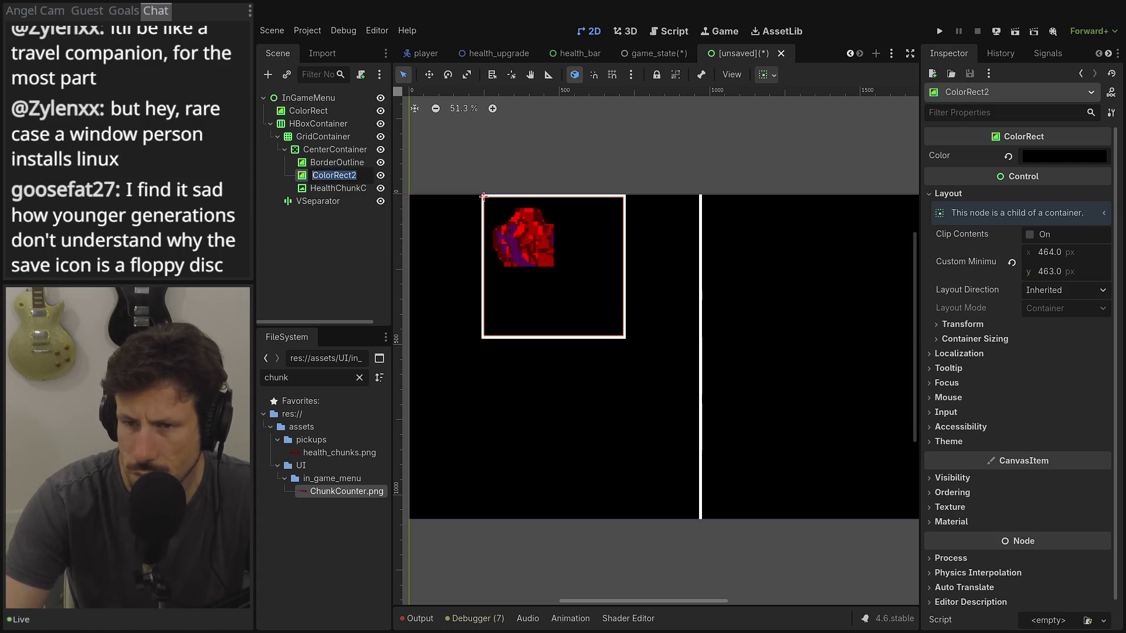
Step: Rename ColorRect2 to BorderOutline2
{"action": "left_click", "coordinate": [346, 163]}
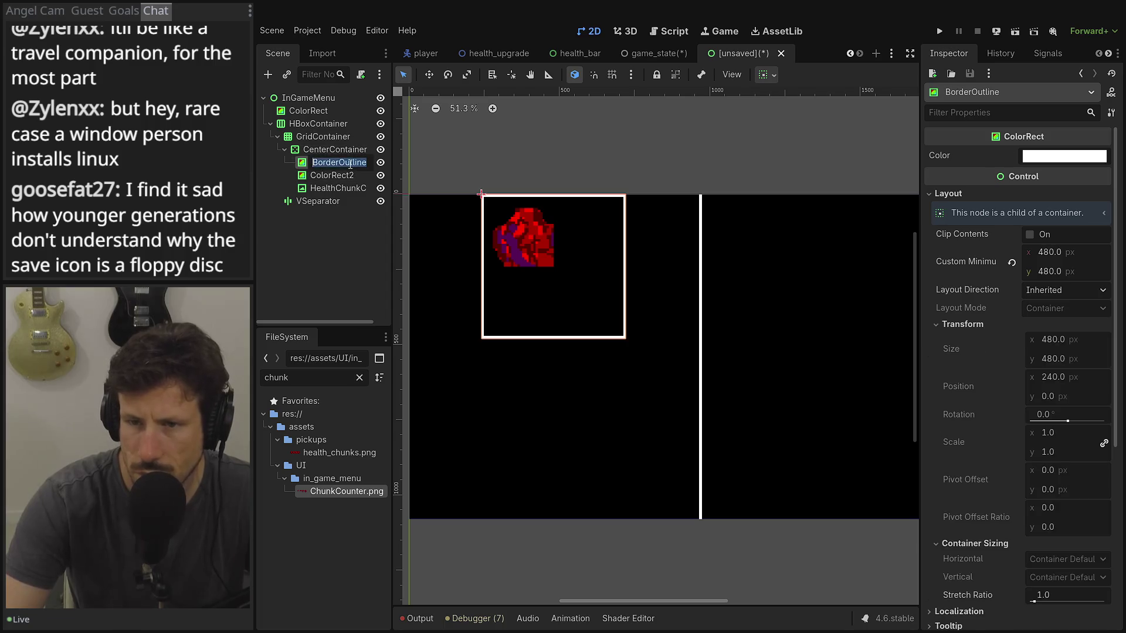
{"action": "left_click", "coordinate": [343, 175]}
{"action": "left_click", "coordinate": [344, 175]}
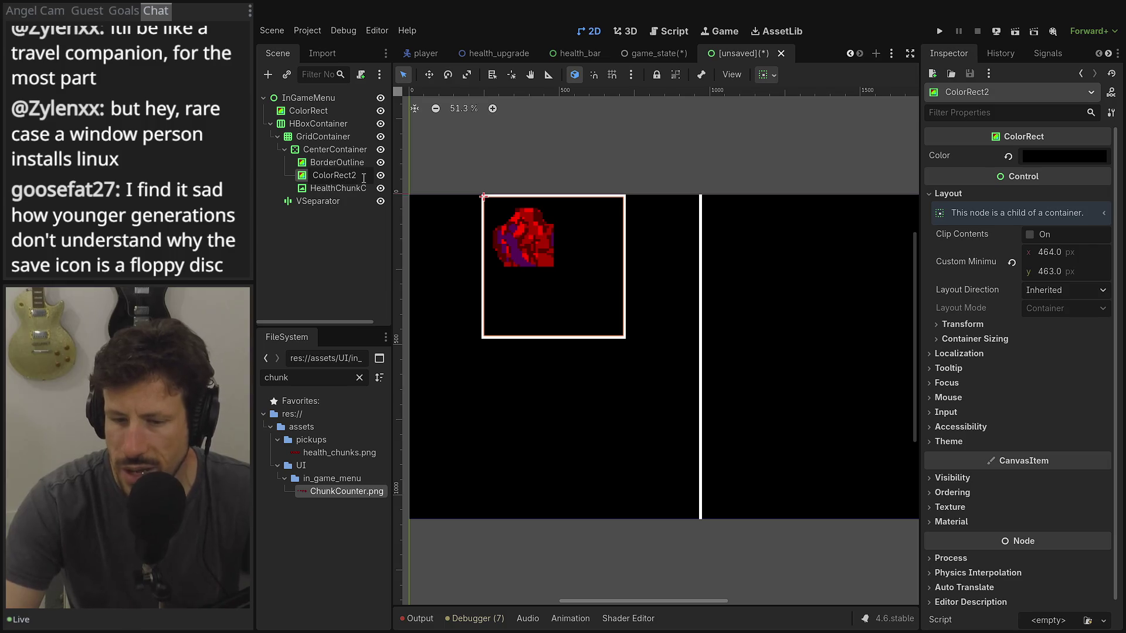
{"action": "type", "text": "BorderOutline"}
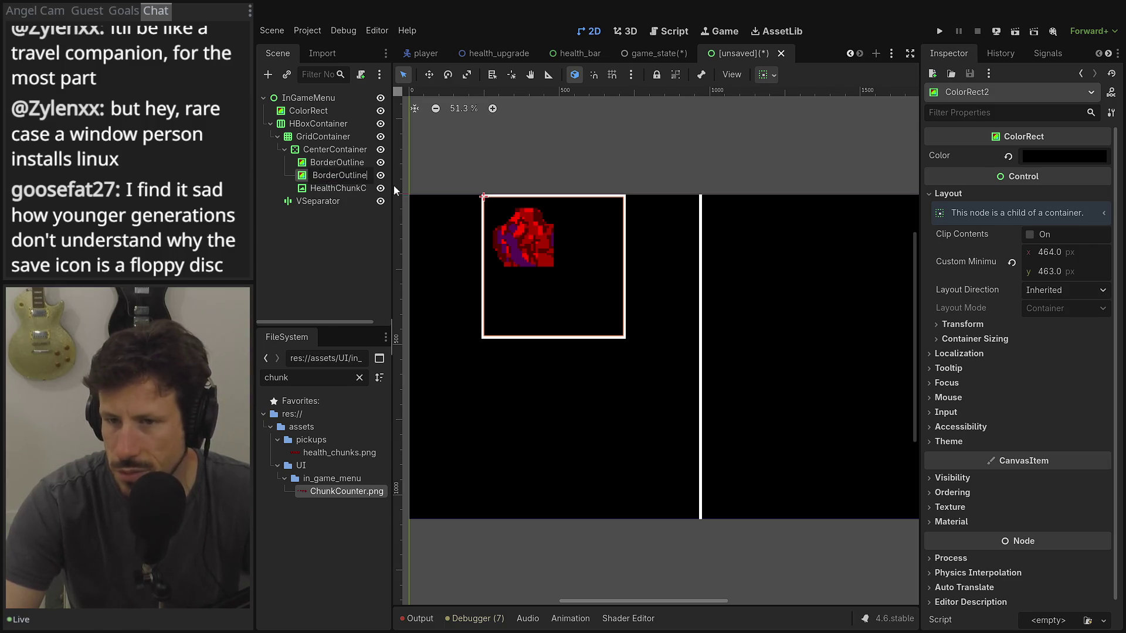
{"action": "type", "text": "2"}
{"action": "key", "text": "Return"}
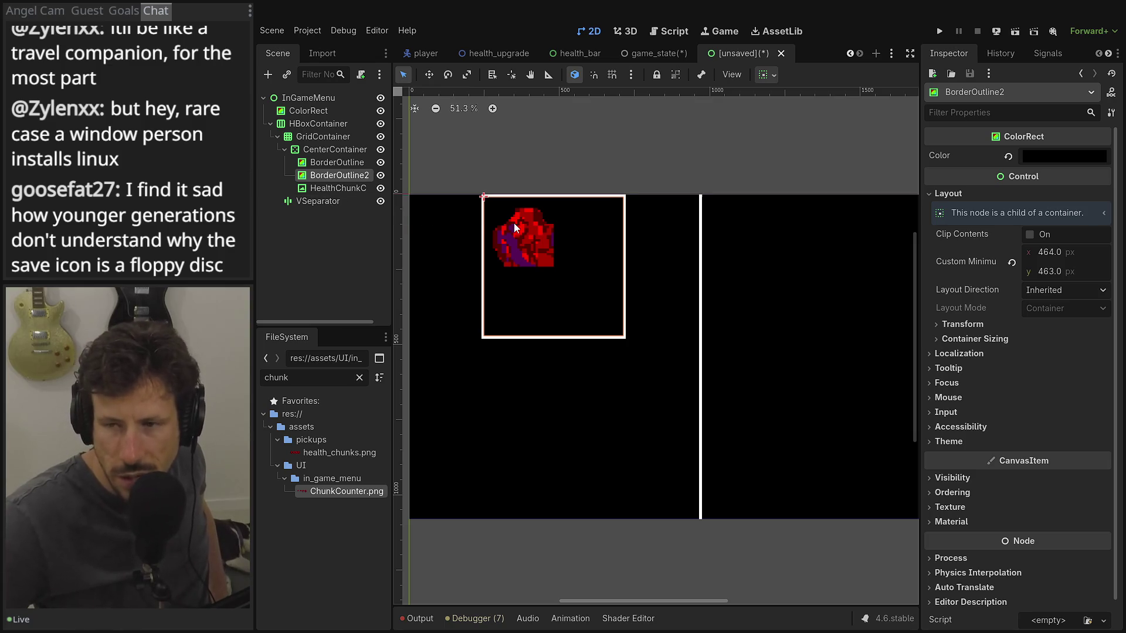
Step: Inspect the InGameMenu, BorderOutline and HealthChunkCounter nodes on the canvas
{"action": "left_click_drag", "start_coordinate": [514, 224], "coordinate": [531, 176]}
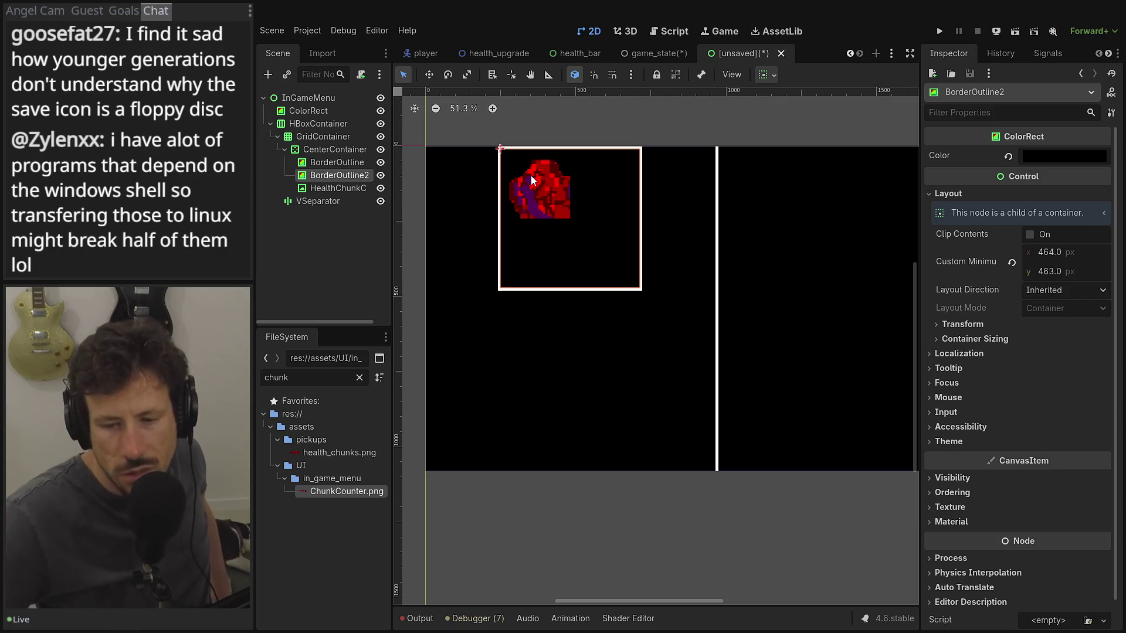
{"action": "left_click_drag", "start_coordinate": [554, 258], "coordinate": [548, 264]}
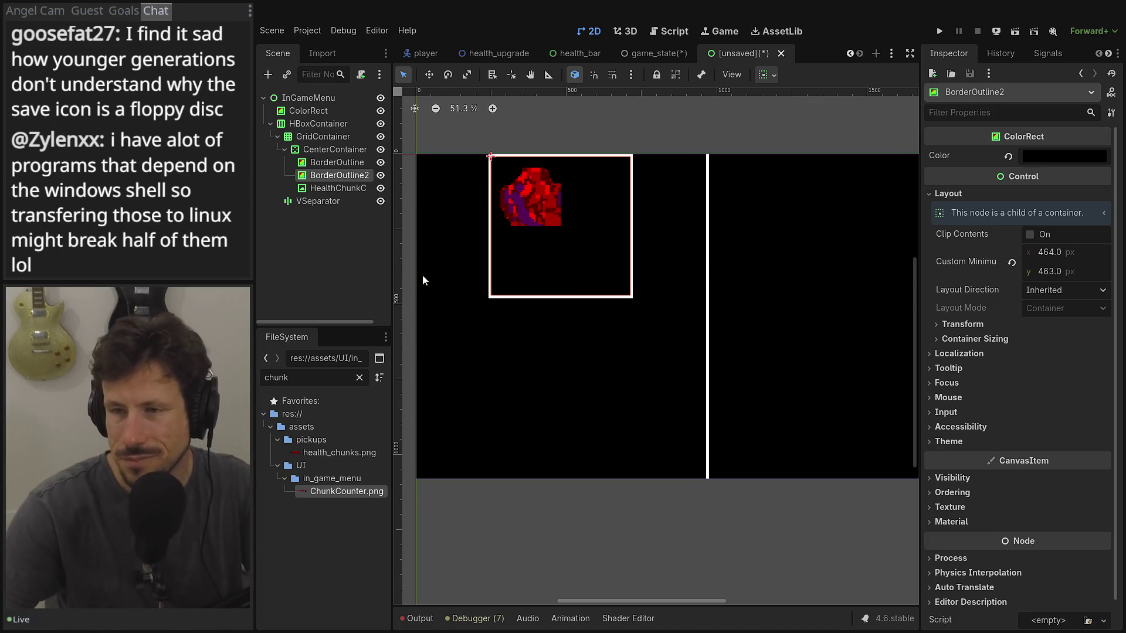
{"action": "left_click", "coordinate": [303, 98]}
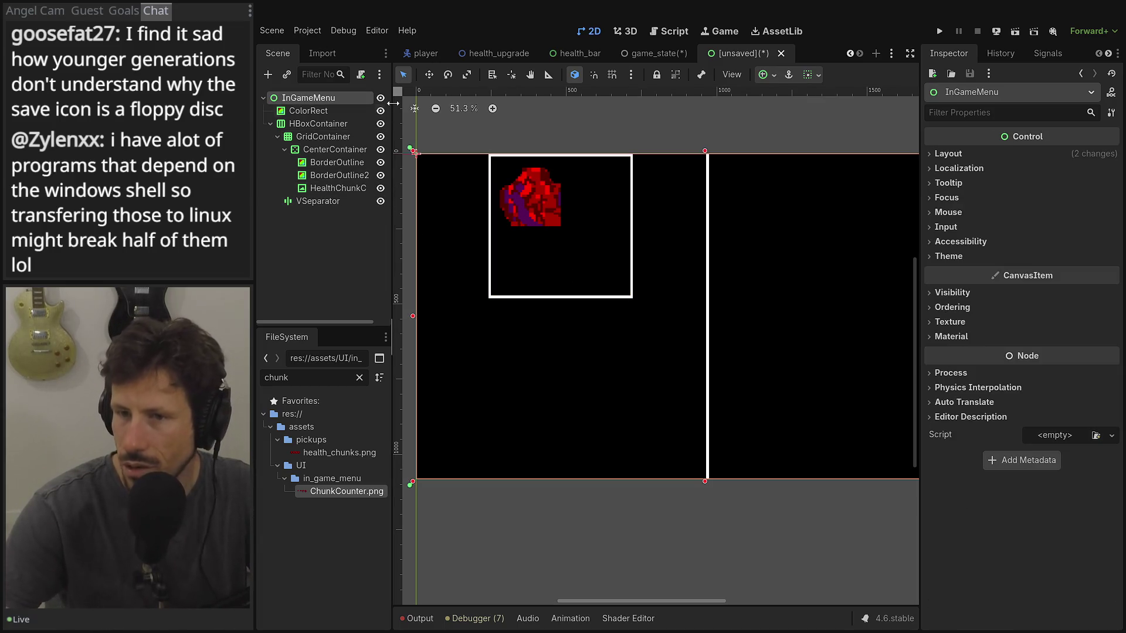
{"action": "left_click", "coordinate": [332, 166]}
{"action": "left_click", "coordinate": [334, 188]}
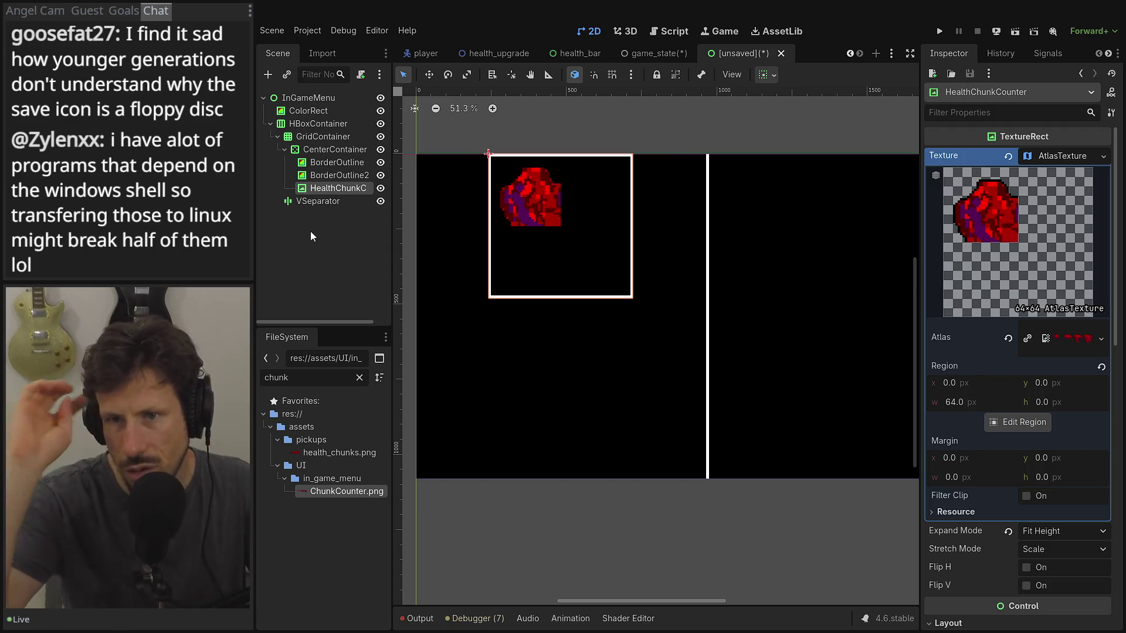
Step: Attach a new in_game_menu.gd script to InGameMenu inside a new res://scripts/menus/in_game_menu folder
{"action": "left_click", "coordinate": [328, 98]}
{"action": "left_click", "coordinate": [361, 74]}
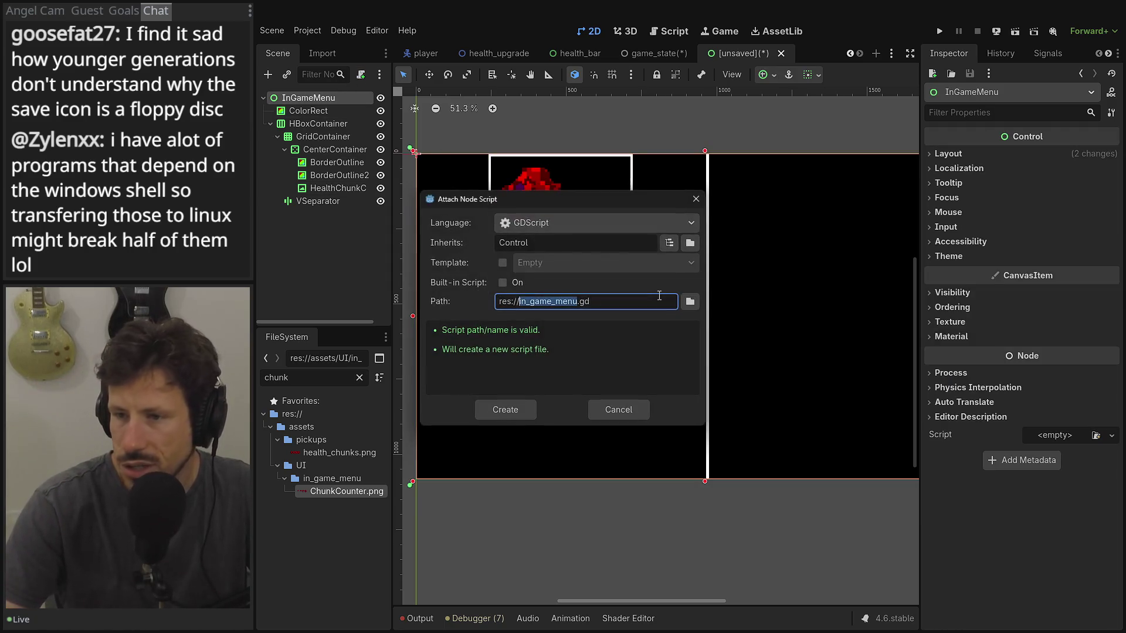
{"action": "left_click", "coordinate": [690, 301]}
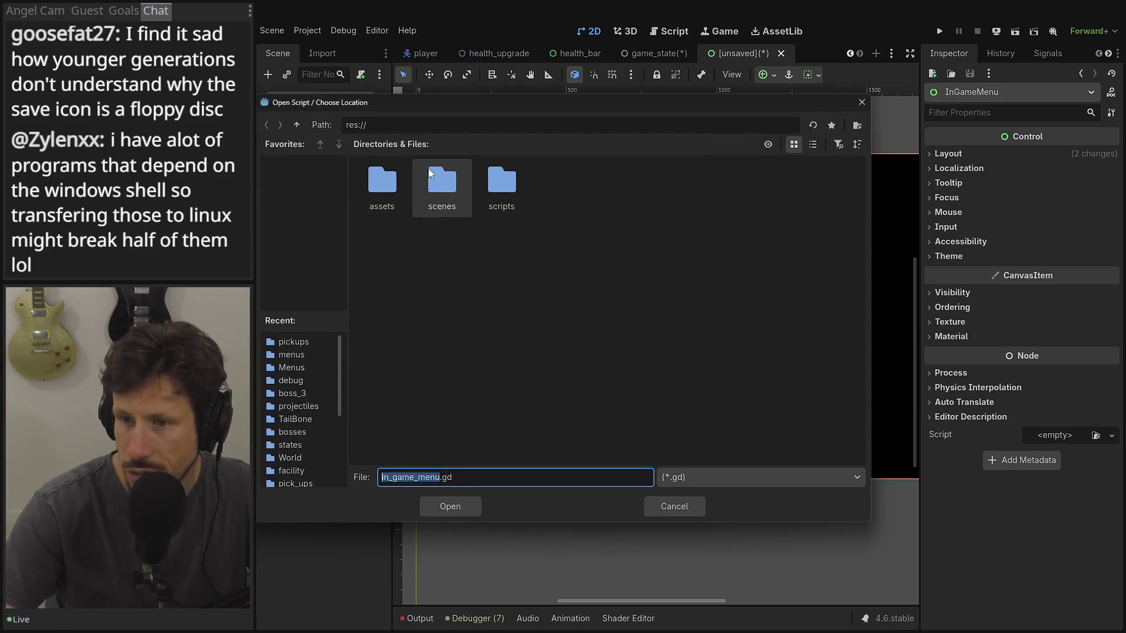
{"action": "double_click", "coordinate": [505, 176]}
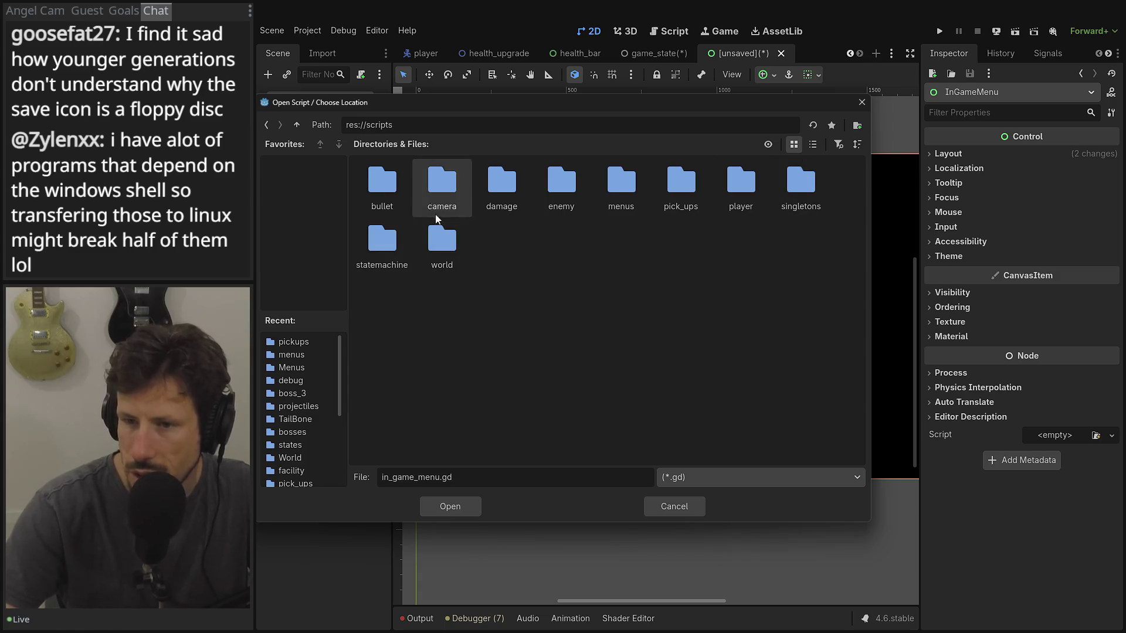
{"action": "double_click", "coordinate": [599, 183]}
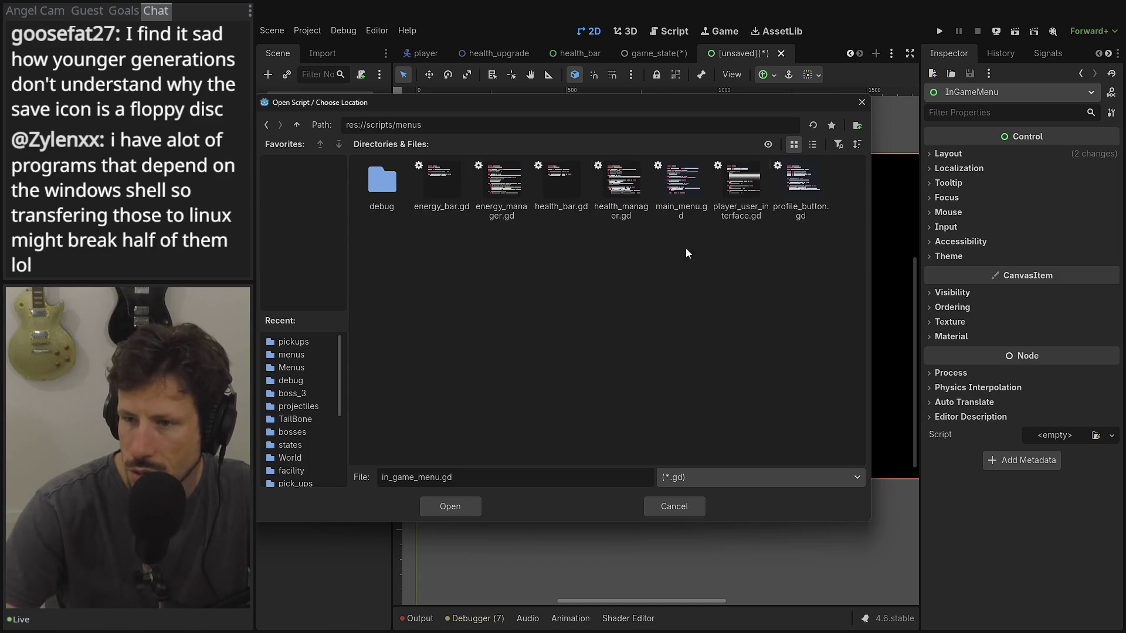
{"action": "left_click", "coordinate": [857, 126]}
{"action": "type", "text": "in_game_"}
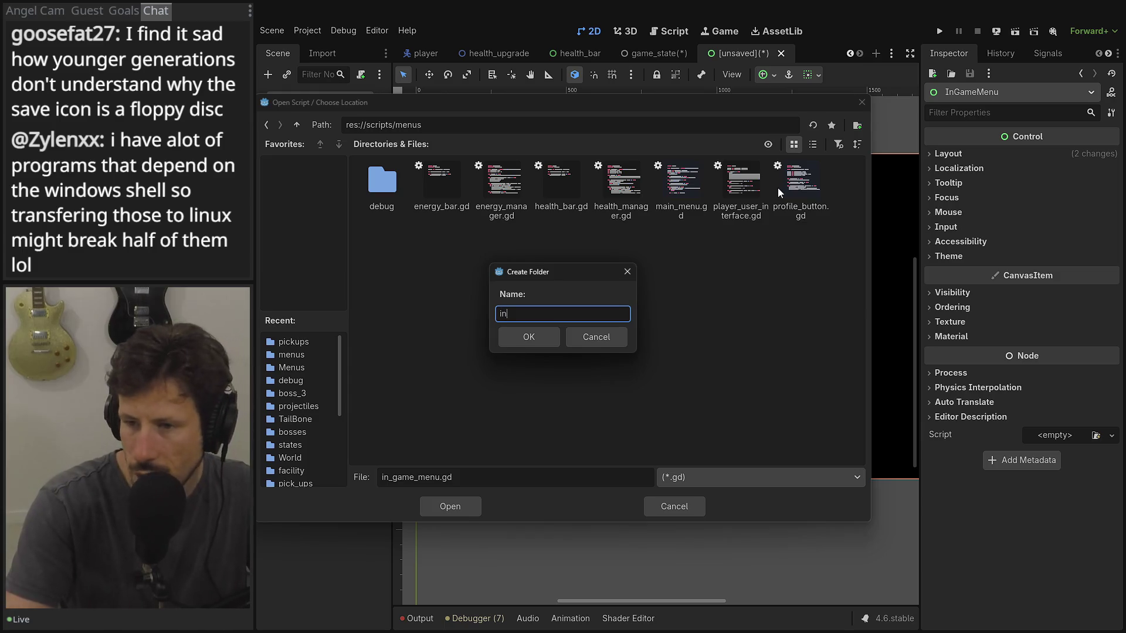
{"action": "type", "text": "menu"}
{"action": "key", "text": "Return"}
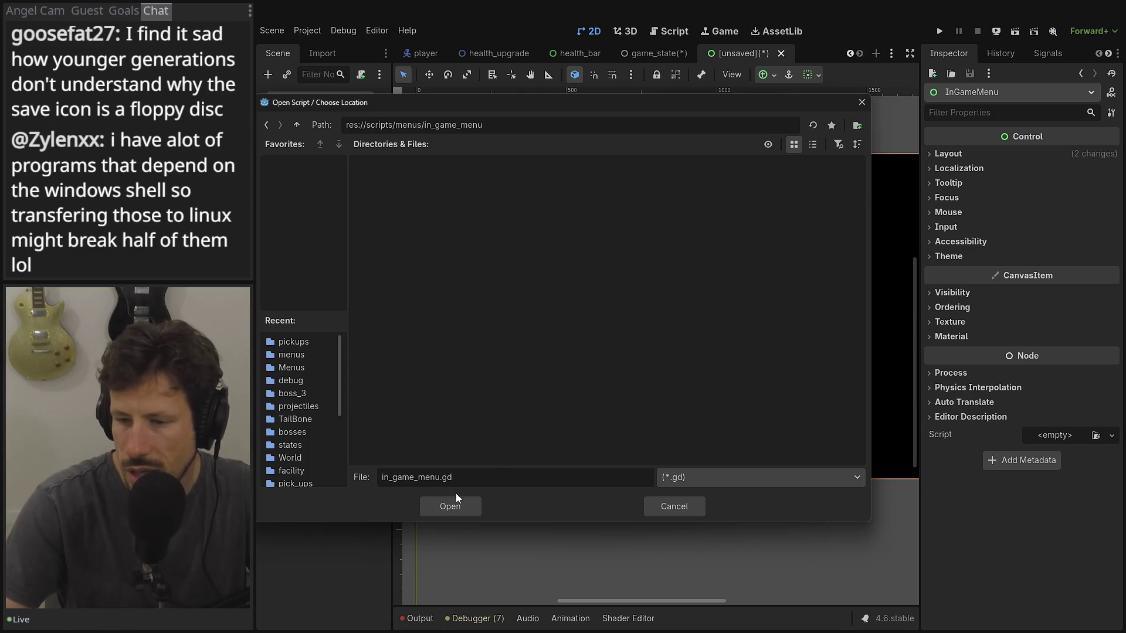
{"action": "left_click", "coordinate": [451, 502]}
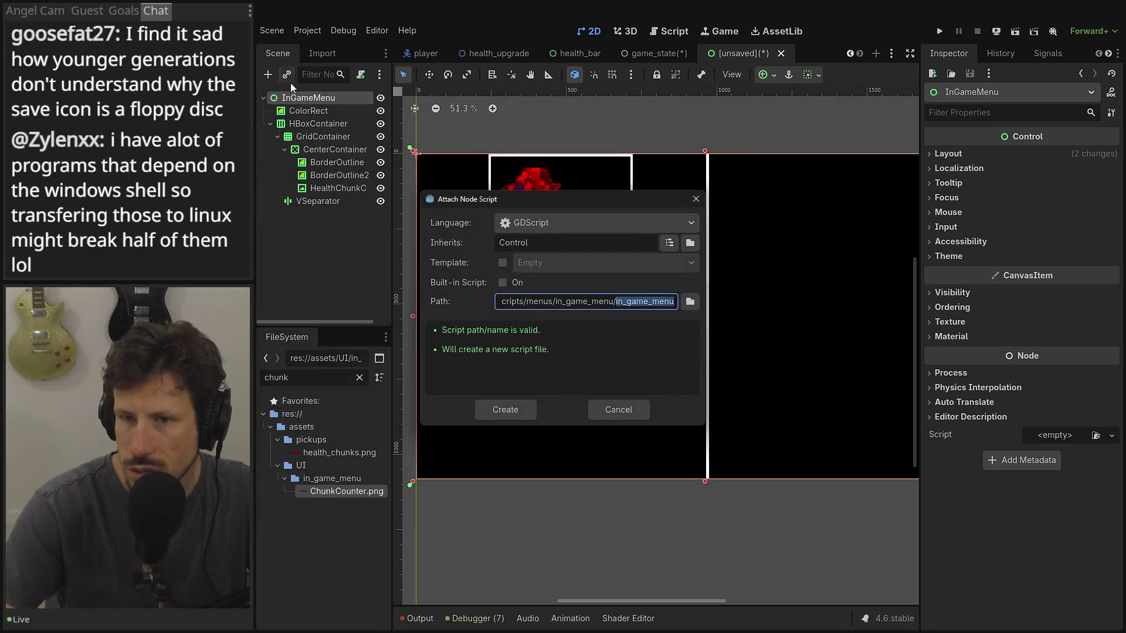
{"action": "left_click", "coordinate": [496, 414]}
{"action": "left_click", "coordinate": [329, 188]}
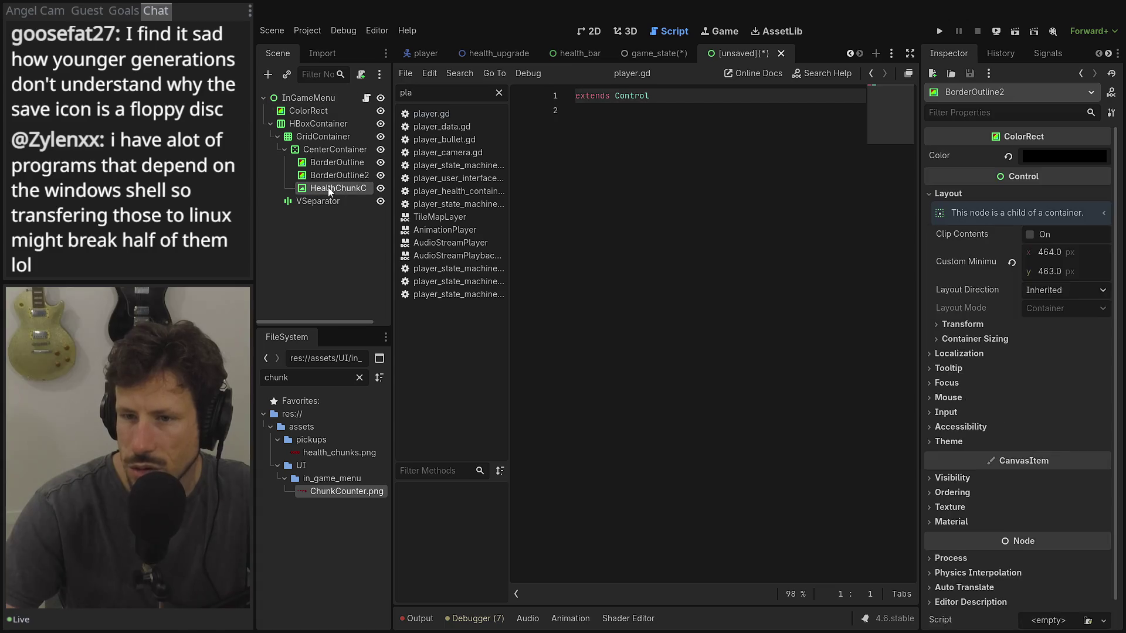
Step: Attach a new health_chunk_counter.gd script to the HealthChunkCounter node
{"action": "left_click", "coordinate": [366, 97]}
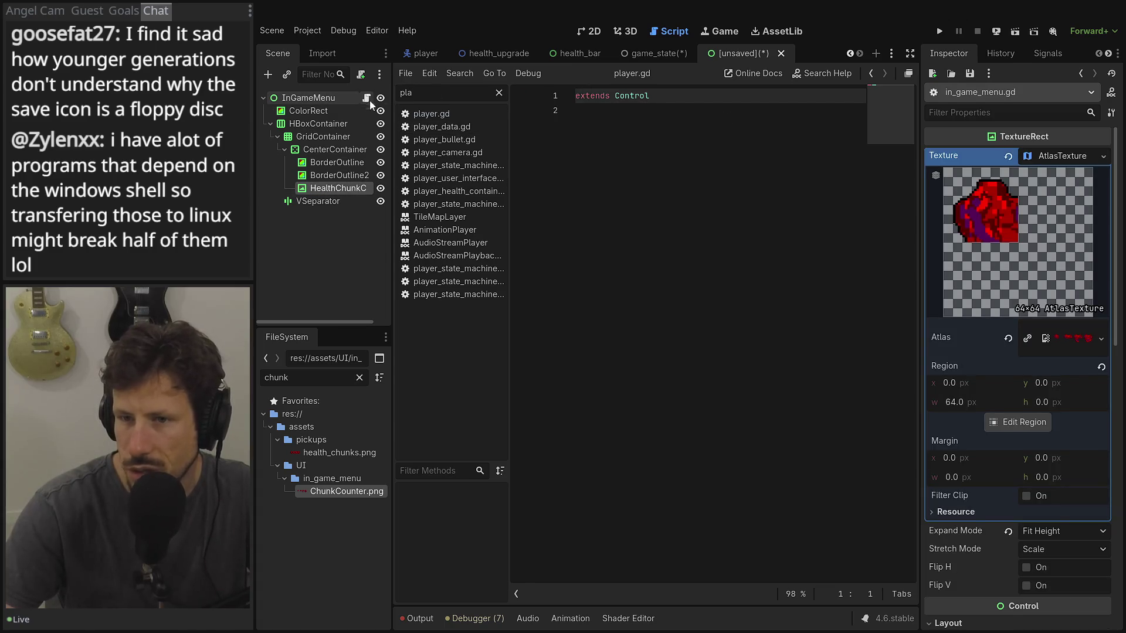
{"action": "left_click", "coordinate": [362, 77]}
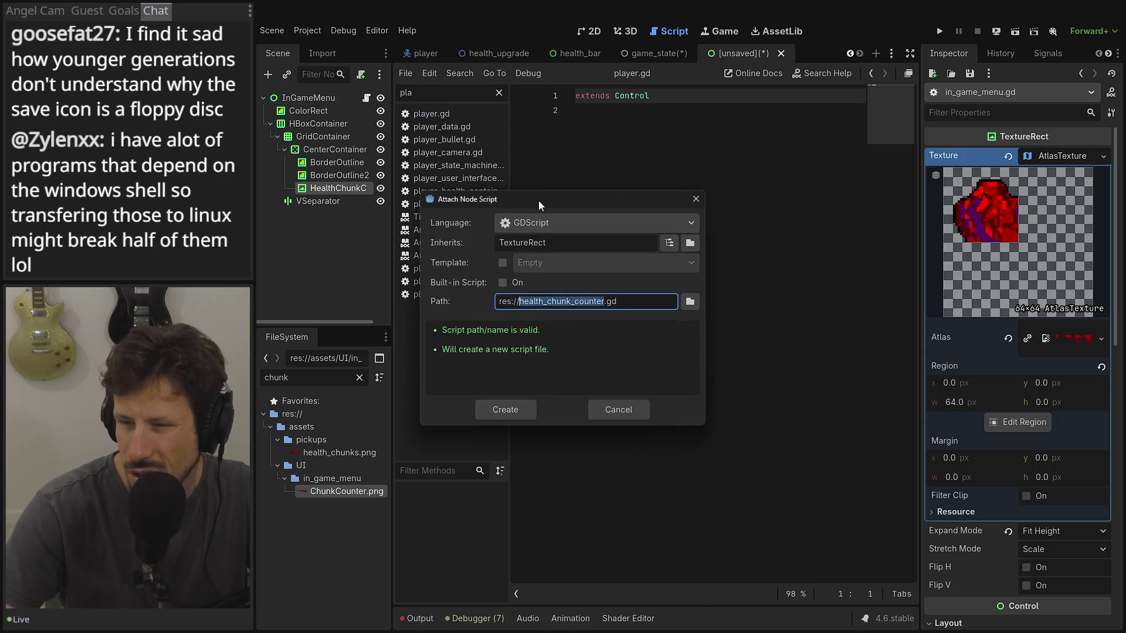
{"action": "left_click", "coordinate": [689, 302]}
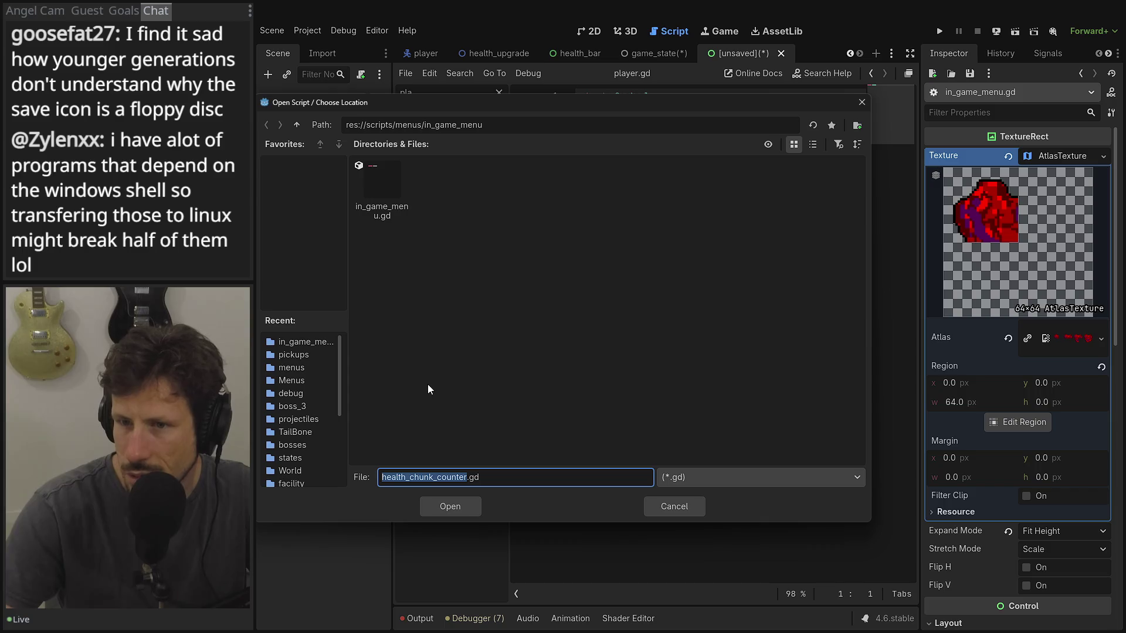
{"action": "left_click", "coordinate": [448, 508]}
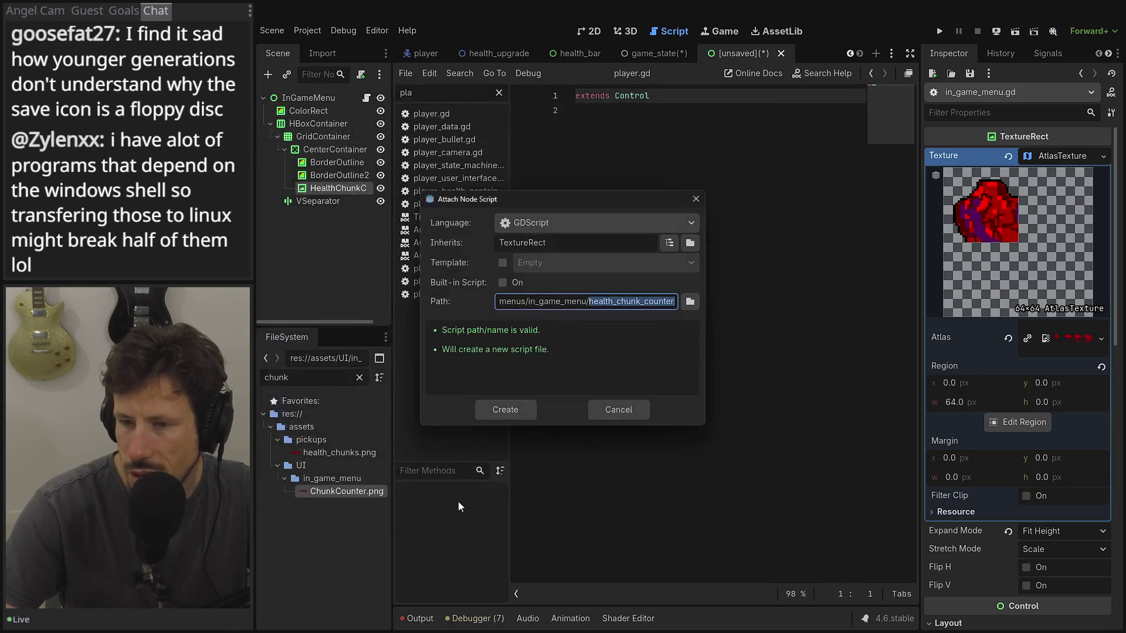
{"action": "left_click", "coordinate": [514, 411]}
{"action": "left_click", "coordinate": [531, 371]}
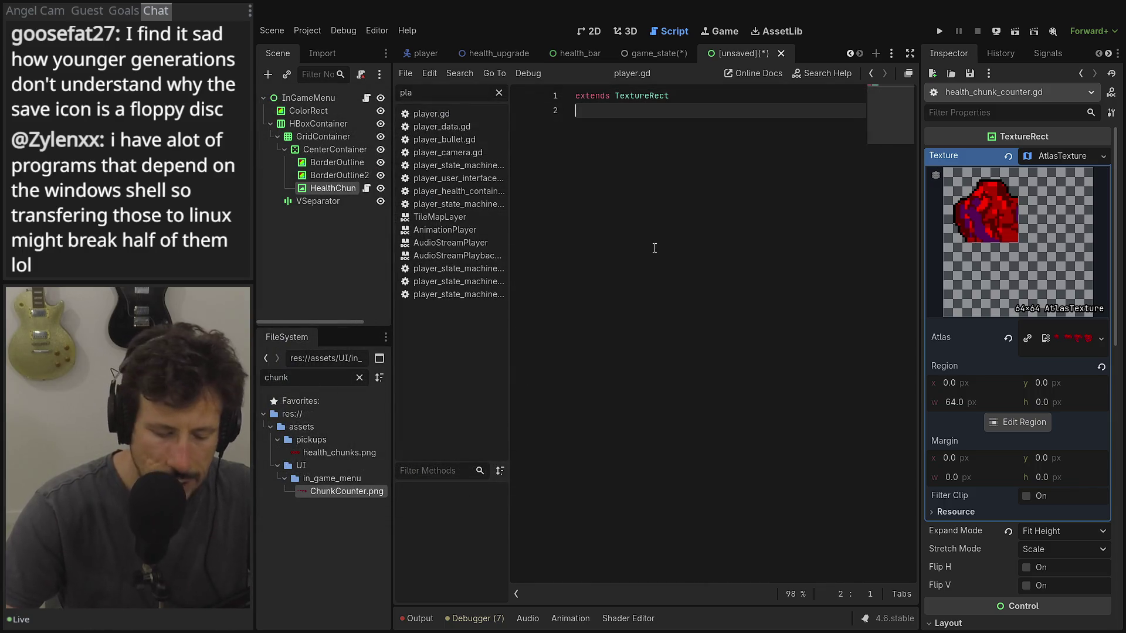
Step: Save the scene as in_game_menu.tscn in the scenes/Menus folder
{"action": "key", "text": "ctrl+s"}
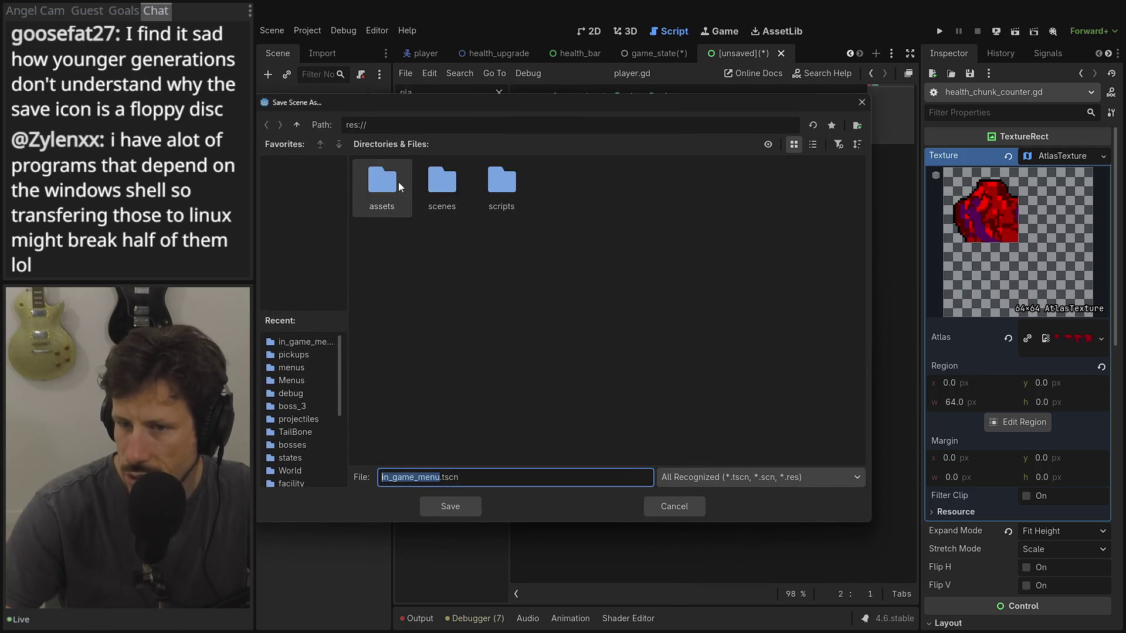
{"action": "double_click", "coordinate": [438, 184]}
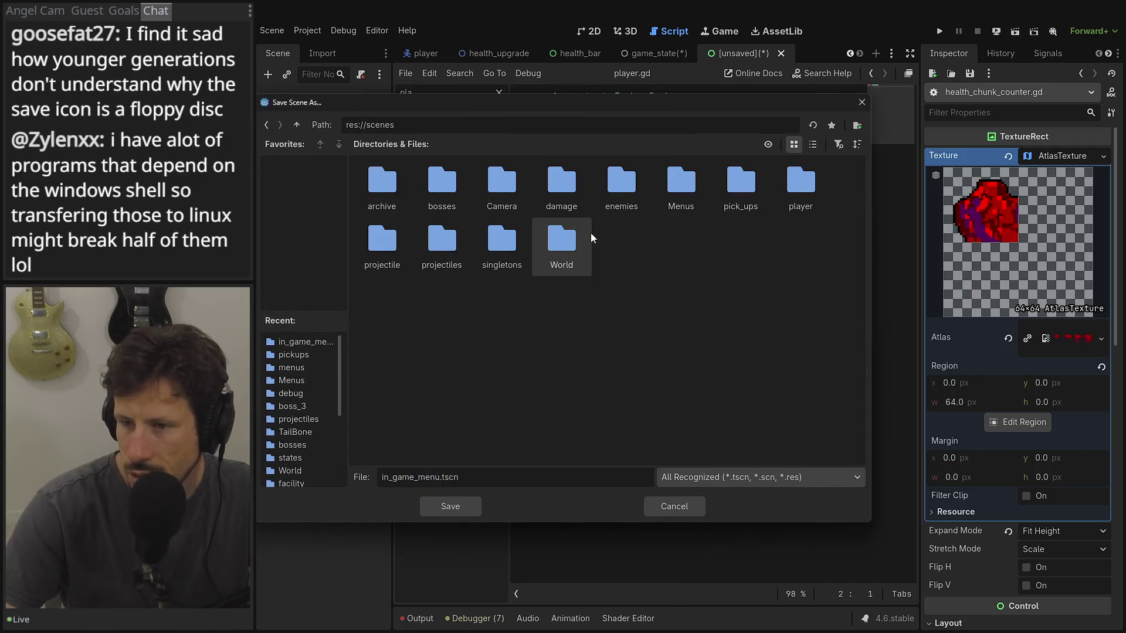
{"action": "double_click", "coordinate": [677, 183]}
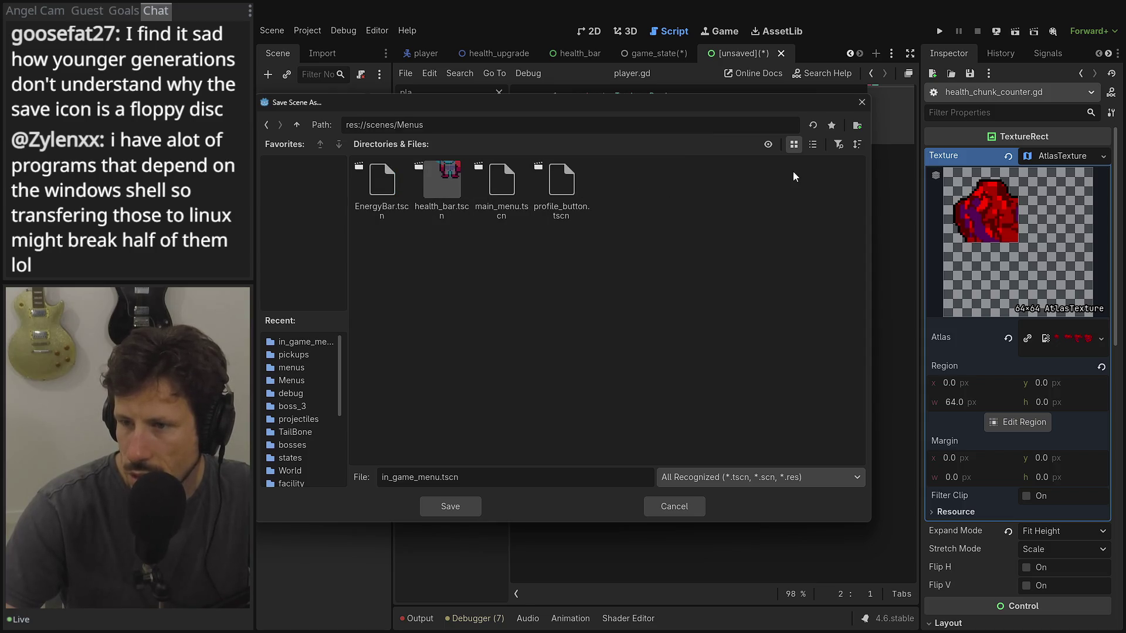
{"action": "left_click", "coordinate": [445, 507]}
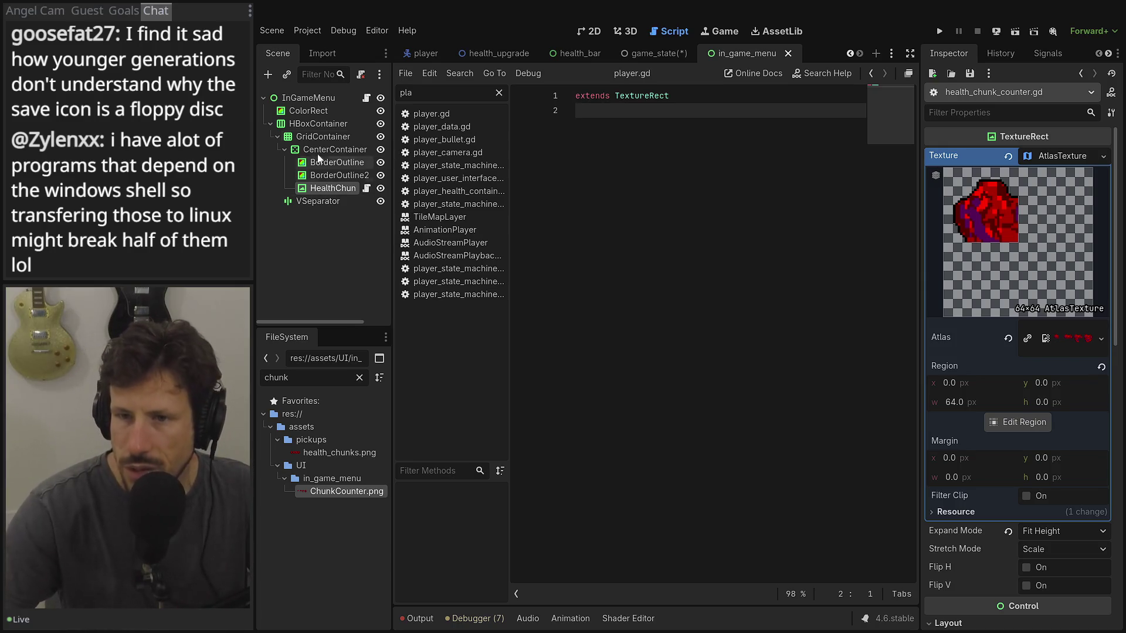
Step: Add an empty _unhandled_input(event: InputEvent) -> void function to in_game_menu.gd via autocomplete
{"action": "left_click", "coordinate": [366, 99]}
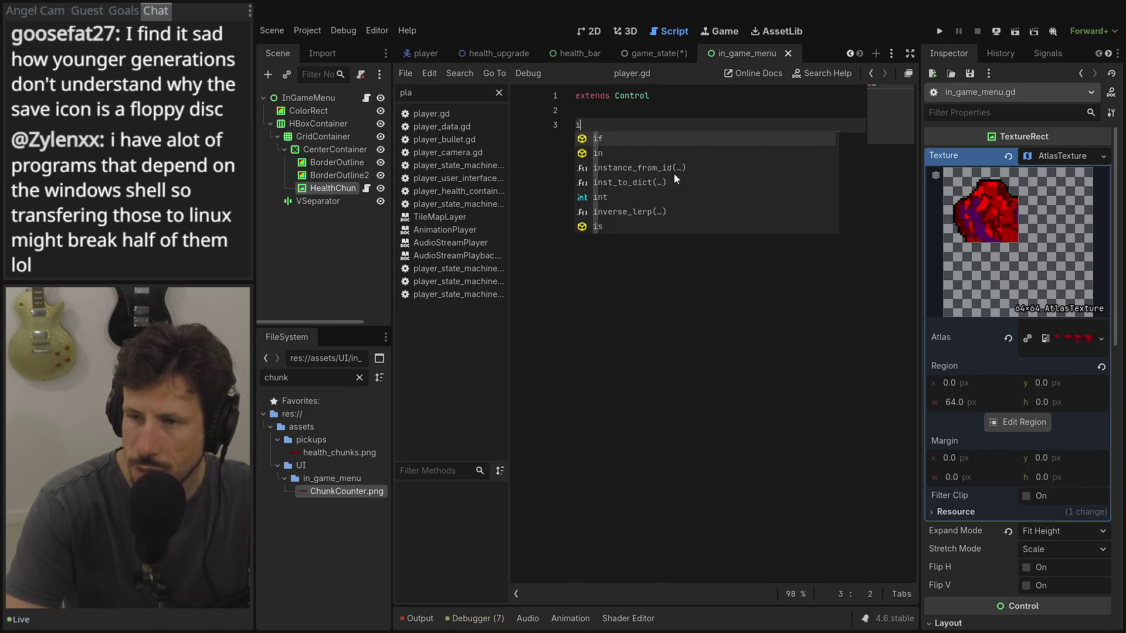
{"action": "type", "text": "unc _ubn"}
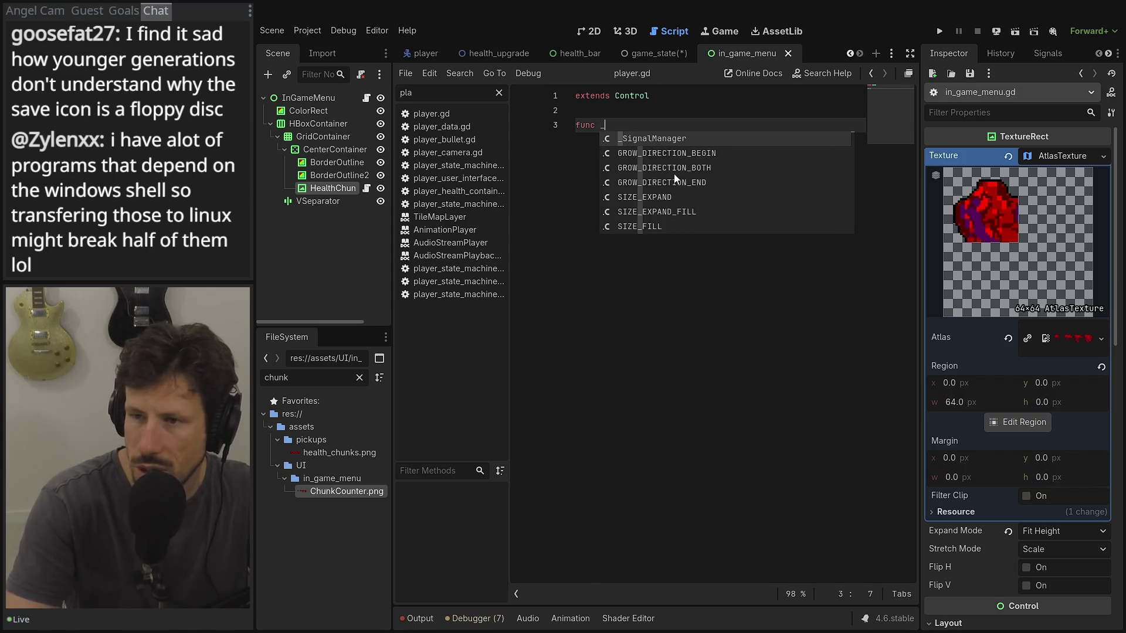
{"action": "key", "text": "BackSpace"}
{"action": "key", "text": "BackSpace"}
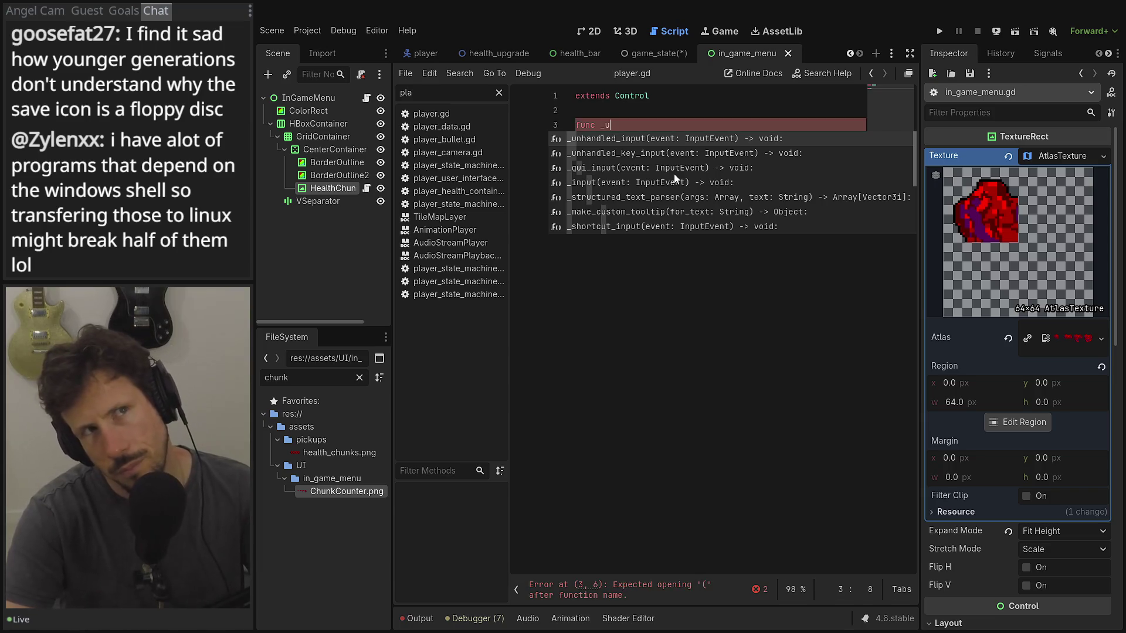
{"action": "key", "text": "Return"}
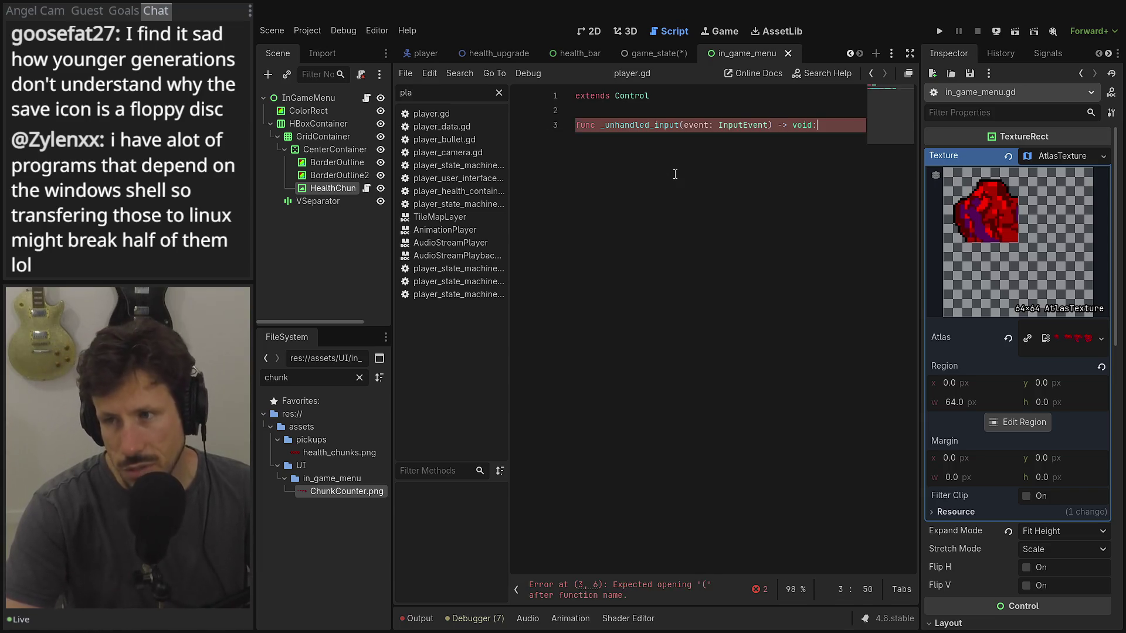
{"action": "key", "text": "Return"}
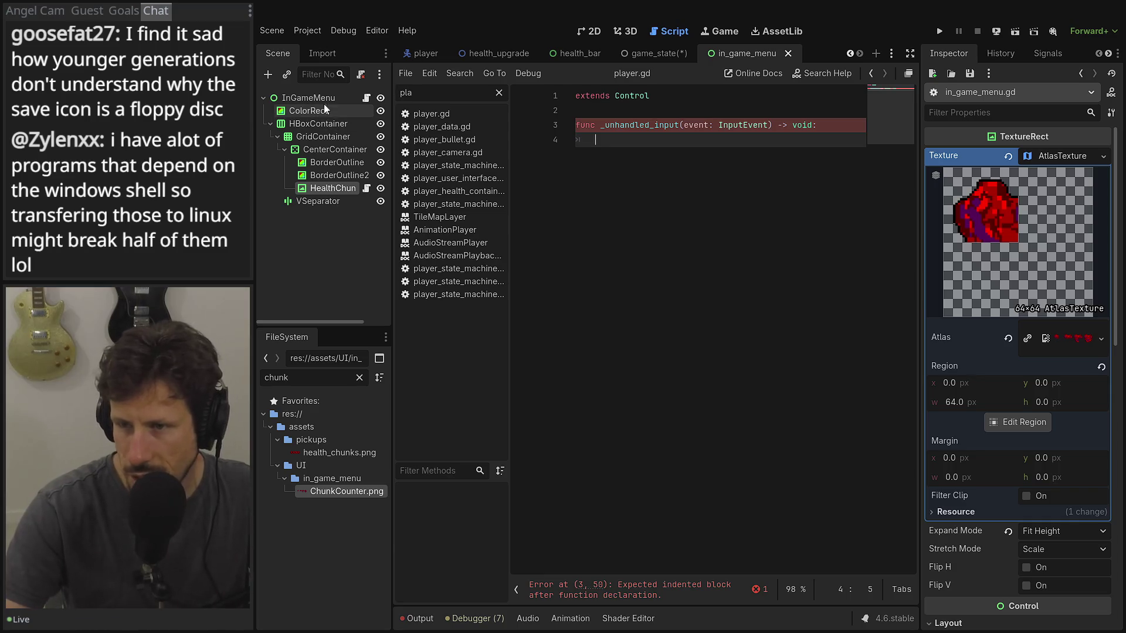
Step: Bring up InGameMenu's Process Mode options in the Inspector
{"action": "left_click", "coordinate": [321, 99]}
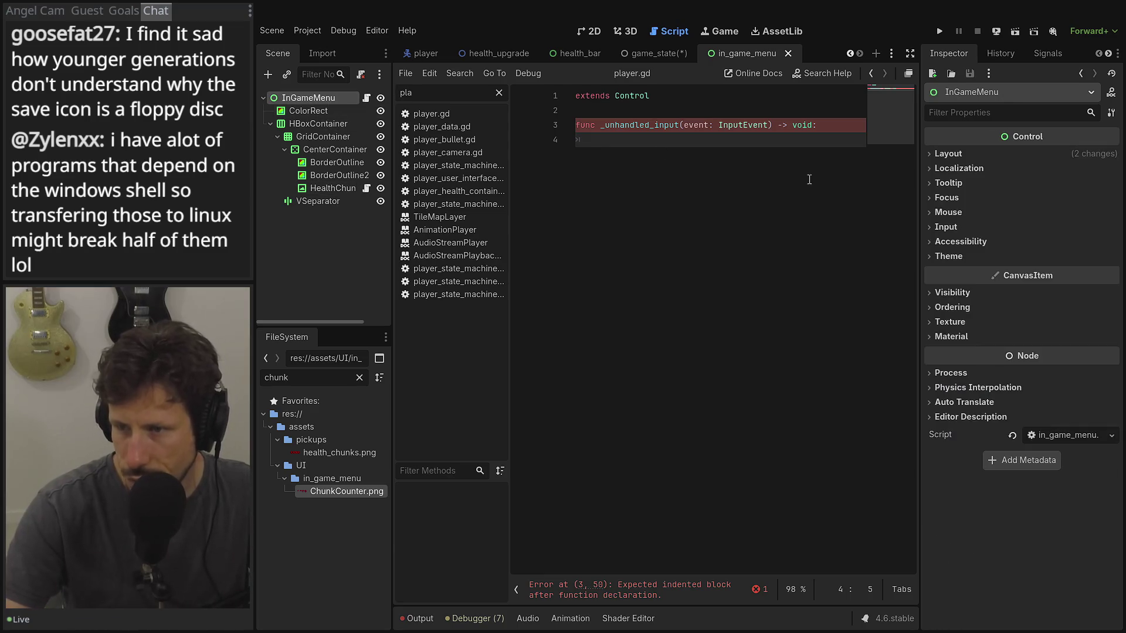
{"action": "left_click", "coordinate": [950, 373]}
{"action": "left_click", "coordinate": [1078, 389]}
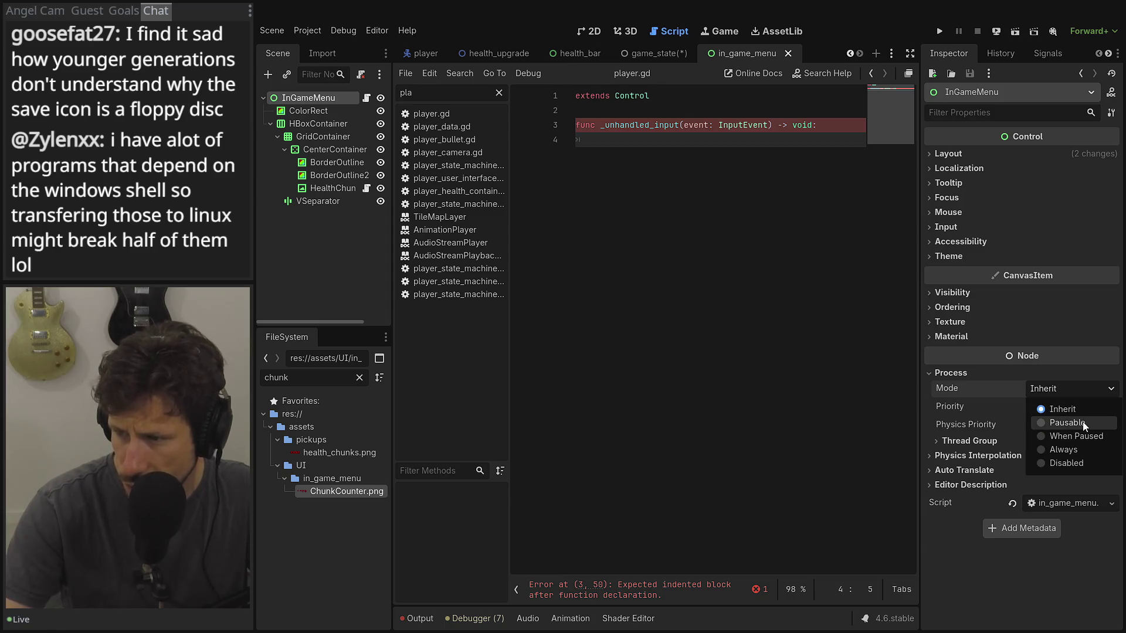
Step: Set InGameMenu's Process Mode to Always so it keeps running while paused
{"action": "left_click", "coordinate": [1071, 452]}
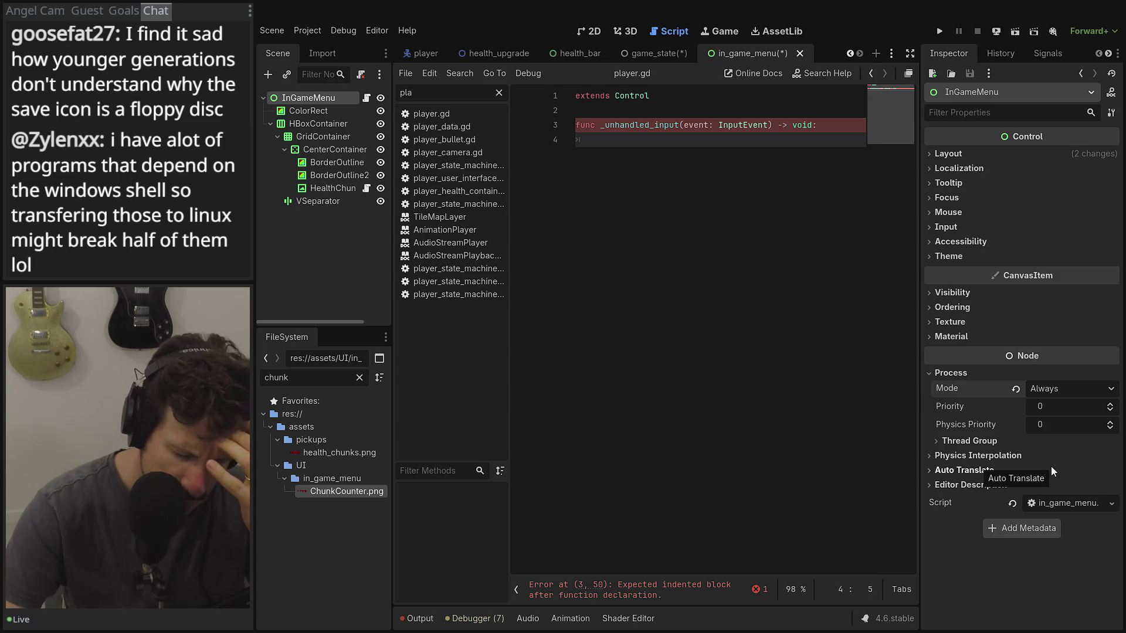
{"action": "left_click", "coordinate": [1065, 387]}
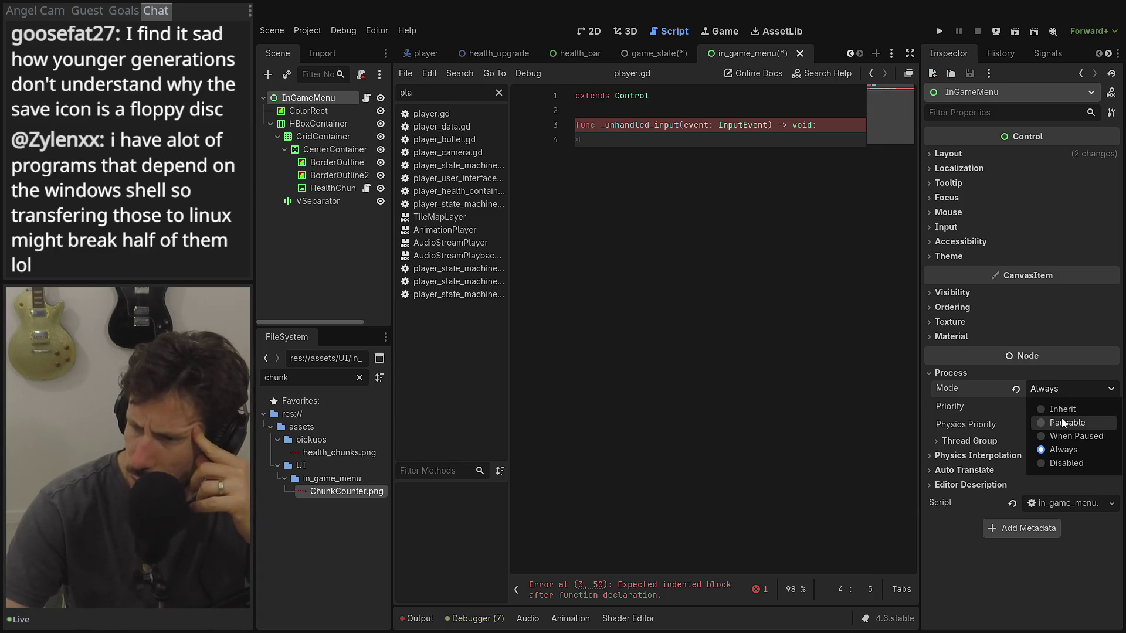
{"action": "left_click", "coordinate": [1059, 457]}
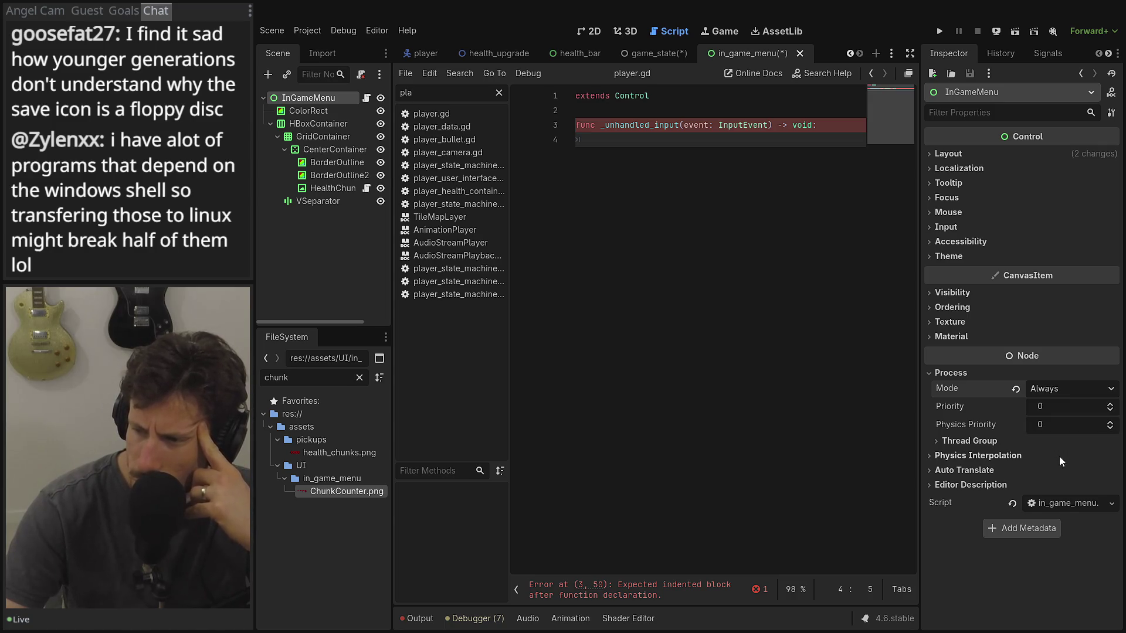
Step: Start _unhandled_input with if event.is_action_pressed("ui_cancel"): and an indented body line, then show game_state.gd
{"action": "type", "text": "if event.is"}
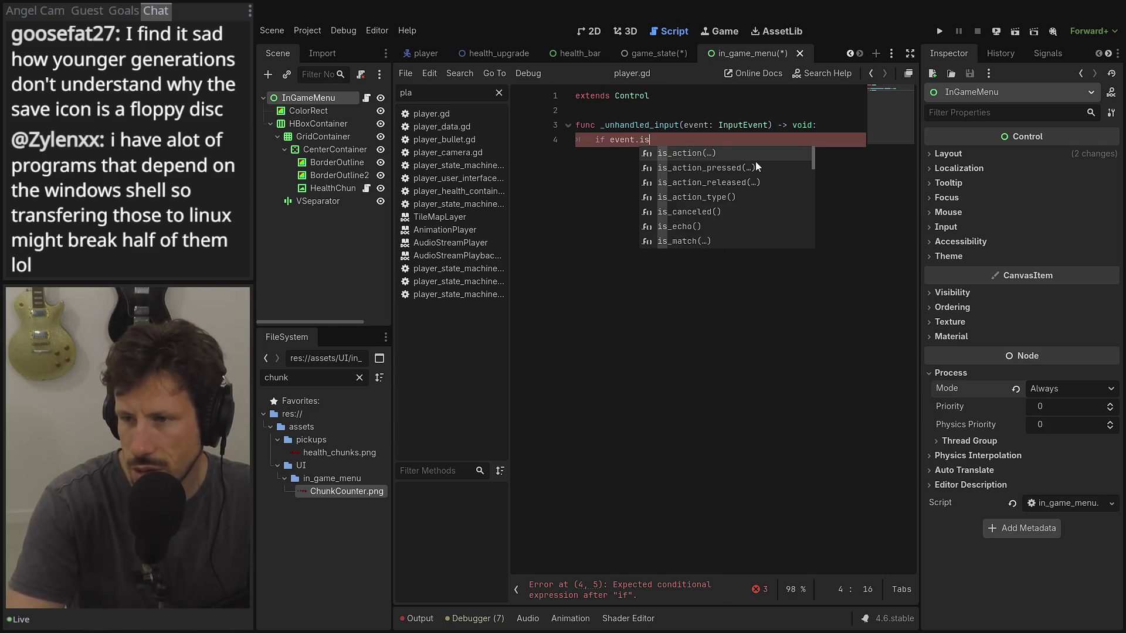
{"action": "key", "text": "Down"}
{"action": "key", "text": "Return"}
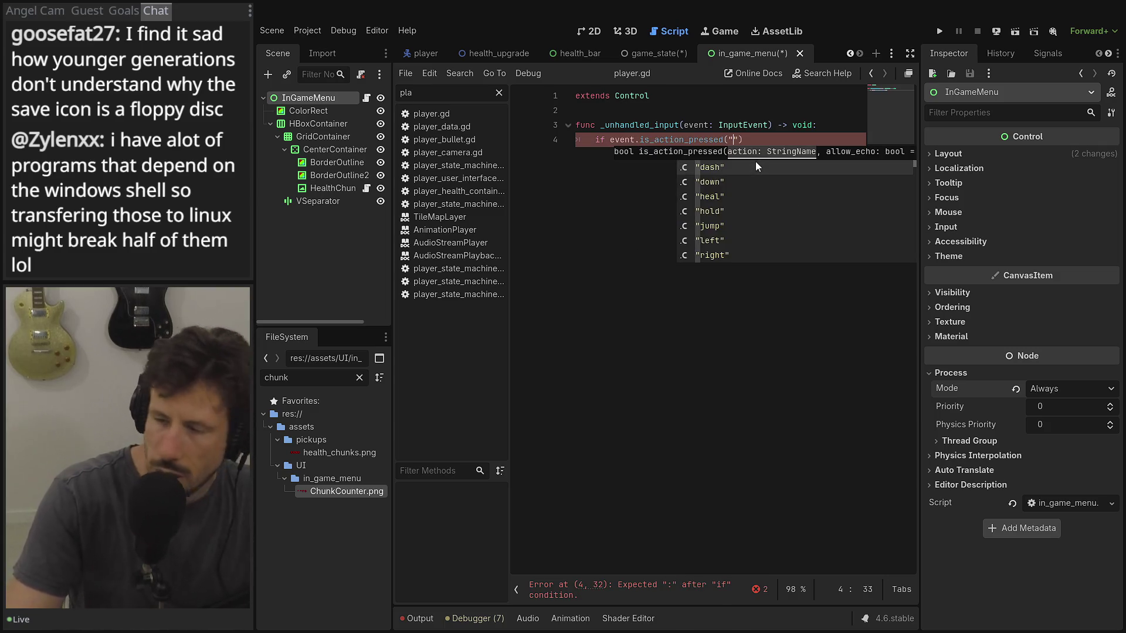
{"action": "type", "text": "\"ui"}
{"action": "key", "text": "Down"}
{"action": "key", "text": "Down"}
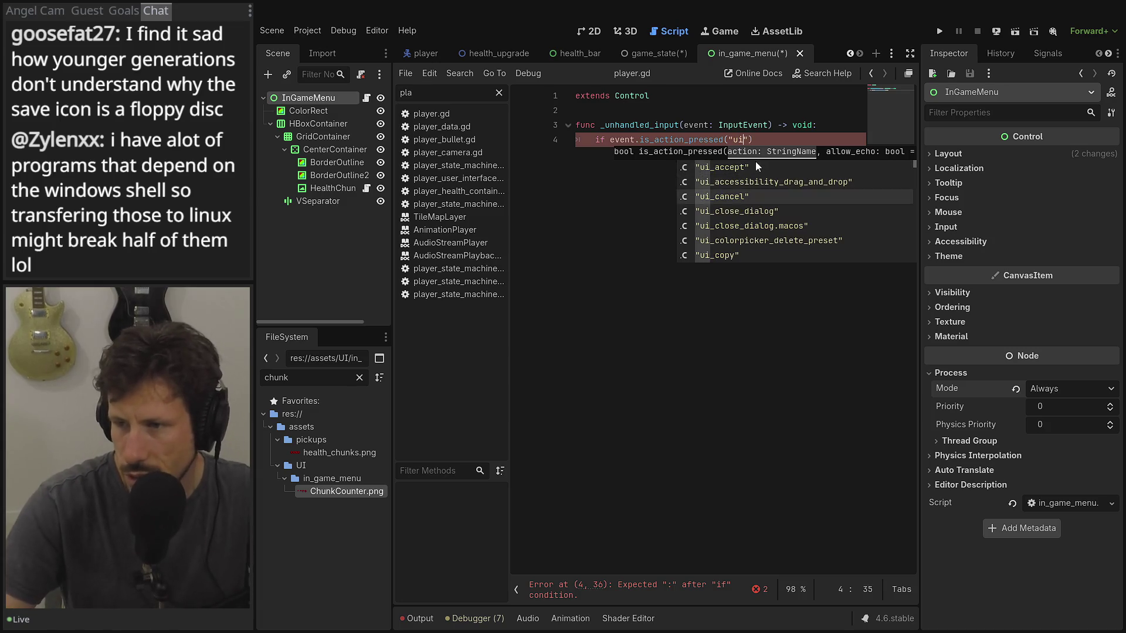
{"action": "key", "text": "Return"}
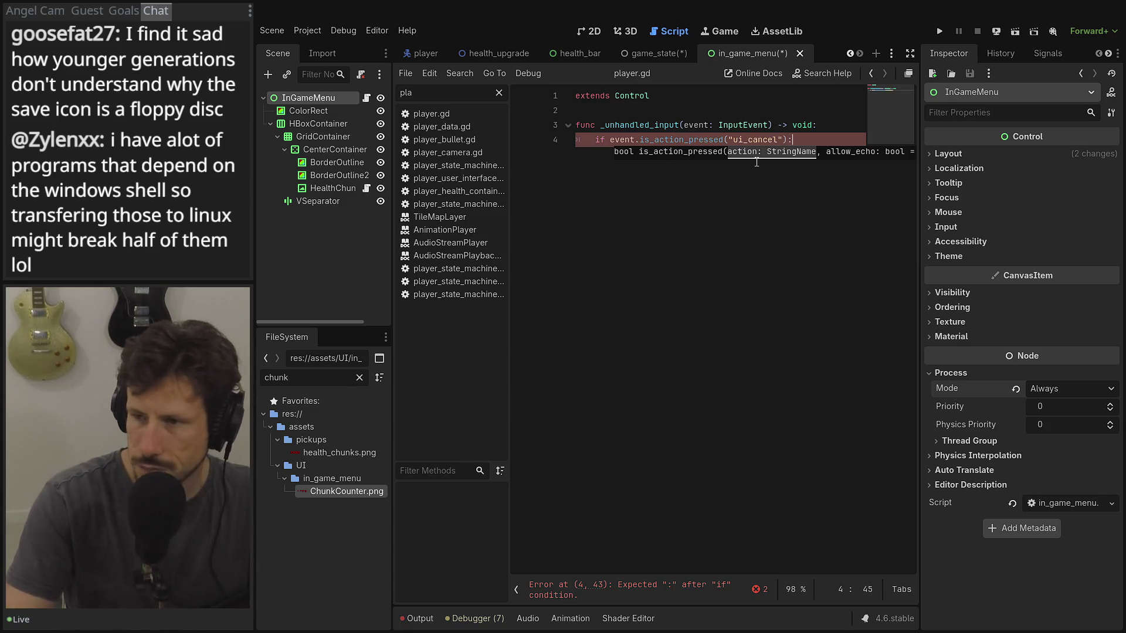
{"action": "key", "text": "Return"}
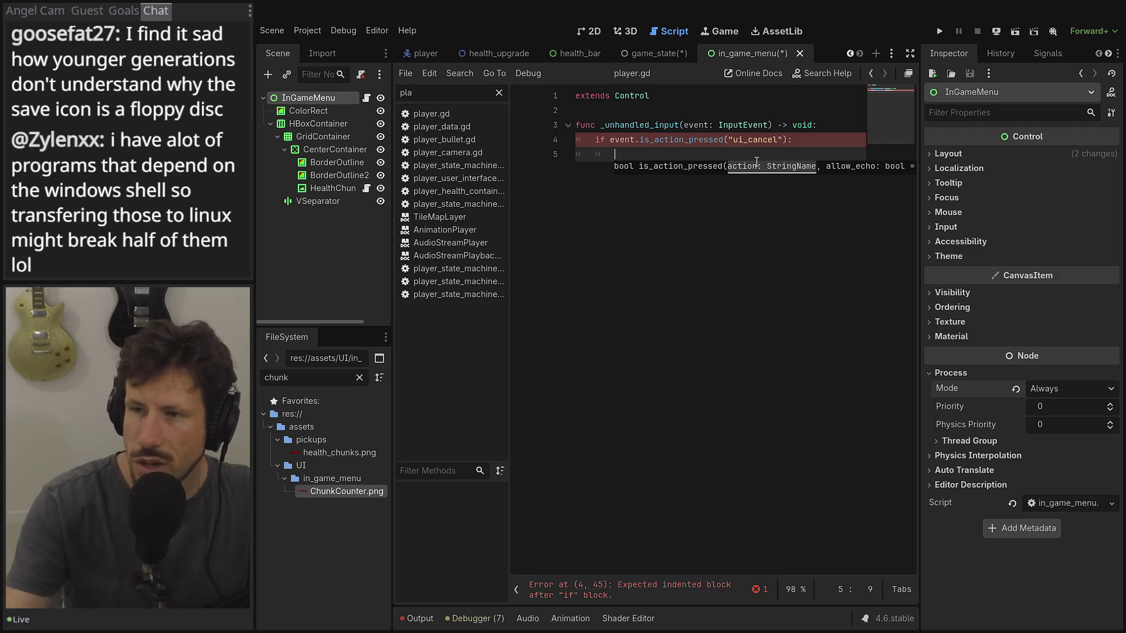
{"action": "left_click", "coordinate": [654, 54]}
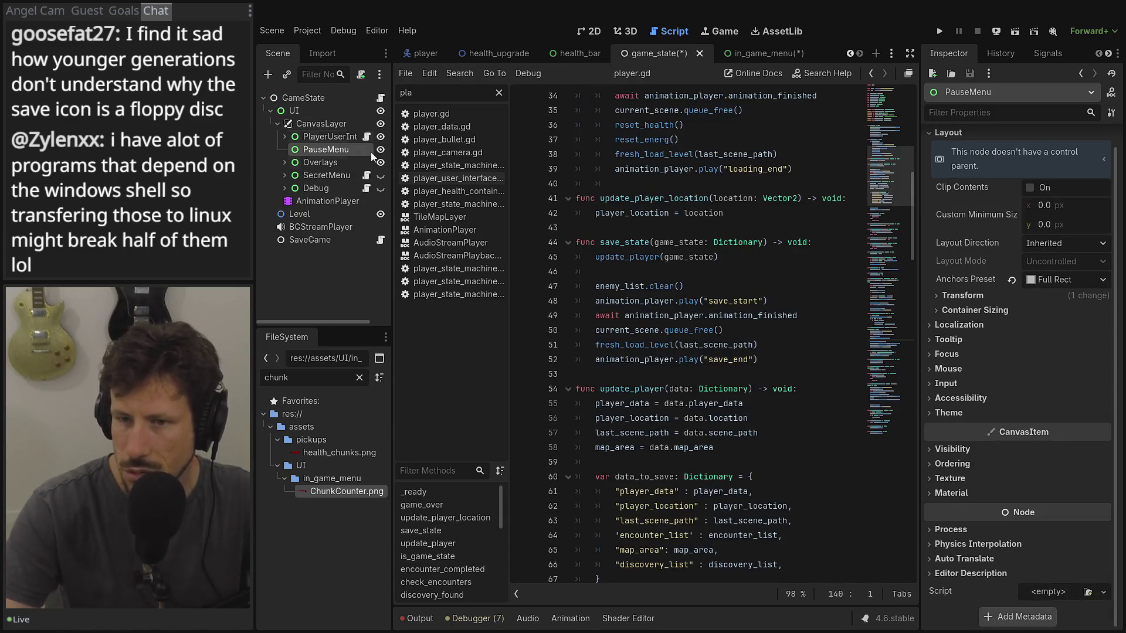
Step: Open secret_menu.gd and highlight its _input function that toggles get_tree().paused
{"action": "left_click", "coordinate": [366, 175]}
{"action": "left_click", "coordinate": [825, 213]}
{"action": "scroll", "coordinate": [824, 213], "scroll_direction": "up", "scroll_amount": 4}
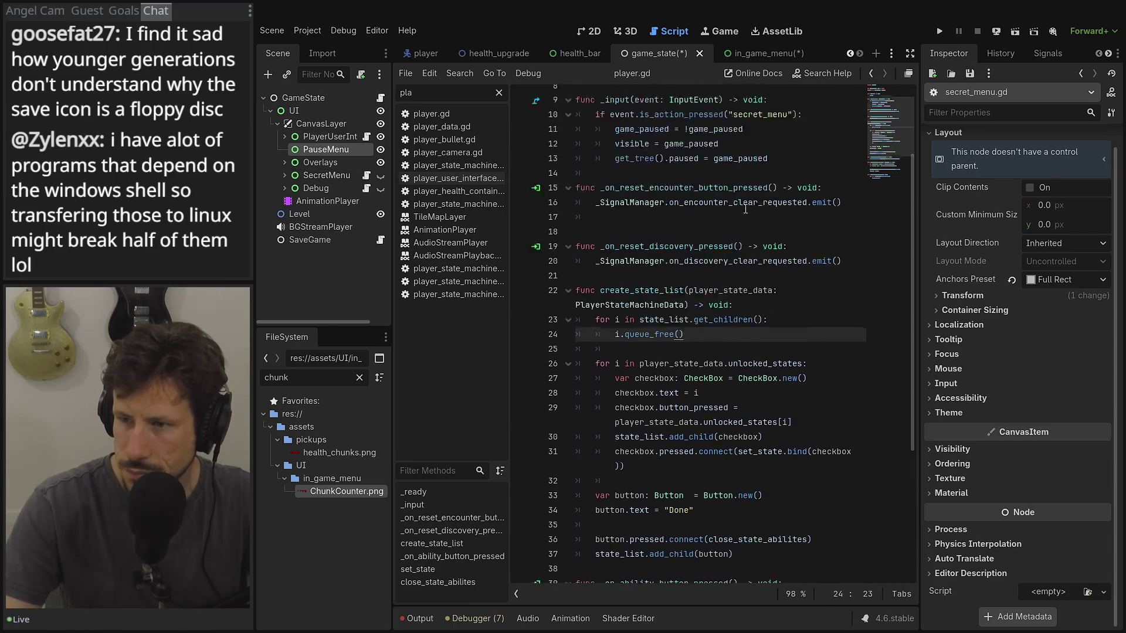
{"action": "mouse_move", "coordinate": [780, 215]}
{"action": "left_mouse_down"}
{"action": "mouse_move", "coordinate": [592, 170]}
{"action": "mouse_move", "coordinate": [576, 154]}
{"action": "left_mouse_up"}
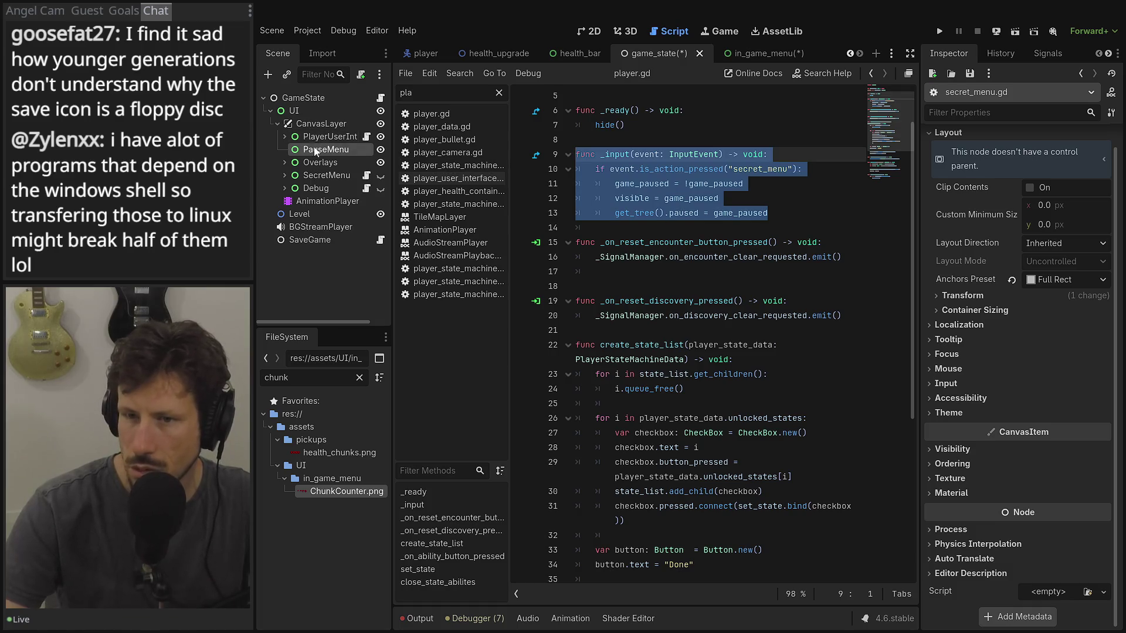
Step: Inspect the SecretMenu node's Process settings, showing Process Mode set to Always
{"action": "left_click", "coordinate": [296, 113]}
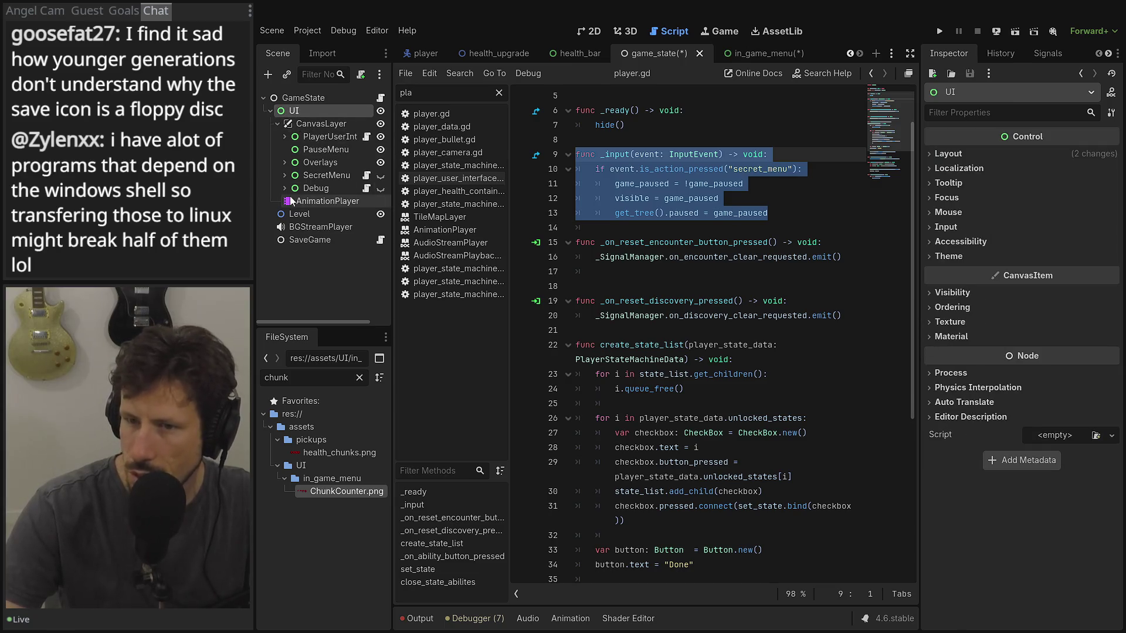
{"action": "left_click", "coordinate": [314, 174]}
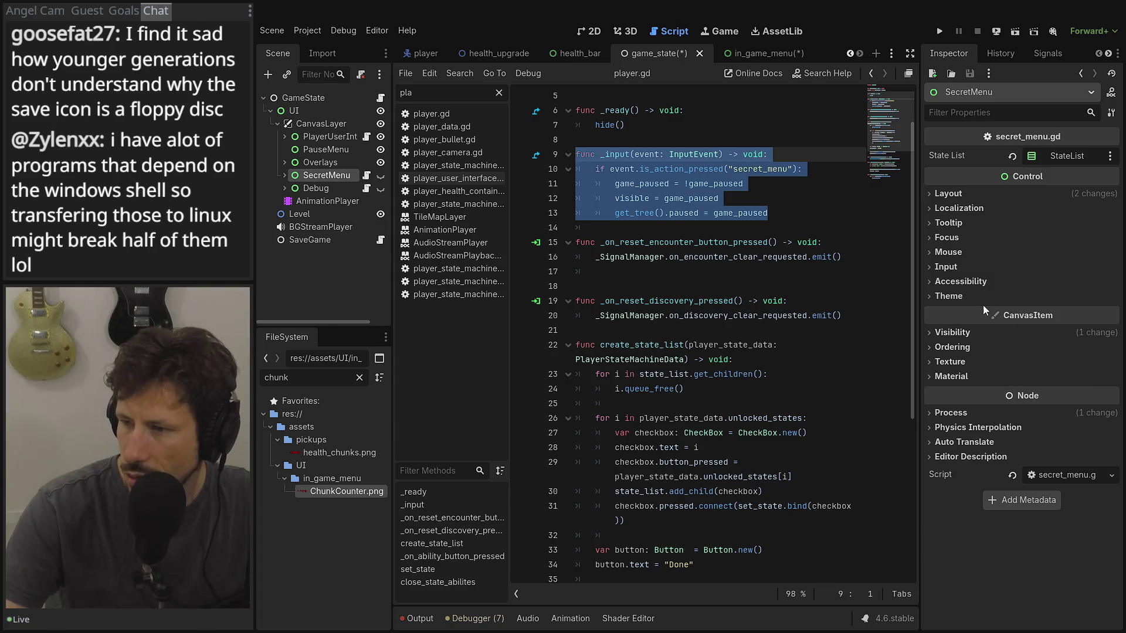
{"action": "left_click", "coordinate": [984, 414]}
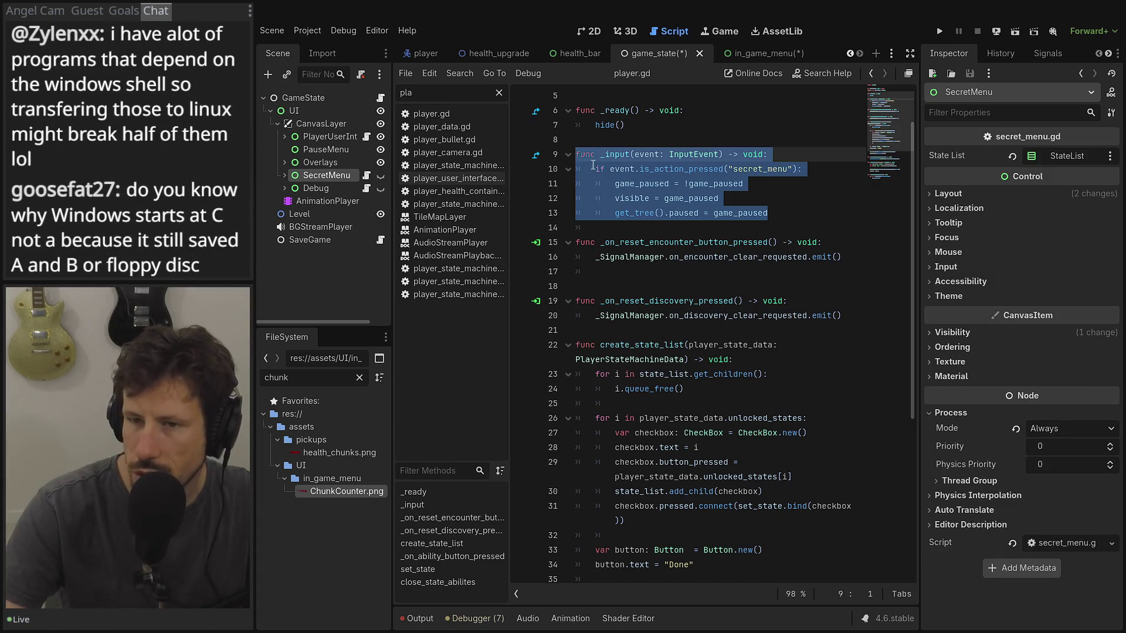
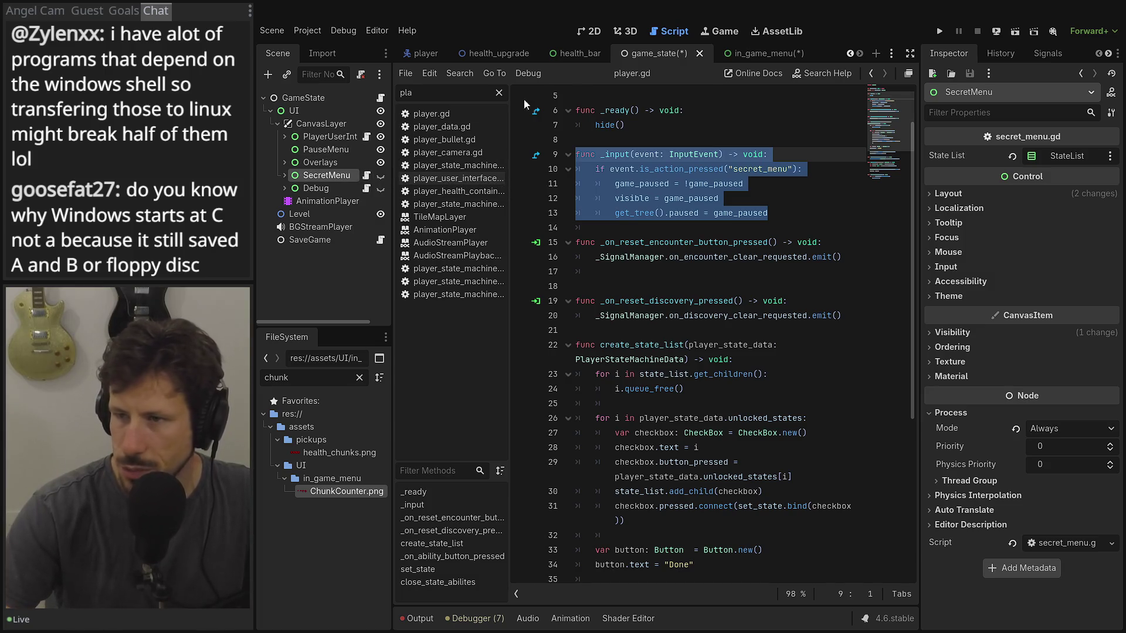
Step: Paste the pause-toggle block into _unhandled_input of in_game_menu.gd and change its action to ui_cancel
{"action": "left_click", "coordinate": [752, 55]}
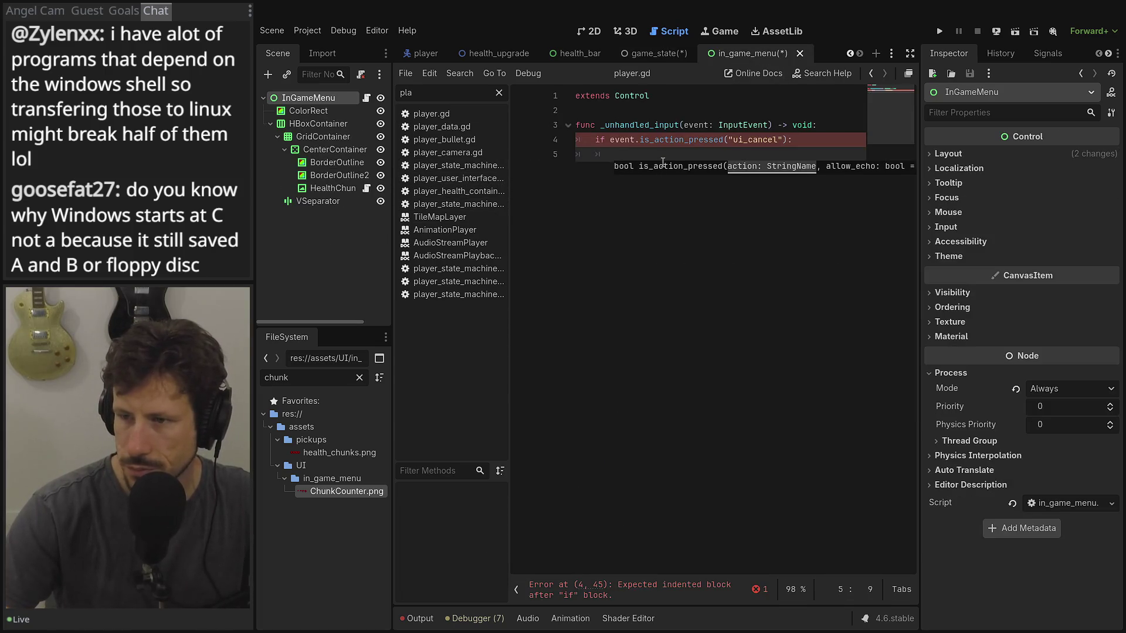
{"action": "key", "text": "ctrl+v"}
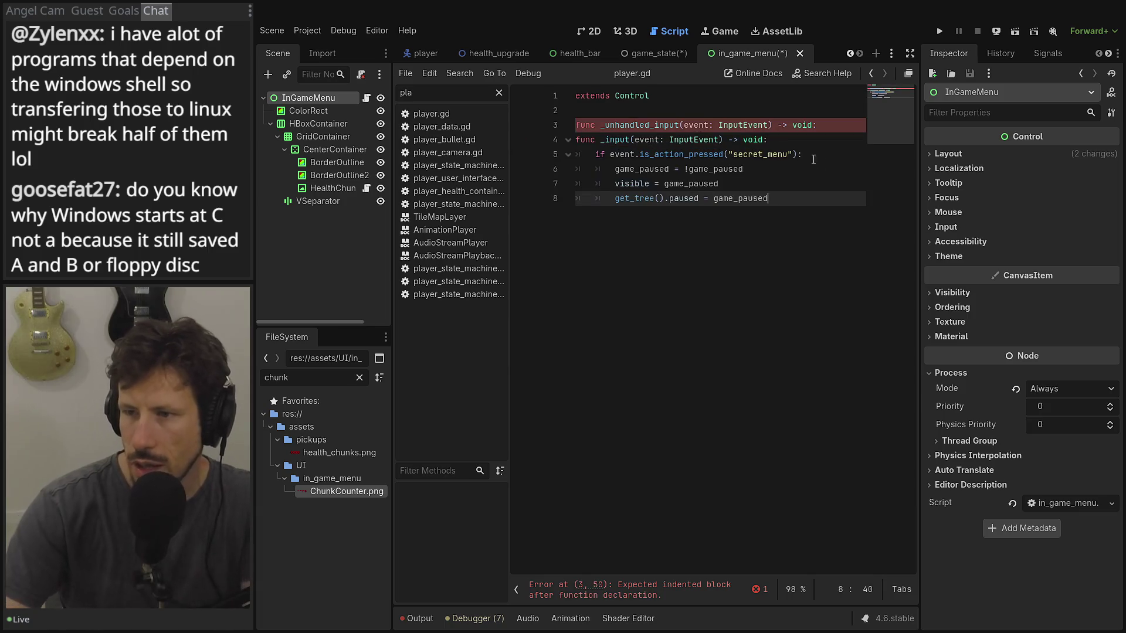
{"action": "left_click_drag", "start_coordinate": [813, 139], "coordinate": [573, 140]}
{"action": "key", "text": "BackSpace"}
{"action": "key", "text": "BackSpace"}
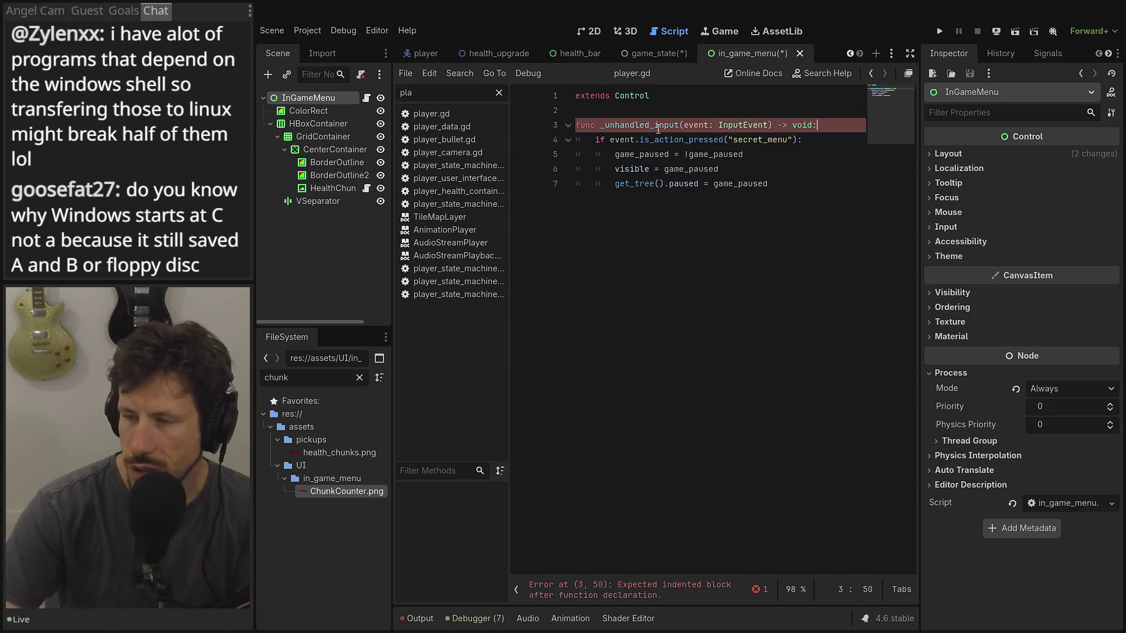
{"action": "double_click", "coordinate": [761, 139]}
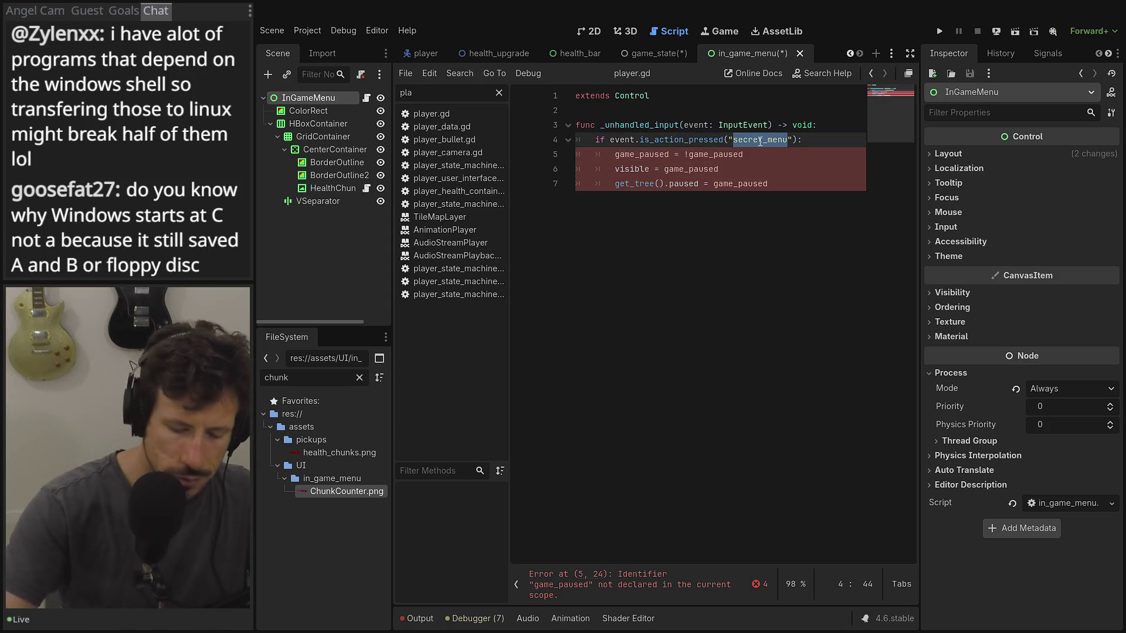
{"action": "type", "text": "ui"}
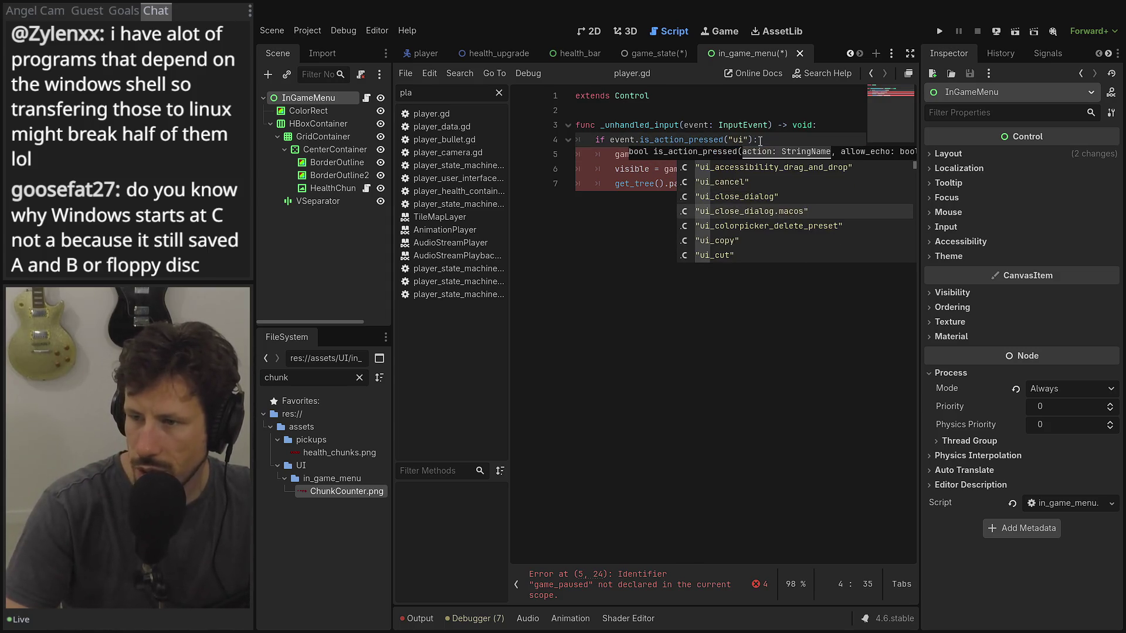
{"action": "left_click", "coordinate": [738, 193]}
{"action": "left_click", "coordinate": [719, 196]}
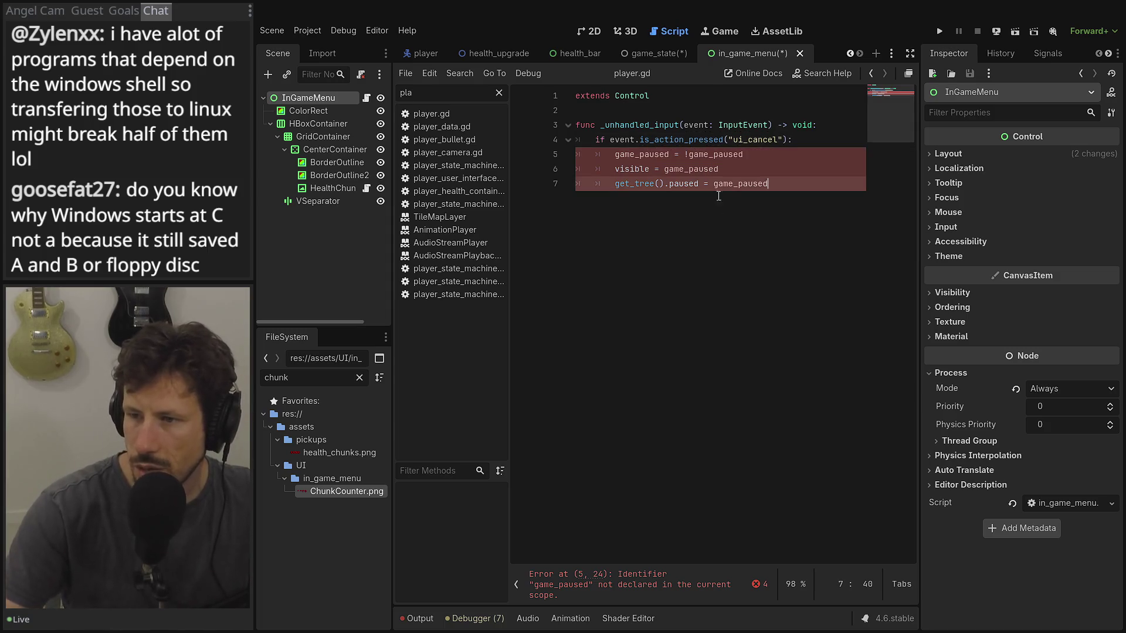
Step: Declare var game_paused : bool = false below extends Control
{"action": "left_click", "coordinate": [710, 101]}
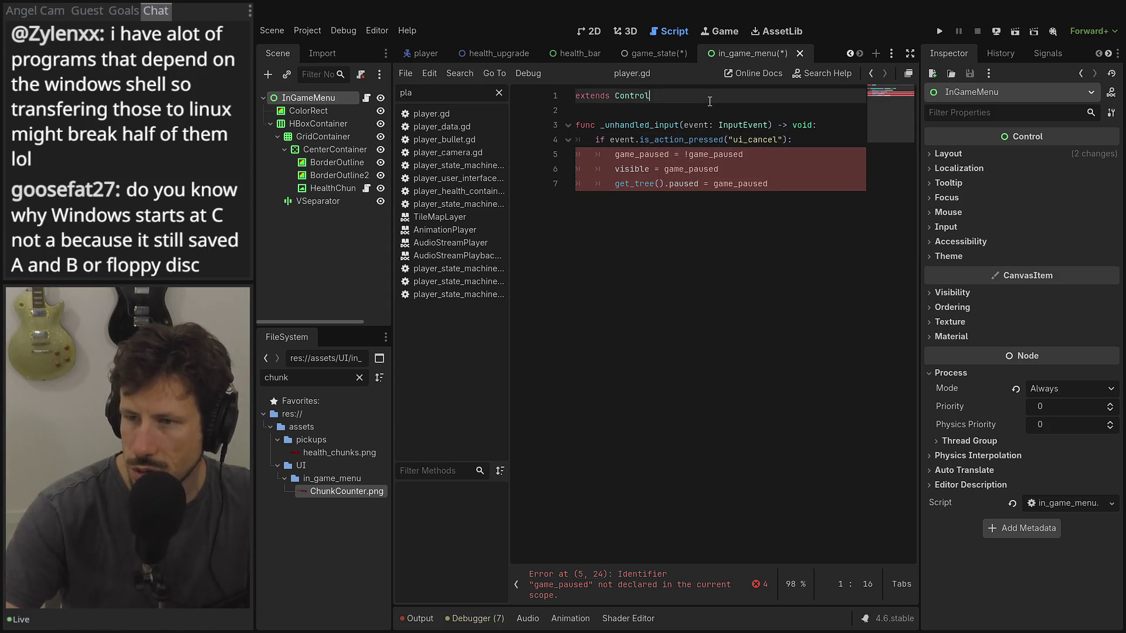
{"action": "key", "text": "Return"}
{"action": "key", "text": "Return"}
{"action": "type", "text": "var"}
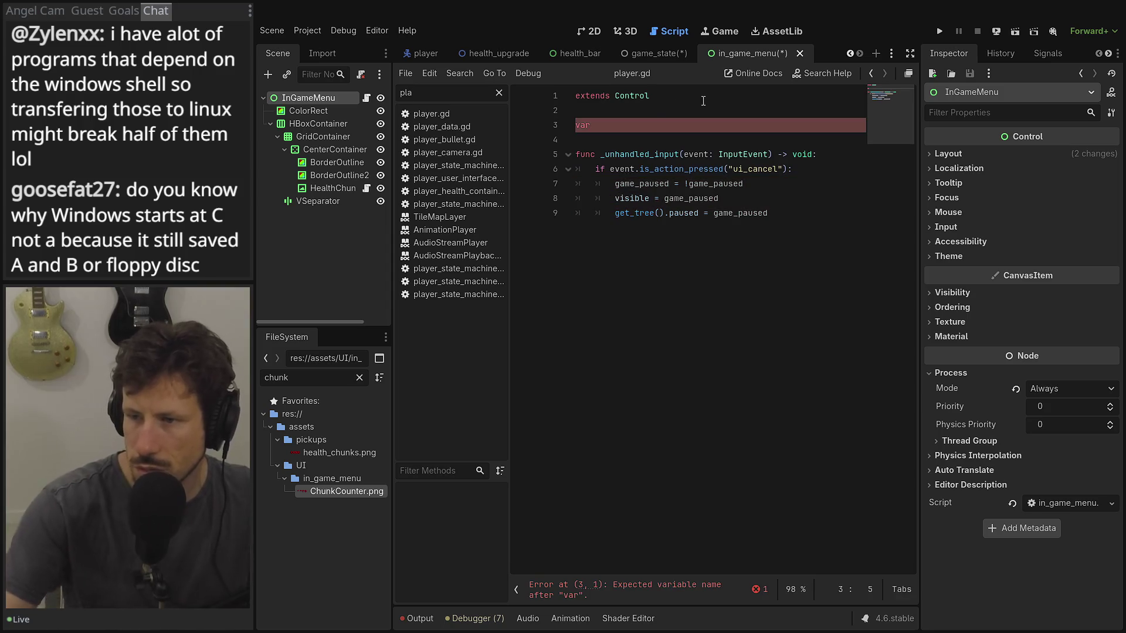
{"action": "double_click", "coordinate": [642, 182]}
{"action": "key", "text": "ctrl+c"}
{"action": "left_click", "coordinate": [636, 123]}
{"action": "key", "text": "ctrl+v"}
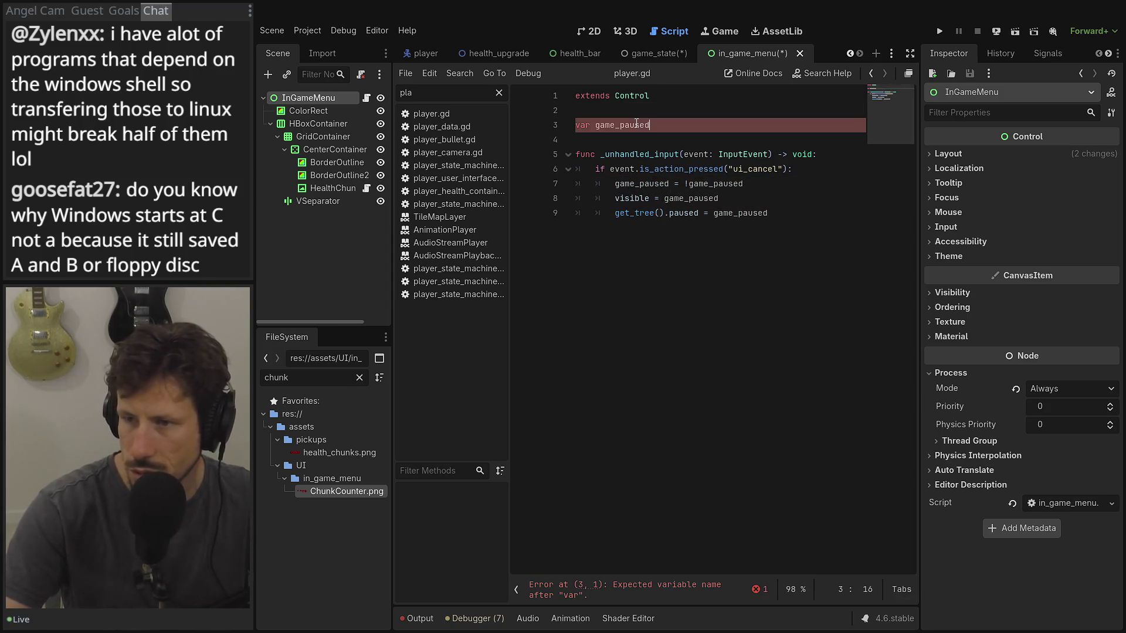
{"action": "type", "text": ": bool ="}
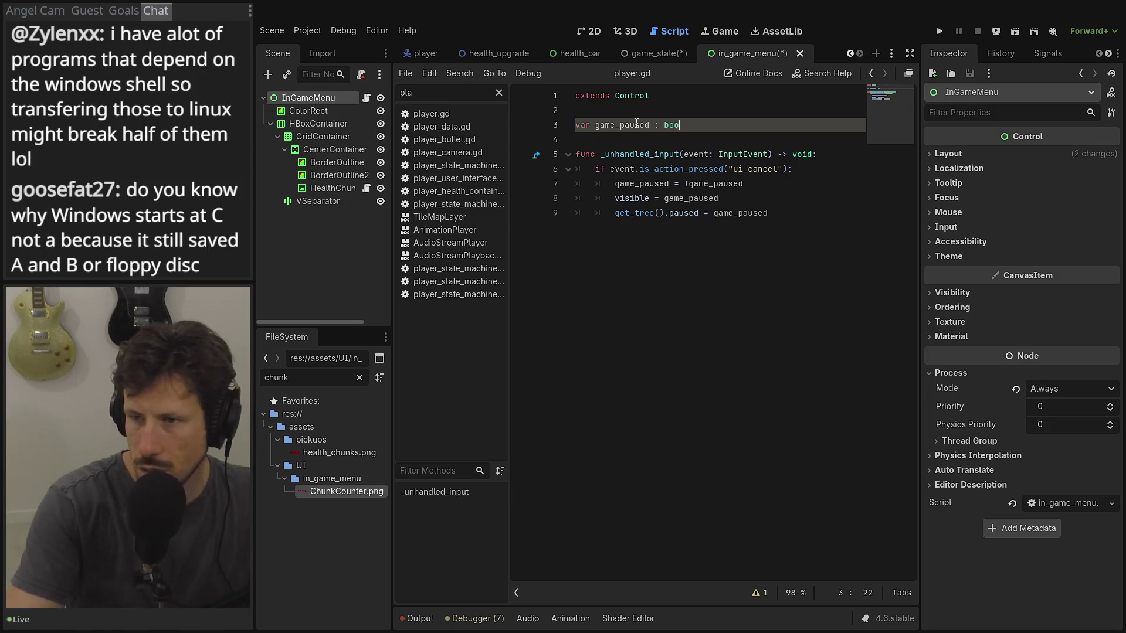
{"action": "type", "text": " false"}
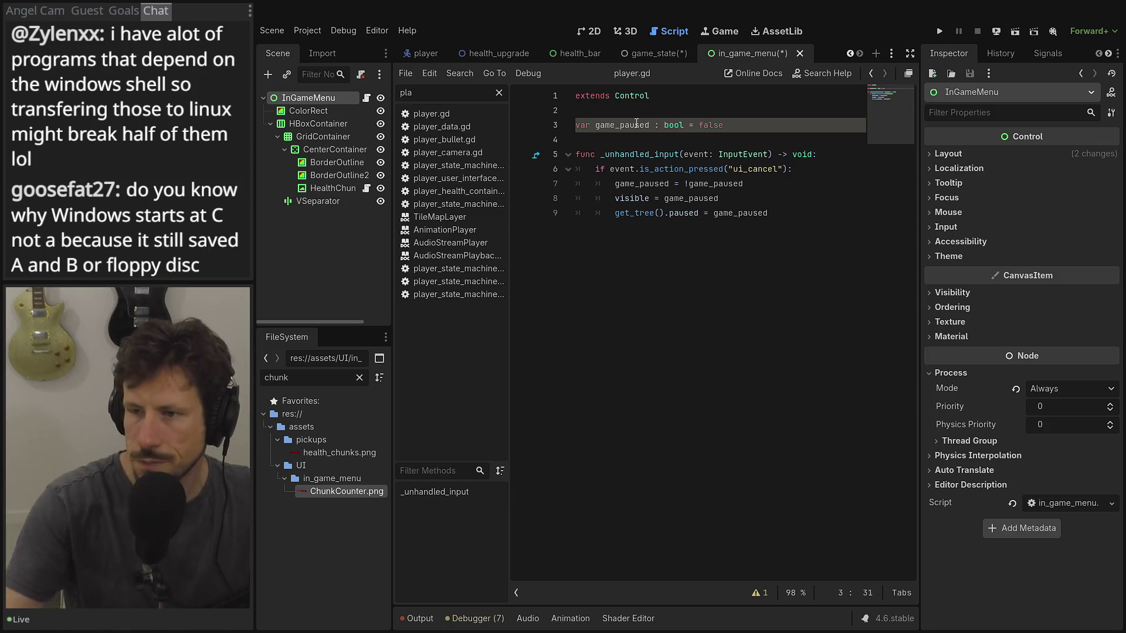
{"action": "left_click", "coordinate": [639, 142]}
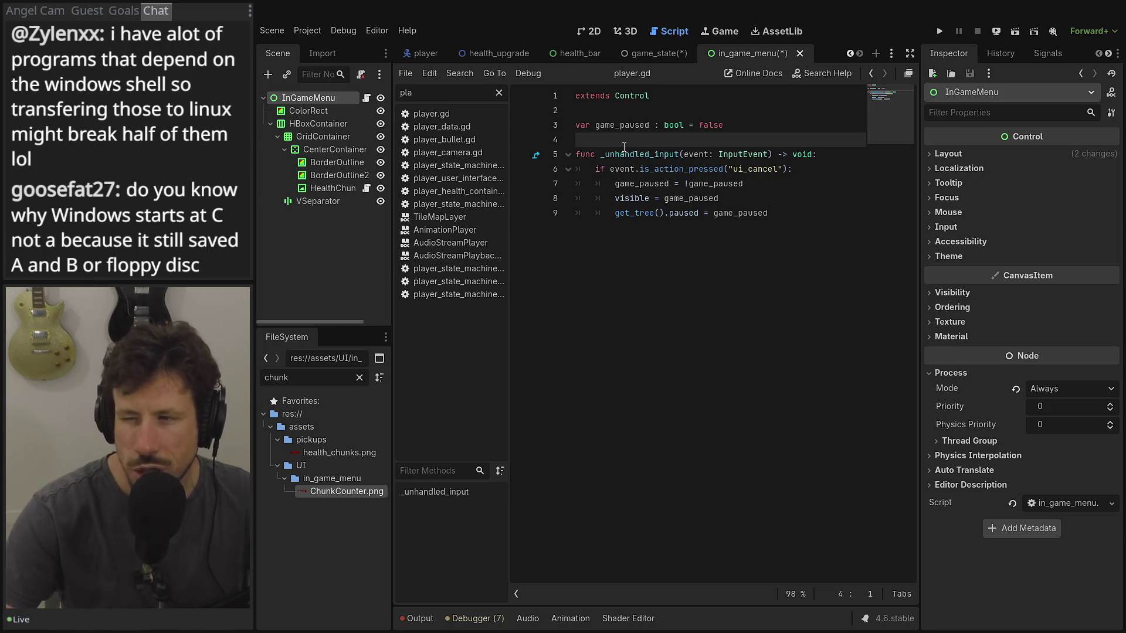
Step: Review the visibility and pause lines, then open the HealthChunk node's counter script
{"action": "mouse_move", "coordinate": [621, 151]}
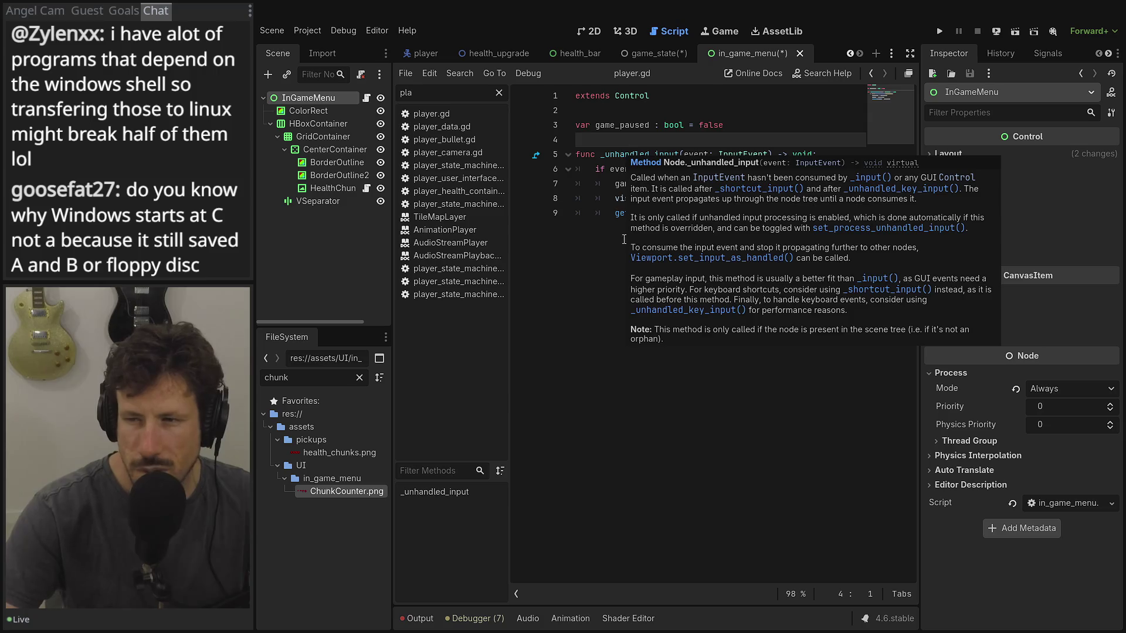
{"action": "left_click", "coordinate": [602, 281]}
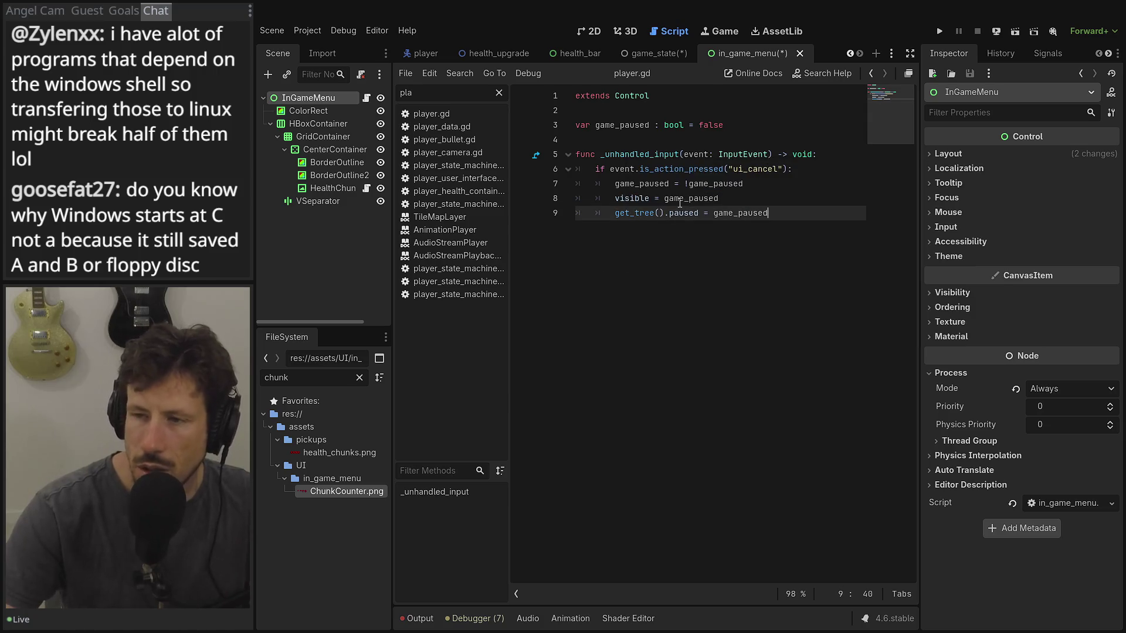
{"action": "left_click", "coordinate": [645, 184]}
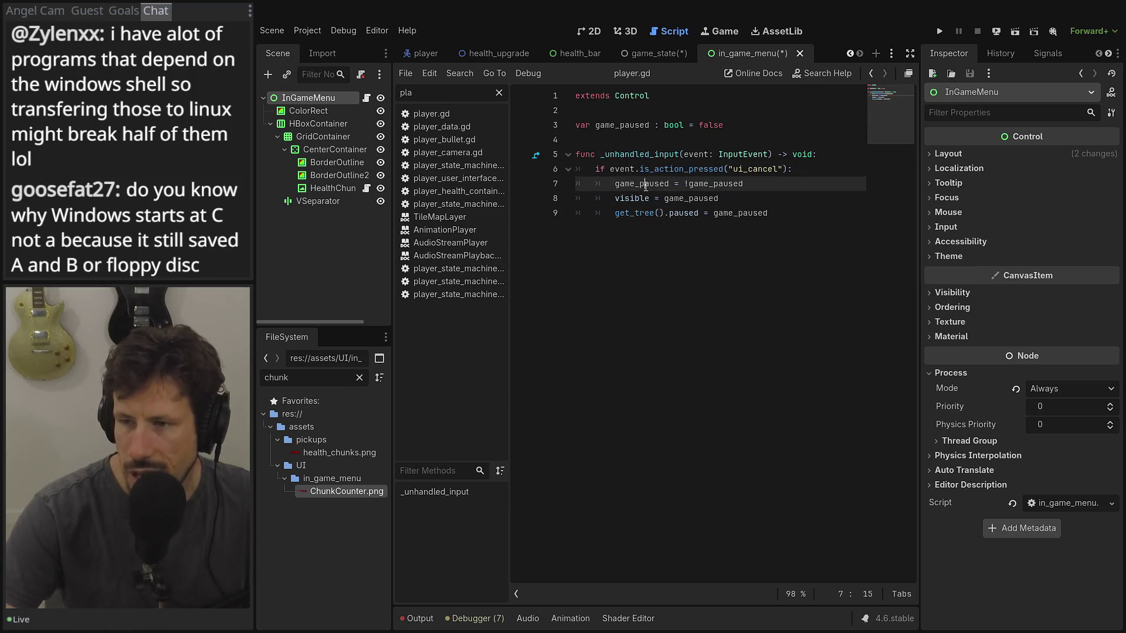
{"action": "left_click_drag", "start_coordinate": [599, 201], "coordinate": [829, 211]}
{"action": "left_click", "coordinate": [829, 211]}
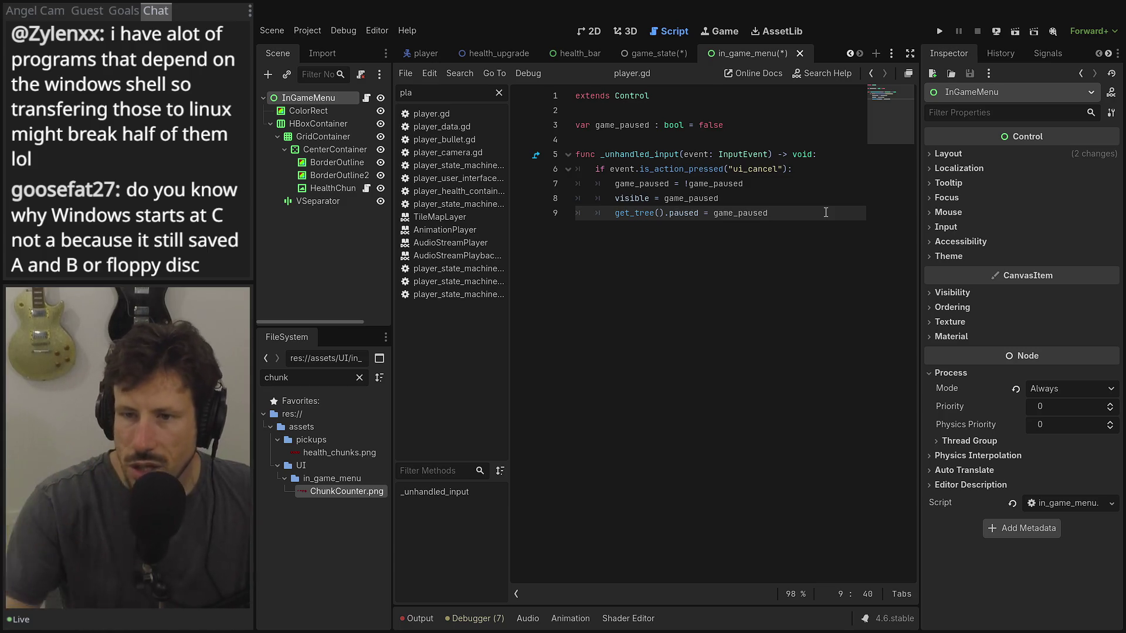
{"action": "left_click", "coordinate": [367, 189]}
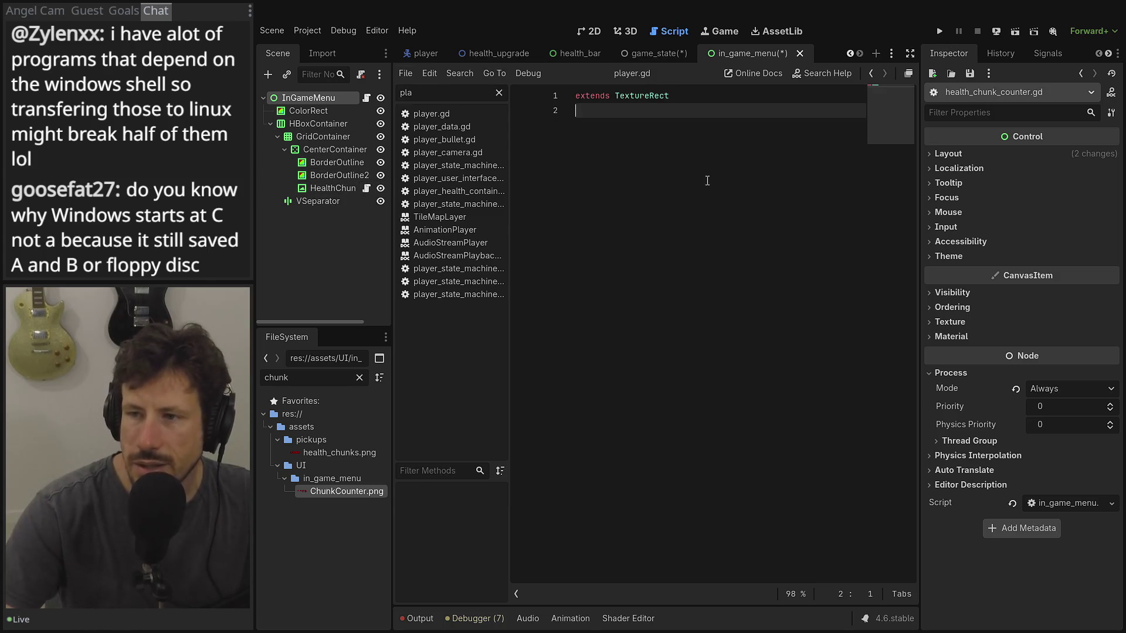
Step: Add an empty line to health_chunk_counter.gd and return to the game_state scene
{"action": "key", "text": "Return"}
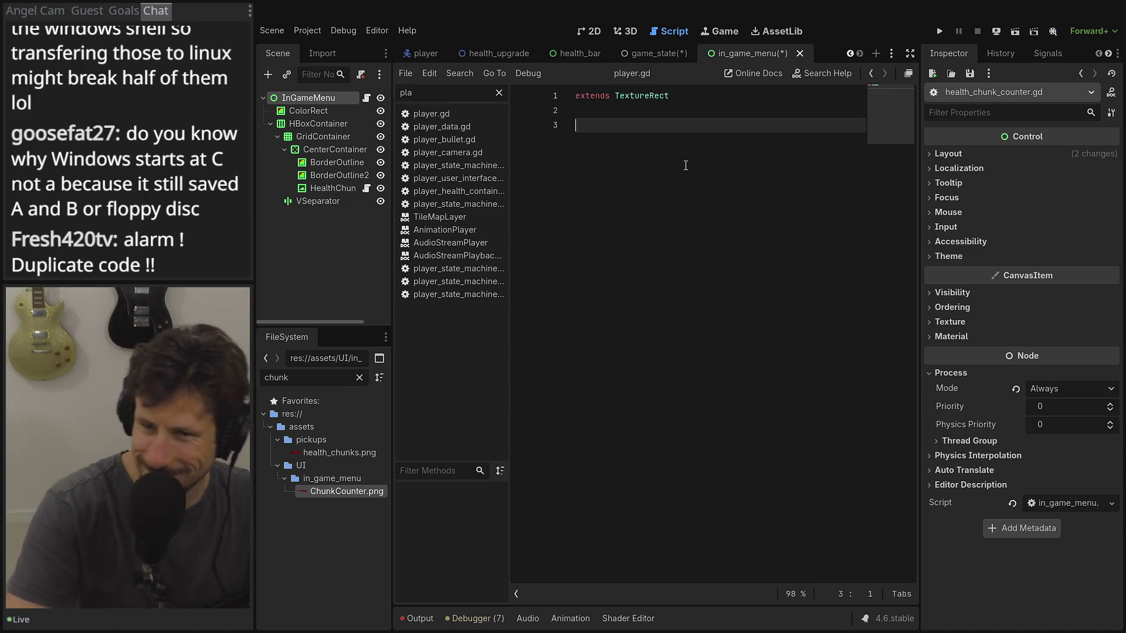
{"action": "left_click", "coordinate": [654, 53]}
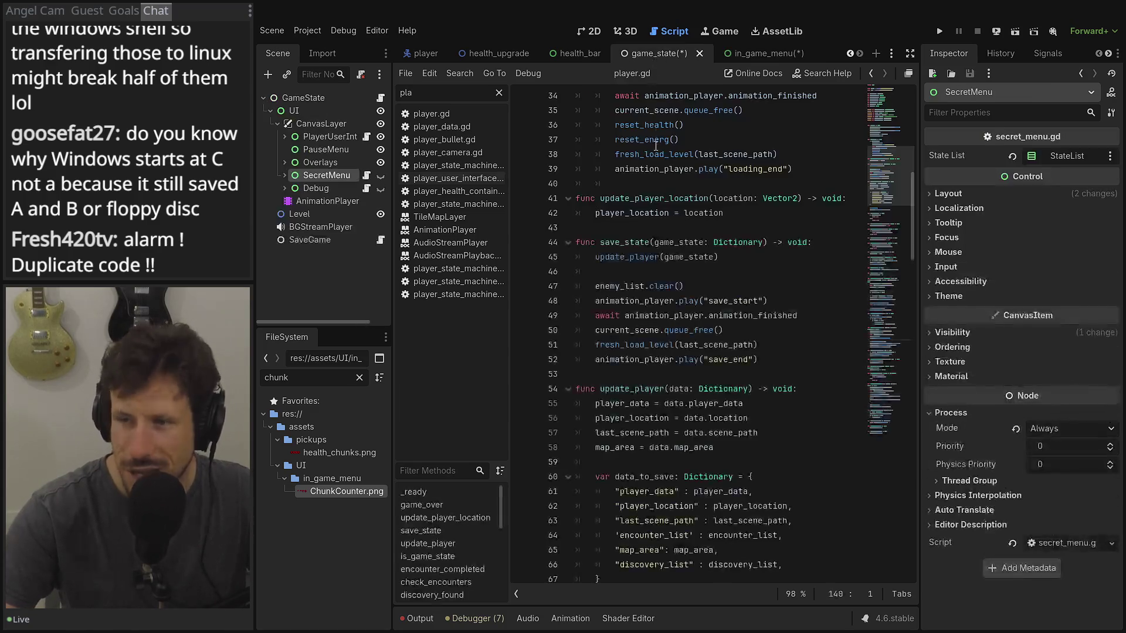
Step: Select the GameState root node and filter its method list for 'input'
{"action": "left_click", "coordinate": [303, 98]}
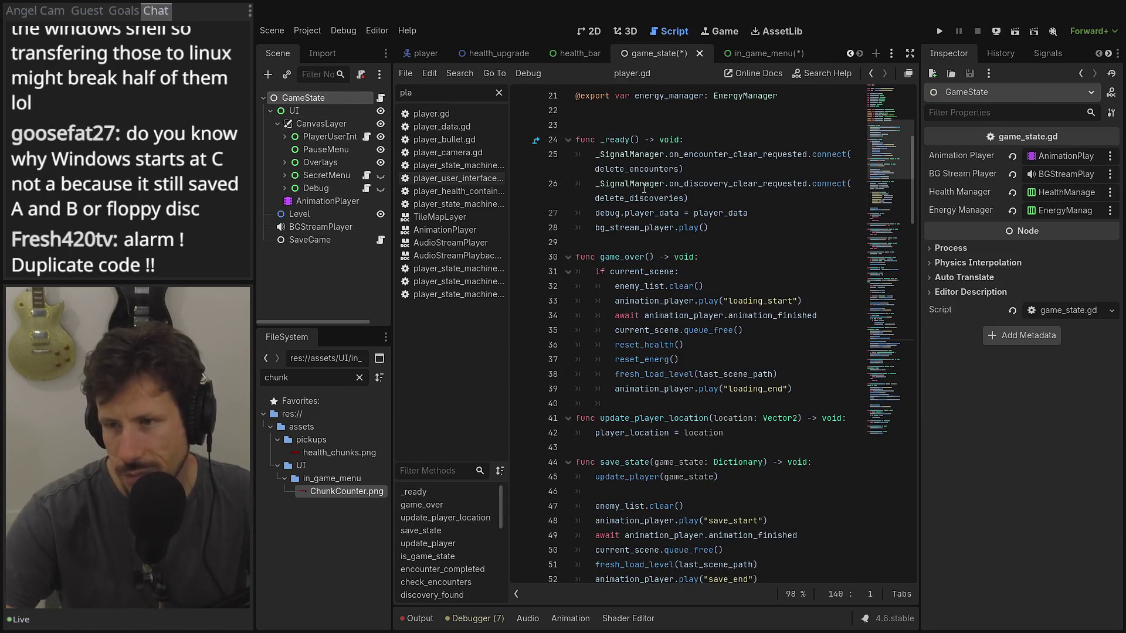
{"action": "scroll", "coordinate": [655, 200], "scroll_direction": "up", "scroll_amount": 5}
{"action": "scroll", "coordinate": [655, 200], "scroll_direction": "down", "scroll_amount": 6}
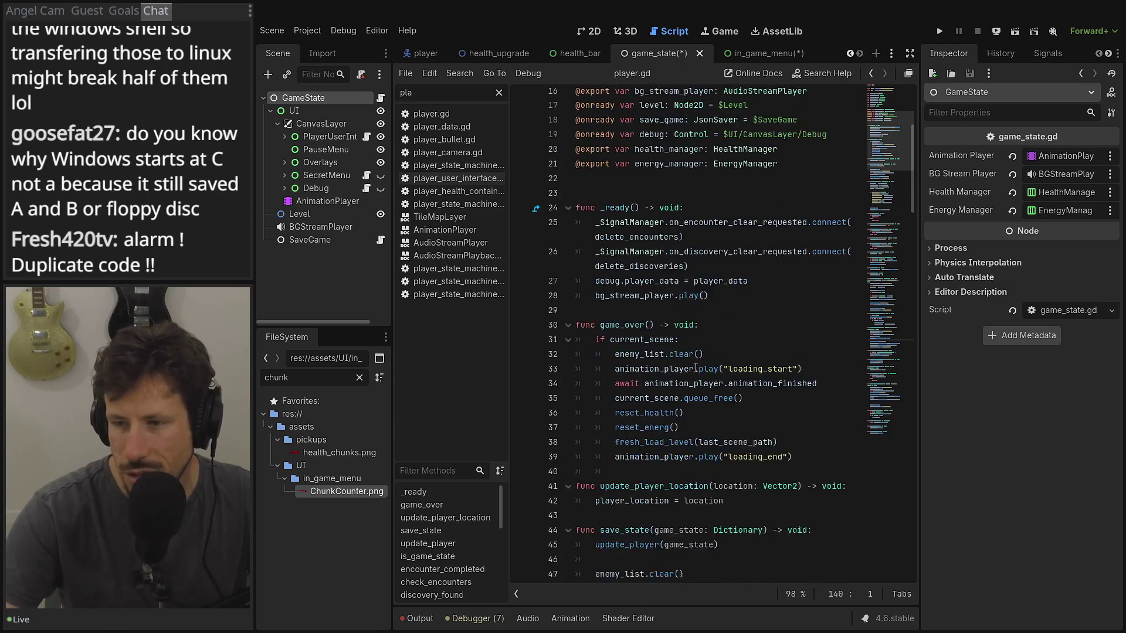
{"action": "scroll", "coordinate": [696, 368], "scroll_direction": "down", "scroll_amount": 3}
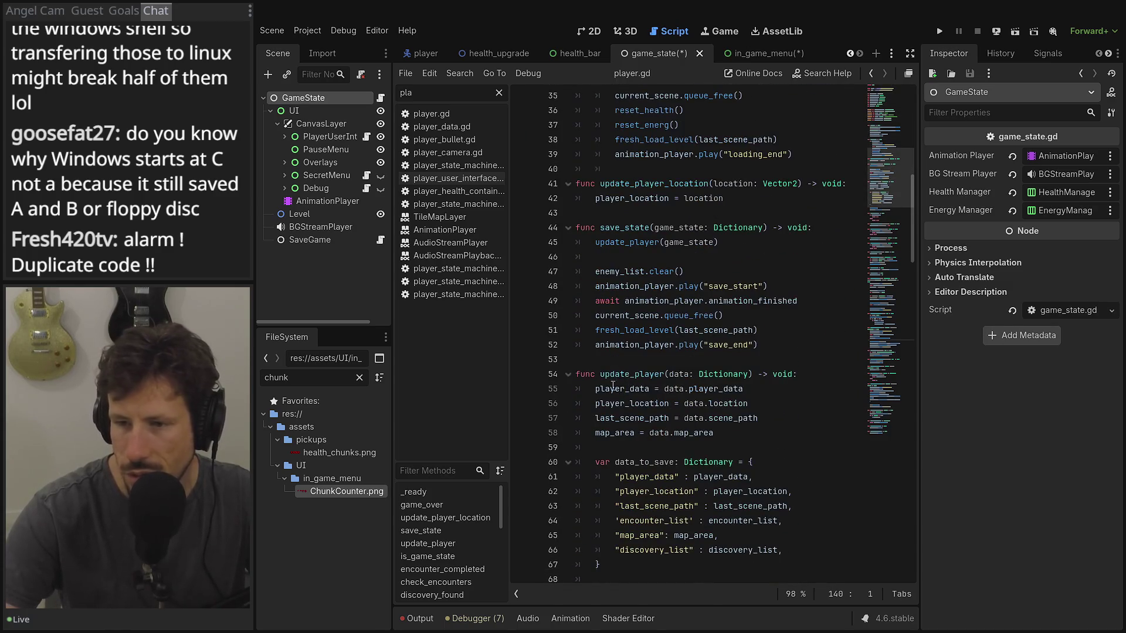
{"action": "left_click", "coordinate": [439, 469]}
{"action": "type", "text": "input"}
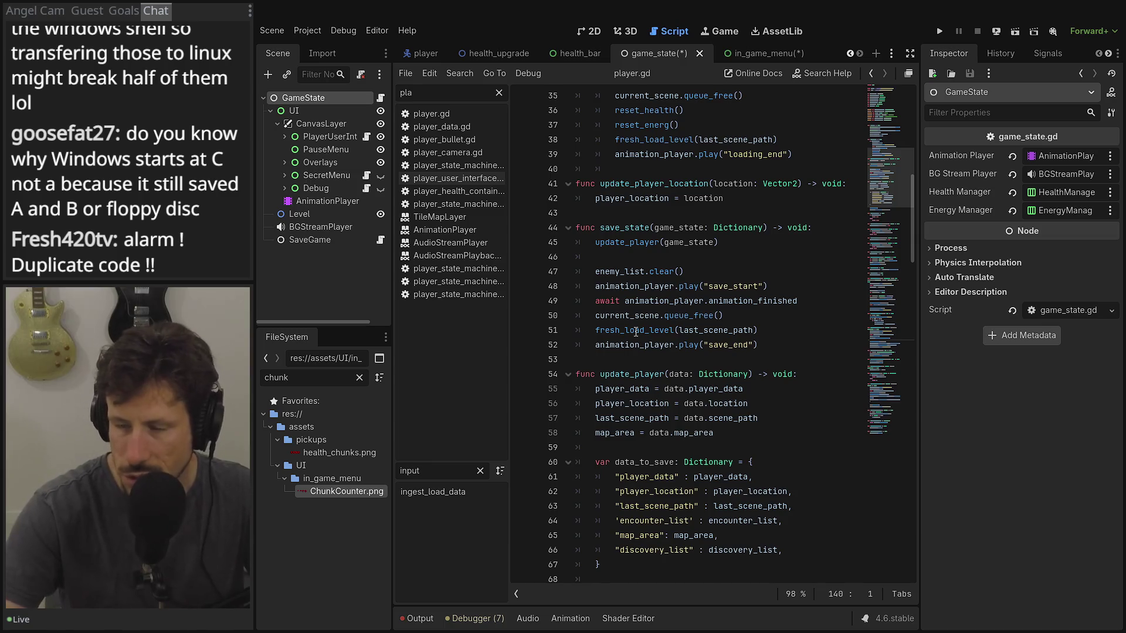
{"action": "scroll", "coordinate": [636, 333], "scroll_direction": "up", "scroll_amount": 5}
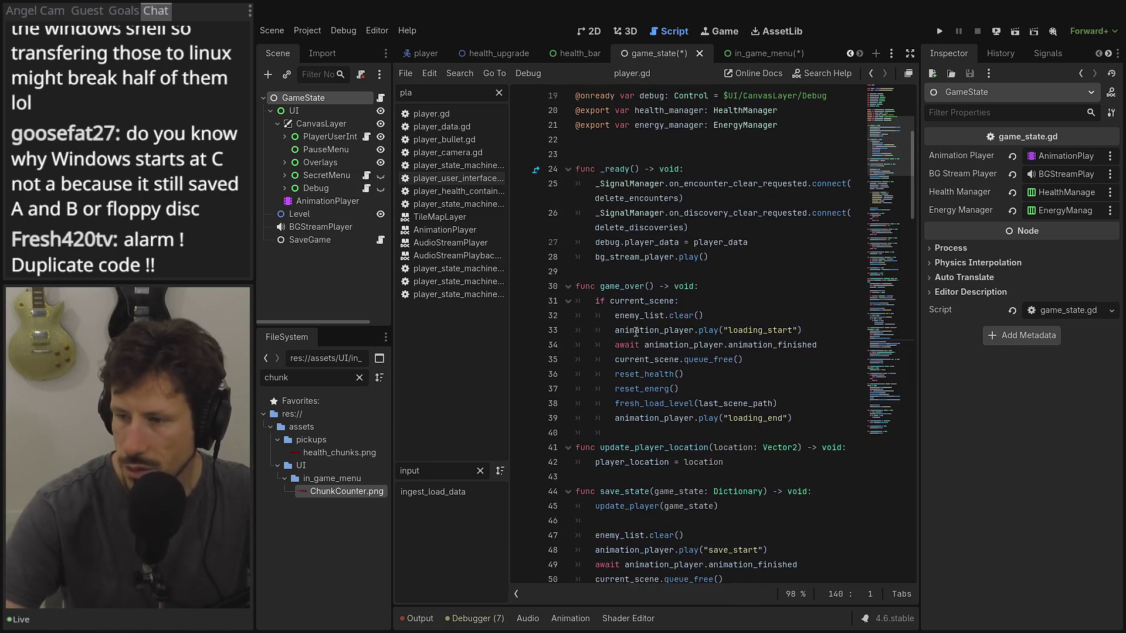
{"action": "left_click", "coordinate": [889, 540]}
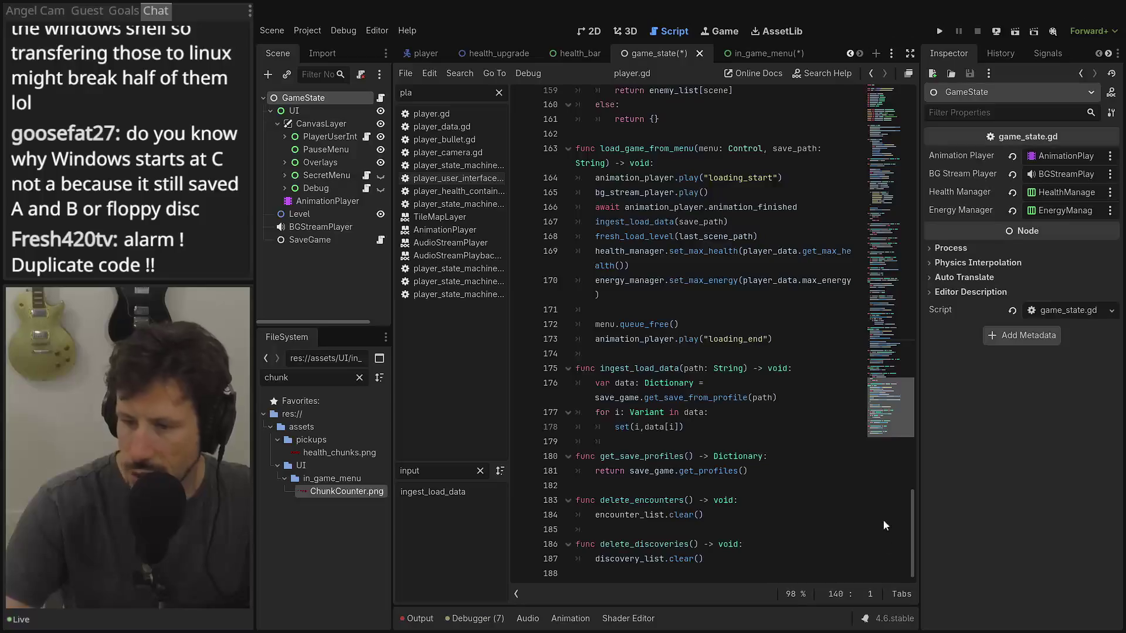
{"action": "left_click", "coordinate": [872, 87]}
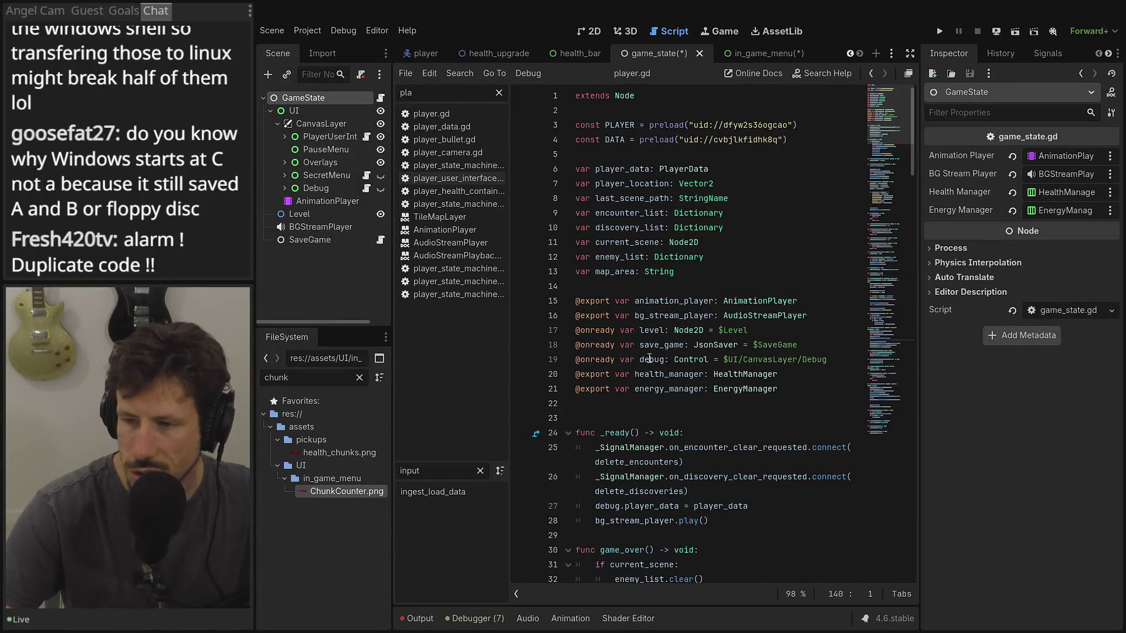
{"action": "scroll", "coordinate": [650, 359], "scroll_direction": "down", "scroll_amount": 7}
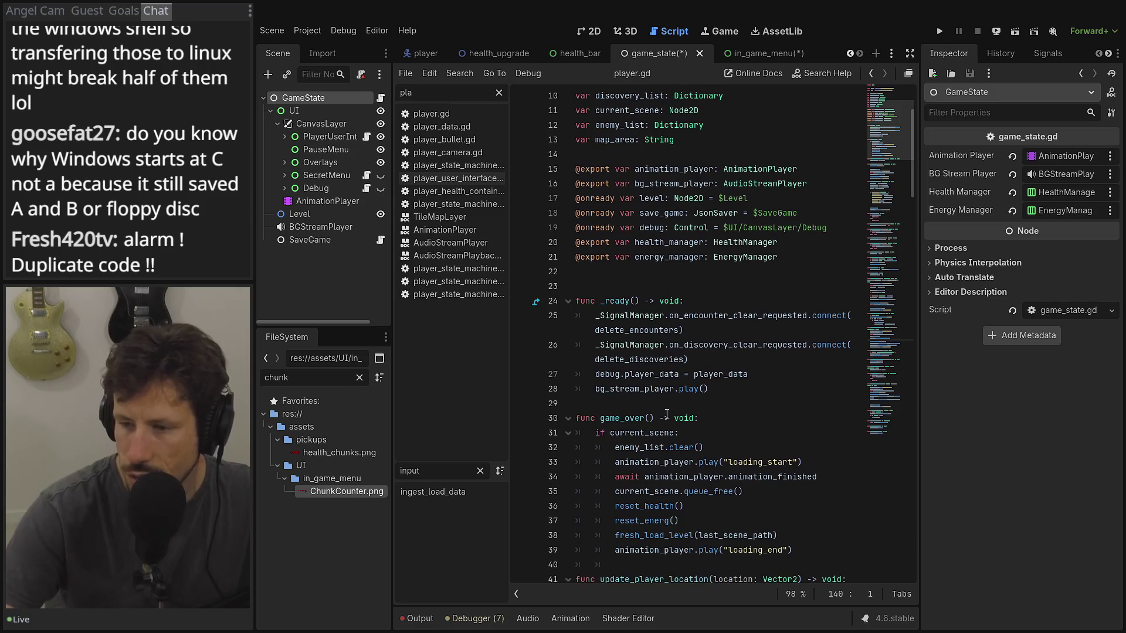
Step: Insert an empty func _input(event: InputEvent) -> void: after _ready in game_state.gd
{"action": "left_click", "coordinate": [748, 198]}
{"action": "left_click", "coordinate": [748, 227]}
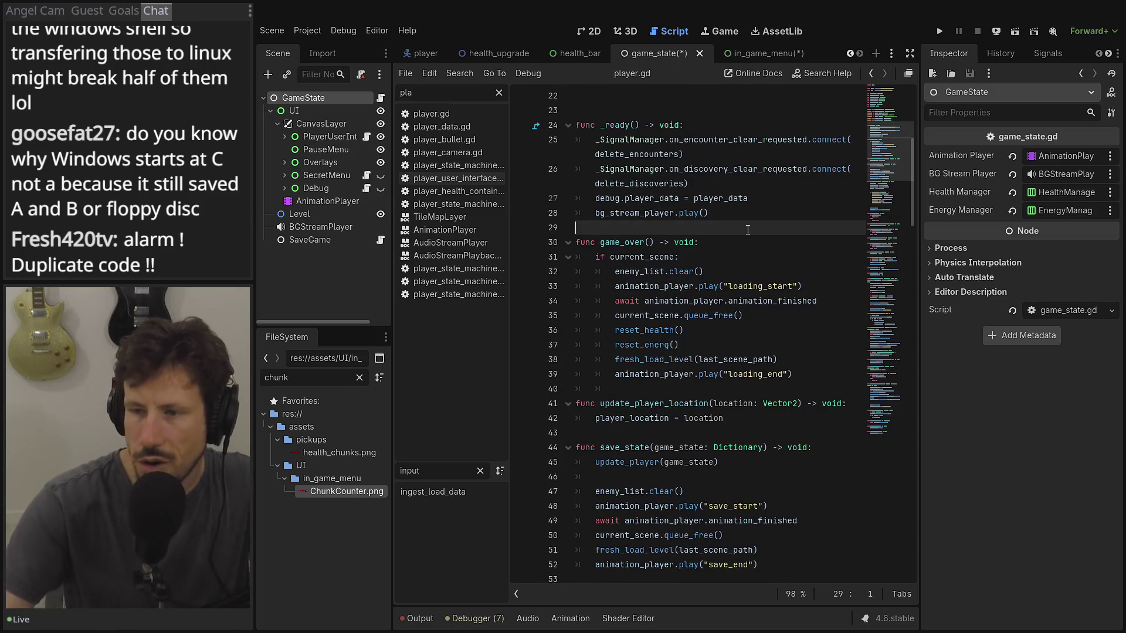
{"action": "key", "text": "Return"}
{"action": "key", "text": "Return"}
{"action": "key", "text": "Up"}
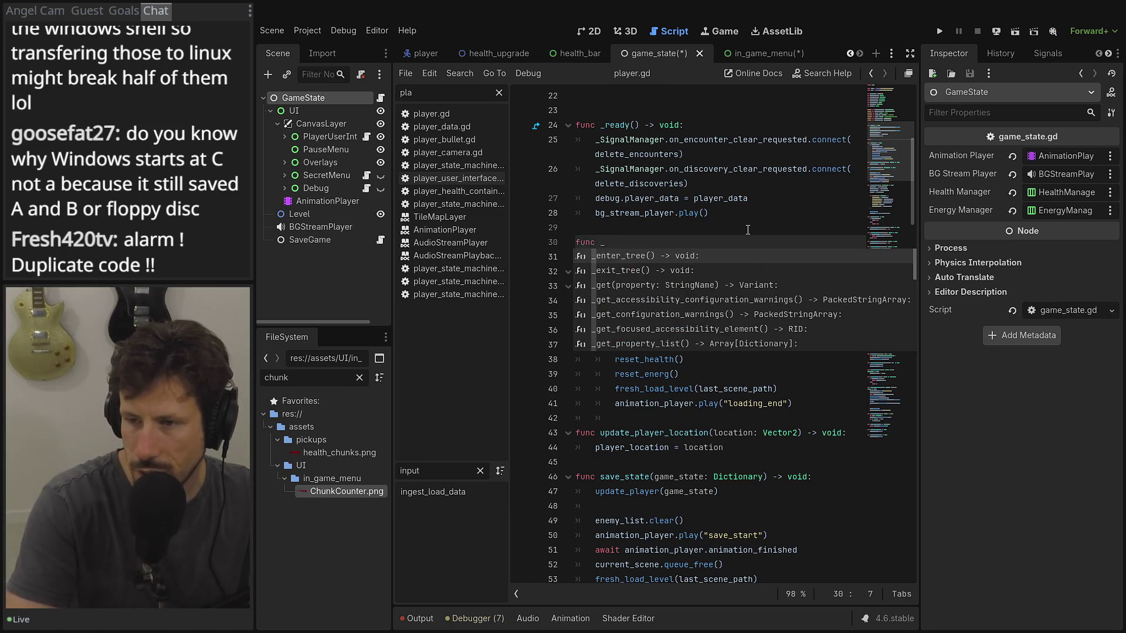
{"action": "type", "text": "n"}
{"action": "key", "text": "Return"}
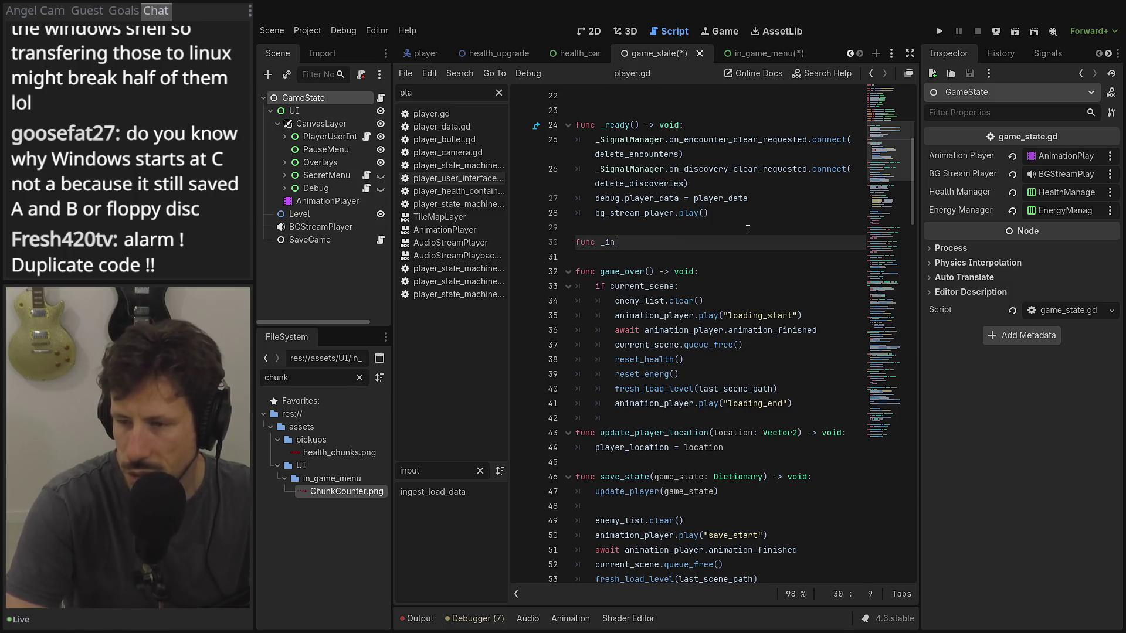
{"action": "key", "text": "Return"}
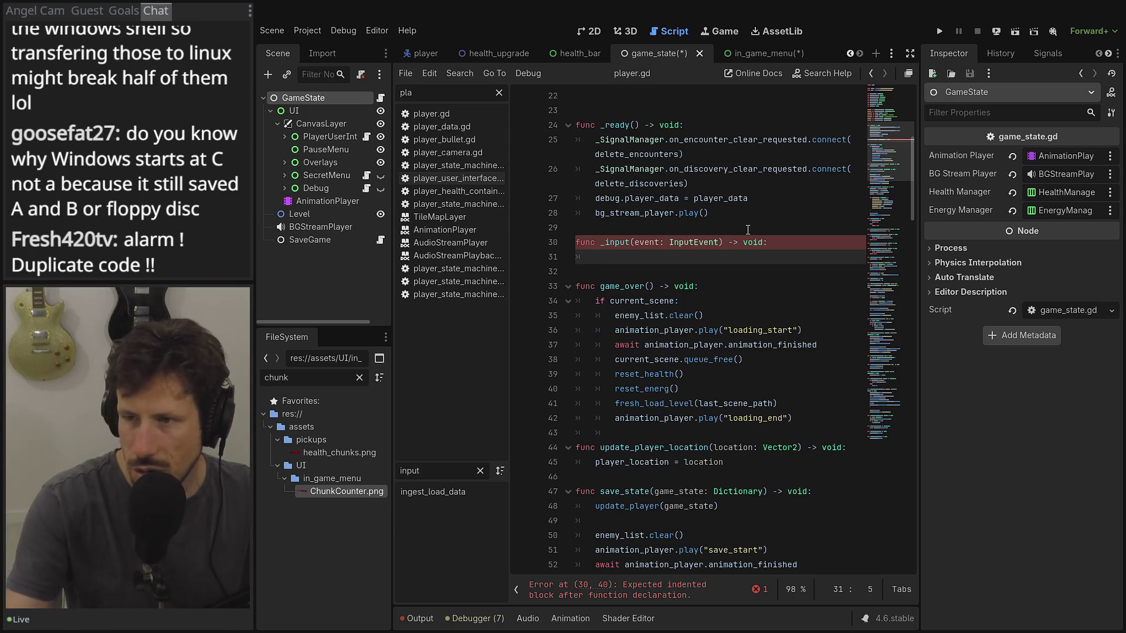
{"action": "scroll", "coordinate": [748, 229], "scroll_direction": "up", "scroll_amount": 5}
{"action": "left_click", "coordinate": [754, 55]}
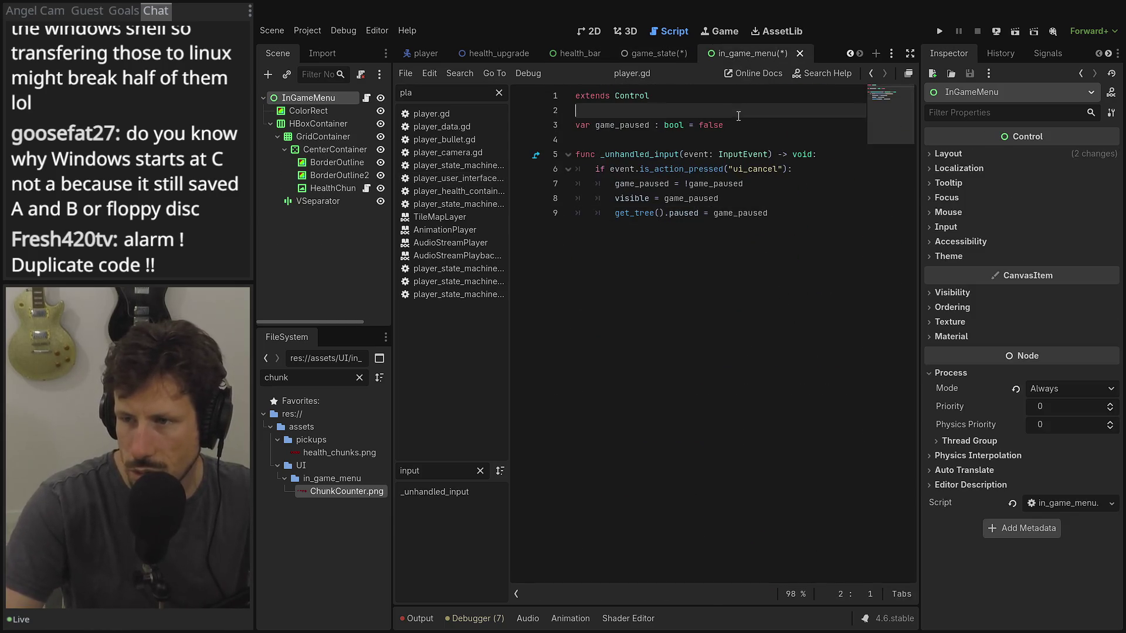
Step: Copy the ui_cancel pause block from in_game_menu.gd into game_state.gd's _input
{"action": "left_click_drag", "start_coordinate": [813, 170], "coordinate": [535, 121]}
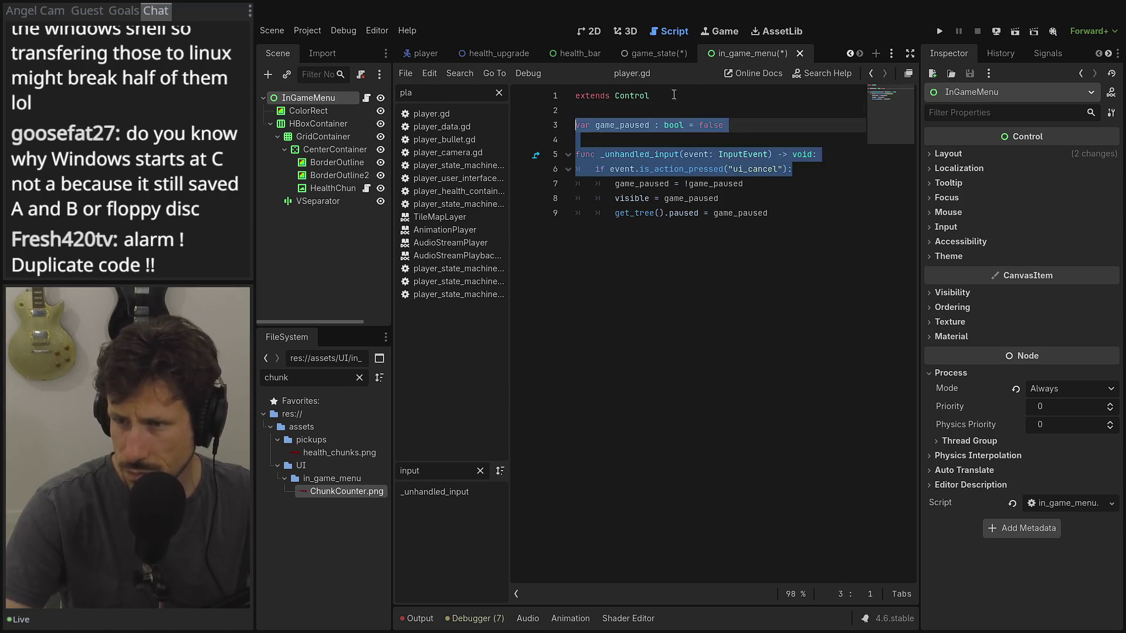
{"action": "mouse_move", "coordinate": [768, 212]}
{"action": "left_mouse_down"}
{"action": "mouse_move", "coordinate": [674, 156]}
{"action": "mouse_move", "coordinate": [480, 125]}
{"action": "mouse_move", "coordinate": [763, 211]}
{"action": "mouse_move", "coordinate": [572, 170]}
{"action": "left_mouse_up"}
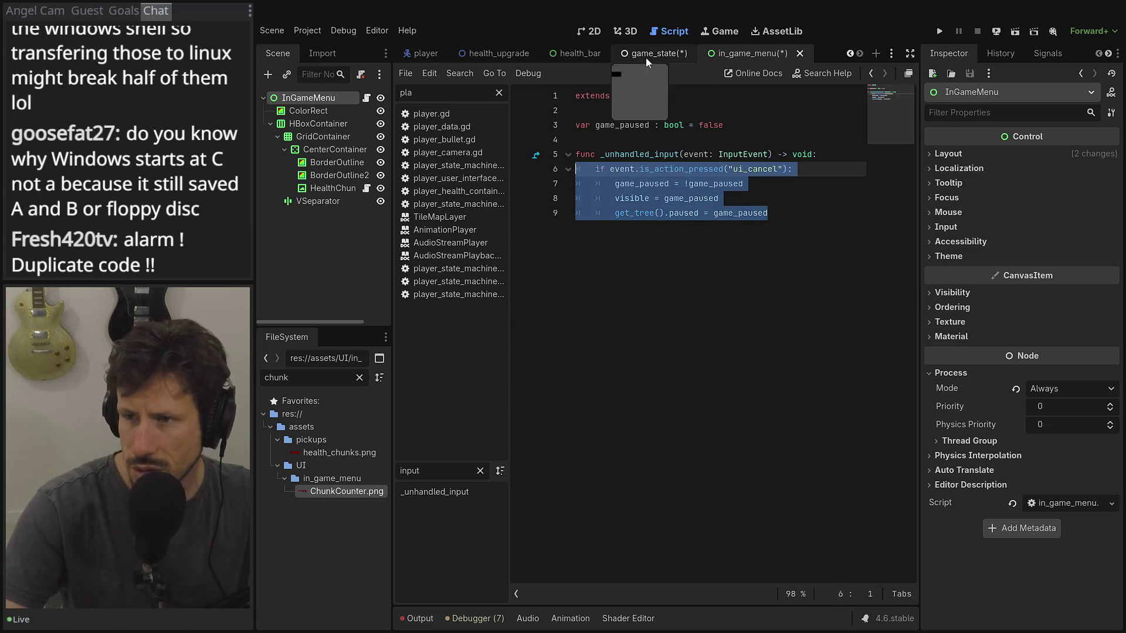
{"action": "left_click", "coordinate": [645, 57]}
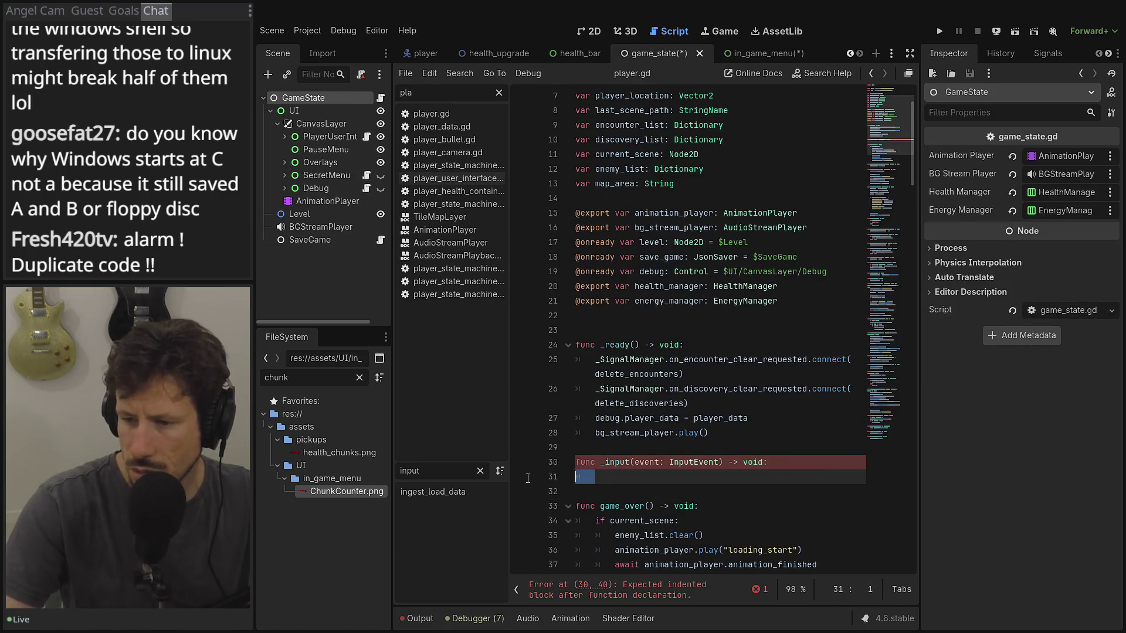
{"action": "type", "text": "if event.is_action_pressed(\"ui_cancel\"): \t\tgame_paused = !game_paused \t\tvisible = game_paused \t\tget_tree().paused = game_paused"}
Step: Add the game_paused variable declaration below map_area in game_state.gd
{"action": "left_click", "coordinate": [745, 53]}
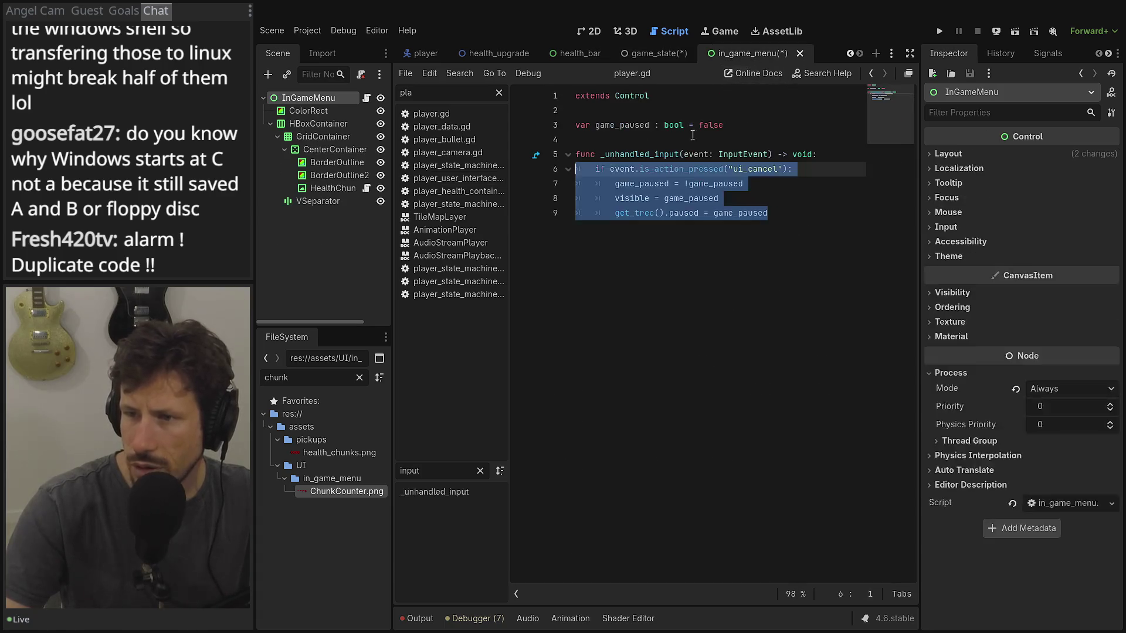
{"action": "left_click_drag", "start_coordinate": [728, 125], "coordinate": [574, 125]}
{"action": "left_click", "coordinate": [656, 54]}
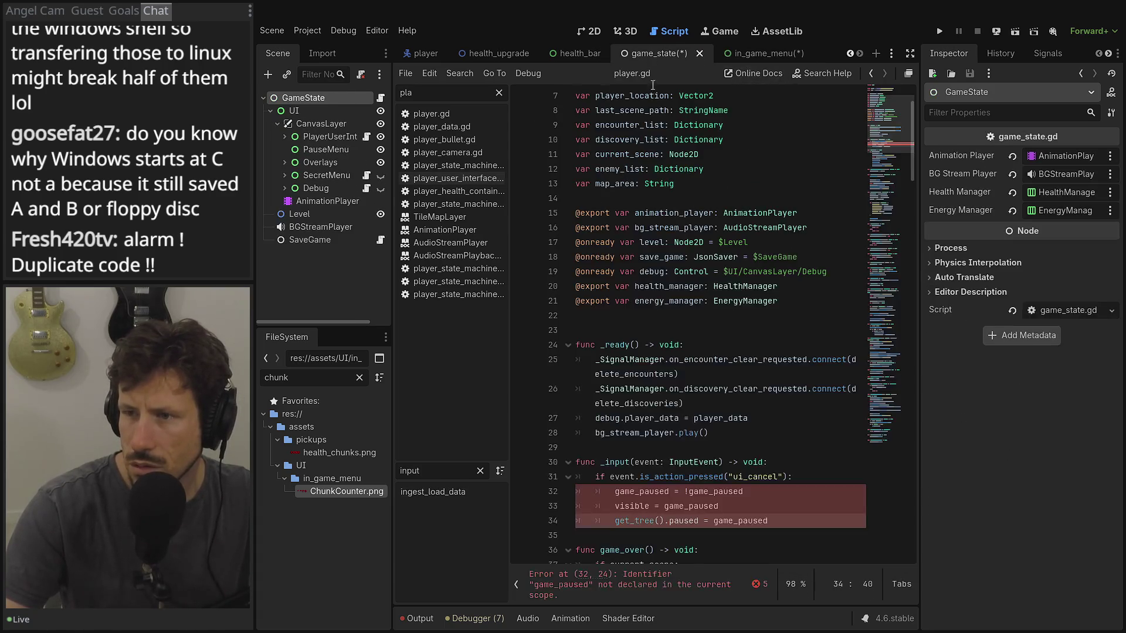
{"action": "left_click", "coordinate": [635, 190]}
{"action": "key", "text": "End"}
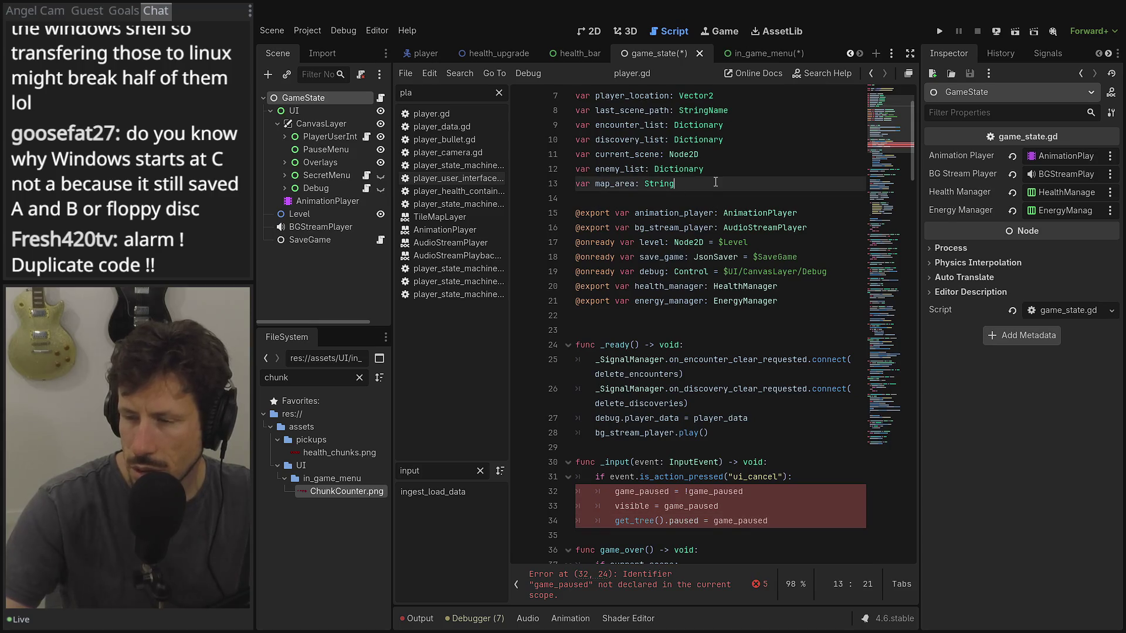
{"action": "key", "text": "Return"}
{"action": "type", "text": "var game_paused : bool = false"}
{"action": "scroll", "coordinate": [715, 182], "scroll_direction": "down", "scroll_amount": 2}
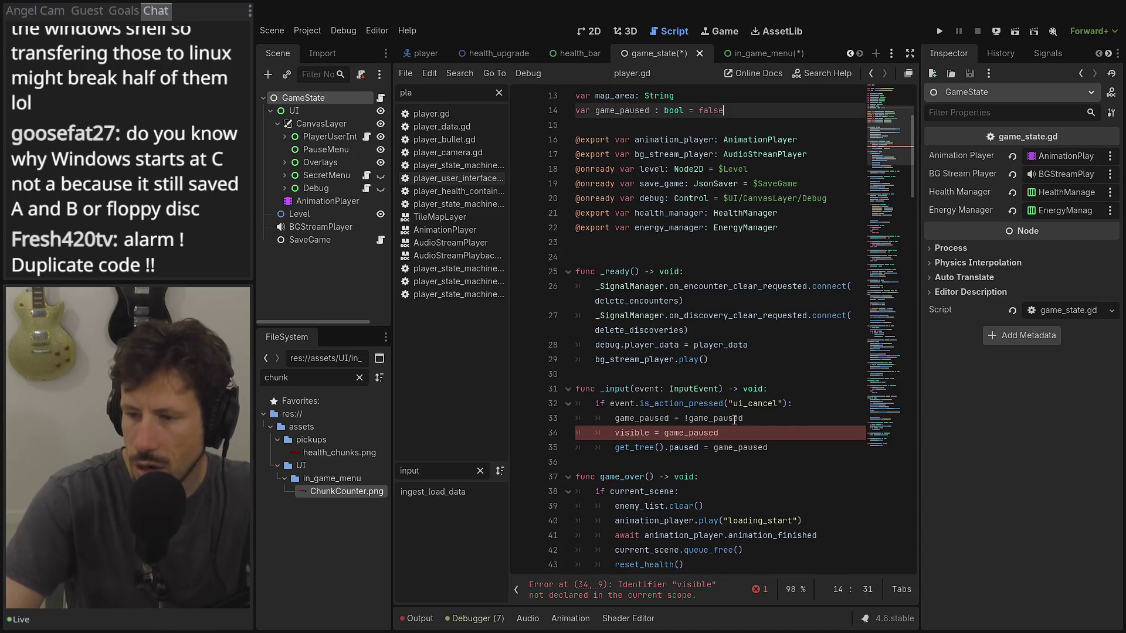
Step: Delete the visible = game_paused line, keeping get_tree().paused = game_paused in _input
{"action": "mouse_move", "coordinate": [722, 435]}
{"action": "left_mouse_down"}
{"action": "mouse_move", "coordinate": [748, 435]}
{"action": "mouse_move", "coordinate": [525, 433]}
{"action": "left_mouse_up"}
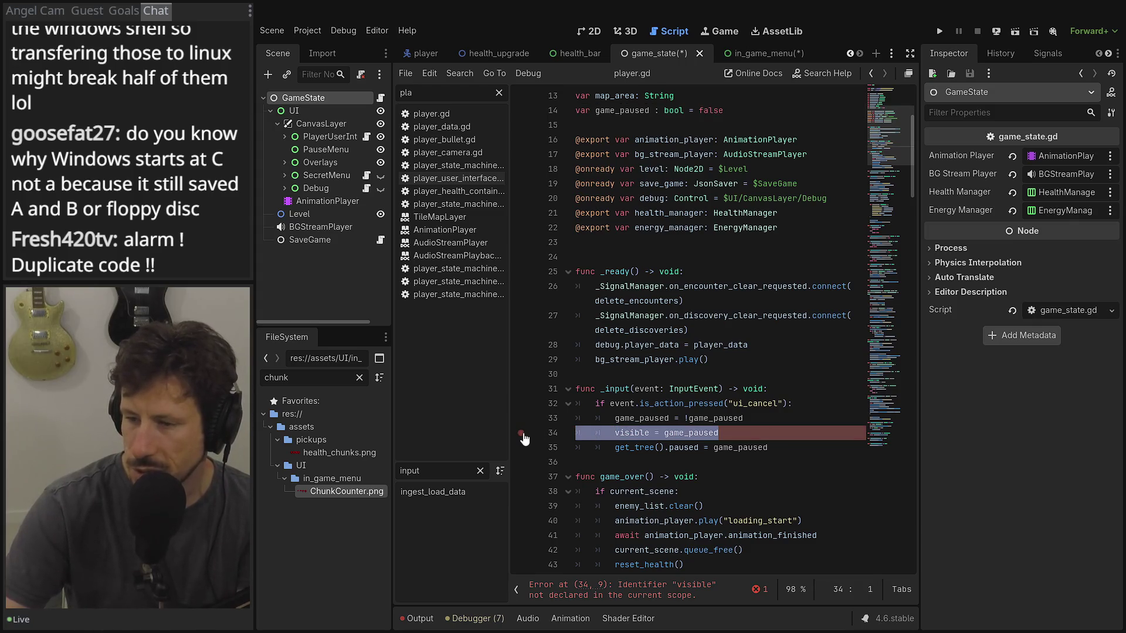
{"action": "key", "text": "BackSpace"}
{"action": "key", "text": "BackSpace"}
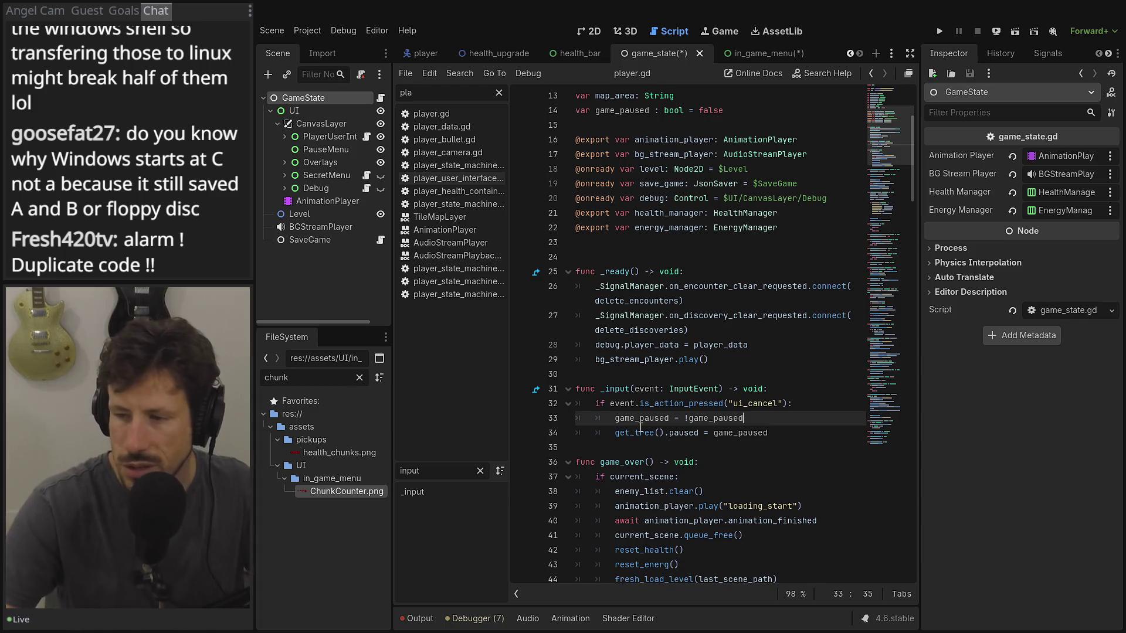
{"action": "key", "text": "Down"}
{"action": "key", "text": "End"}
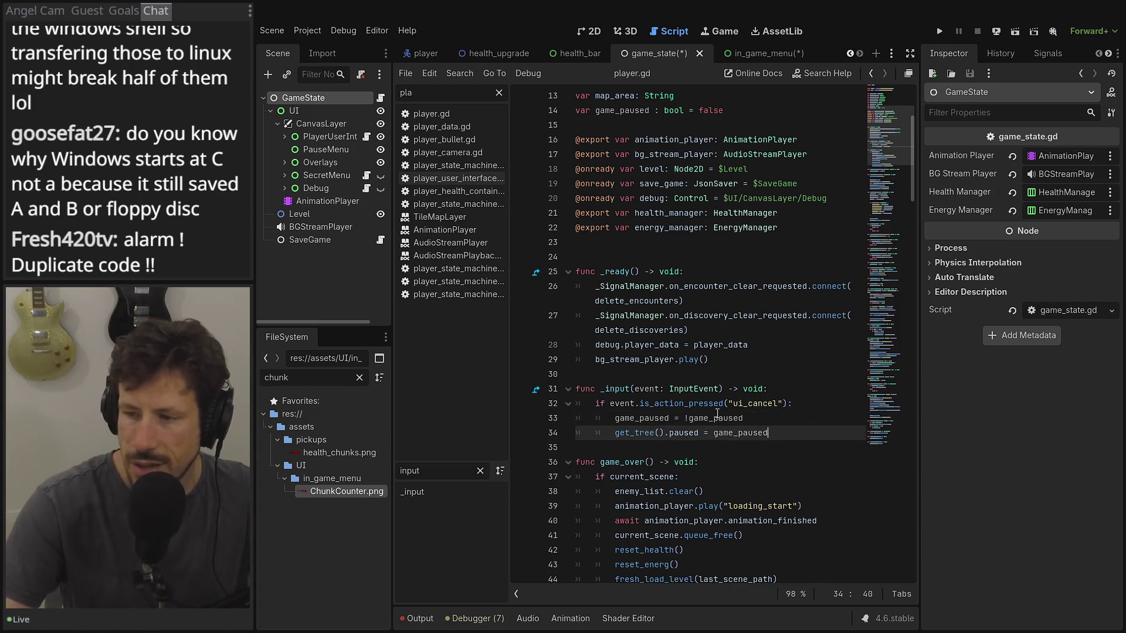
{"action": "key", "text": "Return"}
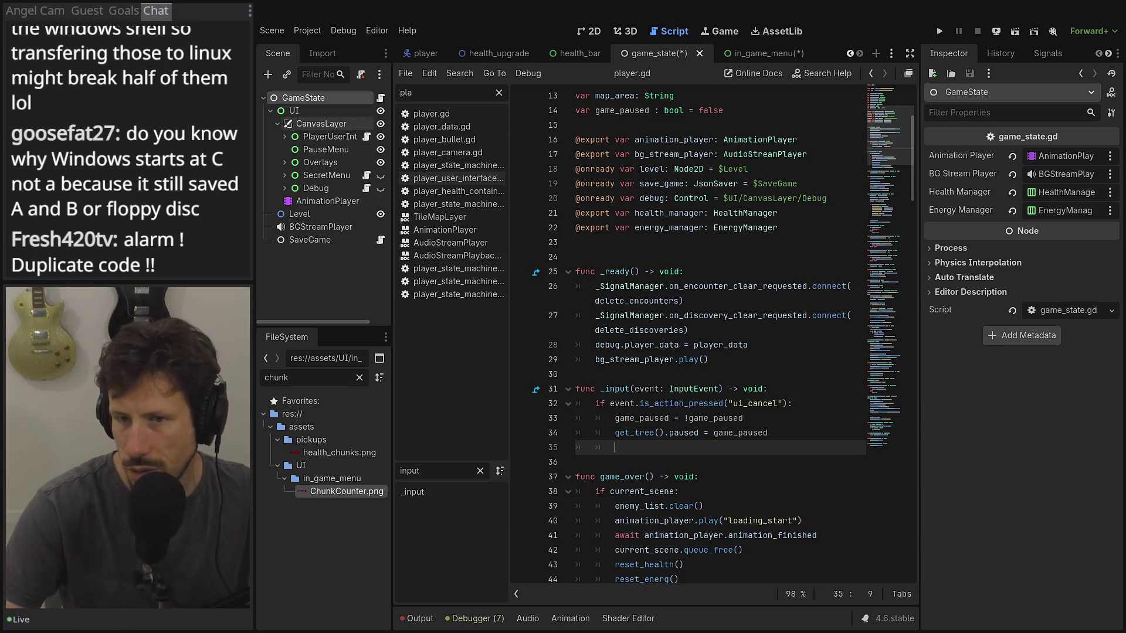
Step: Hide the PauseMenu node, cancelling an accidental rename
{"action": "left_click", "coordinate": [381, 150]}
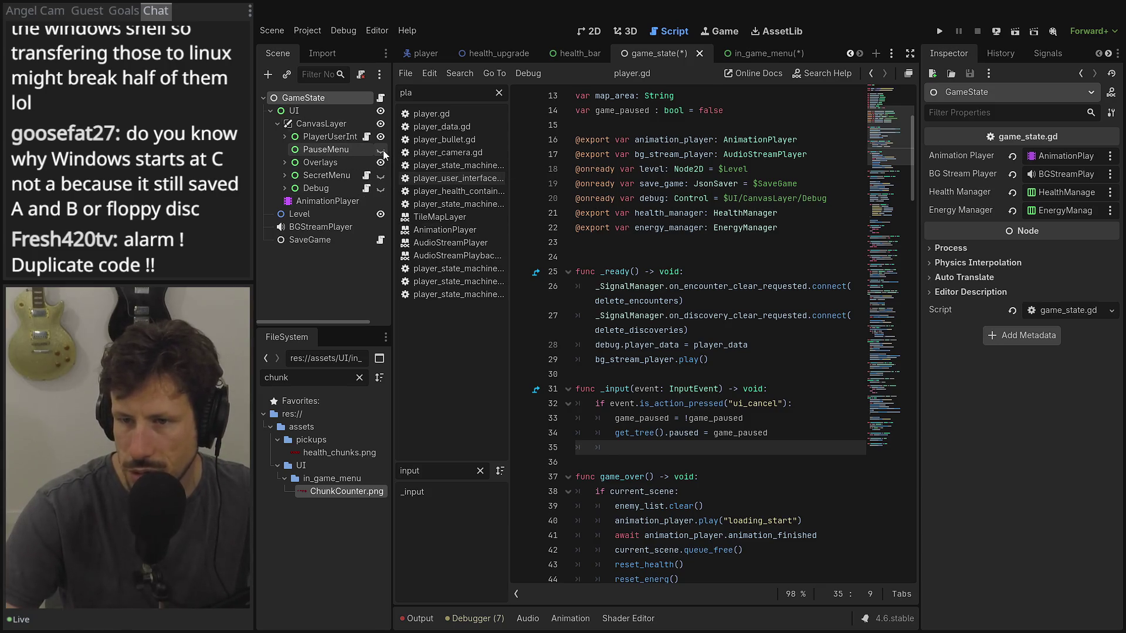
{"action": "double_click", "coordinate": [311, 149]}
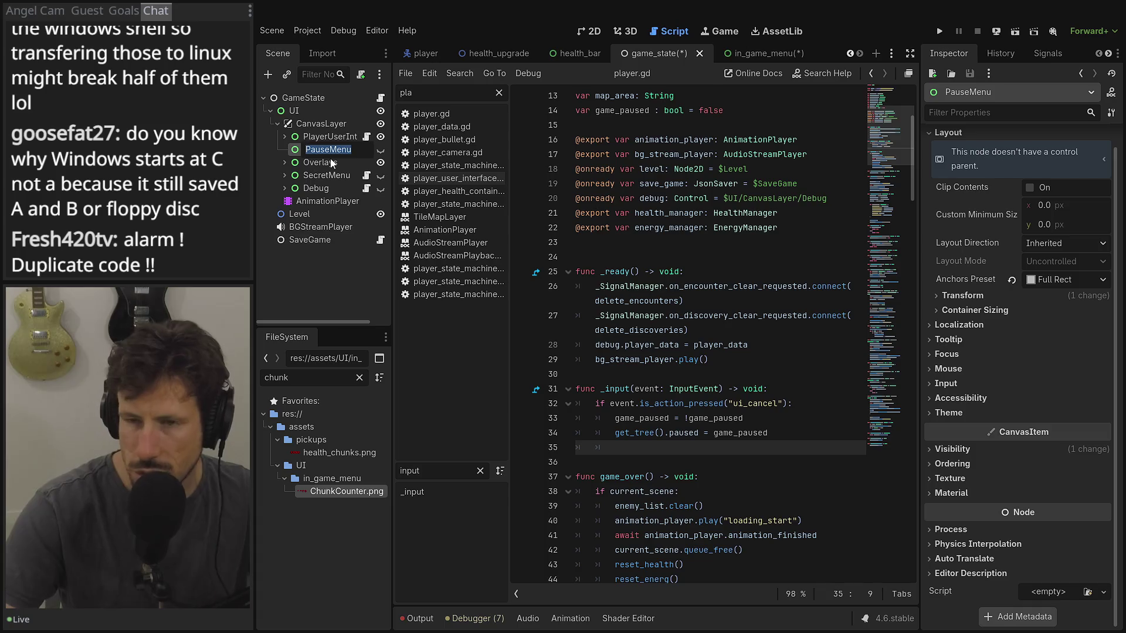
{"action": "type", "text": "In"}
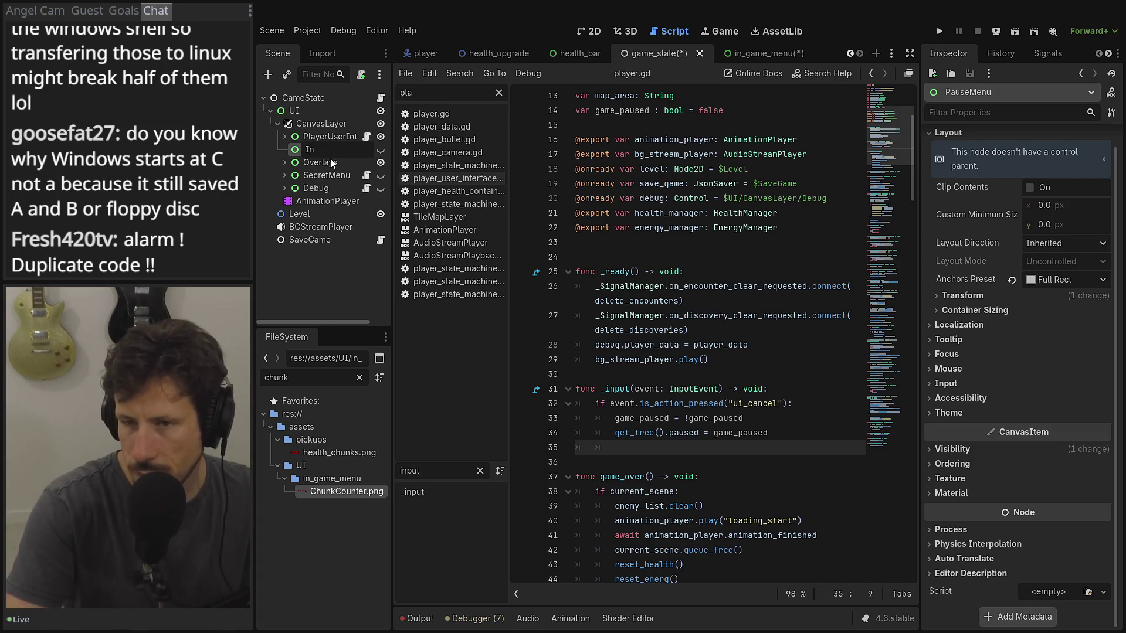
{"action": "key", "text": "Escape"}
{"action": "right_click", "coordinate": [331, 153]}
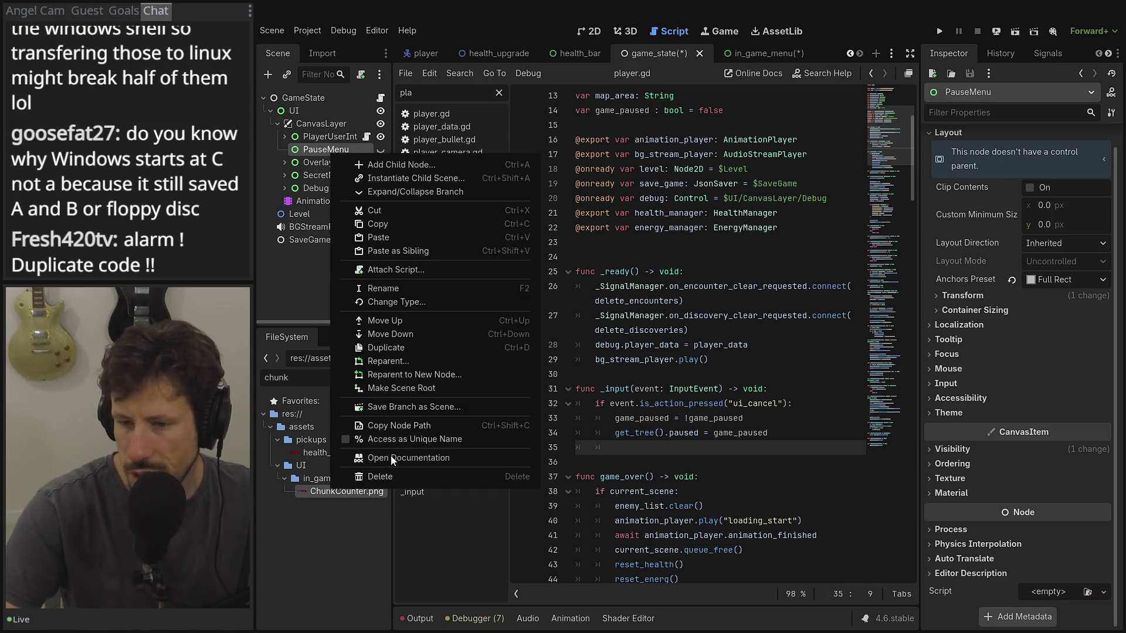
Step: Delete the PauseMenu node from GameState and save the in_game_menu scene
{"action": "left_click", "coordinate": [379, 476]}
{"action": "left_click", "coordinate": [529, 325]}
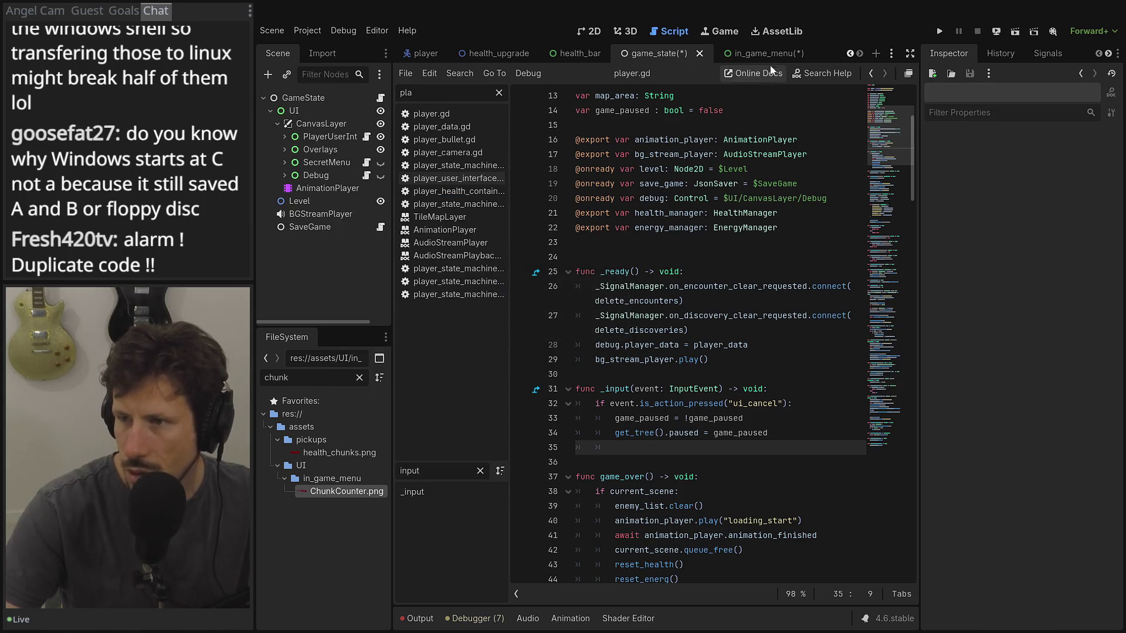
{"action": "left_click", "coordinate": [754, 53]}
{"action": "key", "text": "ctrl+s"}
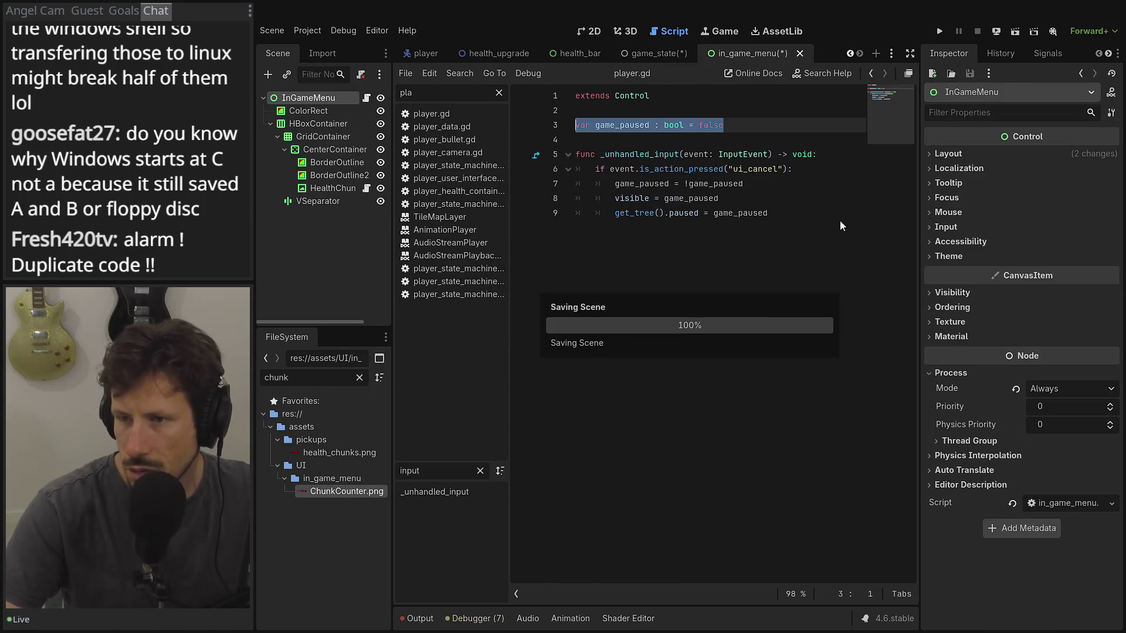
Step: Strip in_game_menu.gd down to just extends Control, save it, and return to game_state
{"action": "left_click", "coordinate": [773, 214]}
{"action": "key", "text": "Return"}
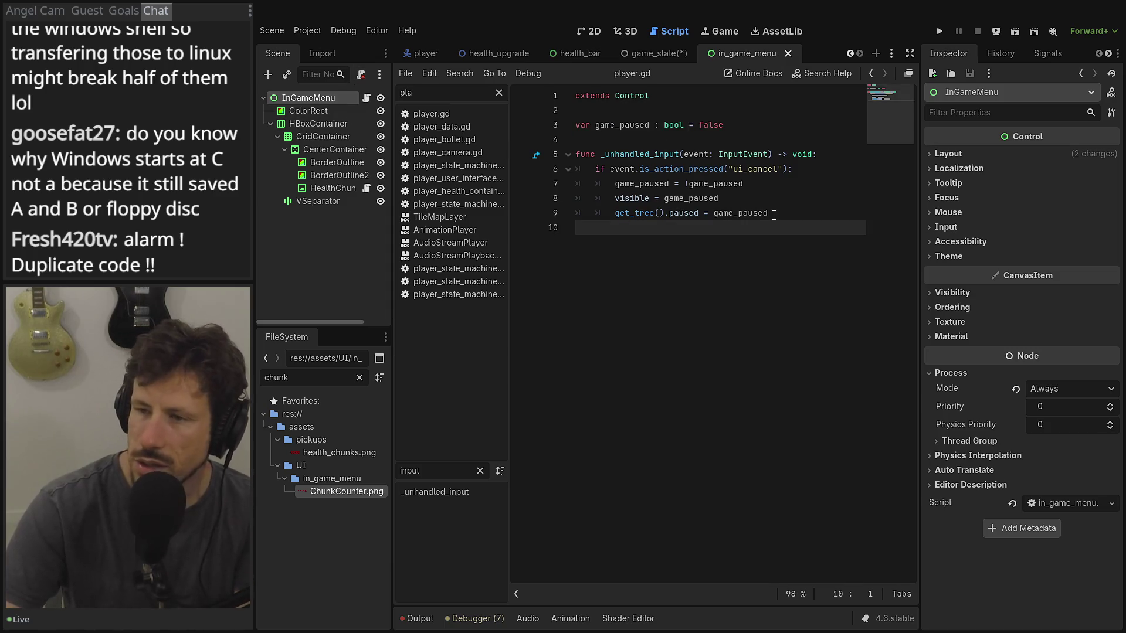
{"action": "key", "text": "shift+Up"}
{"action": "key", "text": "shift+Up"}
{"action": "key", "text": "shift+Up"}
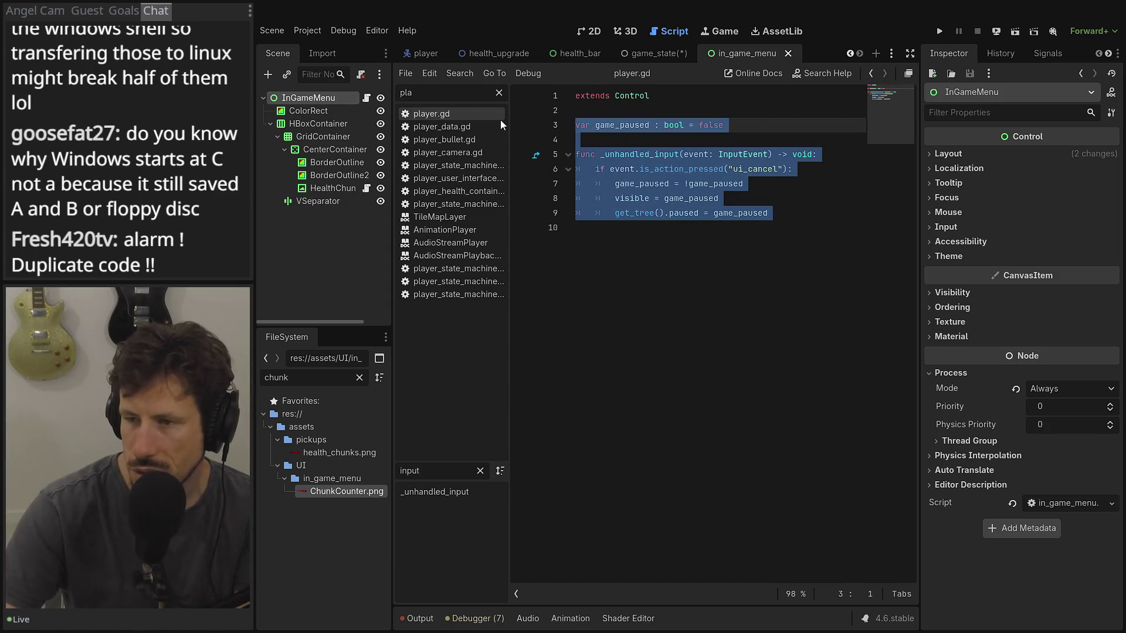
{"action": "key", "text": "Delete"}
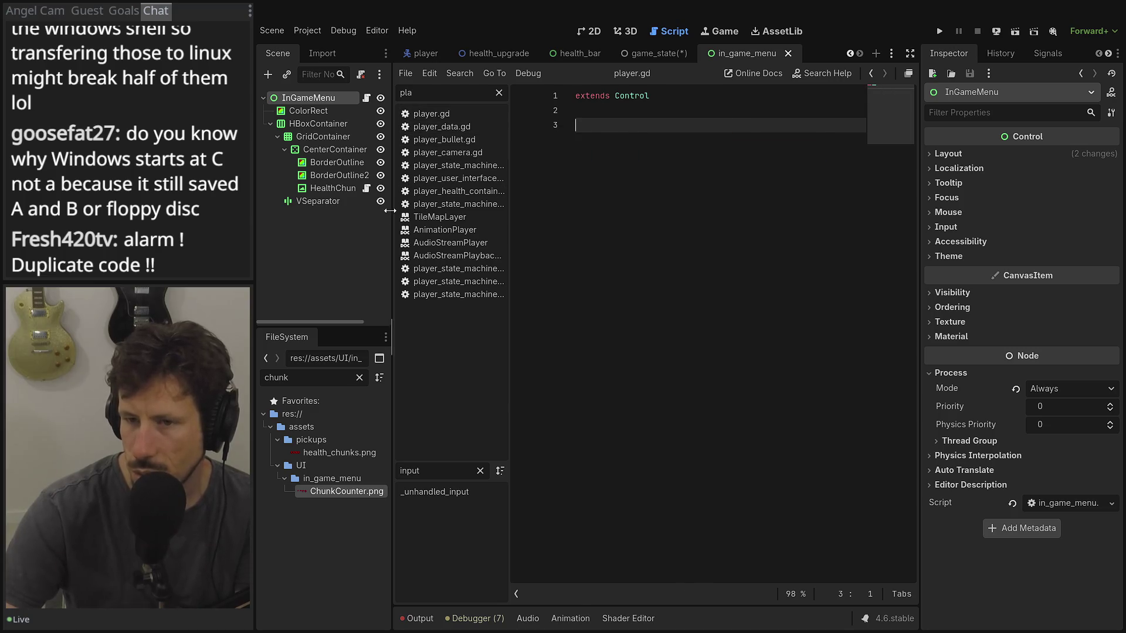
{"action": "key", "text": "ctrl+s"}
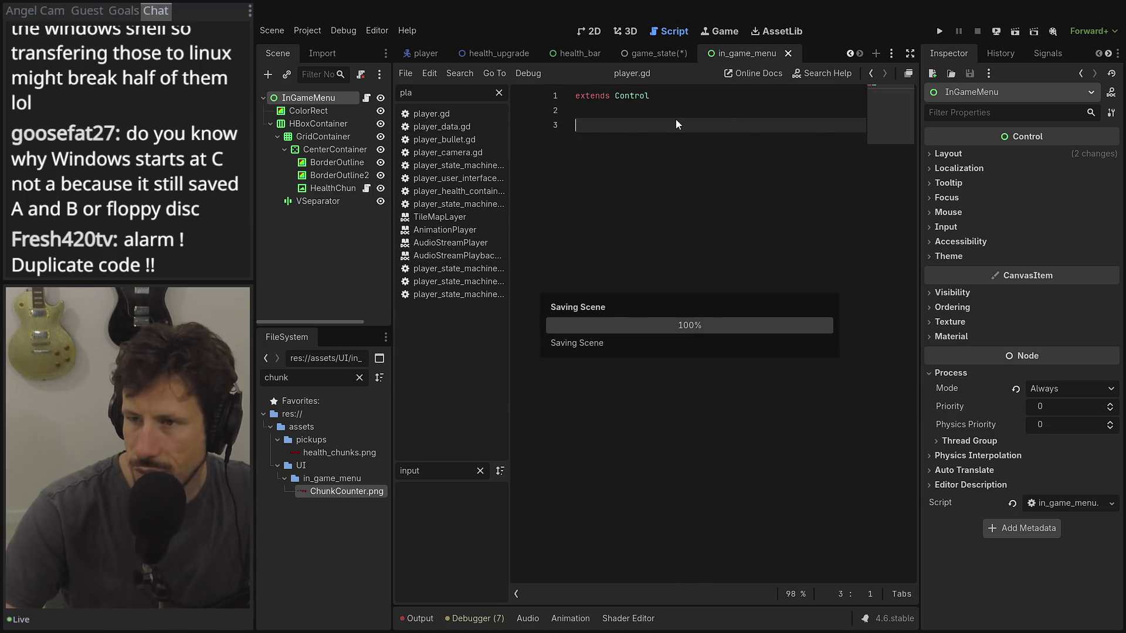
{"action": "left_click", "coordinate": [573, 59]}
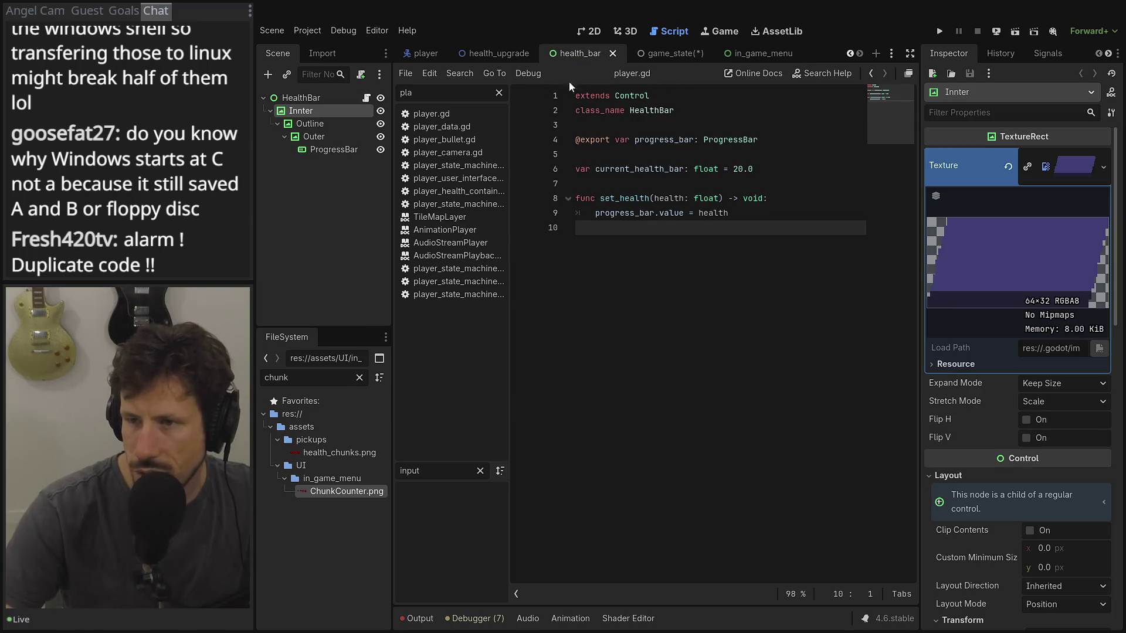
{"action": "left_click", "coordinate": [675, 53]}
{"action": "left_click", "coordinate": [330, 150]}
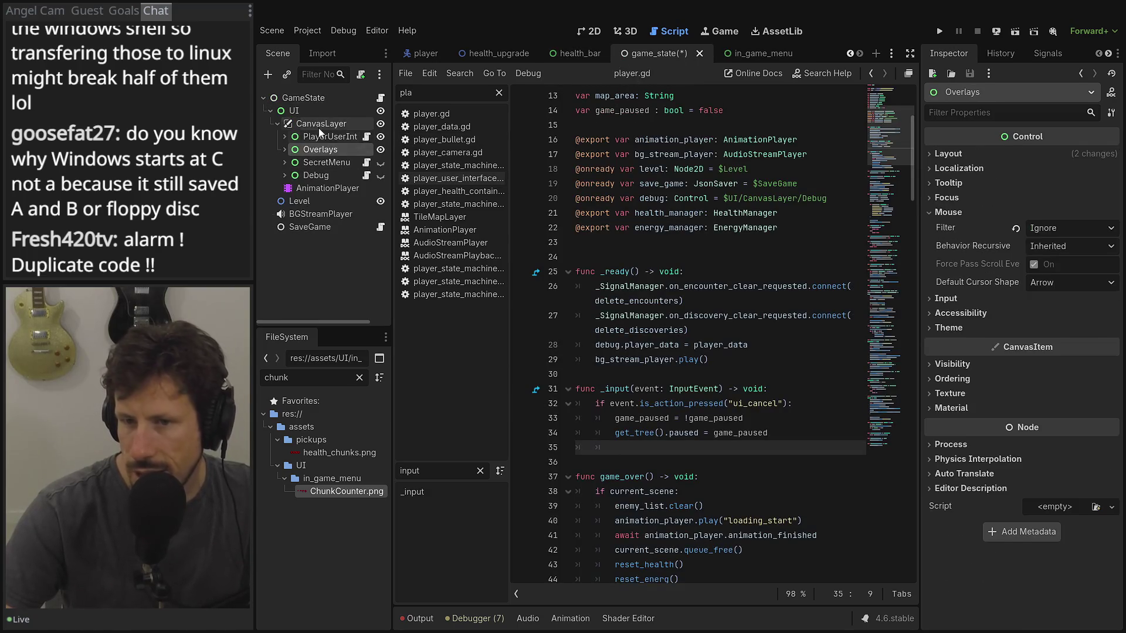
Step: Instance in_game_menu.tscn under CanvasLayer, move it above SecretMenu, and hide it
{"action": "left_click", "coordinate": [320, 125]}
{"action": "double_click", "coordinate": [311, 382]}
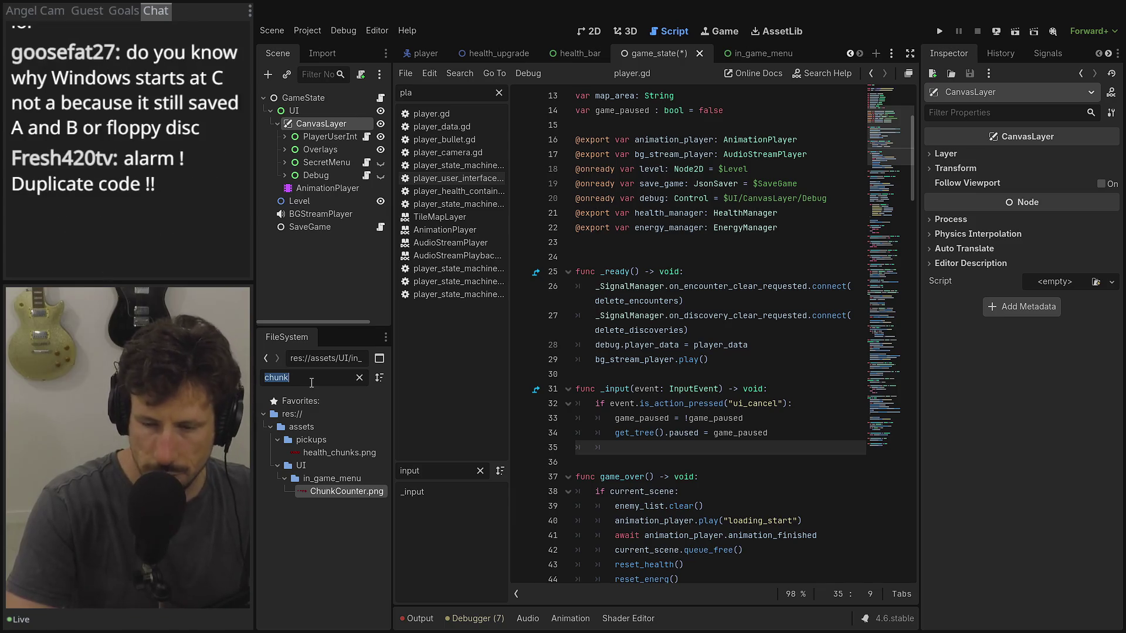
{"action": "type", "text": "in_game"}
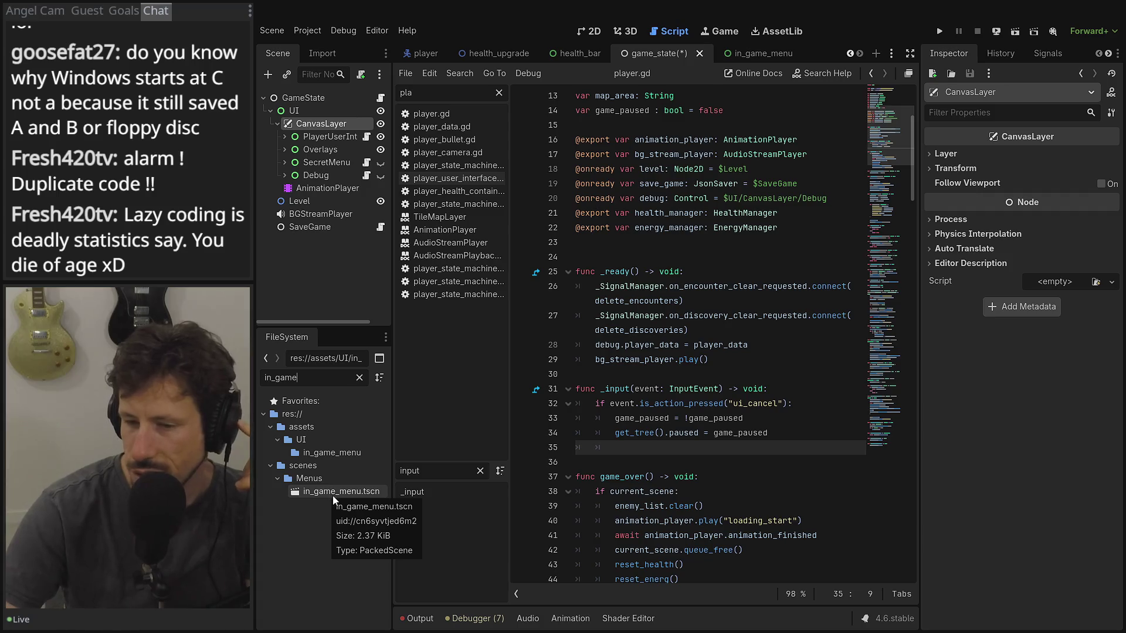
{"action": "left_click_drag", "start_coordinate": [329, 495], "coordinate": [322, 124]}
{"action": "left_click_drag", "start_coordinate": [326, 192], "coordinate": [317, 157]}
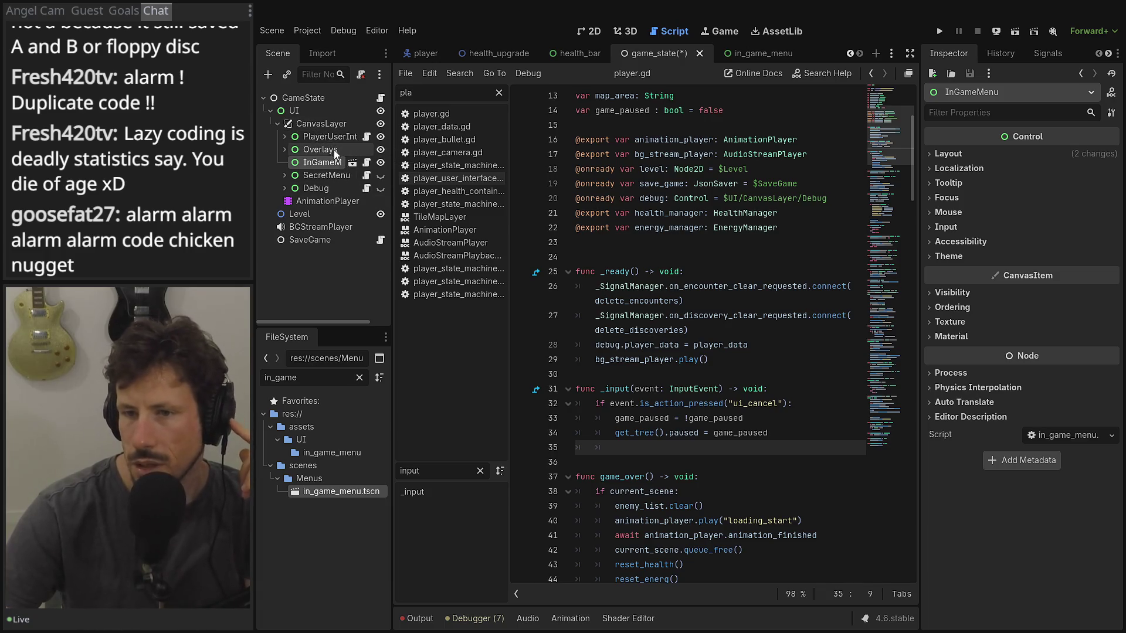
{"action": "left_click", "coordinate": [378, 163]}
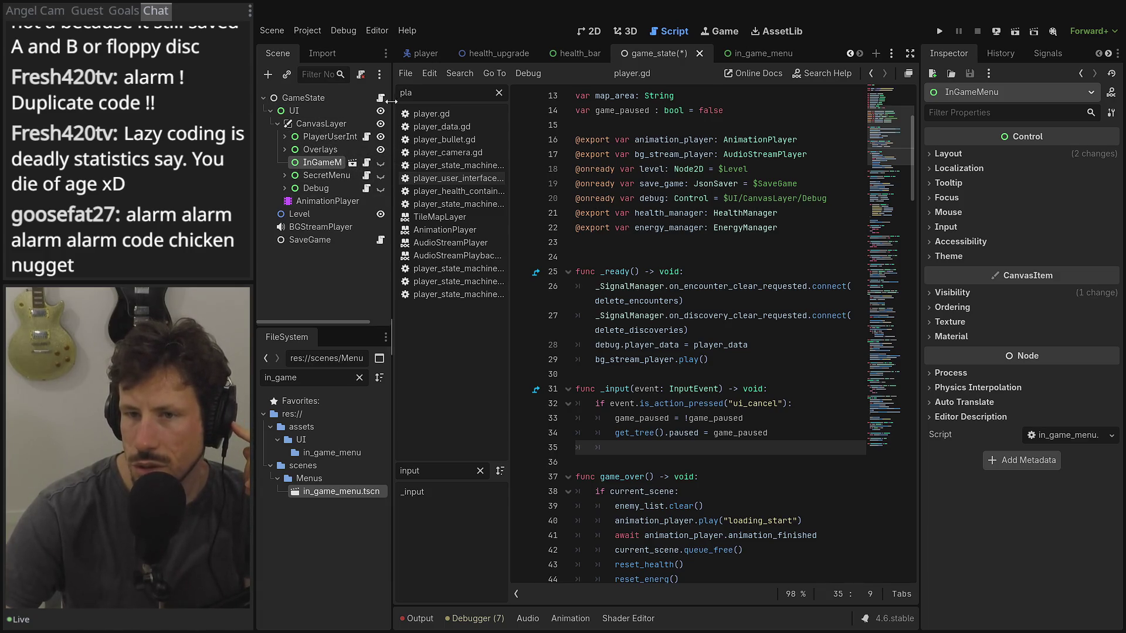
Step: Start a new function in the InGameMenu script whose body sets visible = true
{"action": "left_click", "coordinate": [367, 164]}
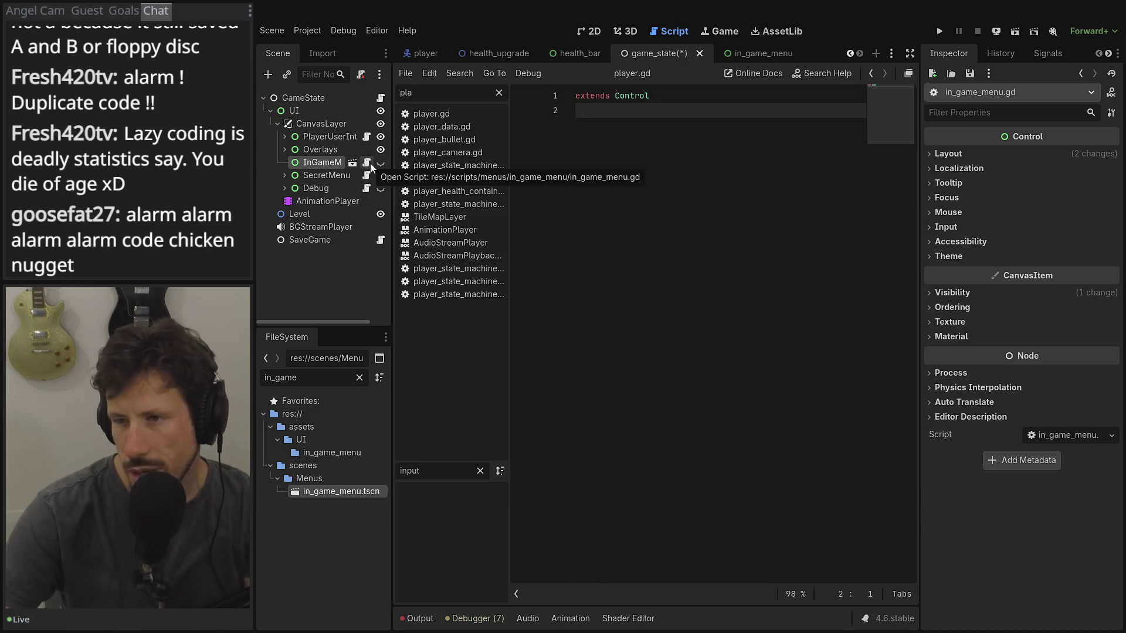
{"action": "key", "text": "Return"}
{"action": "key", "text": "Return"}
{"action": "key", "text": "Return"}
{"action": "type", "text": "func _"}
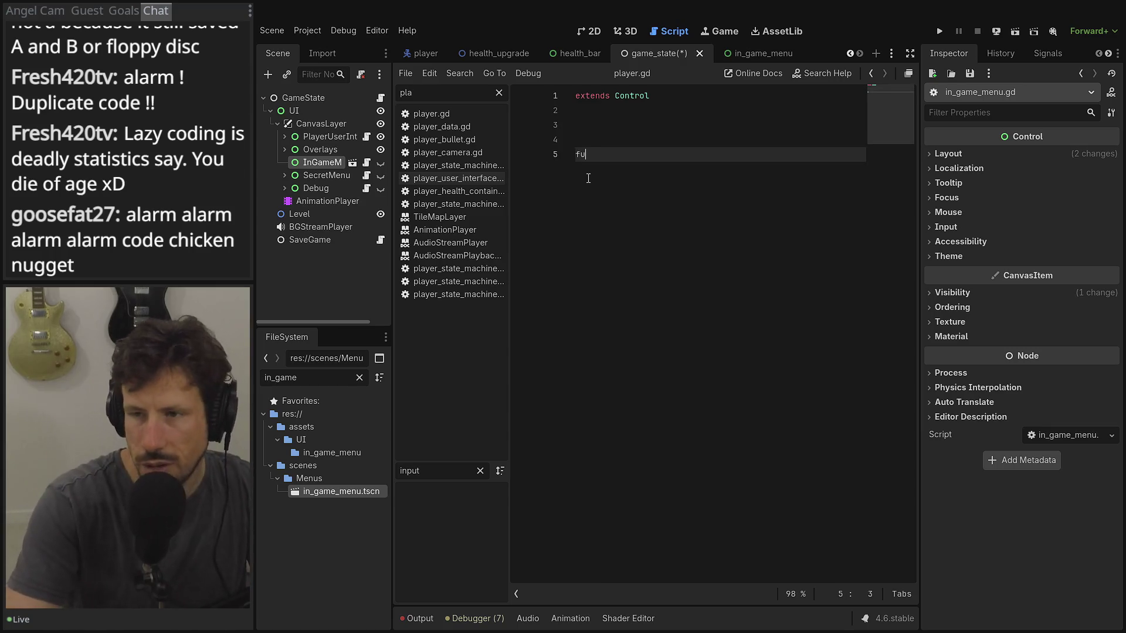
{"action": "type", "text": "sg"}
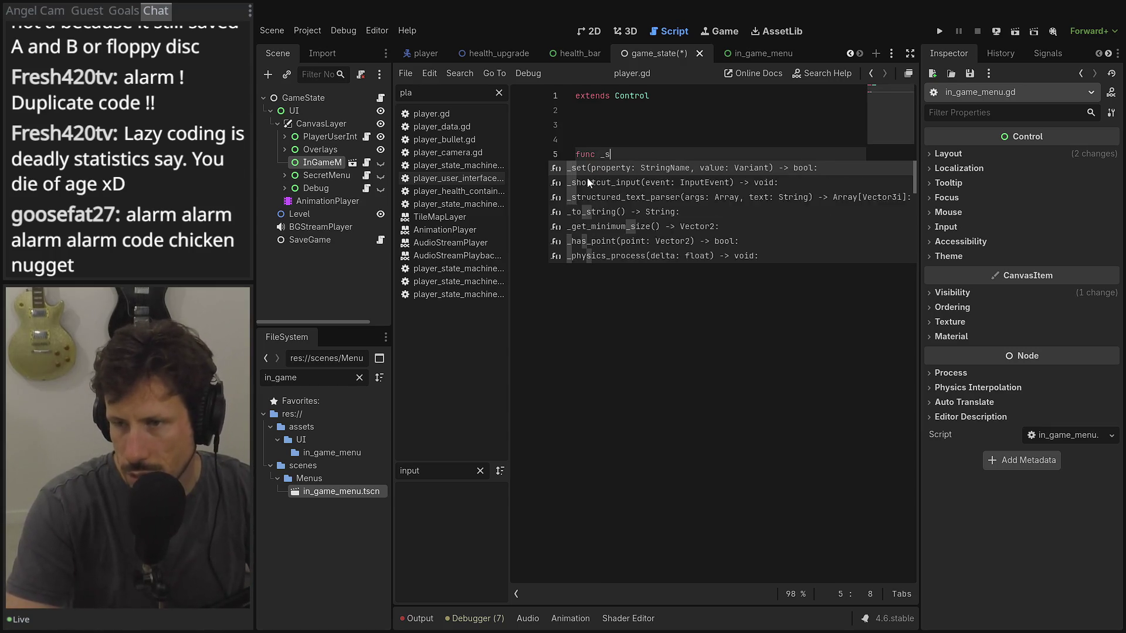
{"action": "key", "text": "BackSpace"}
{"action": "type", "text": "how_p"}
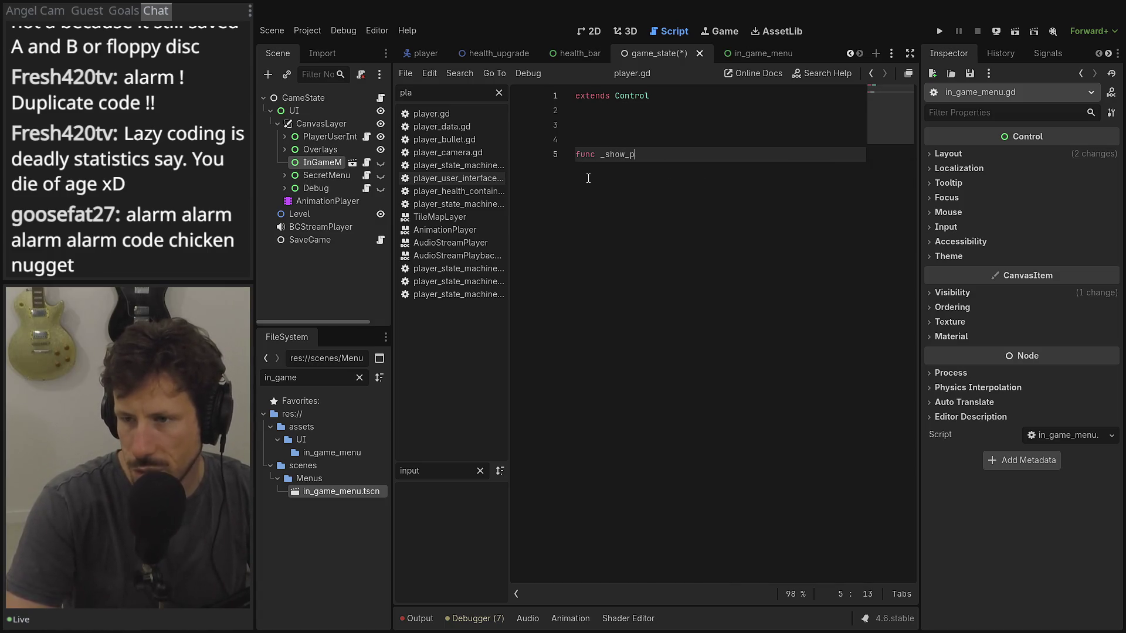
{"action": "key", "text": "BackSpace"}
{"action": "key", "text": "BackSpace"}
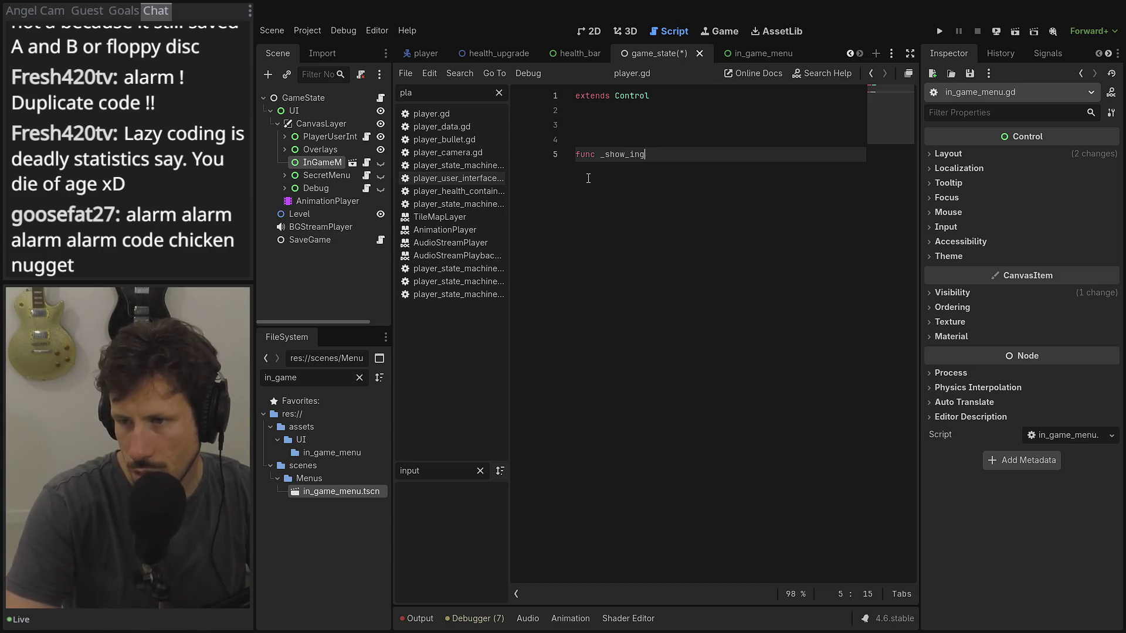
{"action": "type", "text": "u("}
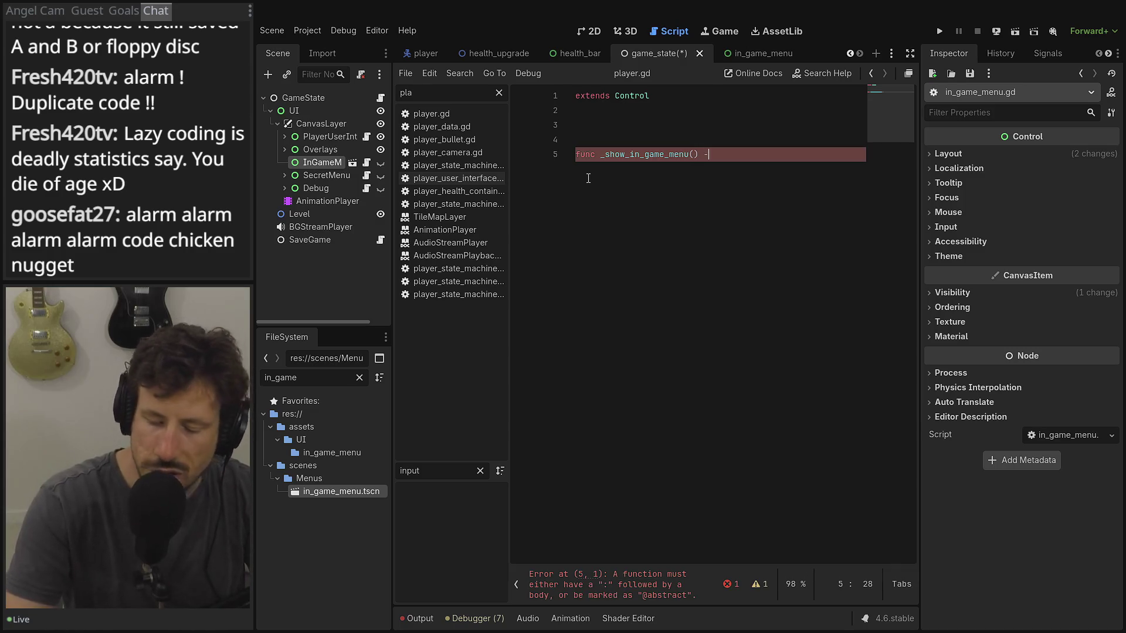
{"action": "type", "text": "-> void:"}
{"action": "key", "text": "Return"}
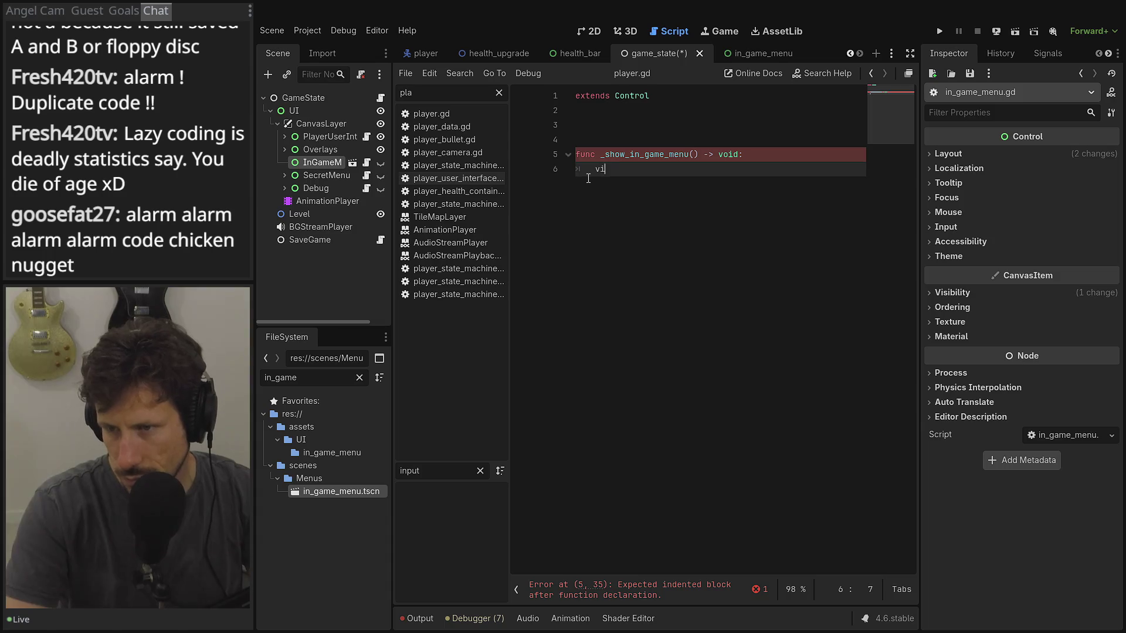
{"action": "type", "text": "sible = "}
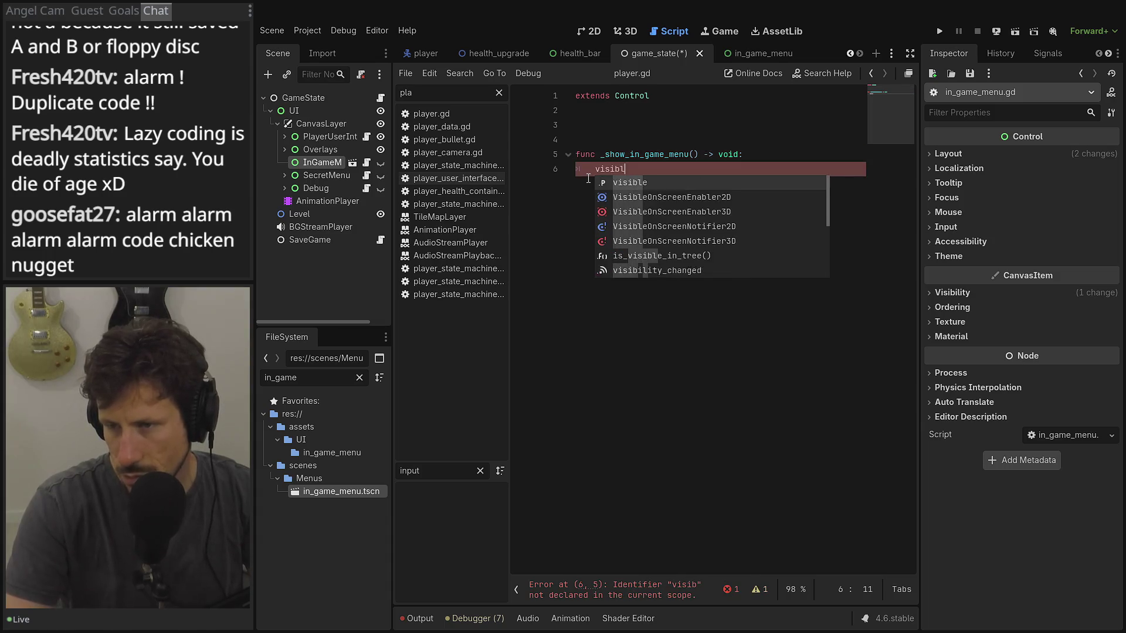
{"action": "type", "text": "true"}
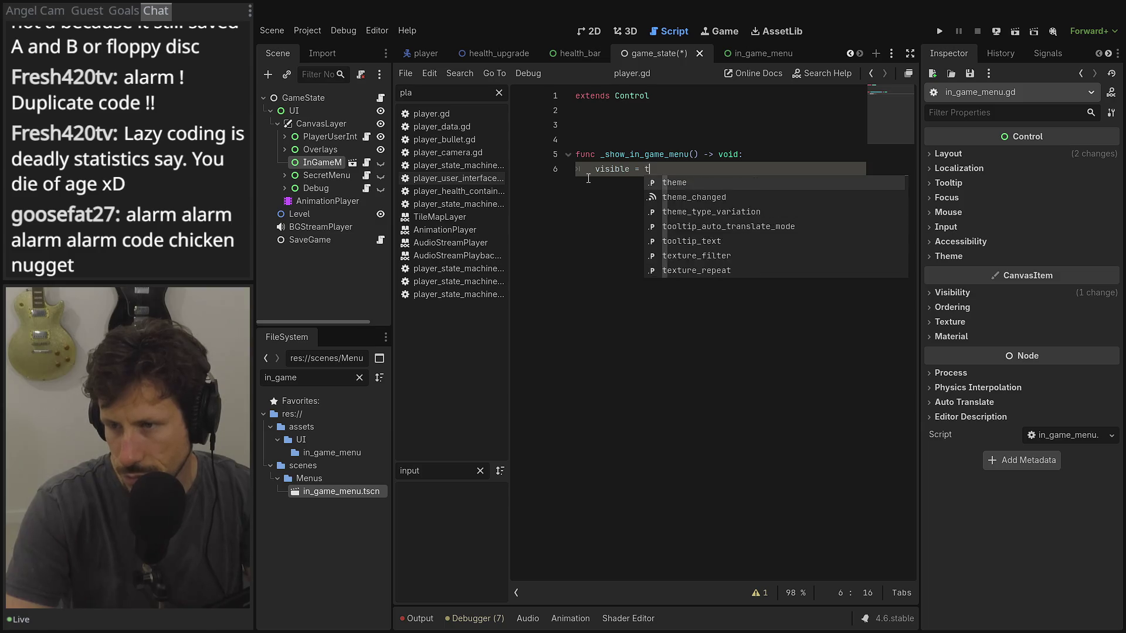
Step: Rename the function to in_game_menu(_visible: bool) and make its body visible = _visible
{"action": "left_click", "coordinate": [692, 155]}
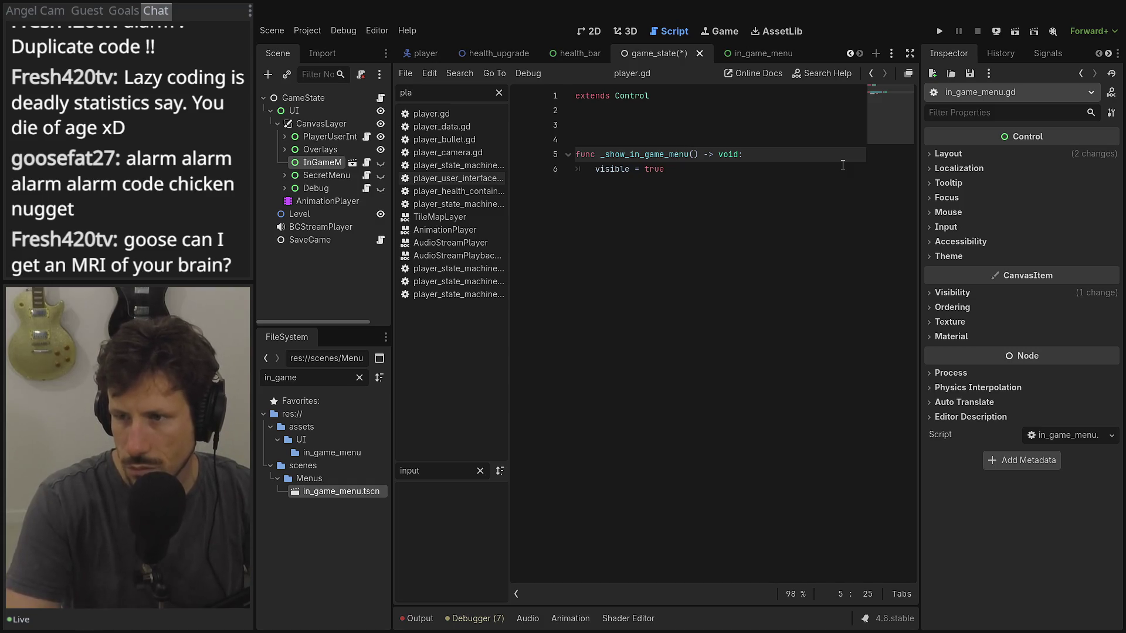
{"action": "left_click", "coordinate": [625, 154]}
{"action": "key", "text": "BackSpace"}
{"action": "key", "text": "BackSpace"}
{"action": "key", "text": "BackSpace"}
{"action": "key", "text": "BackSpace"}
{"action": "key", "text": "BackSpace"}
{"action": "key", "text": "BackSpace"}
{"action": "left_click", "coordinate": [664, 155]}
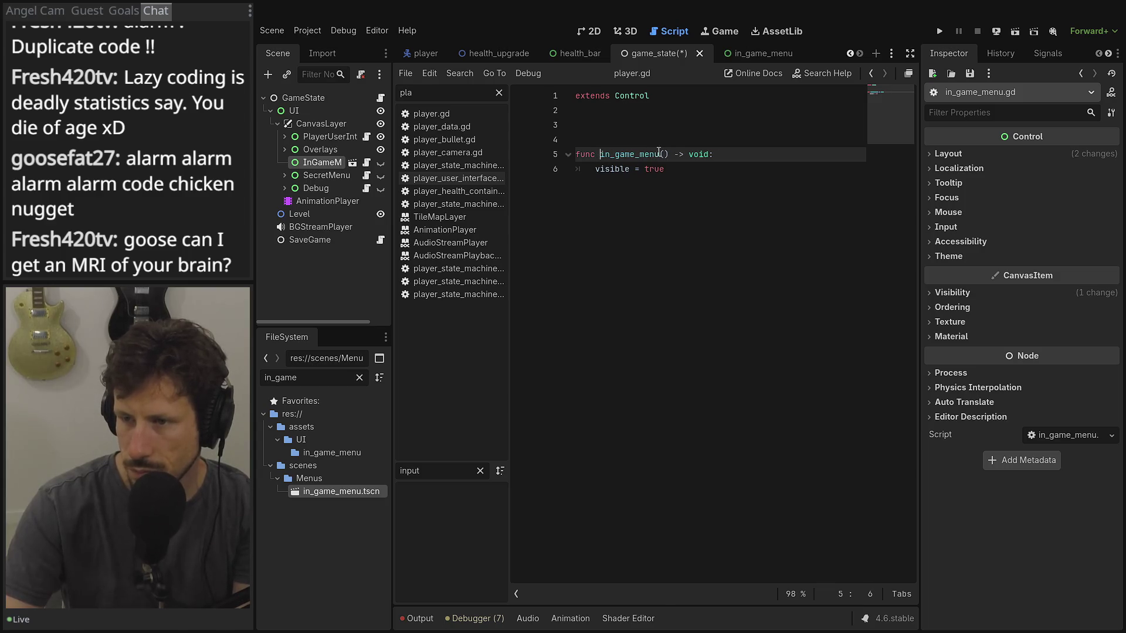
{"action": "type", "text": "show:"}
{"action": "key", "text": "BackSpace"}
{"action": "key", "text": "BackSpace"}
{"action": "key", "text": "BackSpace"}
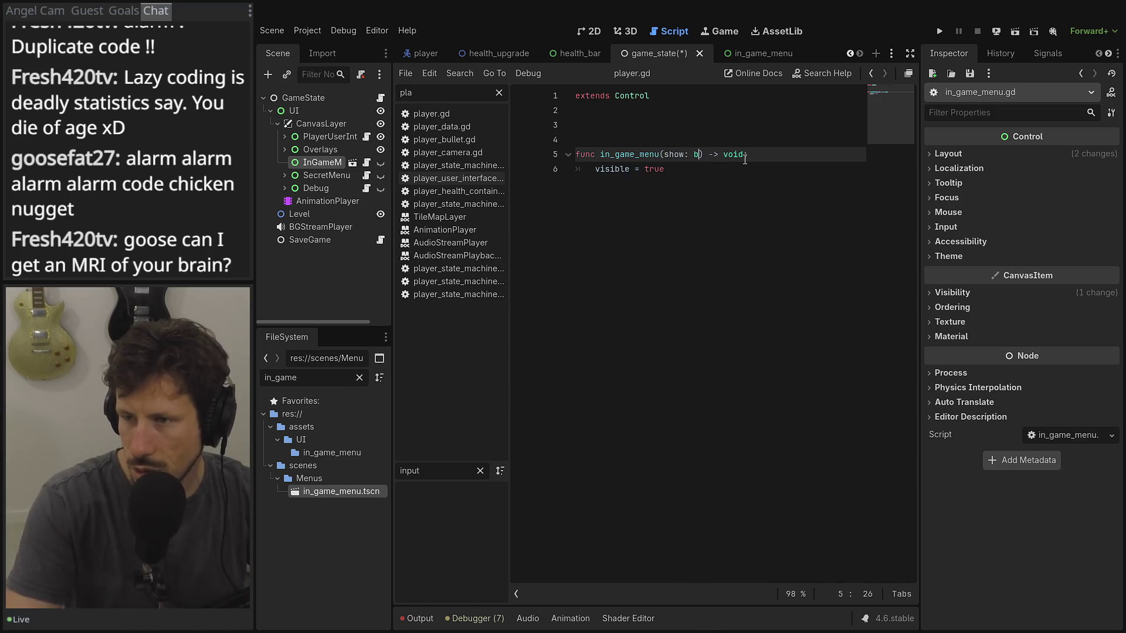
{"action": "key", "text": "BackSpace"}
{"action": "type", "text": "v"}
{"action": "key", "text": "BackSpace"}
{"action": "type", "text": "_visible:"}
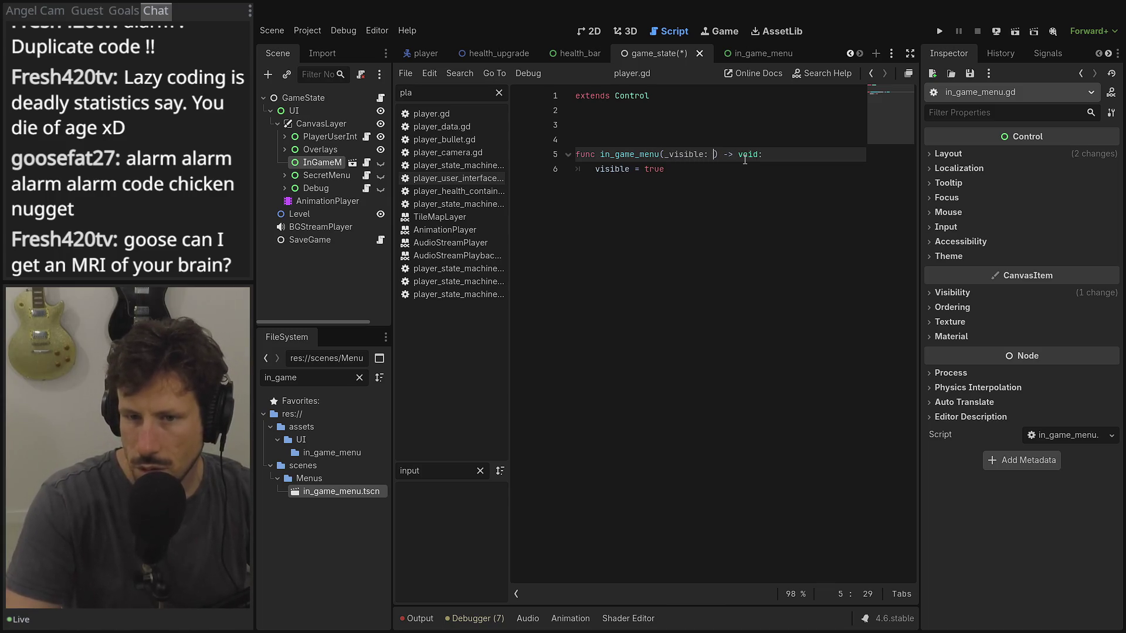
{"action": "type", "text": " boo"}
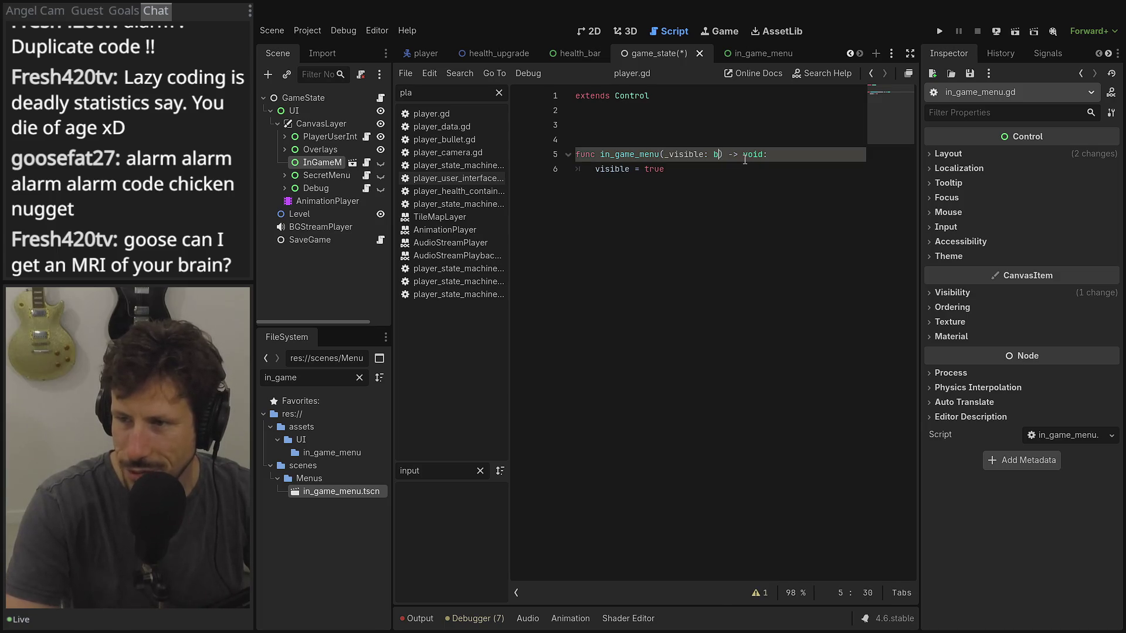
{"action": "type", "text": "l"}
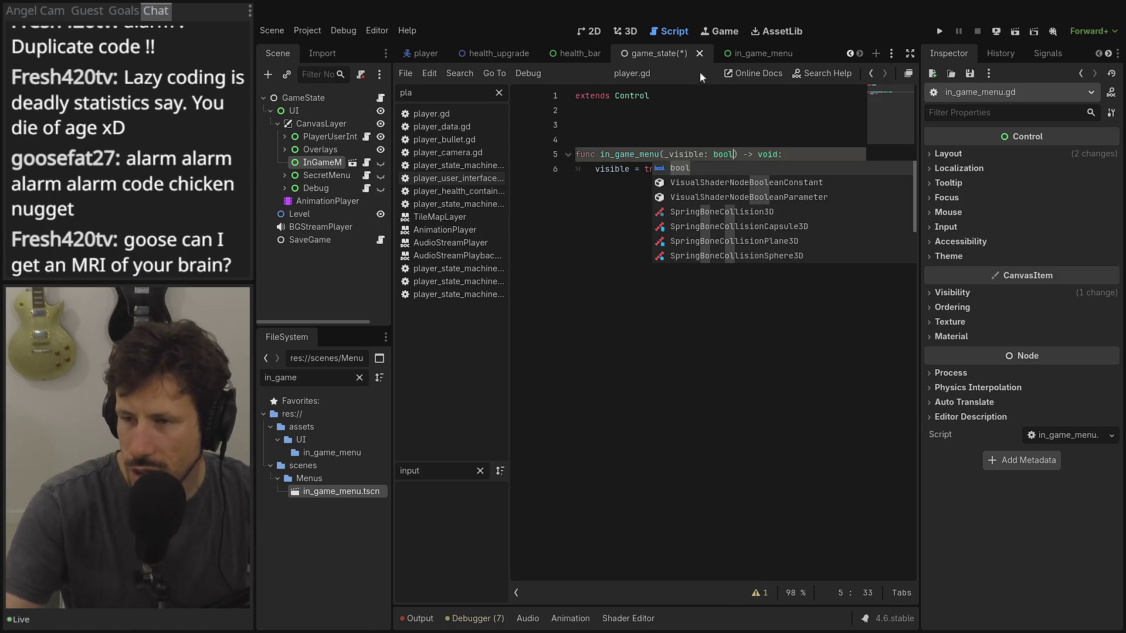
{"action": "key", "text": "Escape"}
{"action": "double_click", "coordinate": [677, 156]}
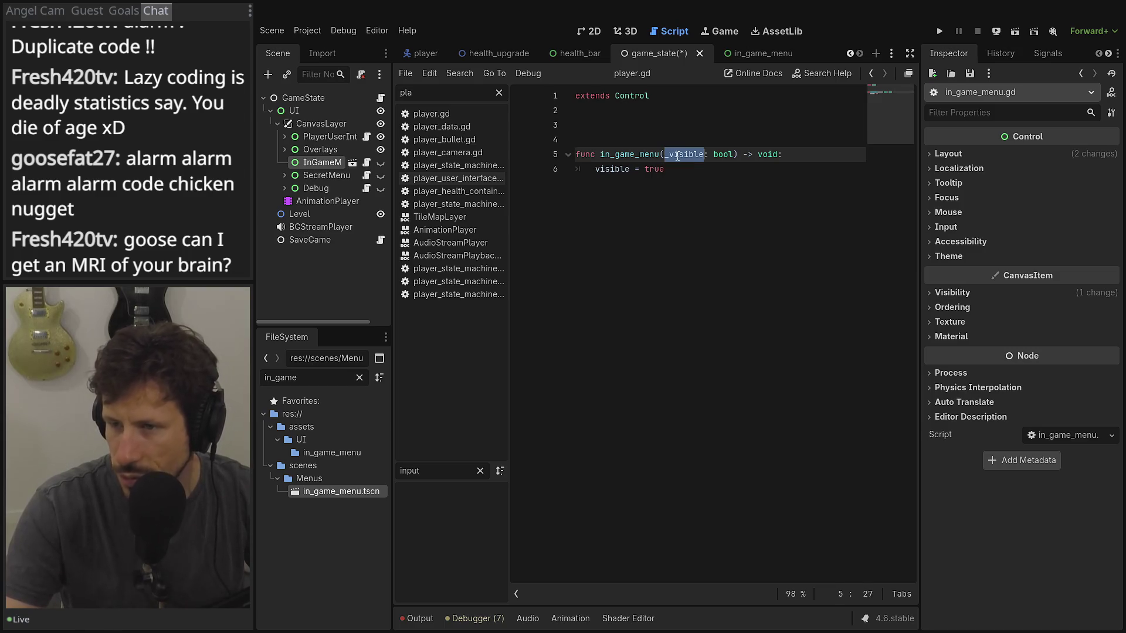
{"action": "key", "text": "ctrl+c"}
{"action": "double_click", "coordinate": [654, 169]}
{"action": "key", "text": "ctrl+v"}
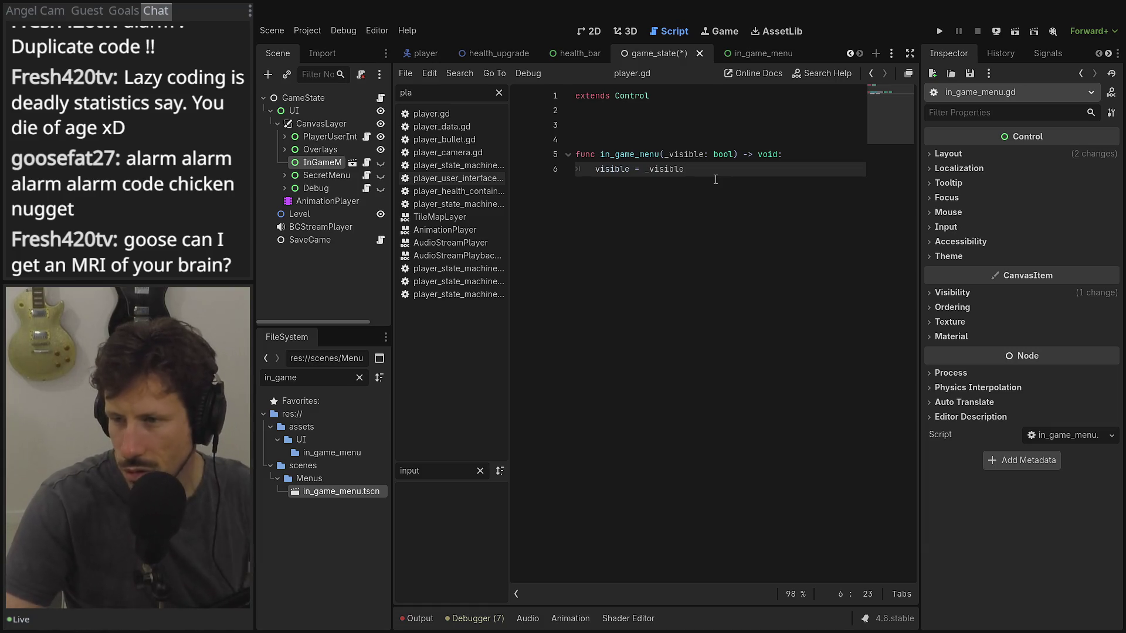
{"action": "key", "text": "Return"}
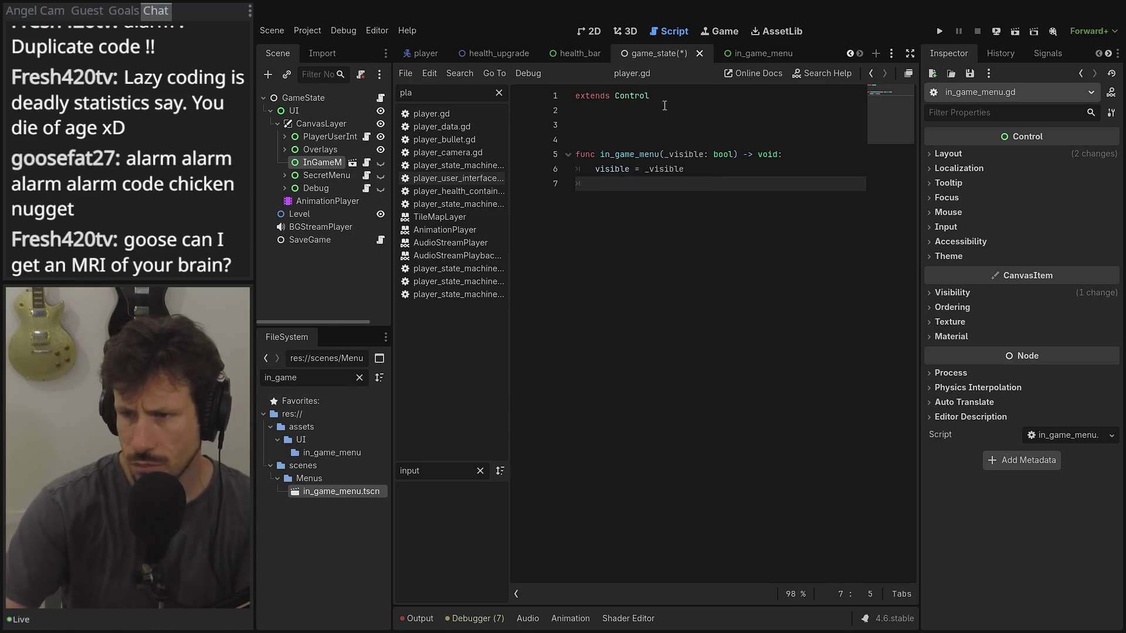
Step: Delete the blank lines above the in_game_menu function and after extends Control
{"action": "left_click", "coordinate": [593, 135]}
{"action": "key", "text": "BackSpace"}
{"action": "left_click", "coordinate": [623, 190]}
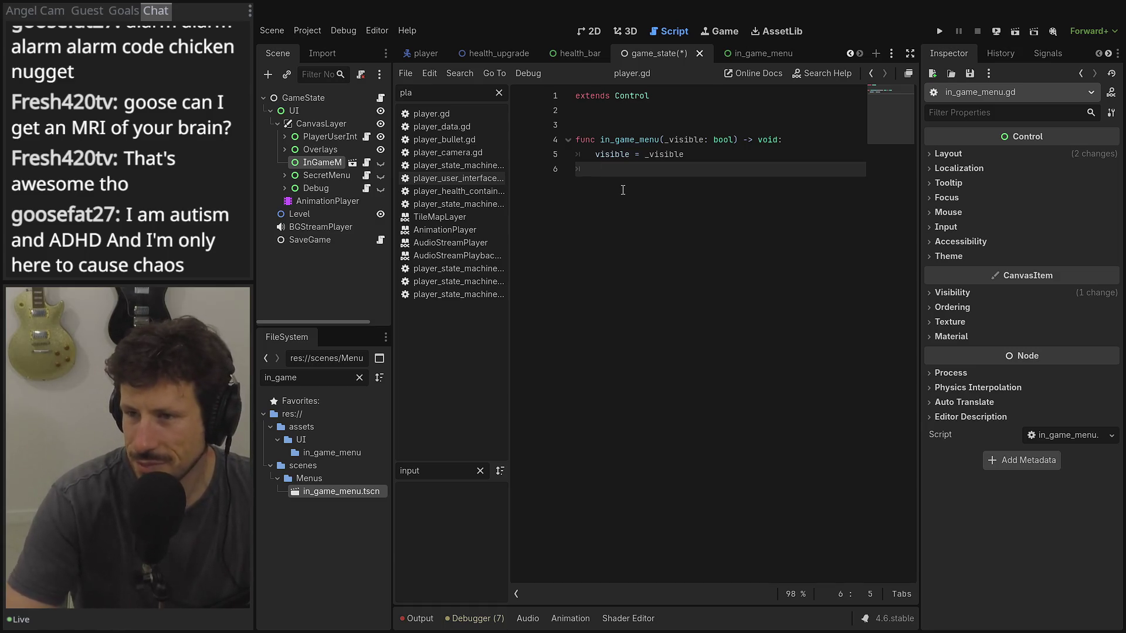
{"action": "left_click", "coordinate": [613, 125]}
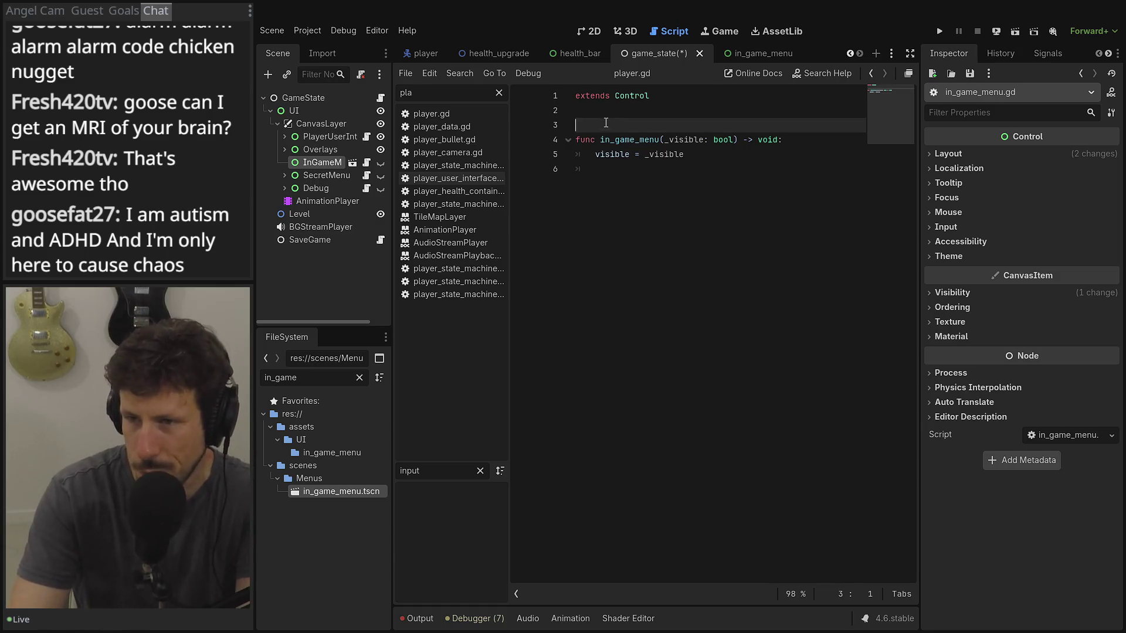
{"action": "left_click", "coordinate": [611, 111]}
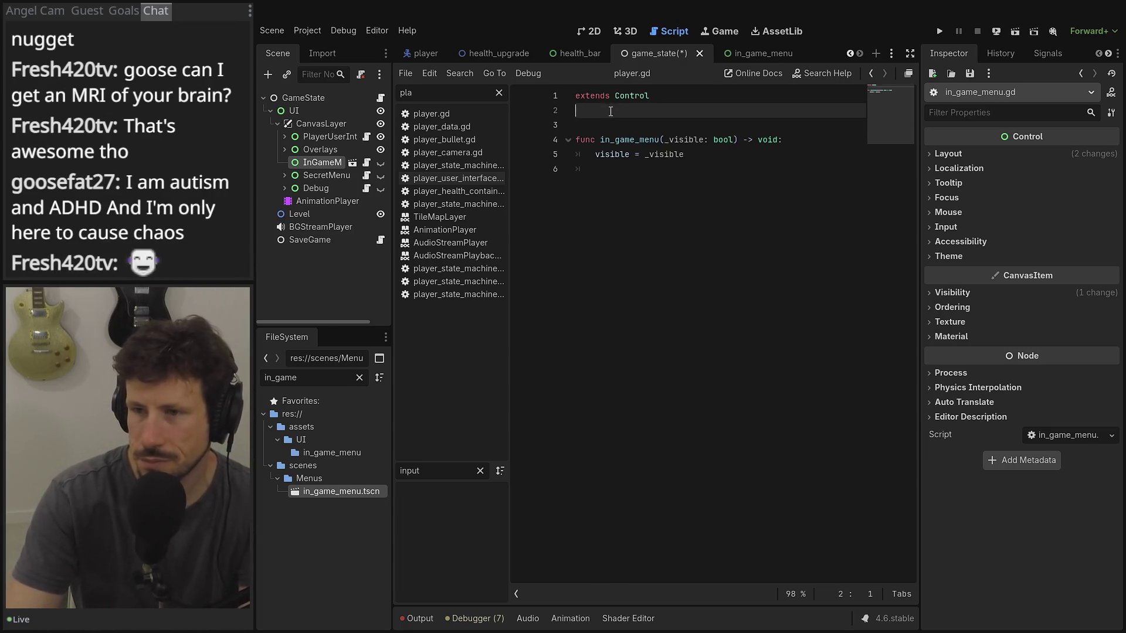
{"action": "key", "text": "BackSpace"}
{"action": "left_click", "coordinate": [616, 154]}
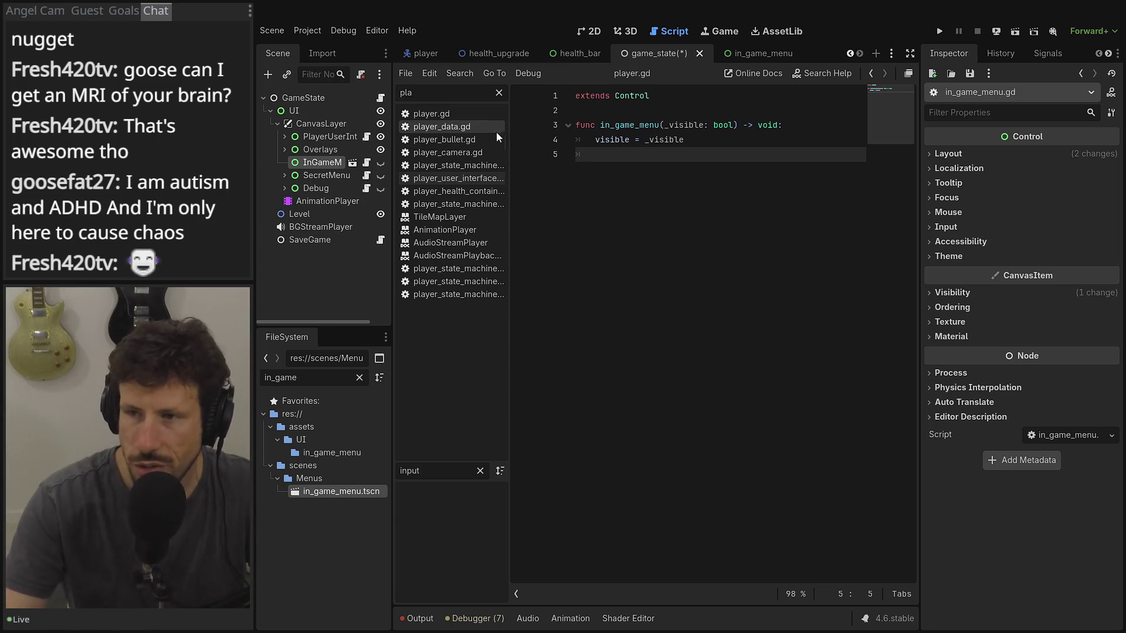
{"action": "left_click", "coordinate": [381, 98]}
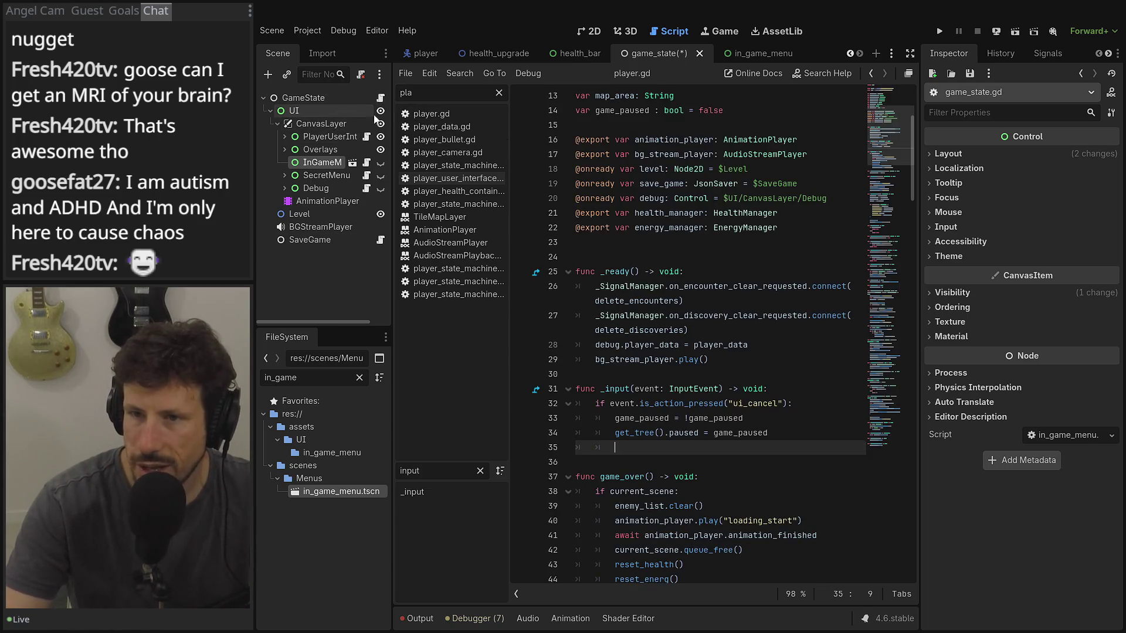
Step: Move the export and onready variable block below the preload constants and tidy the blank lines
{"action": "scroll", "coordinate": [635, 155], "scroll_direction": "up", "scroll_amount": 3}
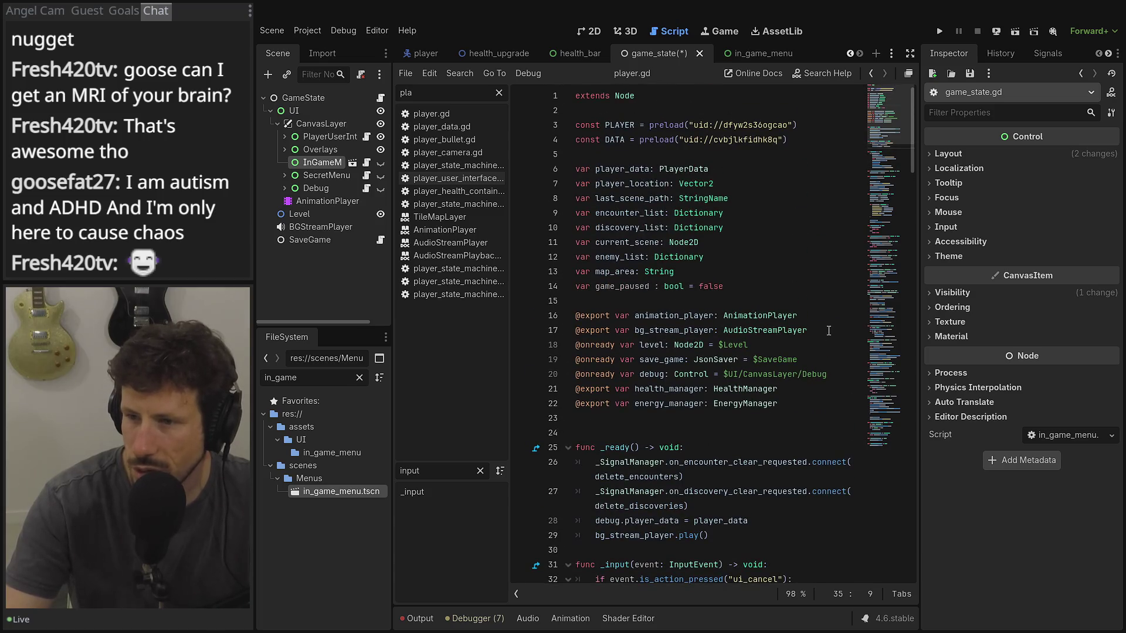
{"action": "mouse_move", "coordinate": [826, 397]}
{"action": "left_mouse_down"}
{"action": "mouse_move", "coordinate": [704, 389]}
{"action": "mouse_move", "coordinate": [575, 316]}
{"action": "left_mouse_up"}
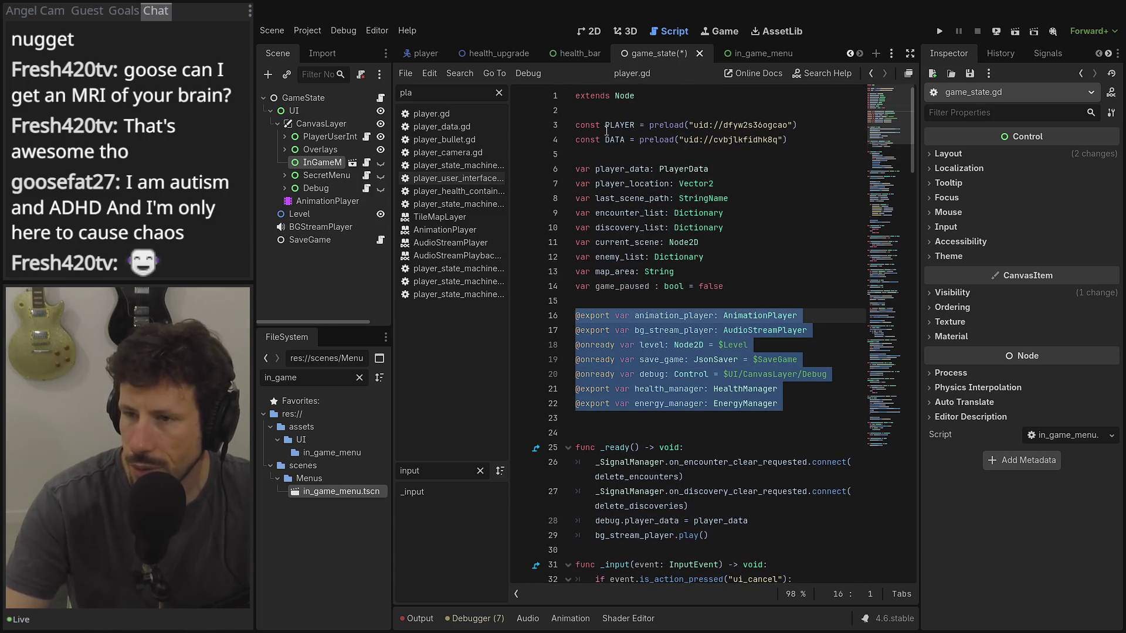
{"action": "key", "text": "ctrl+x"}
{"action": "left_click", "coordinate": [609, 154]}
{"action": "key", "text": "ctrl+v"}
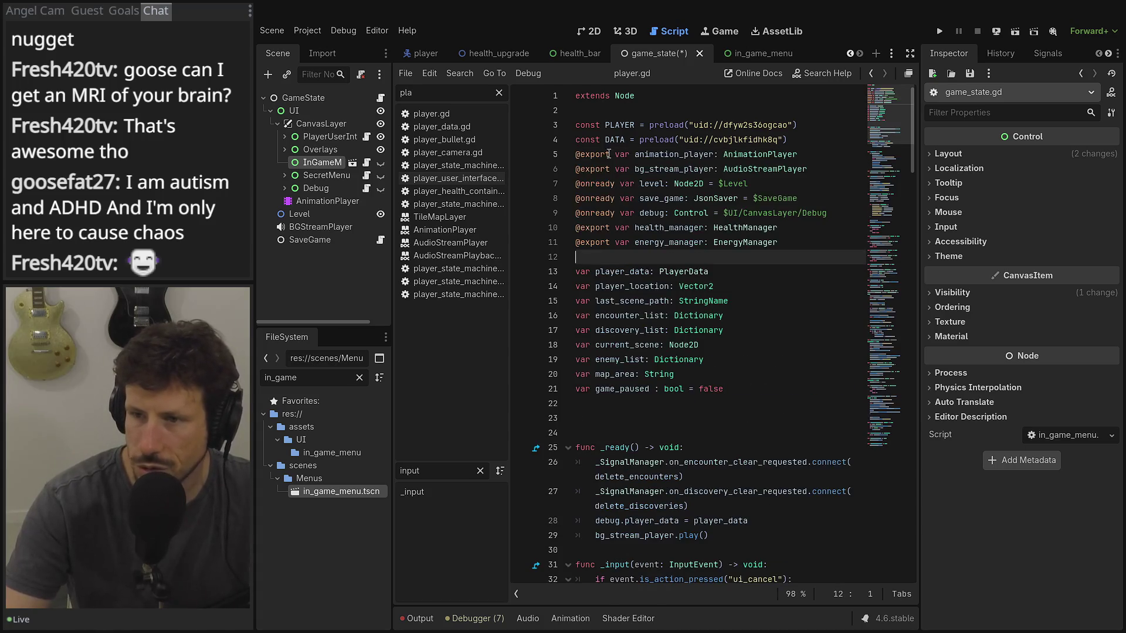
{"action": "key", "text": "Up"}
{"action": "key", "text": "Up"}
{"action": "key", "text": "Up"}
{"action": "key", "text": "End"}
{"action": "key", "text": "Return"}
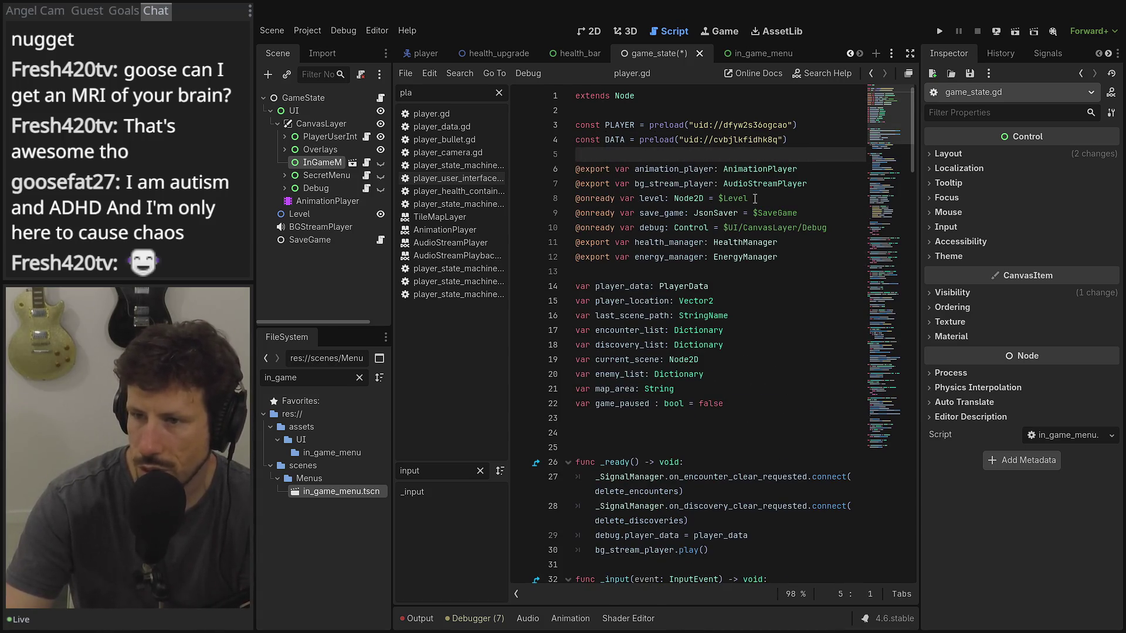
{"action": "key", "text": "Return"}
{"action": "left_click", "coordinate": [823, 189]}
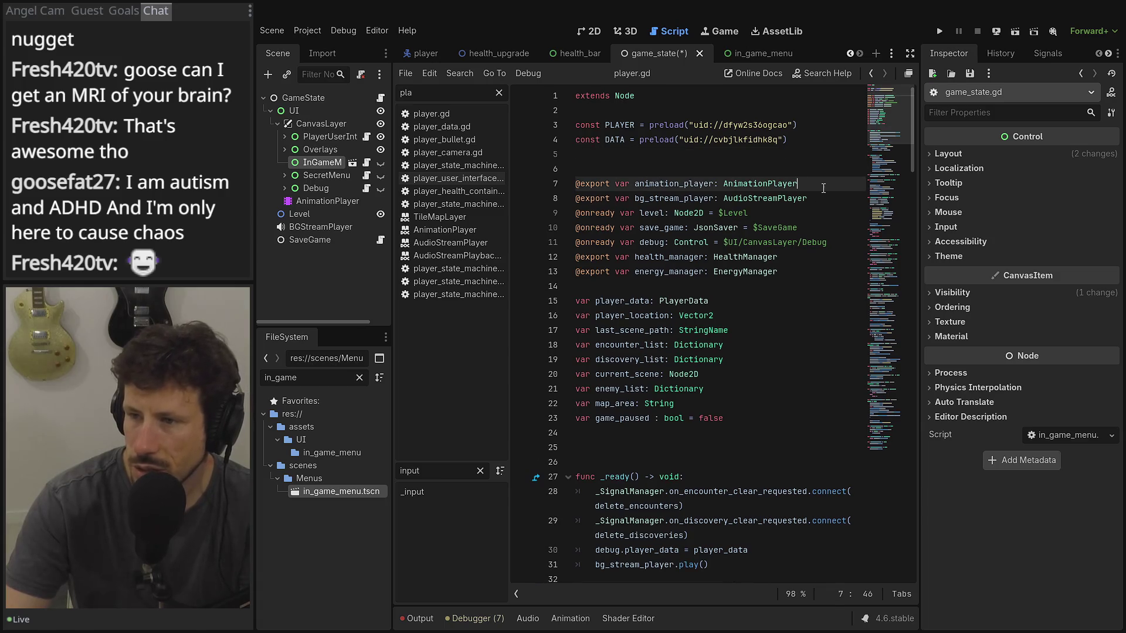
{"action": "key", "text": "Up"}
{"action": "key", "text": "BackSpace"}
{"action": "left_click", "coordinate": [809, 181]}
{"action": "key", "text": "Return"}
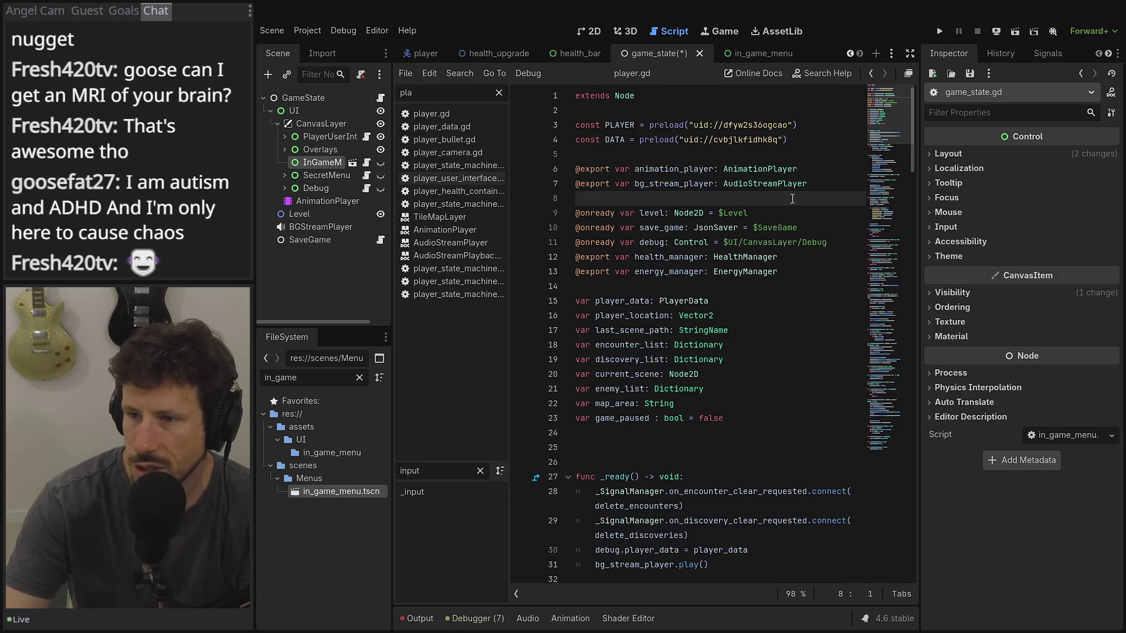
{"action": "type", "text": "@export"}
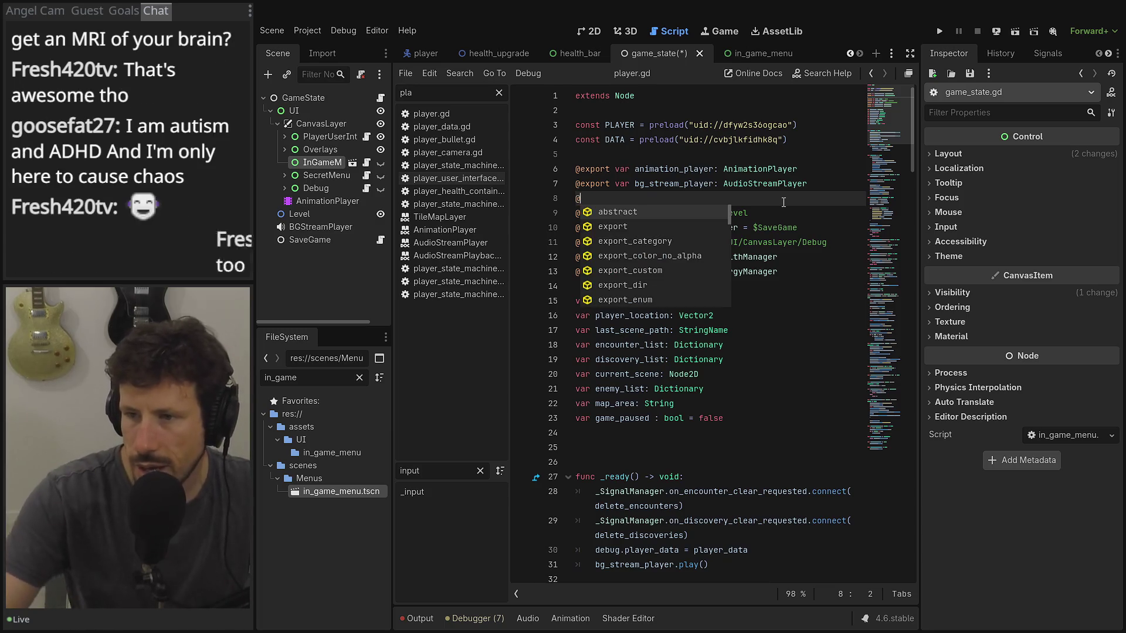
{"action": "type", "text": " var in"}
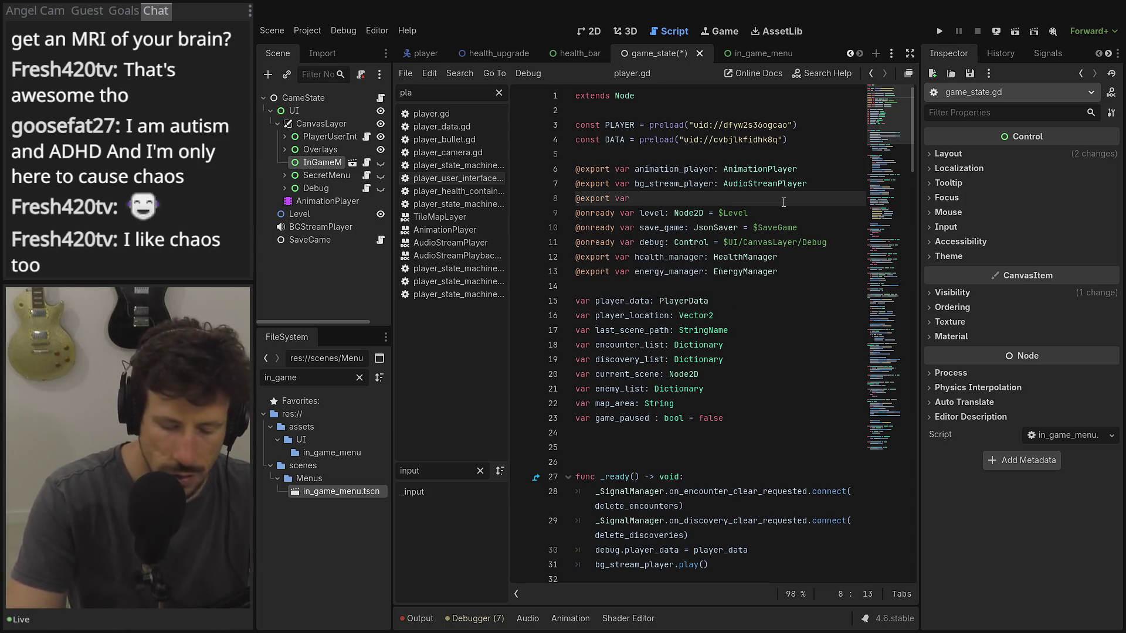
{"action": "type", "text": "_game_men"}
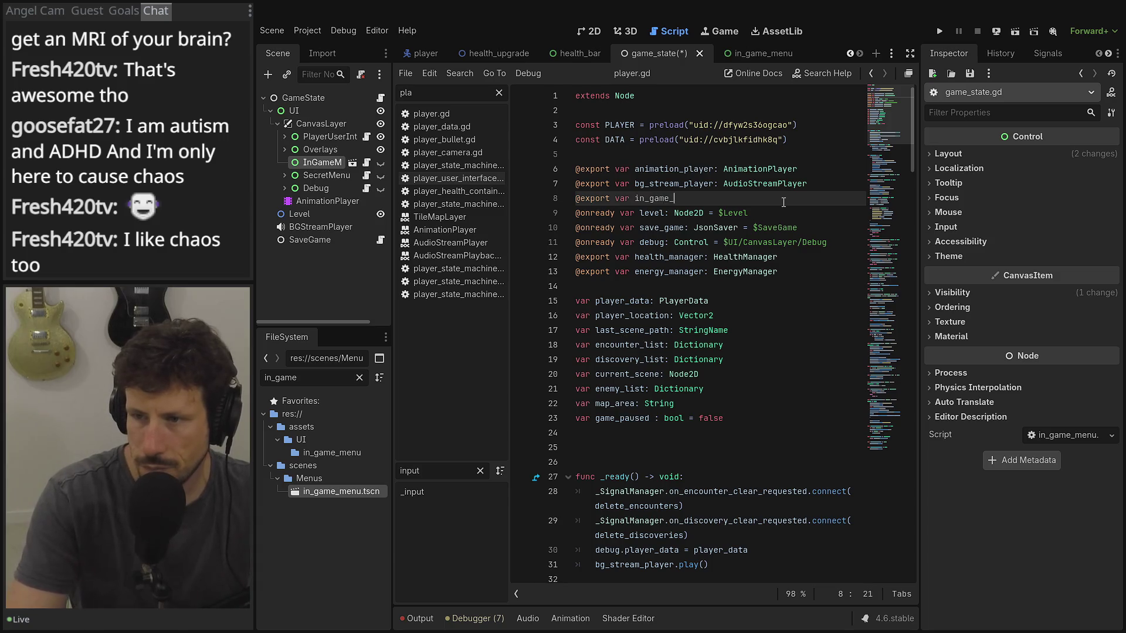
{"action": "type", "text": "u: C"}
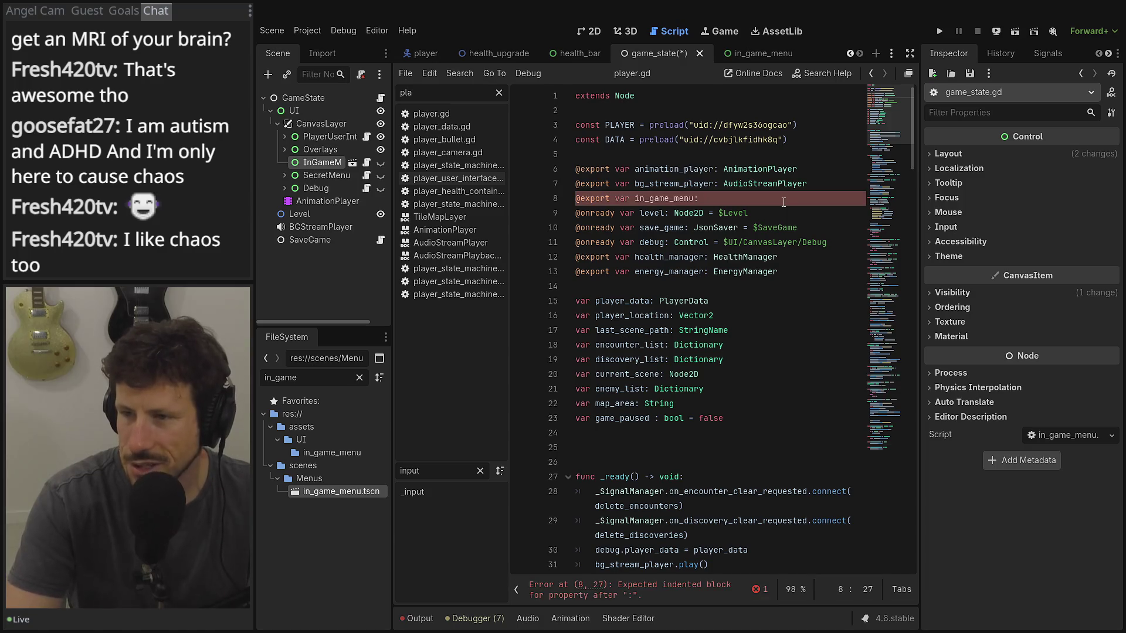
{"action": "type", "text": "ontrol"}
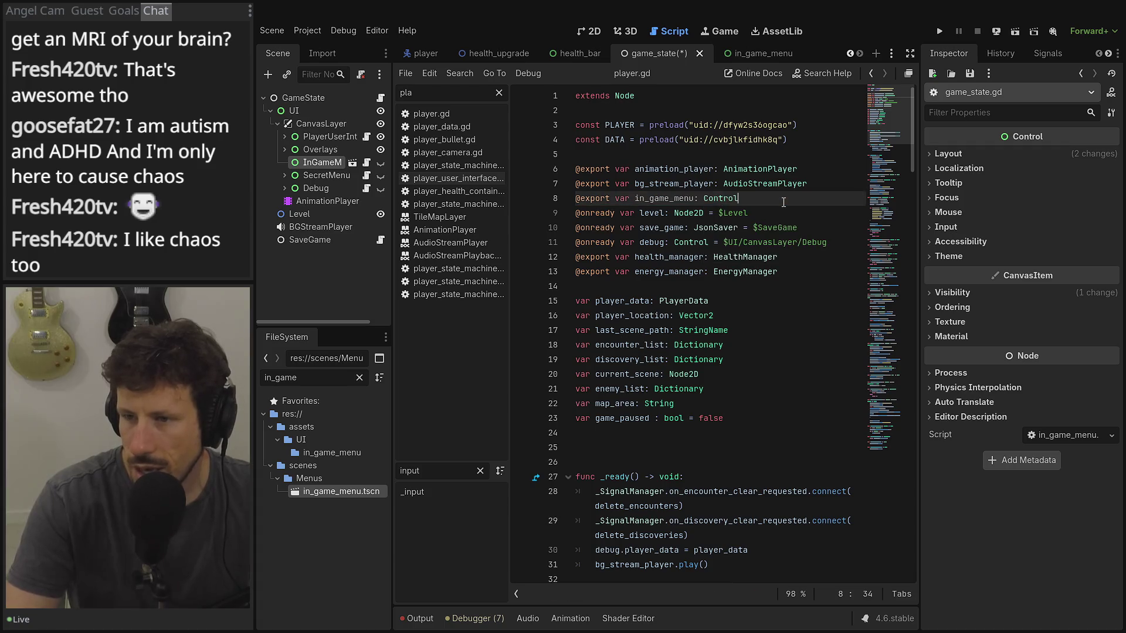
{"action": "key", "text": "Return"}
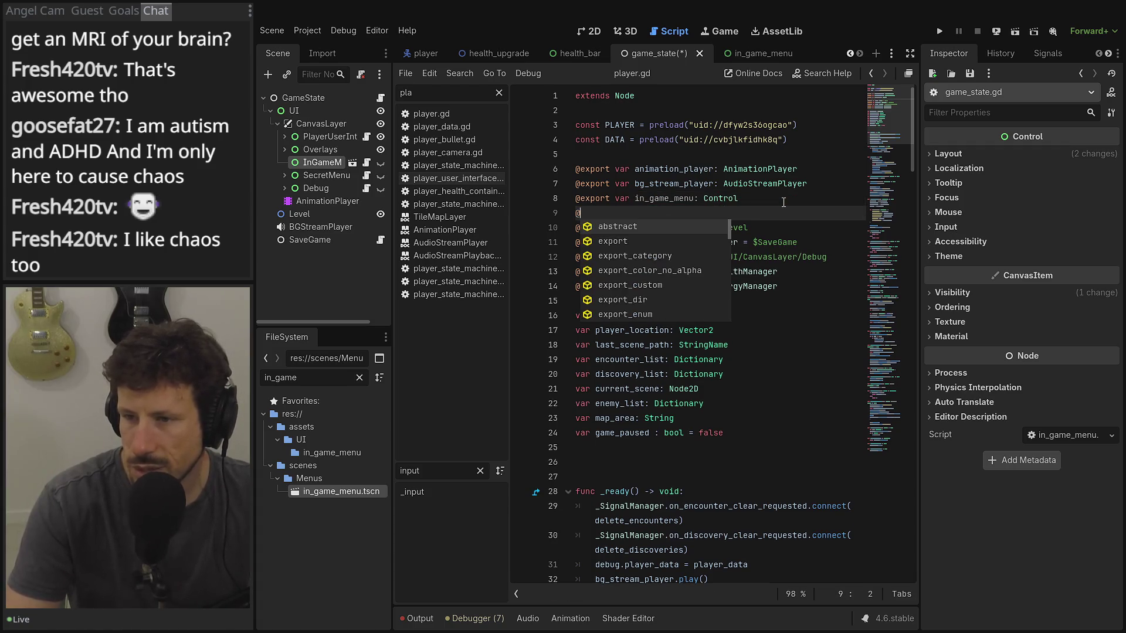
{"action": "type", "text": "export var in"}
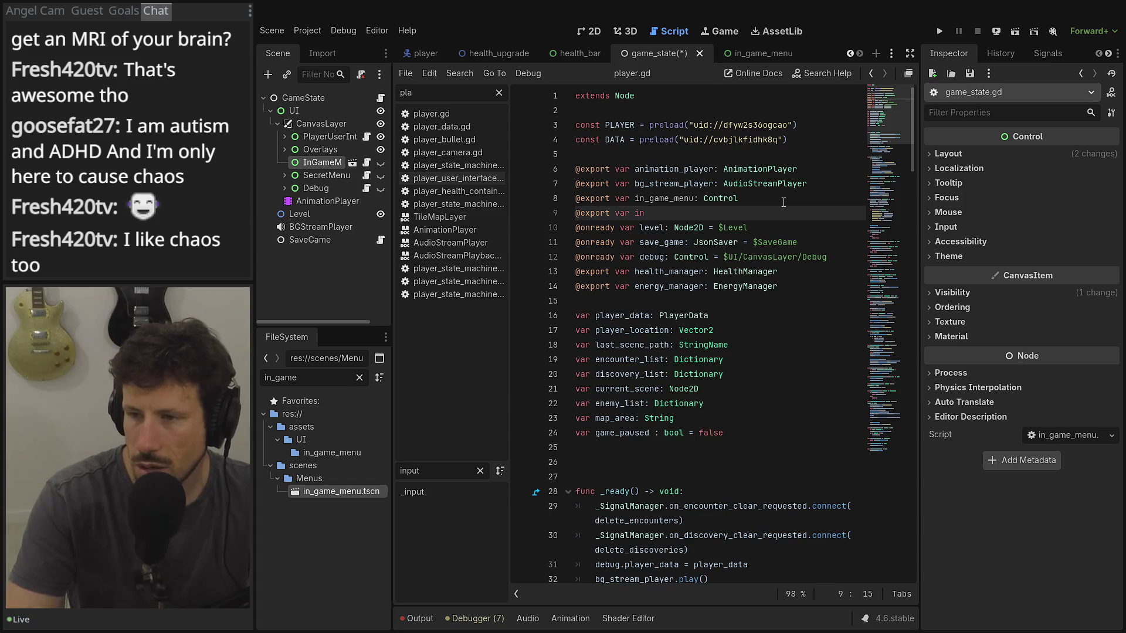
{"action": "key", "text": "BackSpace"}
{"action": "key", "text": "BackSpace"}
{"action": "type", "text": "se"}
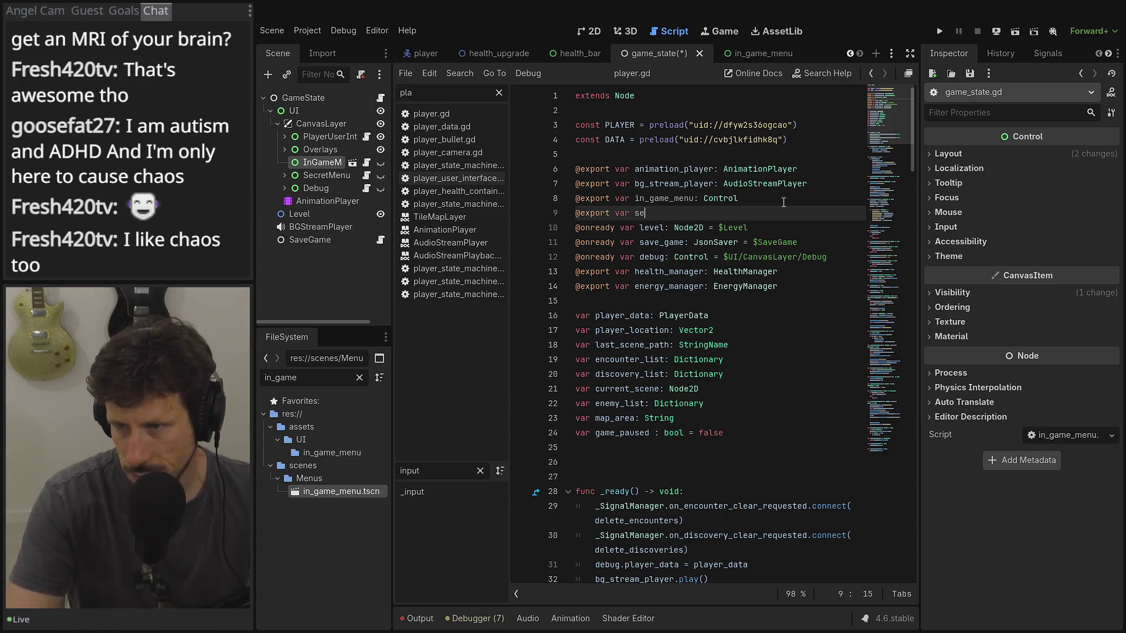
{"action": "type", "text": "cret_"}
{"action": "key", "text": "BackSpace"}
{"action": "key", "text": "BackSpace"}
{"action": "key", "text": "BackSpace"}
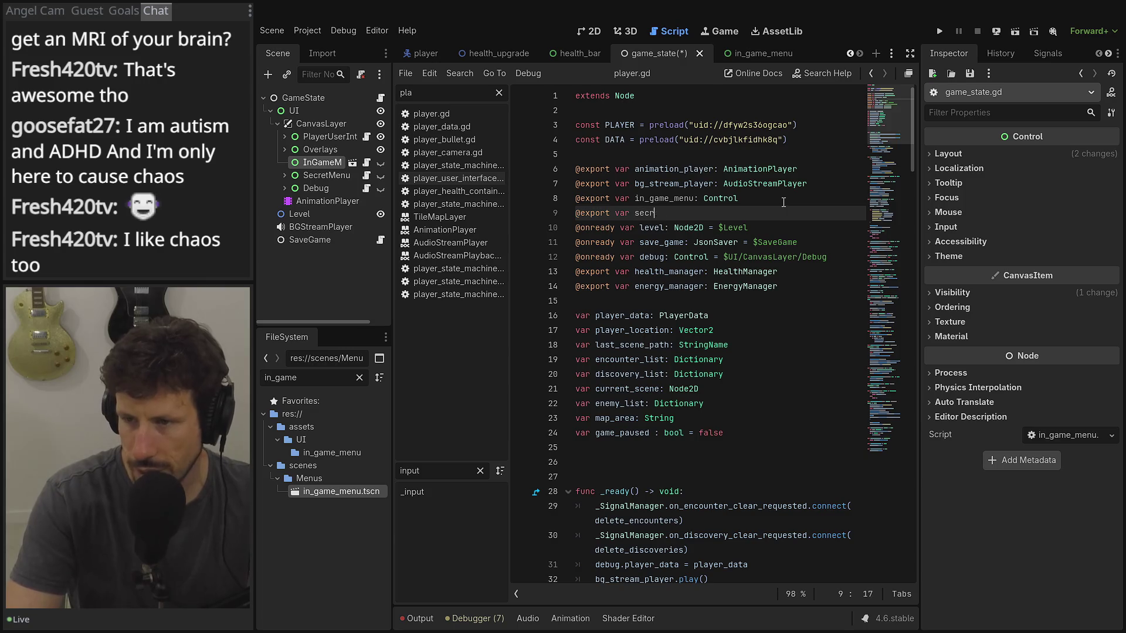
{"action": "key", "text": "BackSpace"}
{"action": "key", "text": "BackSpace"}
{"action": "key", "text": "BackSpace"}
{"action": "type", "text": "dev_mnen"}
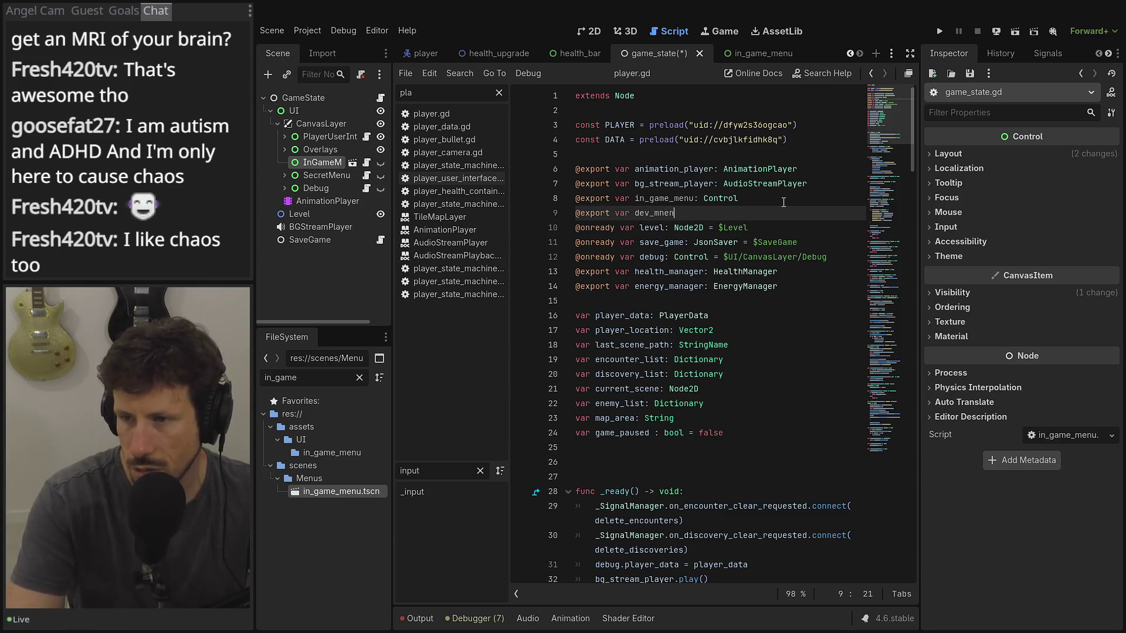
{"action": "key", "text": "BackSpace"}
{"action": "type", "text": "enu:"}
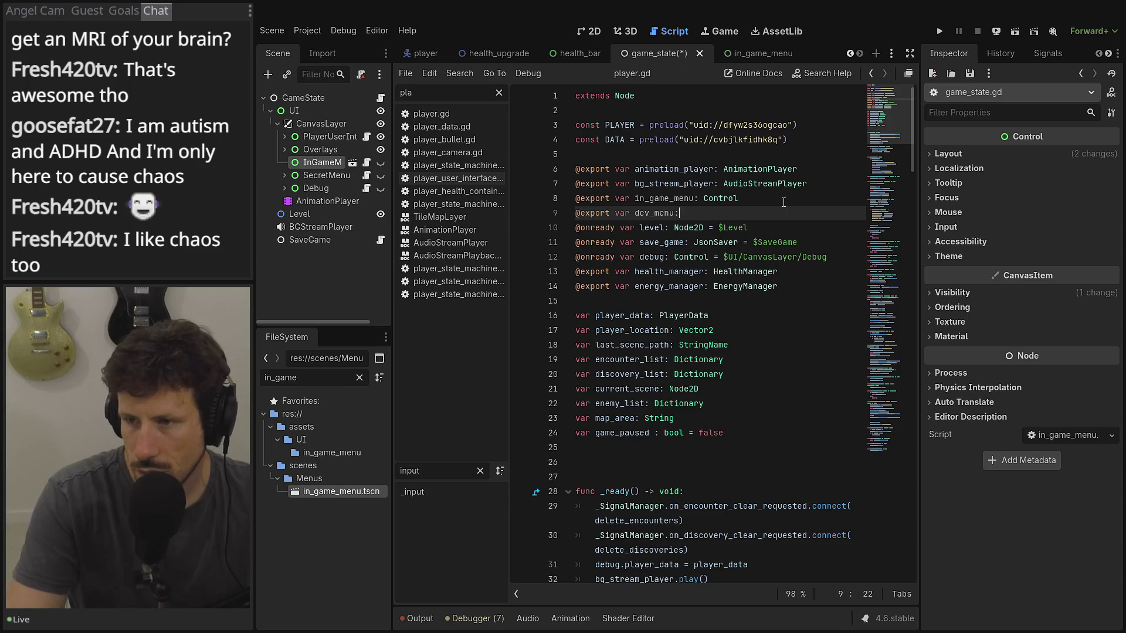
{"action": "type", "text": " Control"}
{"action": "key", "text": "ctrl+s"}
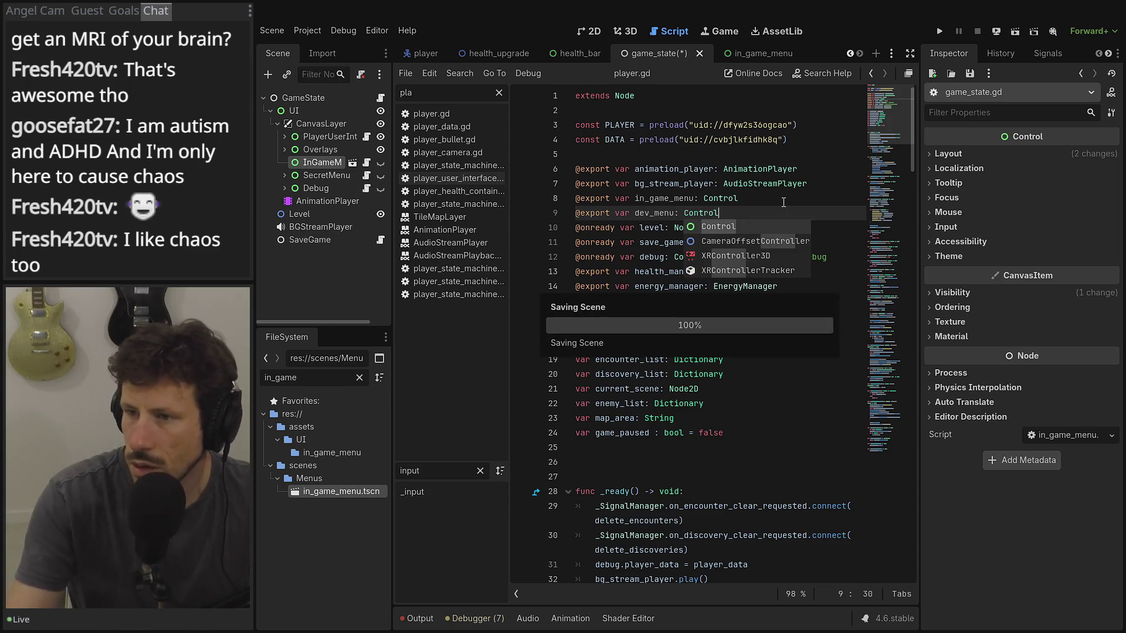
{"action": "left_click", "coordinate": [317, 98]}
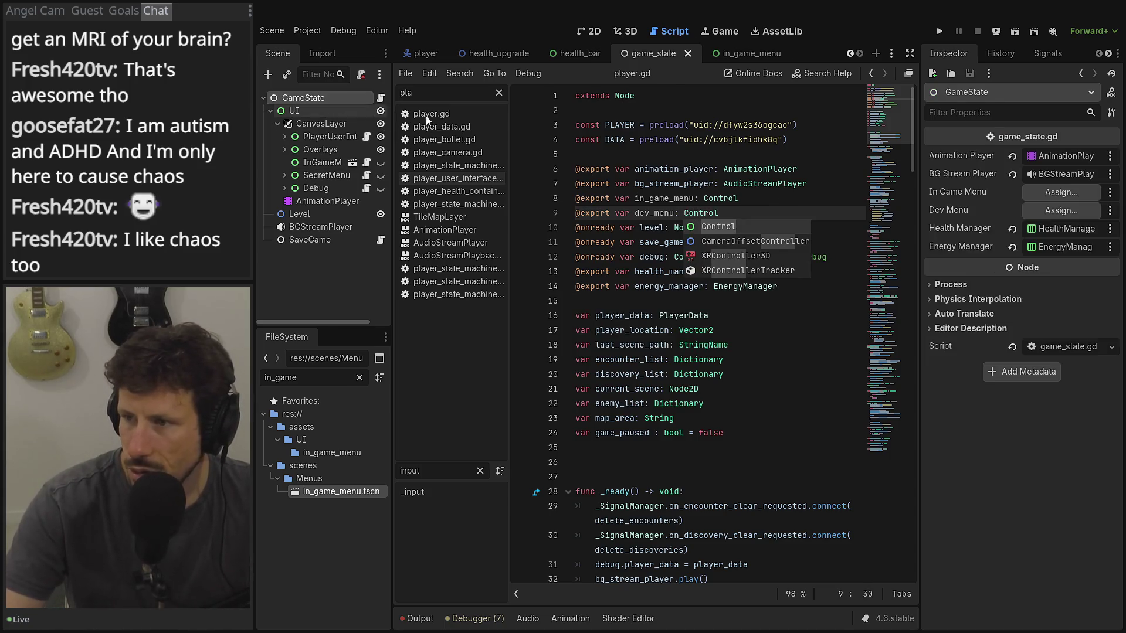
Step: Assign InGameMenu to the In Game Menu export and SecretMenu to Dev Menu, then open secret_menu.gd
{"action": "left_click", "coordinate": [1062, 193]}
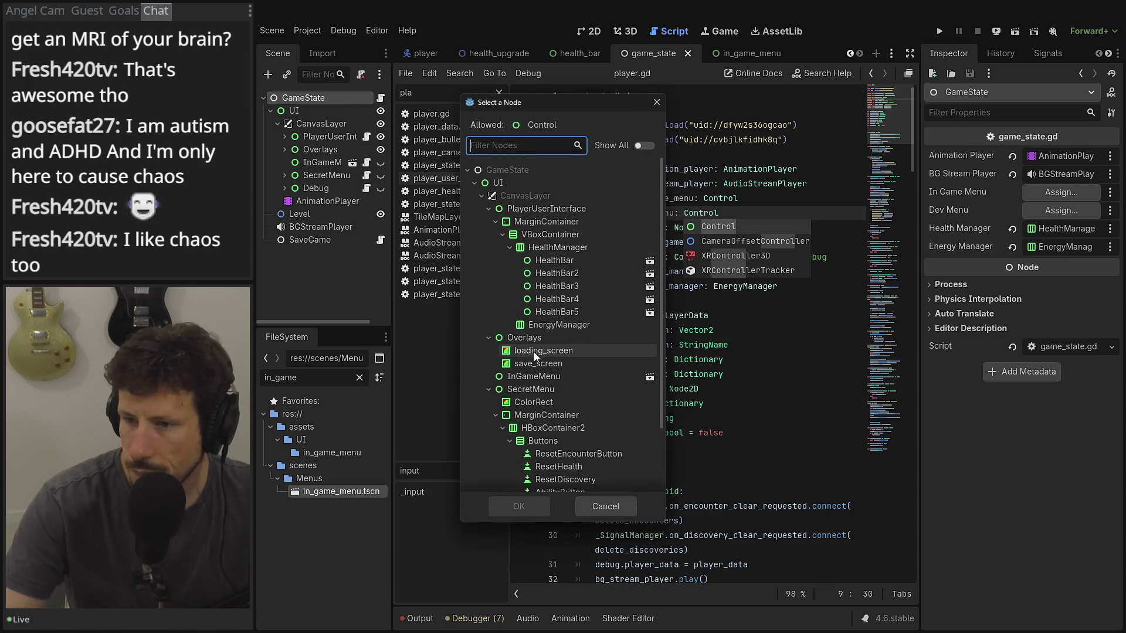
{"action": "double_click", "coordinate": [554, 376]}
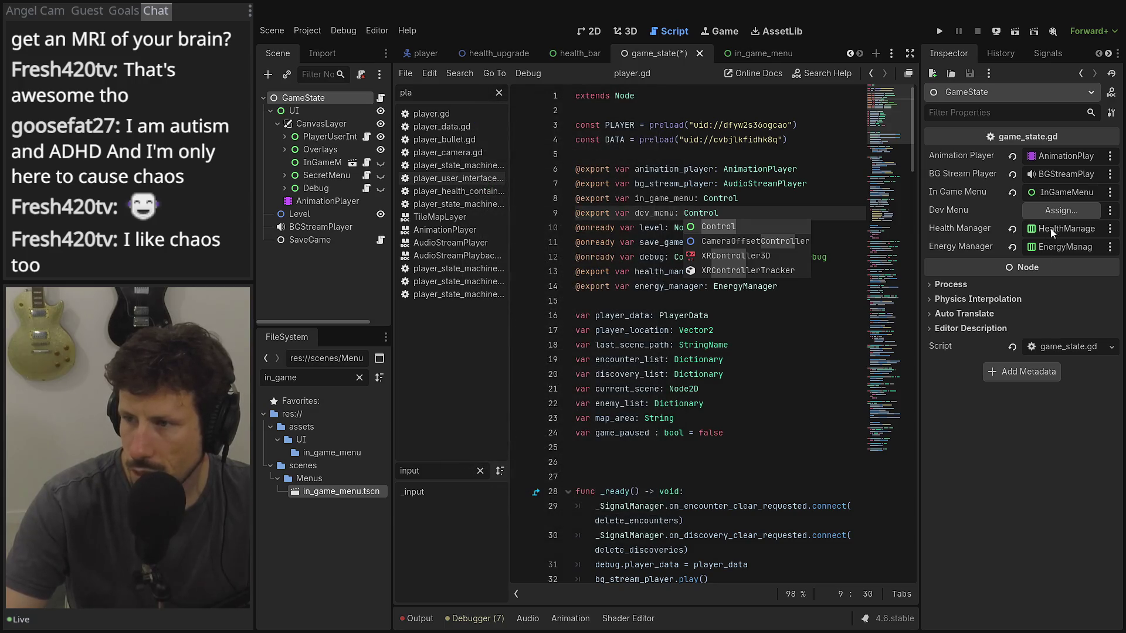
{"action": "left_click", "coordinate": [1061, 210]}
{"action": "double_click", "coordinate": [505, 389]}
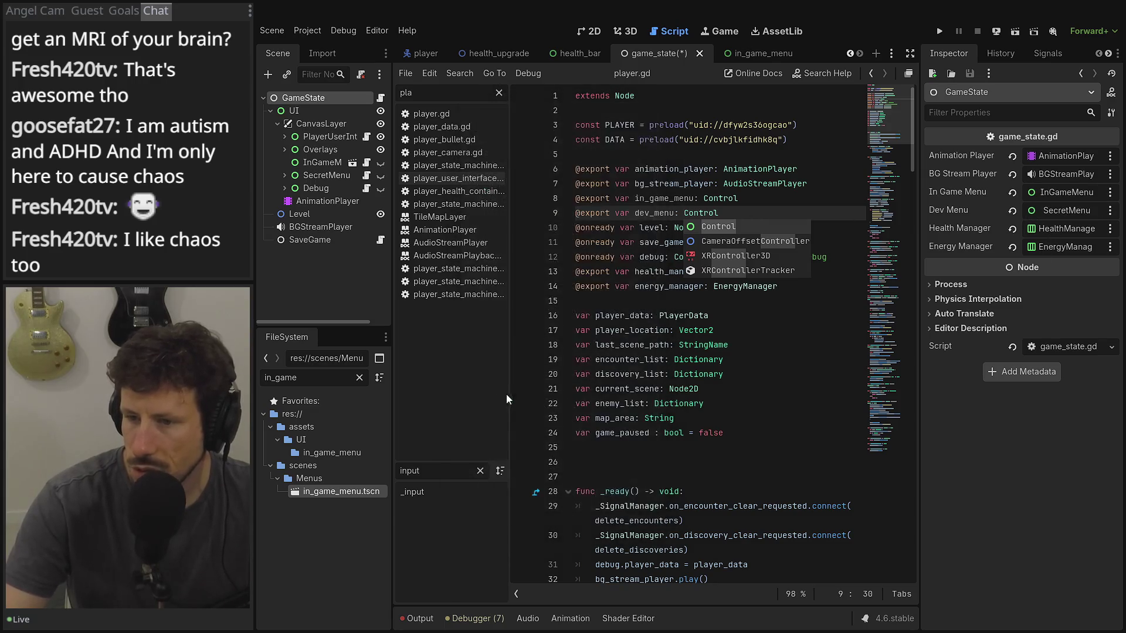
{"action": "left_click", "coordinate": [366, 175]}
{"action": "left_click", "coordinate": [790, 217]}
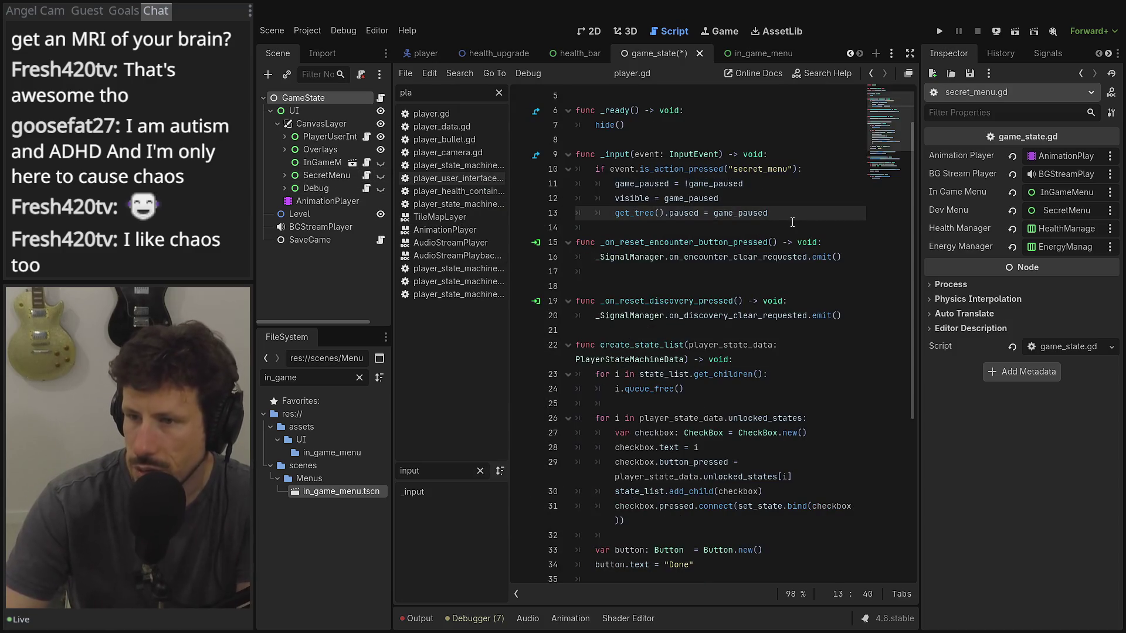
Step: Cut the _input function from secret_menu.gd and select in_game_menu() in in_game_menu.gd to copy
{"action": "left_click_drag", "start_coordinate": [762, 229], "coordinate": [526, 153]}
{"action": "key", "text": "ctrl+x"}
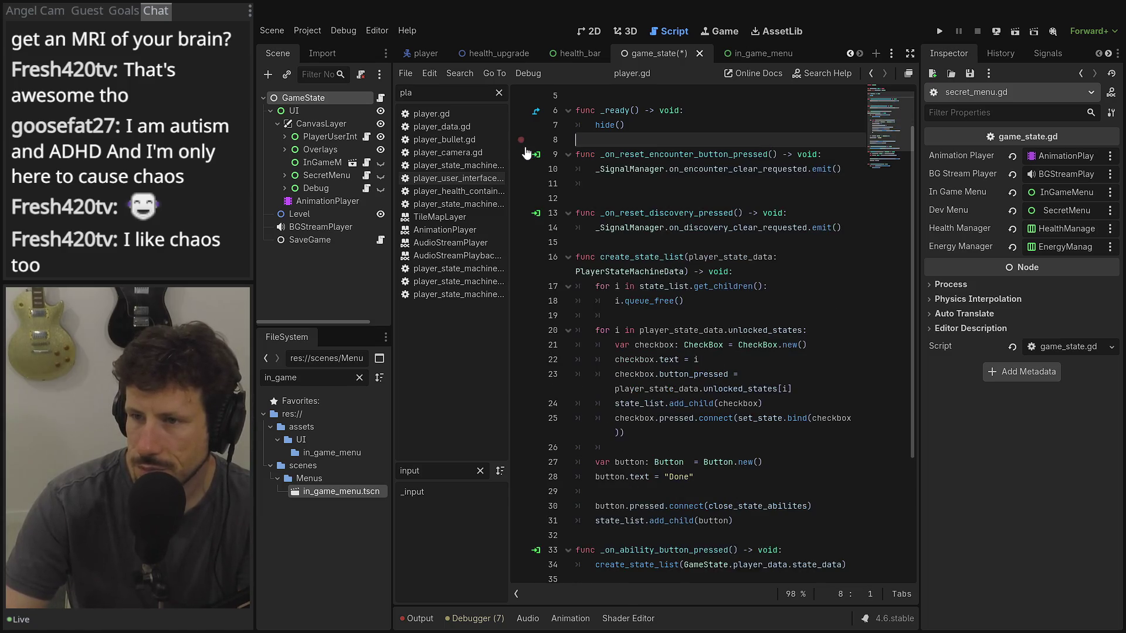
{"action": "left_click", "coordinate": [366, 162]}
{"action": "left_click_drag", "start_coordinate": [686, 141], "coordinate": [576, 125]}
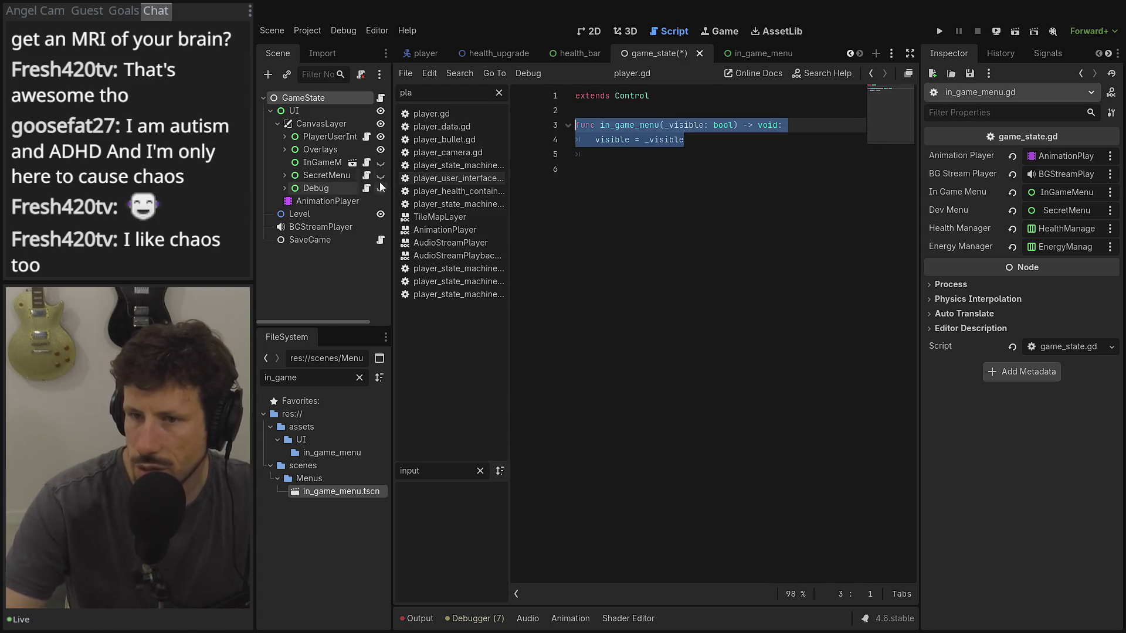
{"action": "left_click", "coordinate": [366, 175]}
Step: Paste the function after the reset encounter function in secret_menu.gd and rename it dev_menu
{"action": "left_click", "coordinate": [661, 187]}
{"action": "key", "text": "Return"}
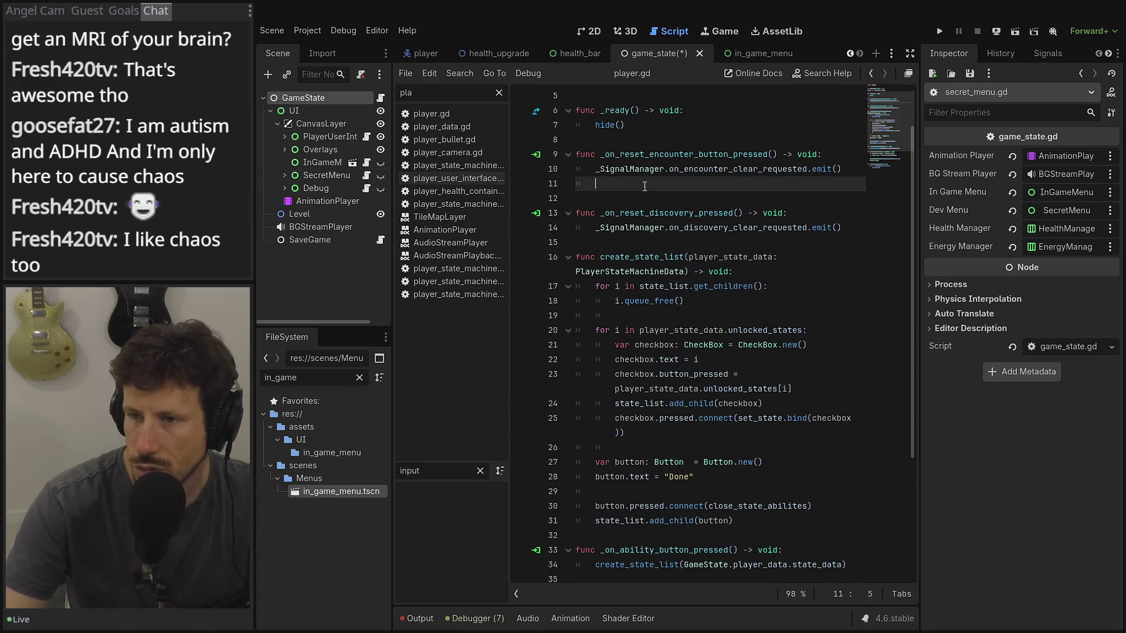
{"action": "key", "text": "ctrl+v"}
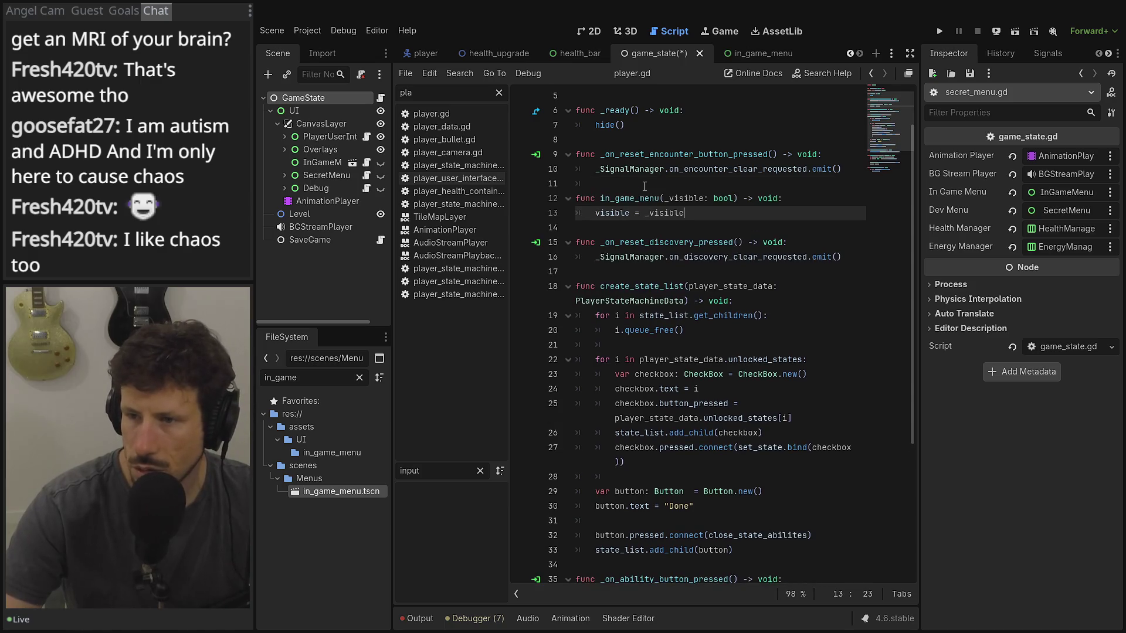
{"action": "left_click", "coordinate": [635, 198]}
{"action": "key", "text": "shift+Left"}
{"action": "key", "text": "shift+Left"}
{"action": "key", "text": "shift+Left"}
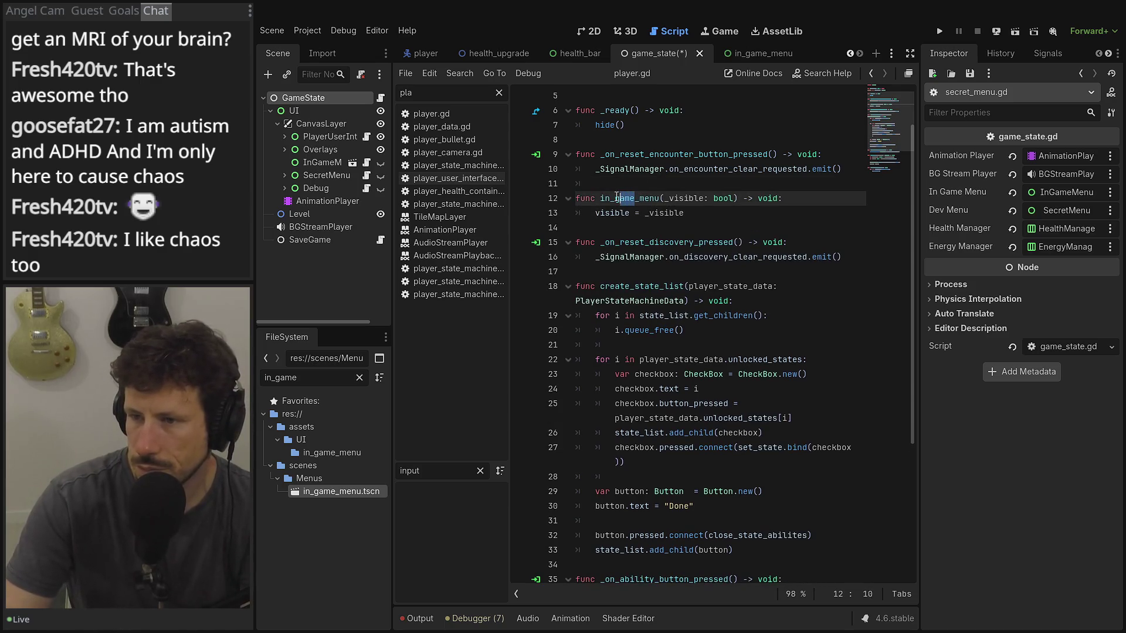
{"action": "type", "text": "dev"}
{"action": "double_click", "coordinate": [627, 198]}
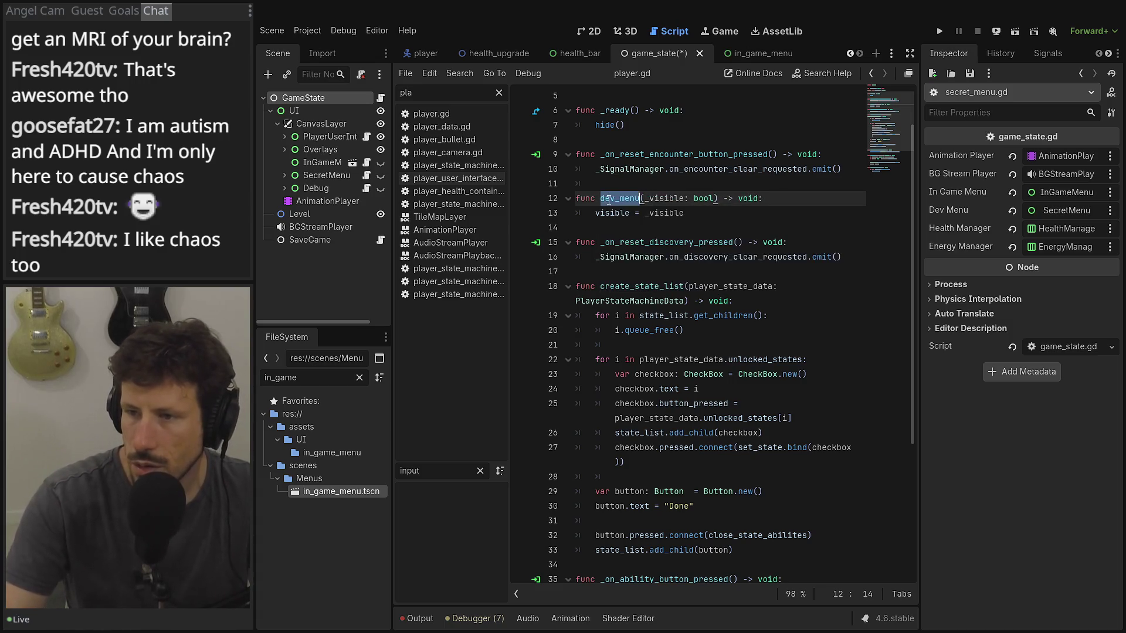
{"action": "left_click", "coordinate": [380, 97]}
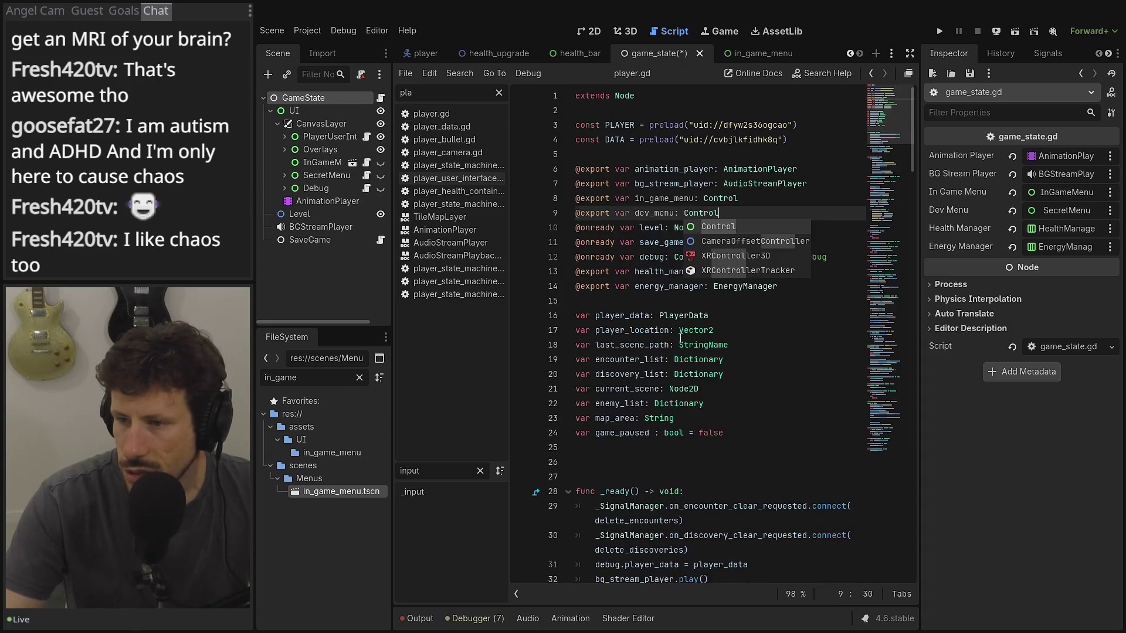
Step: Add 'in_game_menu.in_game_menu(game_paused)' on a new line after the pause line in _input
{"action": "scroll", "coordinate": [794, 408], "scroll_direction": "down", "scroll_amount": 6}
{"action": "left_click", "coordinate": [798, 394]}
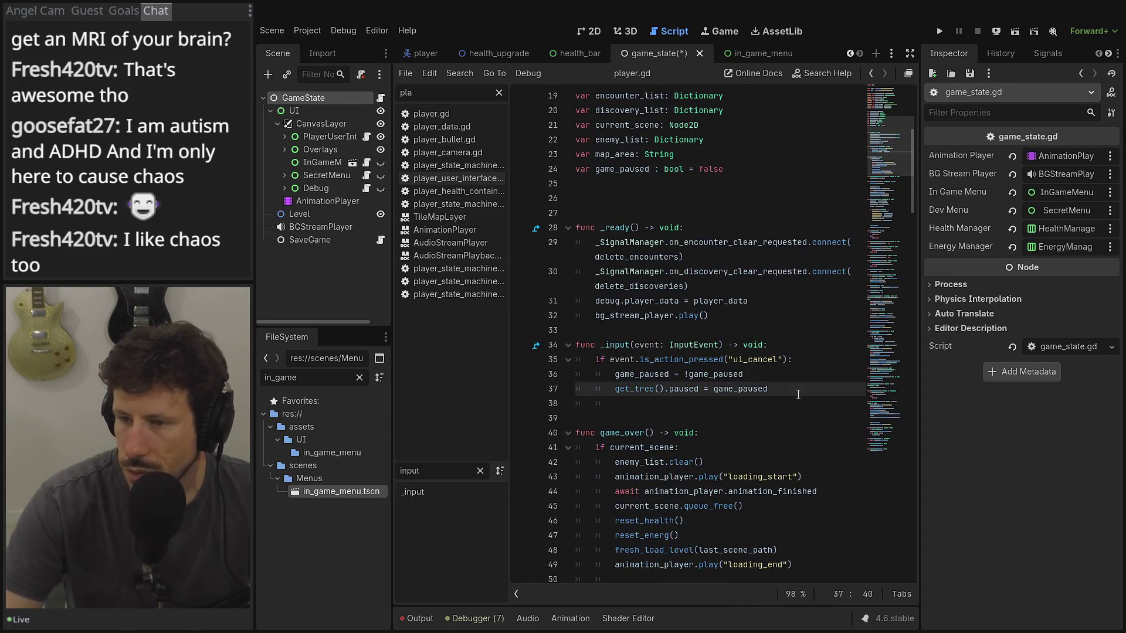
{"action": "key", "text": "Return"}
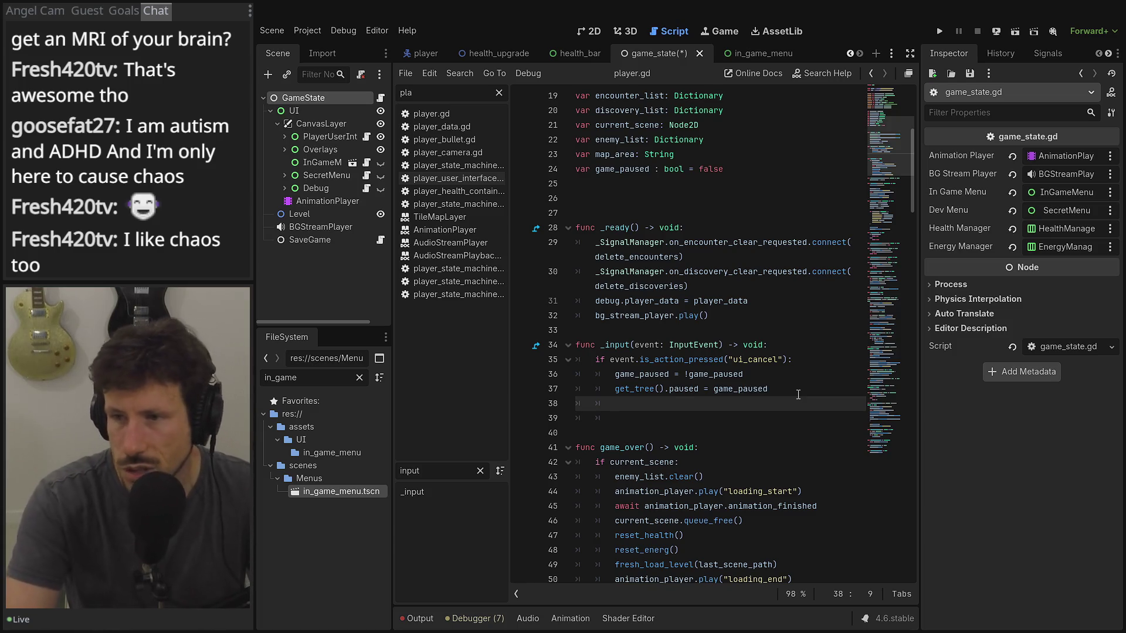
{"action": "type", "text": "in"}
{"action": "key", "text": "Down"}
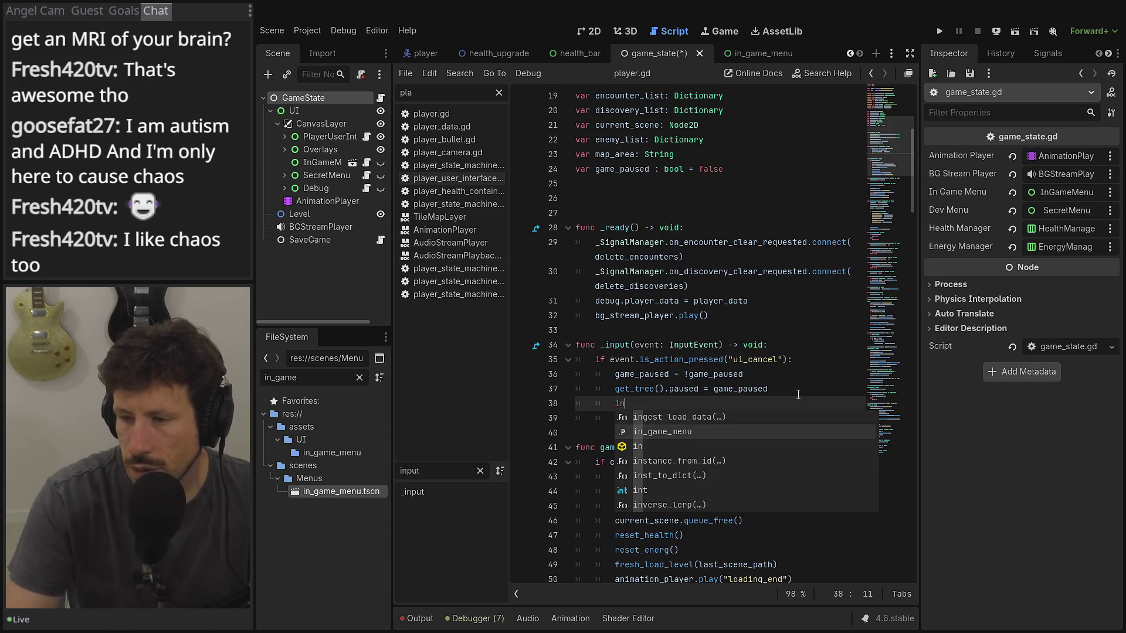
{"action": "key", "text": "Return"}
{"action": "type", "text": ".in"}
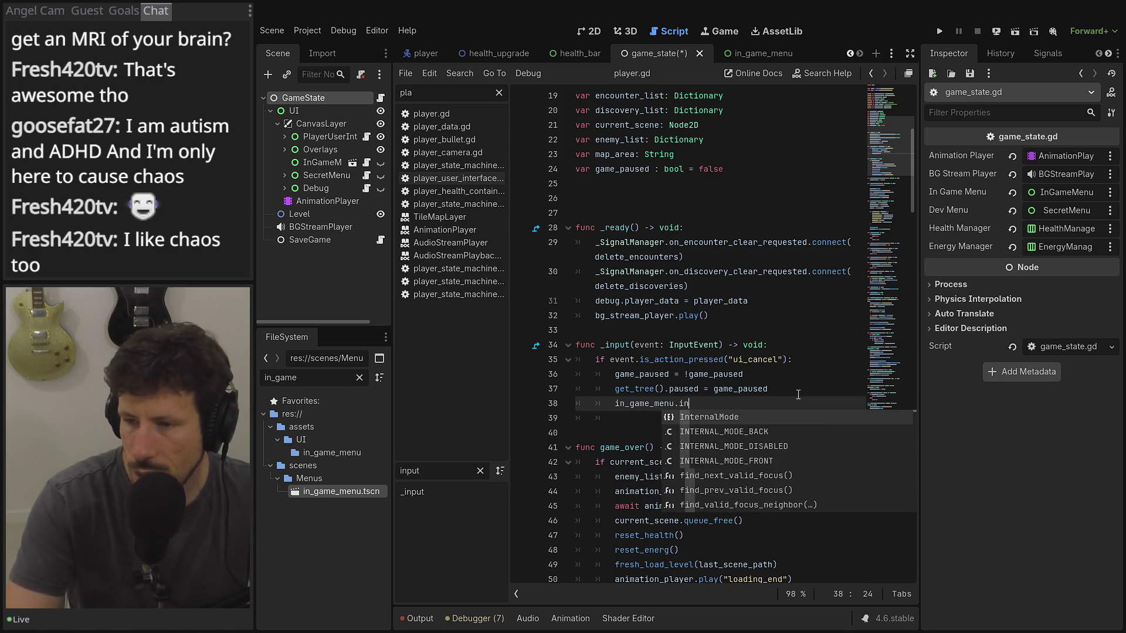
{"action": "type", "text": "_gan"}
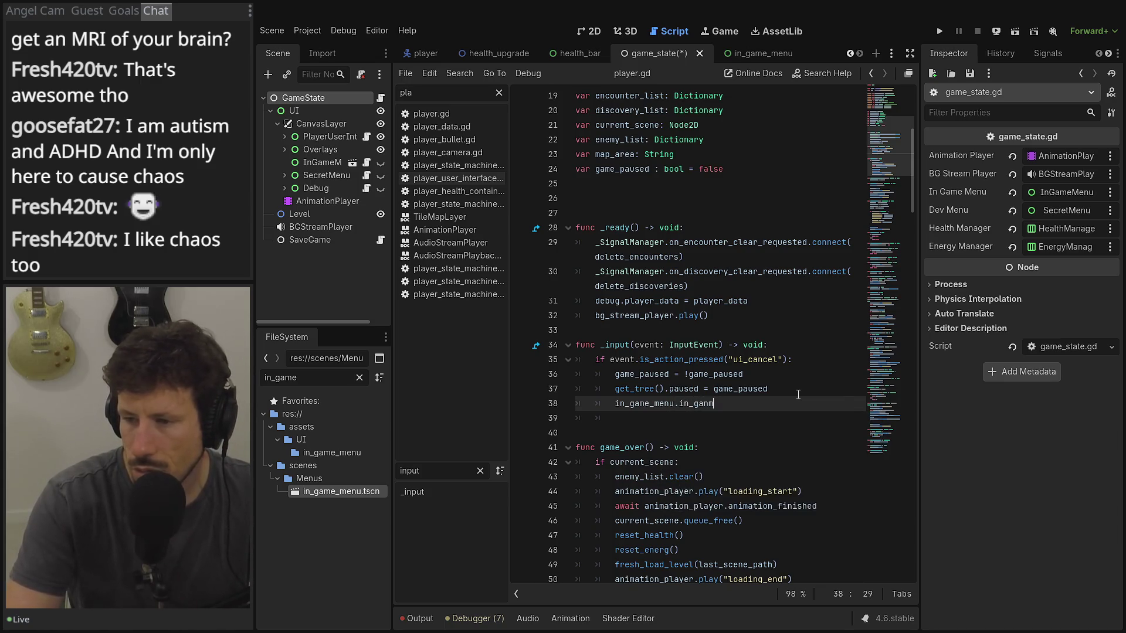
{"action": "key", "text": "BackSpace"}
{"action": "type", "text": "me_"}
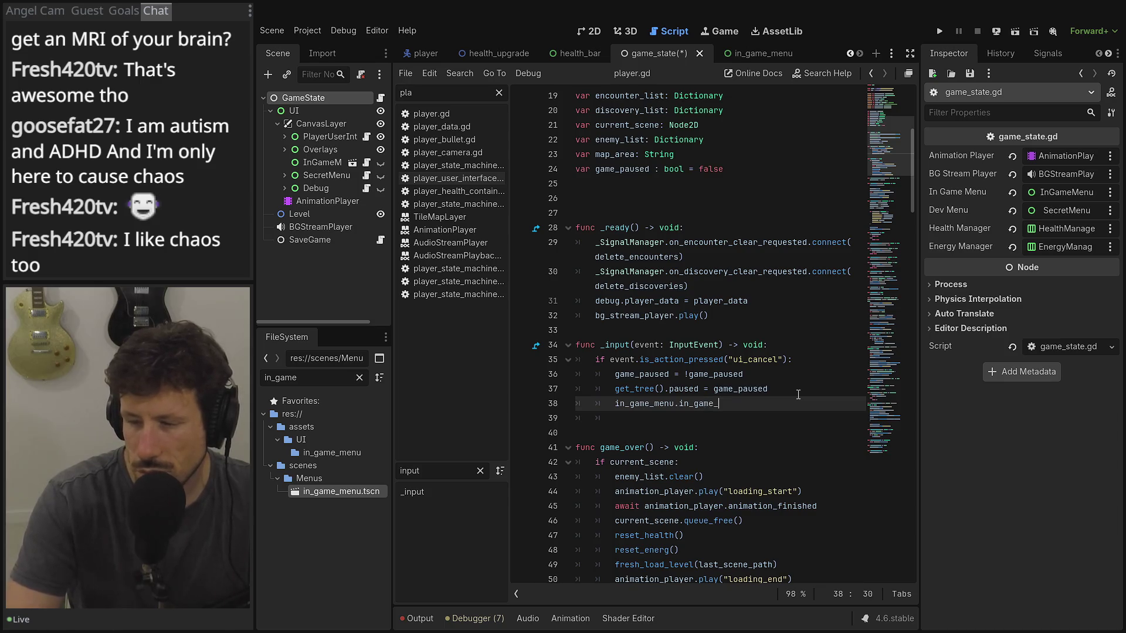
{"action": "type", "text": "sho"}
{"action": "key", "text": "BackSpace"}
{"action": "key", "text": "BackSpace"}
{"action": "type", "text": "menu("}
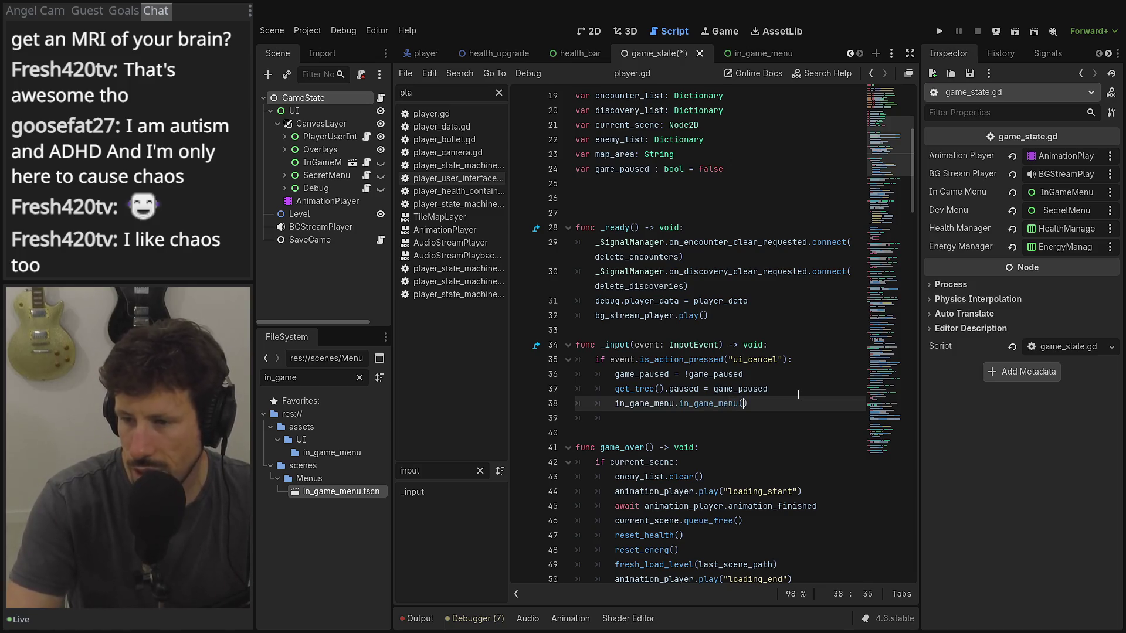
{"action": "type", "text": "game_"}
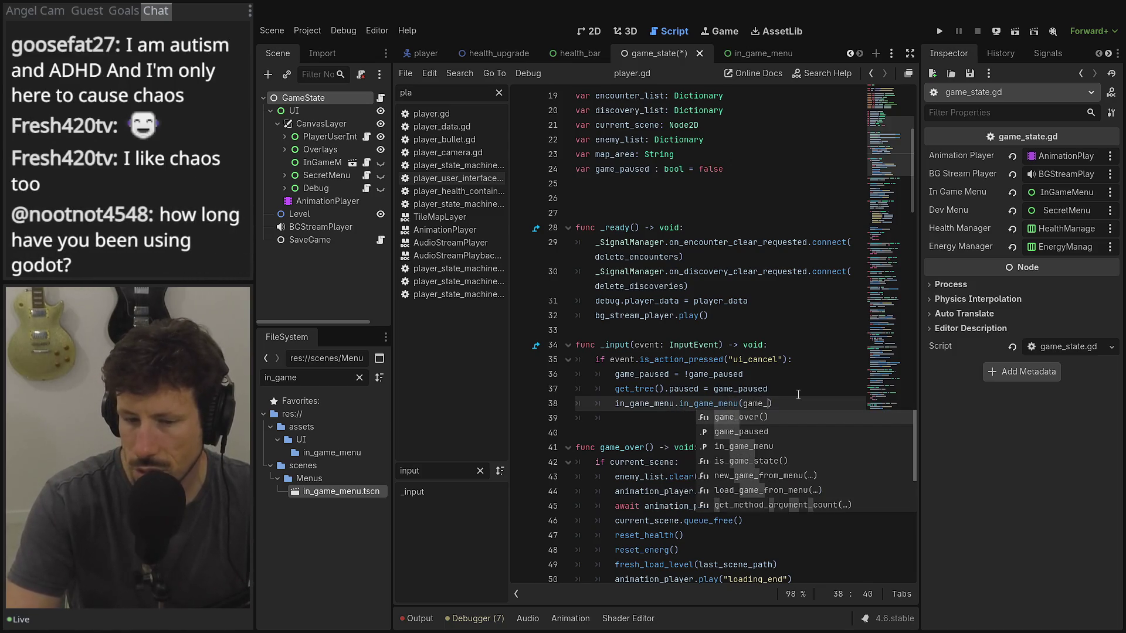
{"action": "type", "text": "pause"}
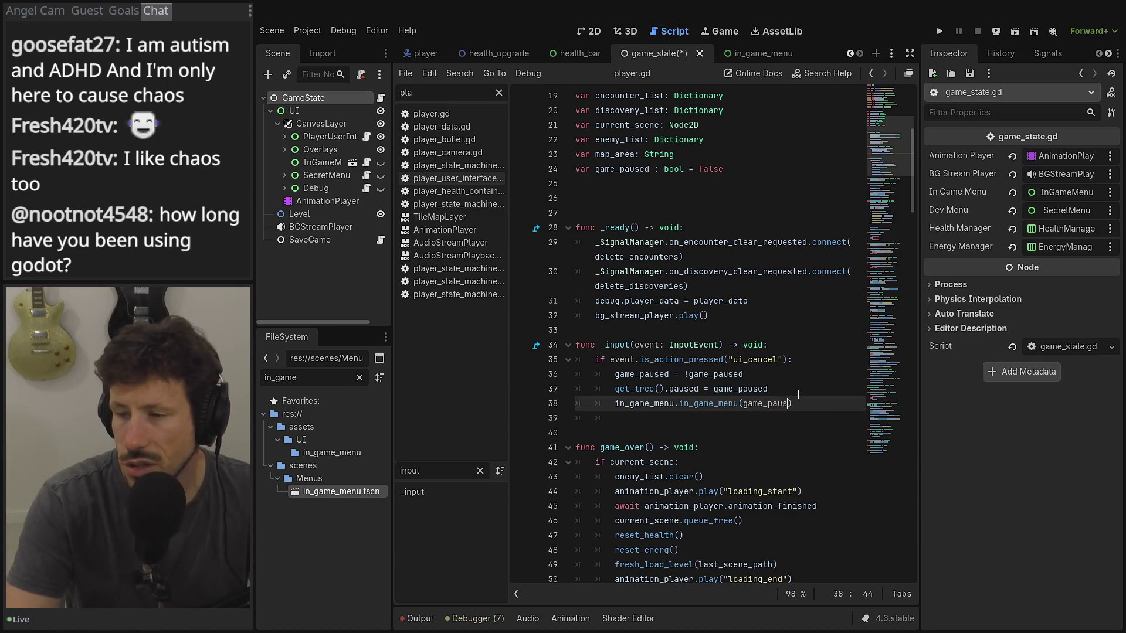
{"action": "type", "text": "d"}
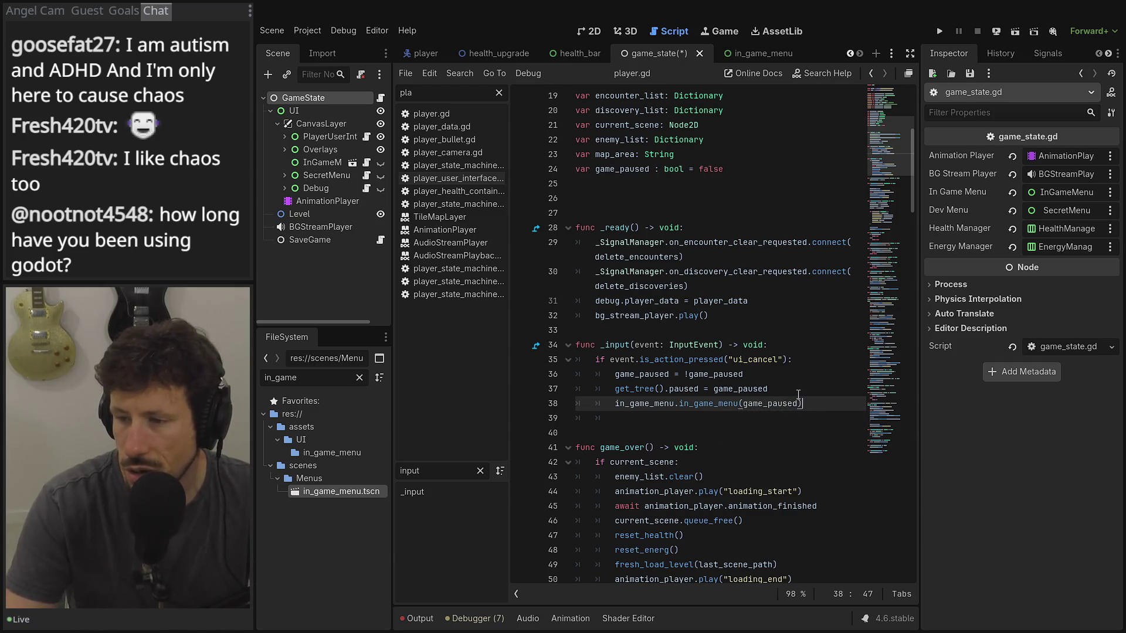
{"action": "left_click", "coordinate": [581, 417]}
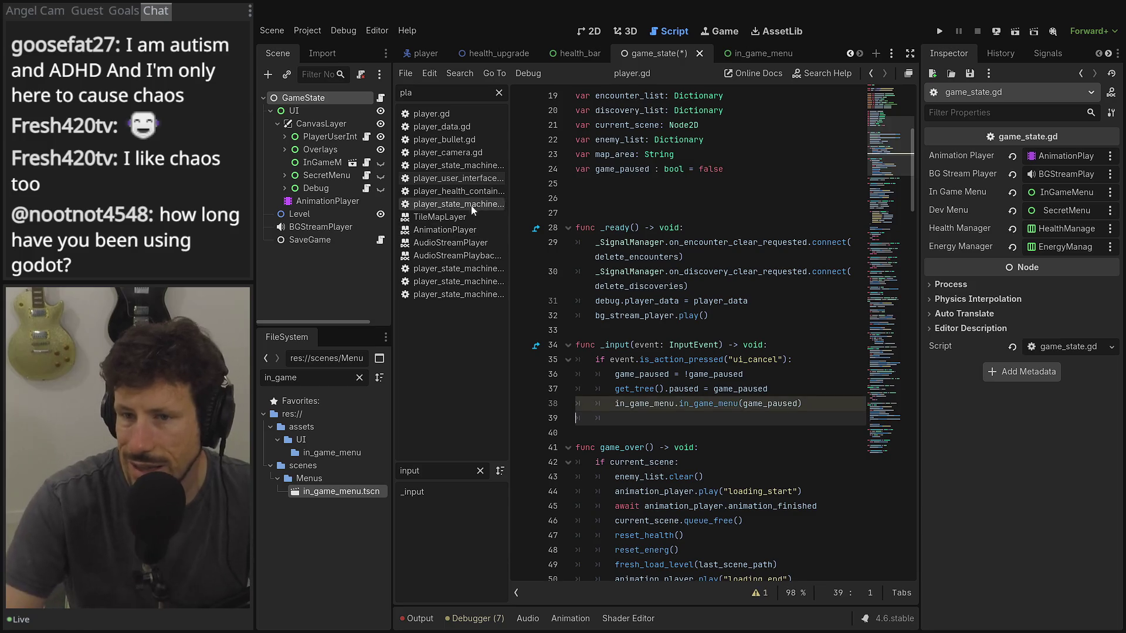
{"action": "left_click", "coordinate": [366, 163]}
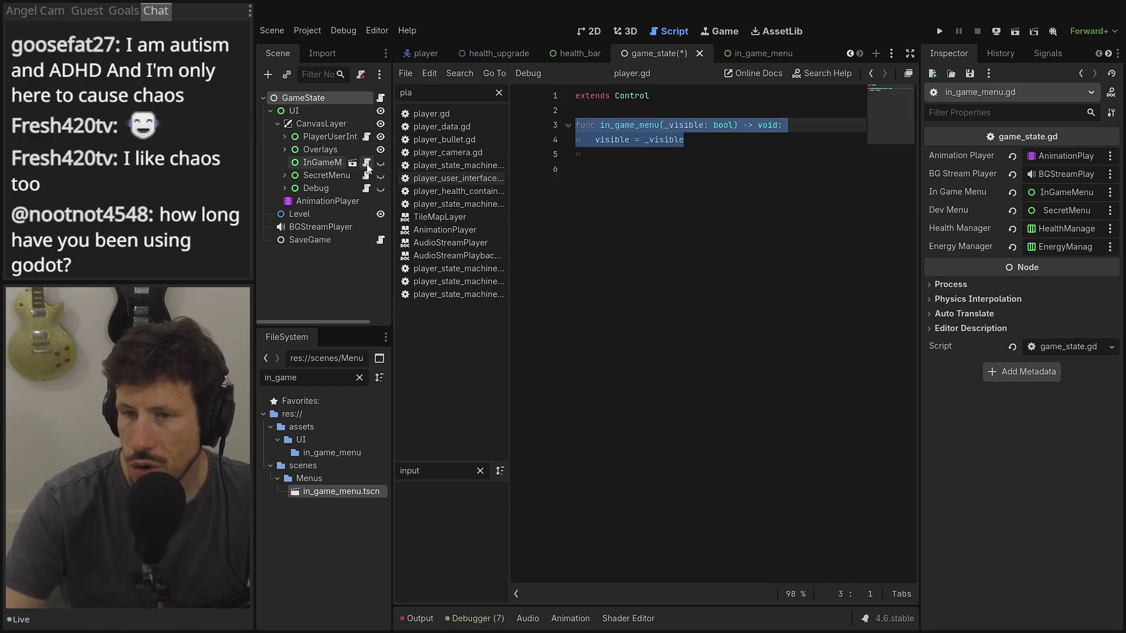
Step: Delete the trailing empty line 6 in in_game_menu.gd and go back to game_state.gd
{"action": "left_click", "coordinate": [673, 154]}
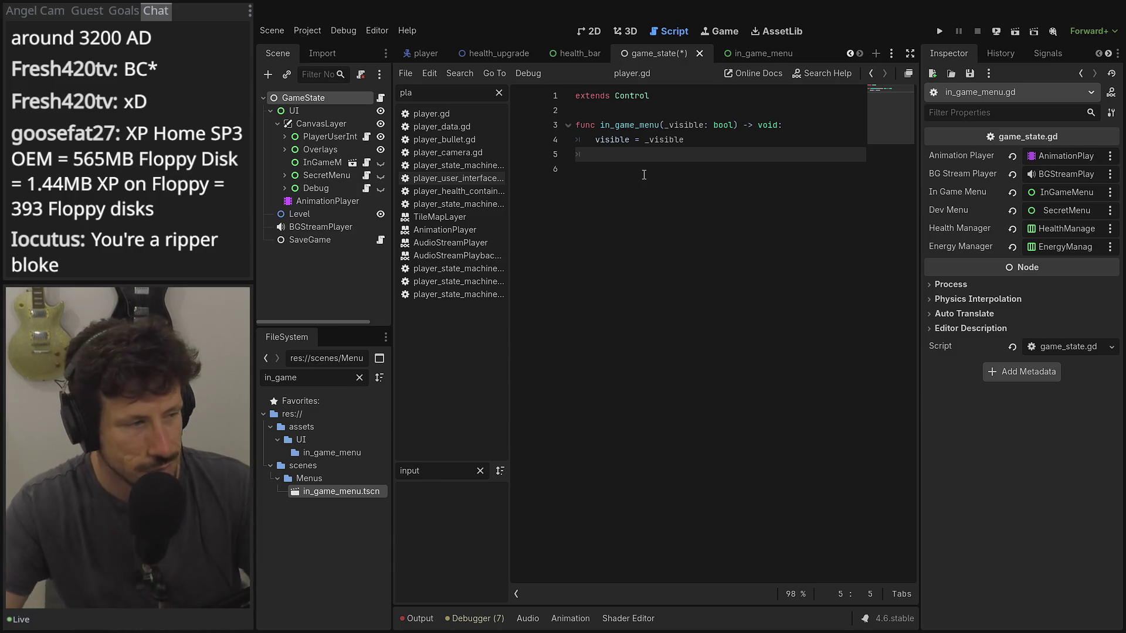
{"action": "left_click", "coordinate": [605, 189]}
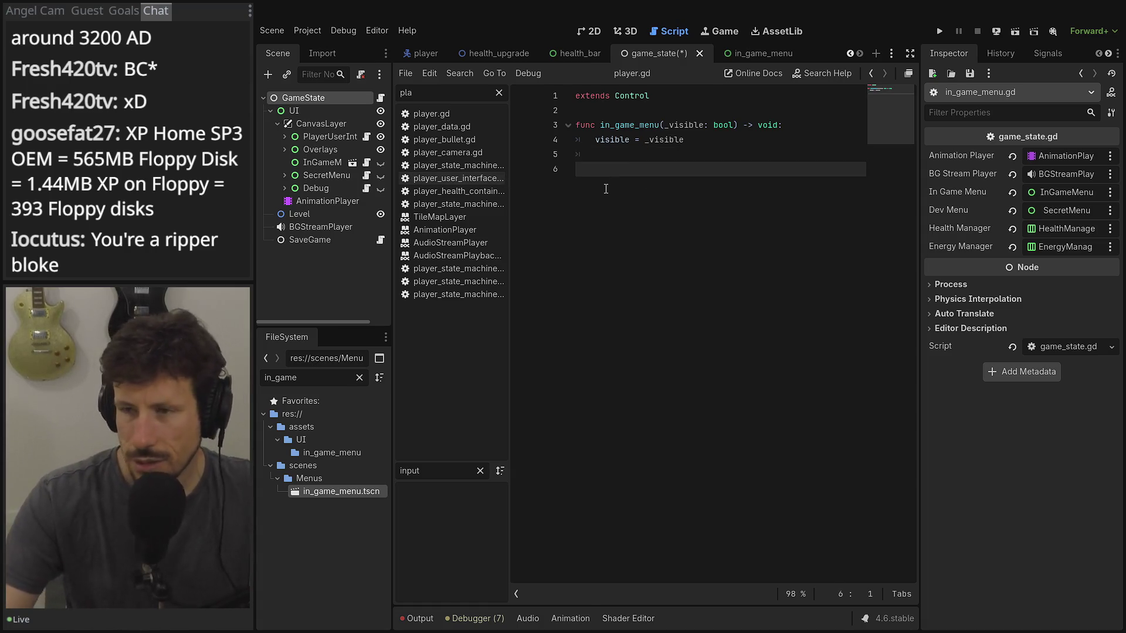
{"action": "key", "text": "BackSpace"}
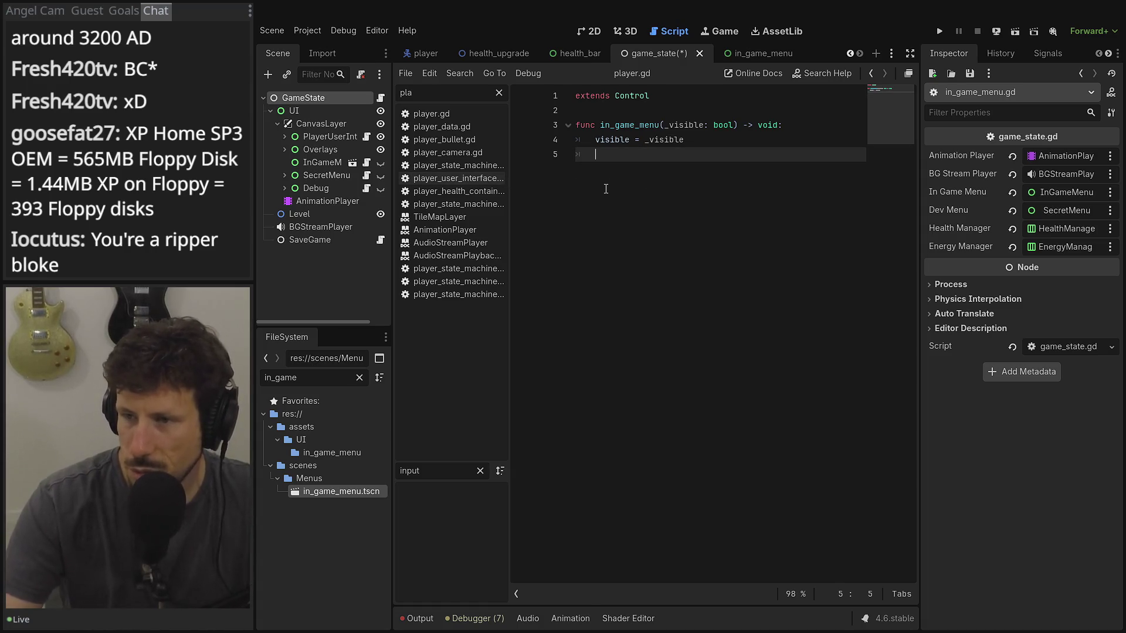
{"action": "double_click", "coordinate": [616, 125]}
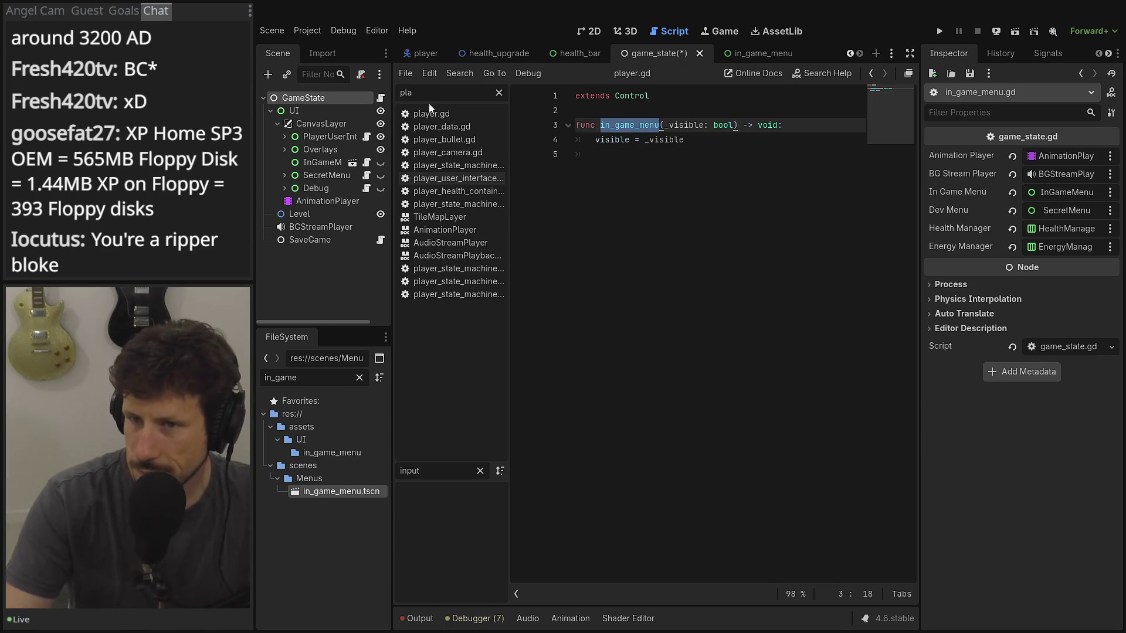
{"action": "left_click", "coordinate": [380, 98]}
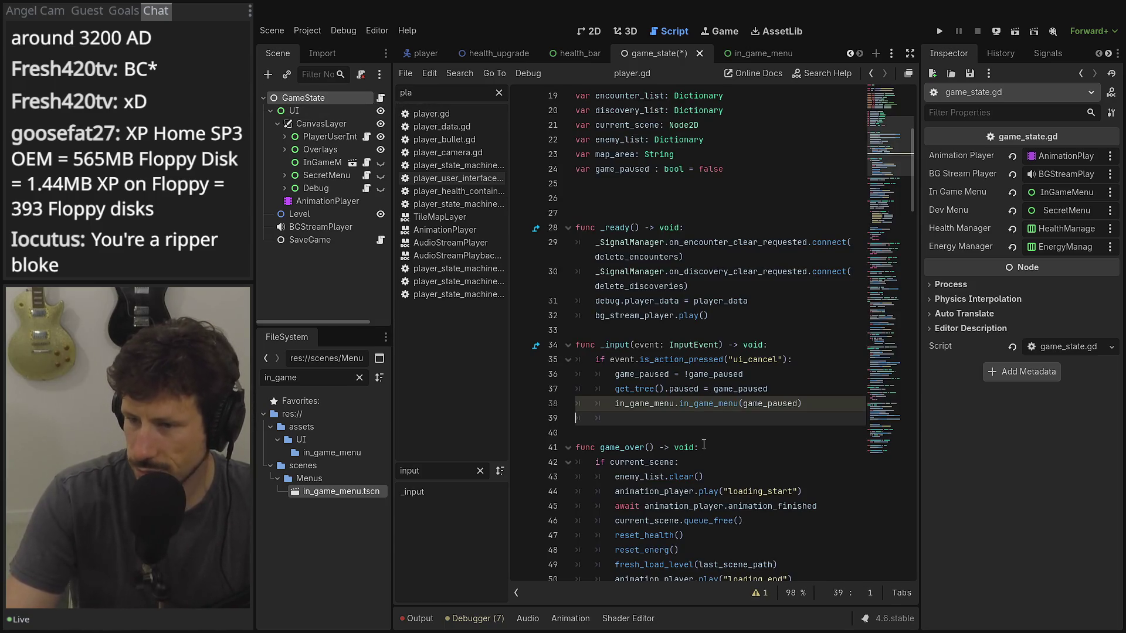
{"action": "left_click", "coordinate": [706, 403]}
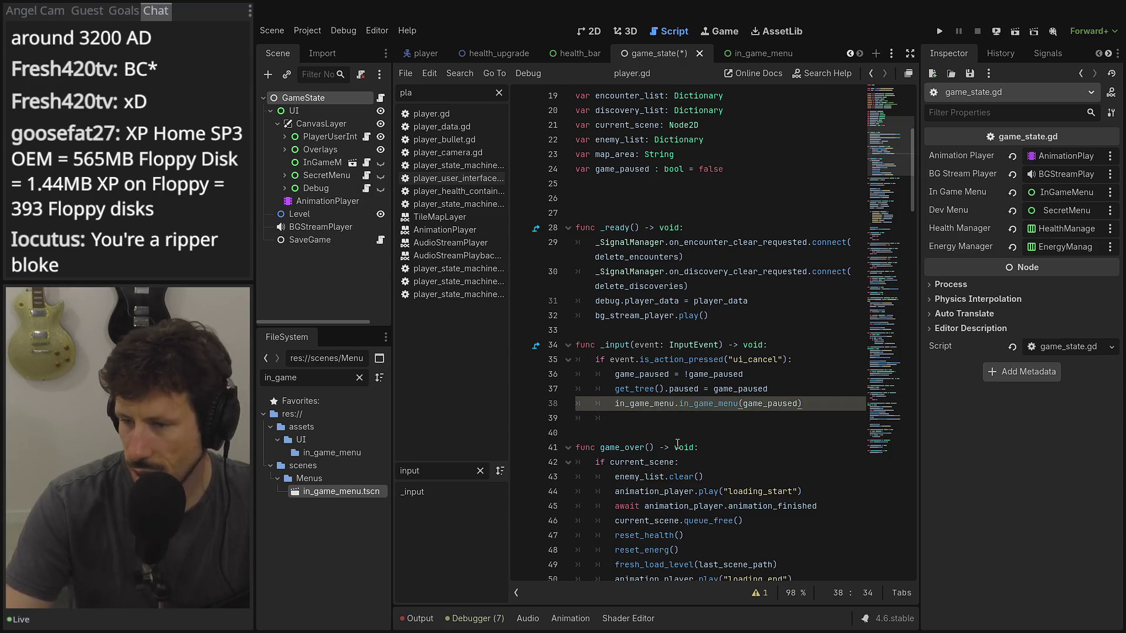
{"action": "left_click", "coordinate": [695, 418]}
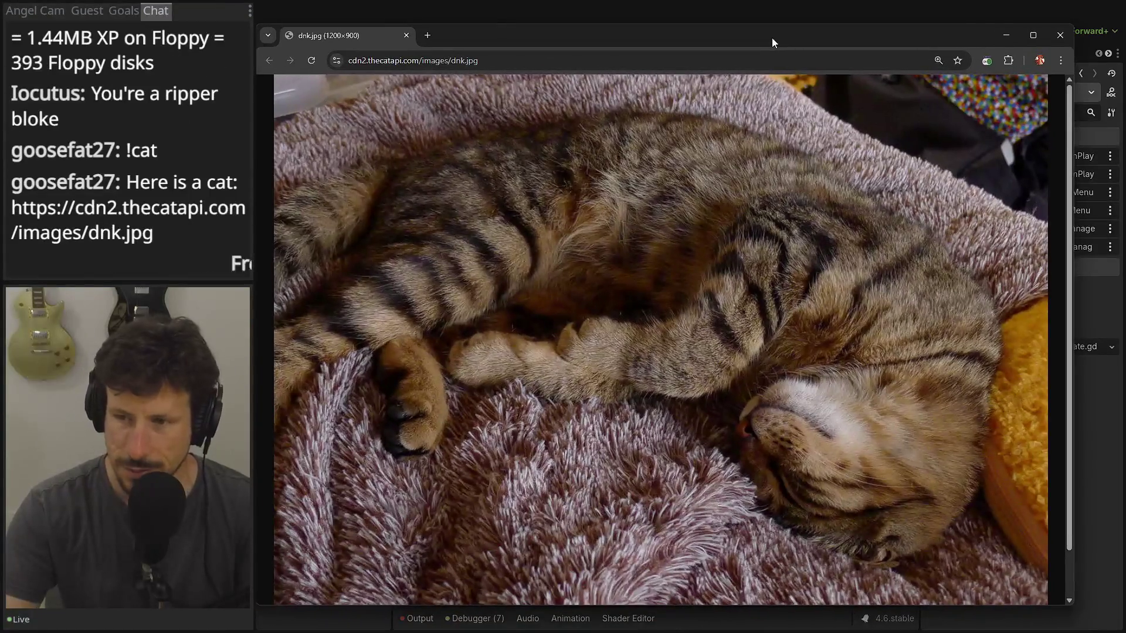
Step: Fit the cat photo in its window, zoom in on it, then close the window
{"action": "left_click_drag", "start_coordinate": [772, 37], "coordinate": [772, 42]}
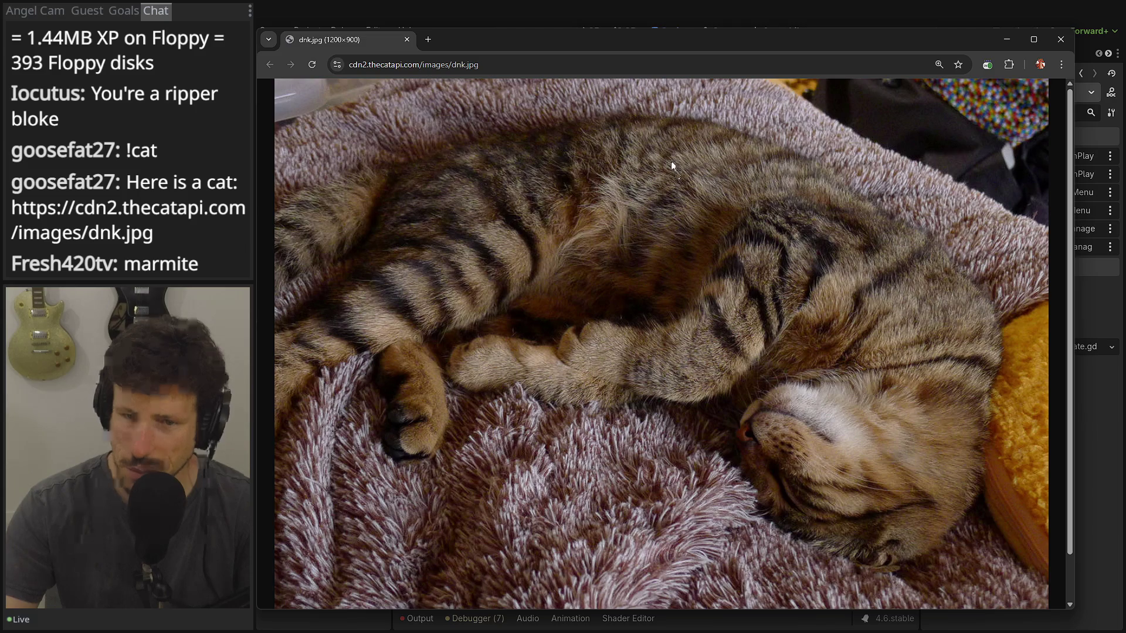
{"action": "scroll", "coordinate": [663, 165], "scroll_direction": "down", "scroll_amount": 2}
{"action": "scroll", "coordinate": [652, 170], "scroll_direction": "up", "scroll_amount": 2}
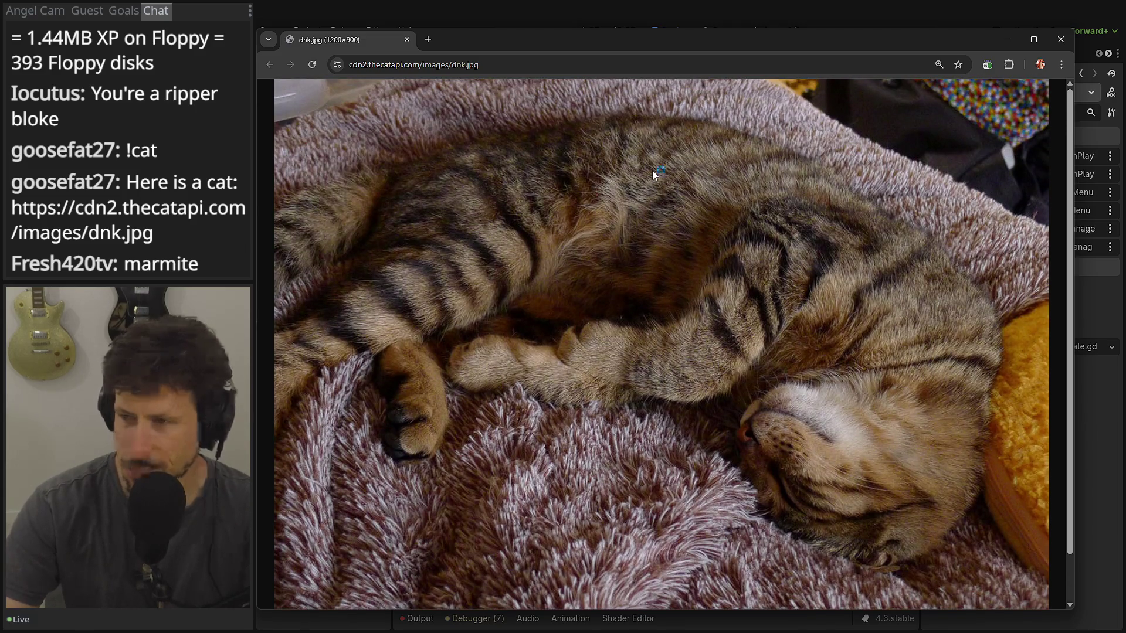
{"action": "left_click", "coordinate": [653, 174]}
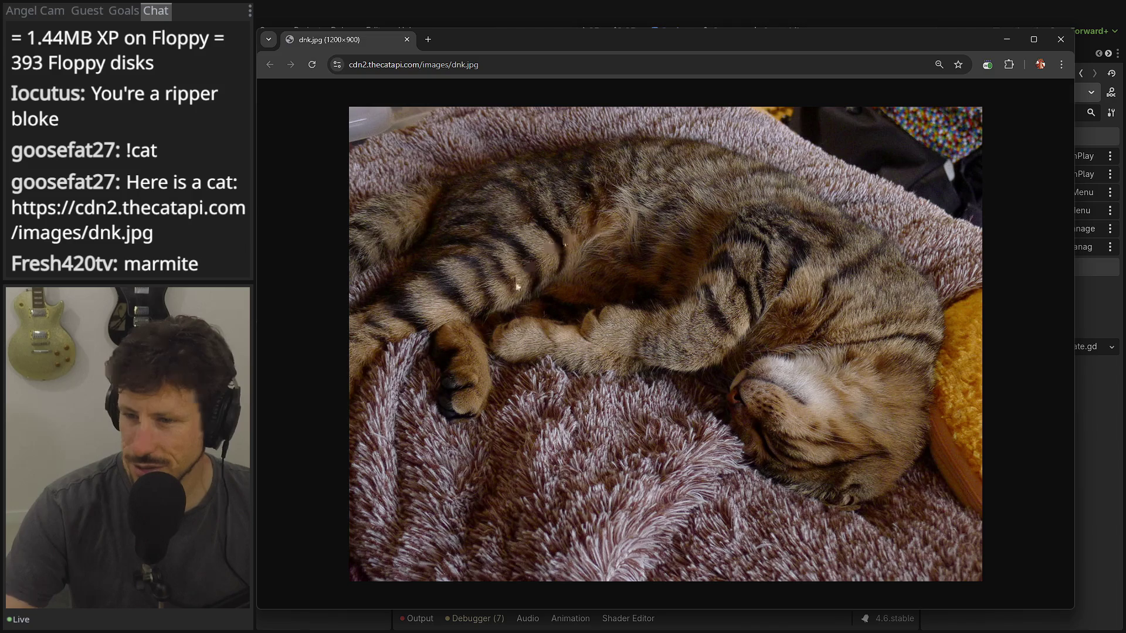
{"action": "scroll", "coordinate": [435, 315], "scroll_direction": "up", "scroll_amount": 7, "text": "ctrl"}
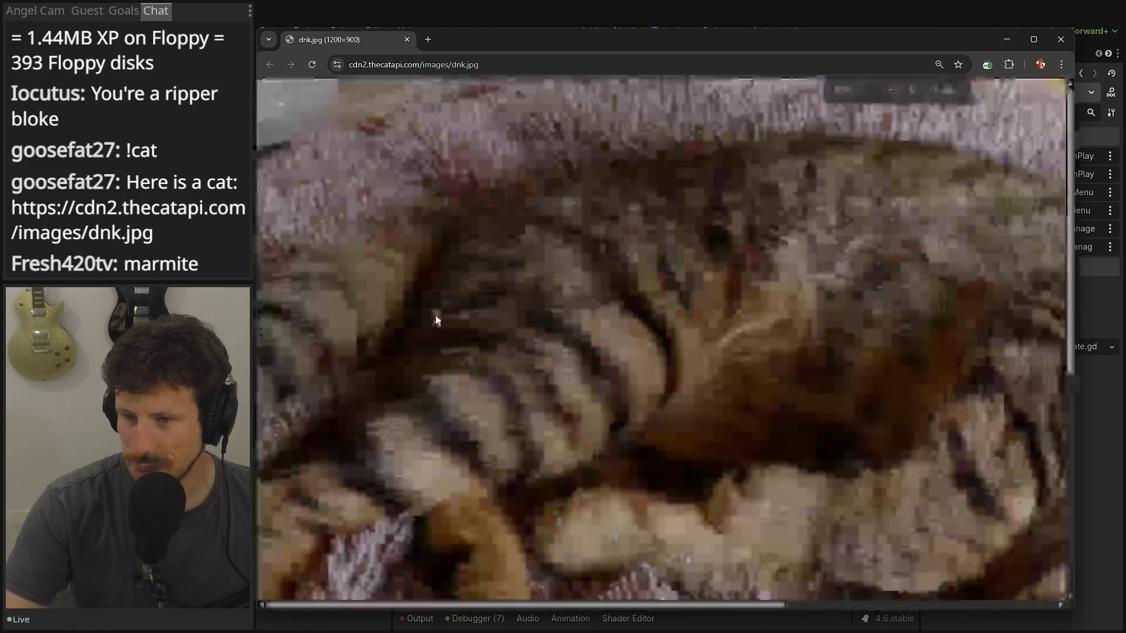
{"action": "scroll", "coordinate": [448, 342], "scroll_direction": "down", "scroll_amount": 5}
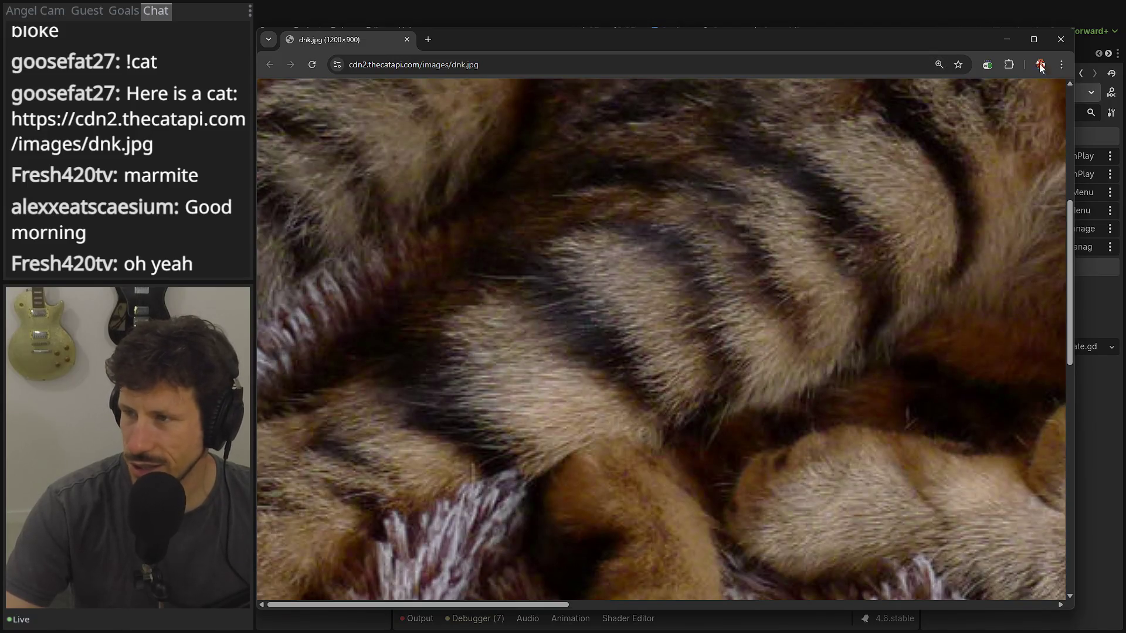
{"action": "left_click", "coordinate": [1061, 39]}
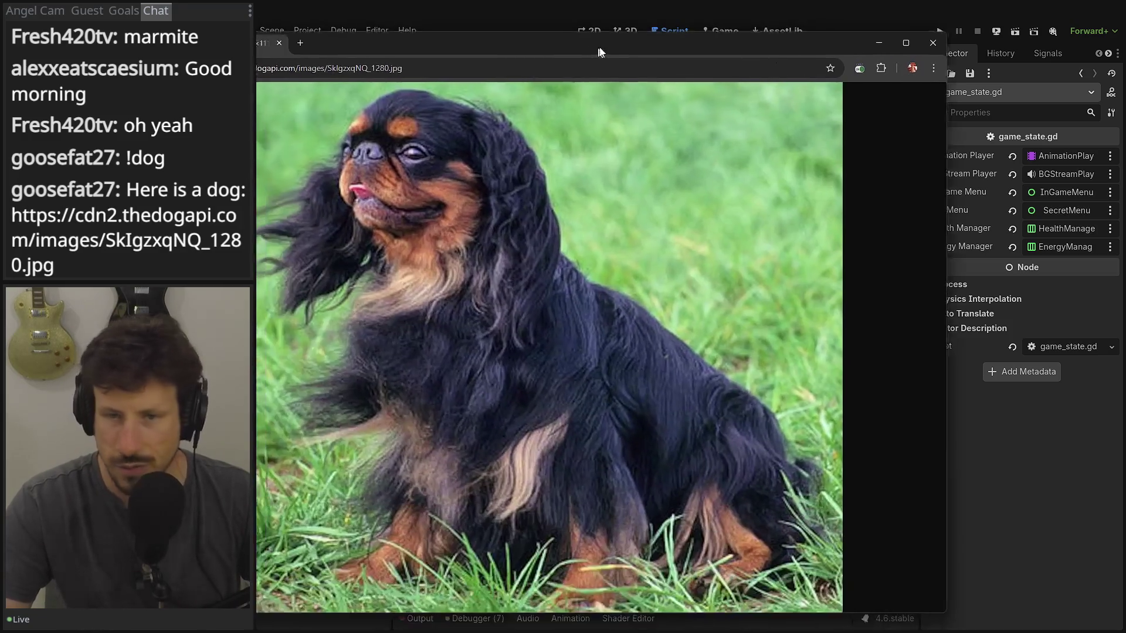
Step: Move the dog photo window aside, then close it
{"action": "mouse_move", "coordinate": [623, 47]}
{"action": "left_mouse_down"}
{"action": "mouse_move", "coordinate": [613, 47]}
{"action": "mouse_move", "coordinate": [807, 49]}
{"action": "left_mouse_up"}
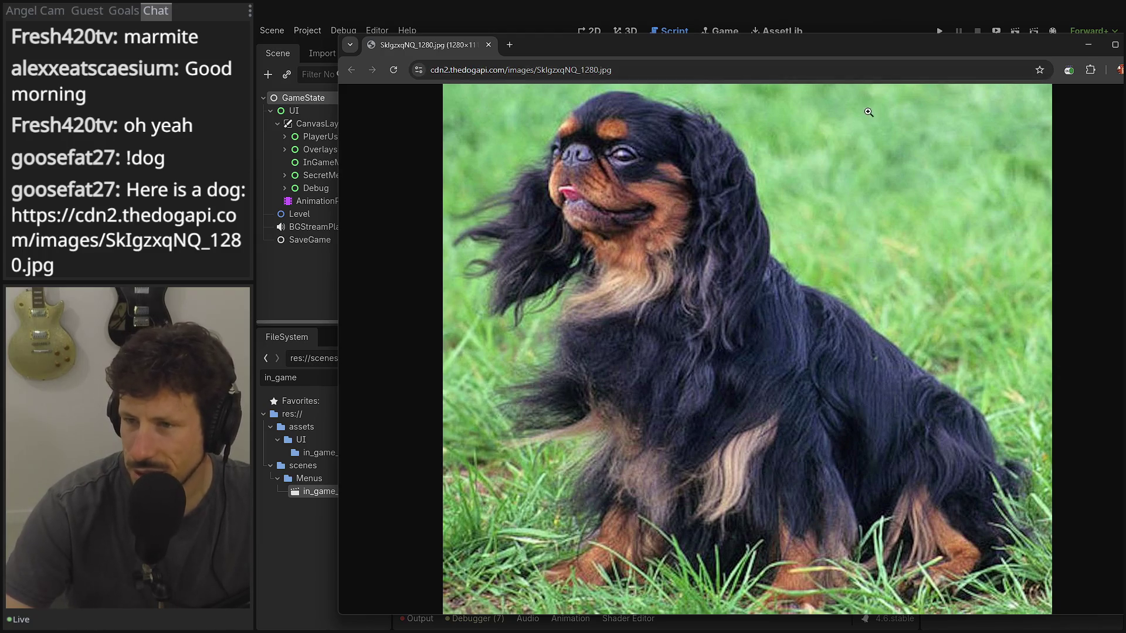
{"action": "left_click_drag", "start_coordinate": [1046, 41], "coordinate": [961, 57]}
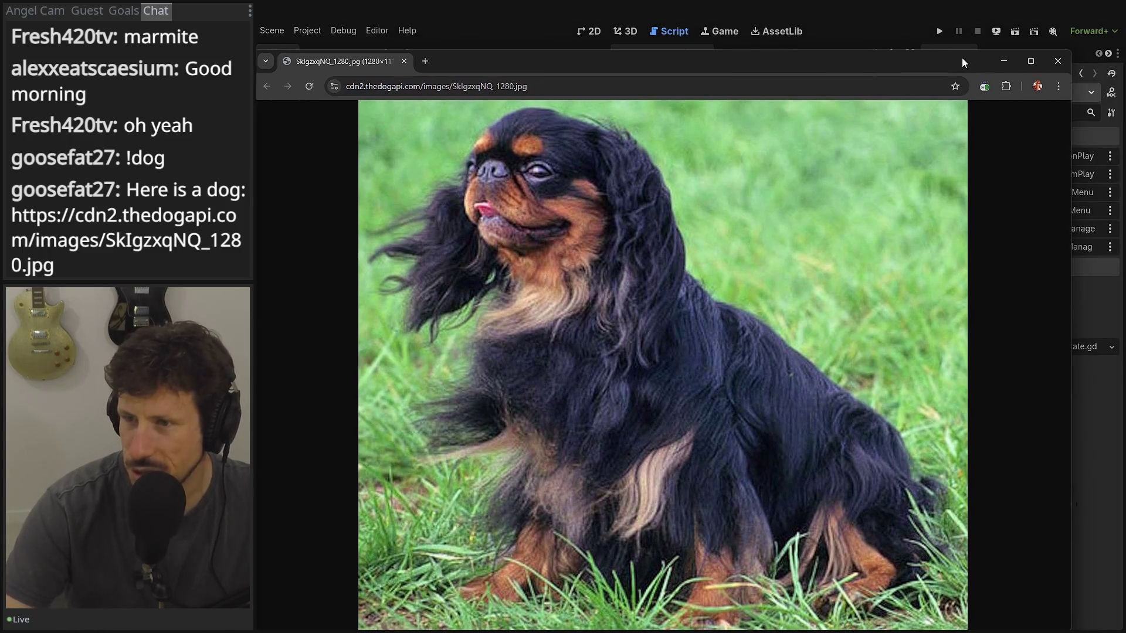
{"action": "left_click", "coordinate": [1059, 60]}
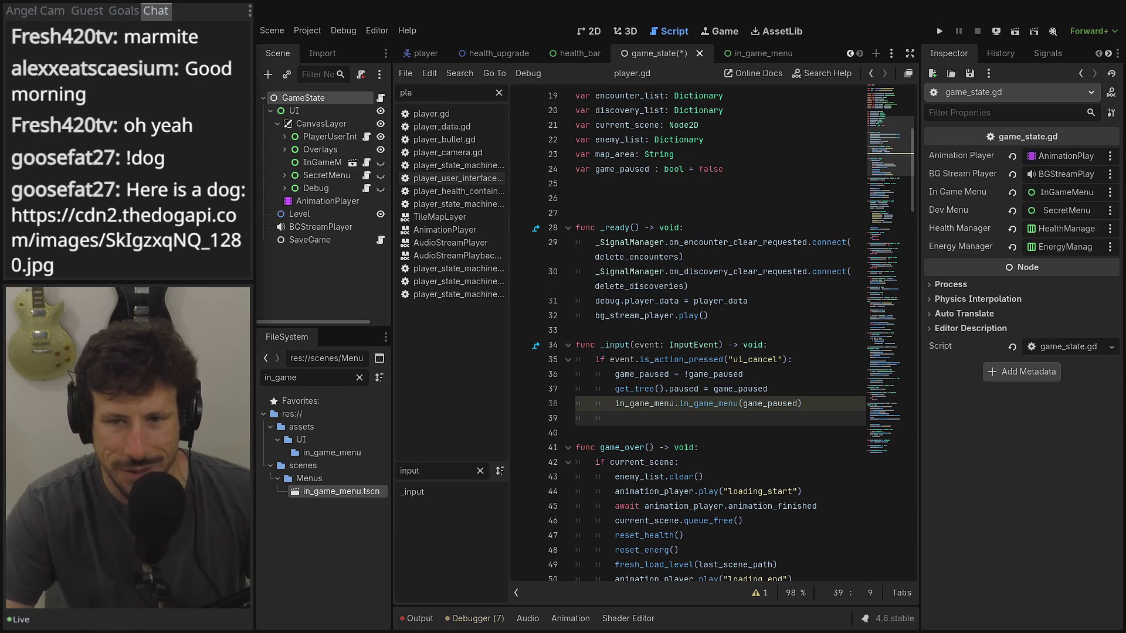
{"action": "scroll", "coordinate": [779, 260], "scroll_direction": "down", "scroll_amount": 1}
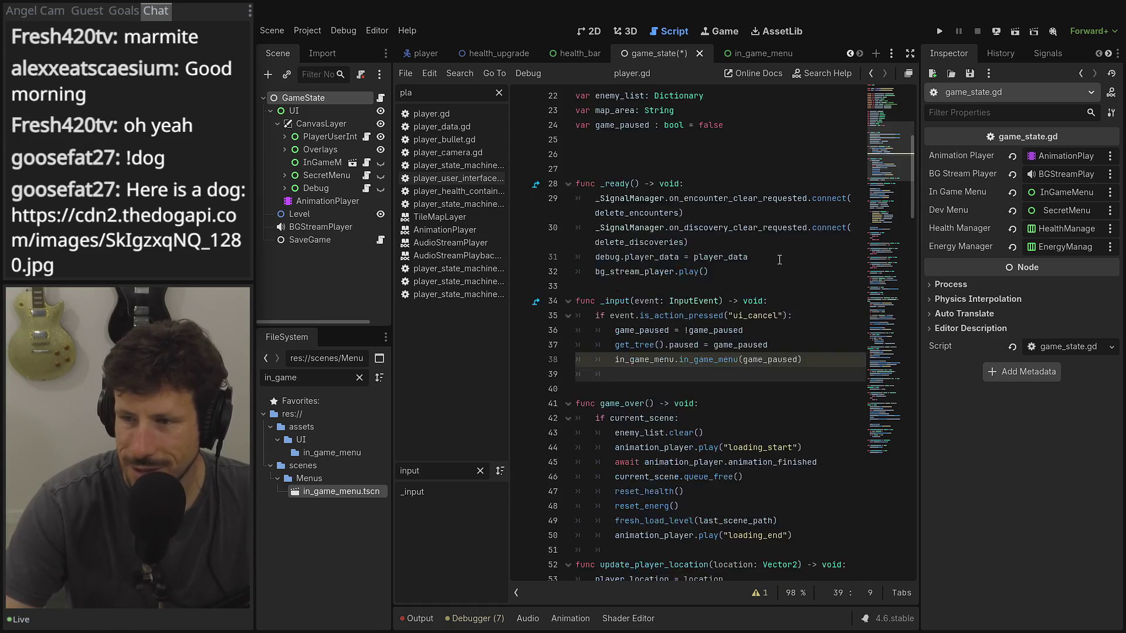
Step: Remove the extra blank line after the pause handler and check dev_menu's definition in secret_menu.gd
{"action": "scroll", "coordinate": [779, 260], "scroll_direction": "down", "scroll_amount": 1}
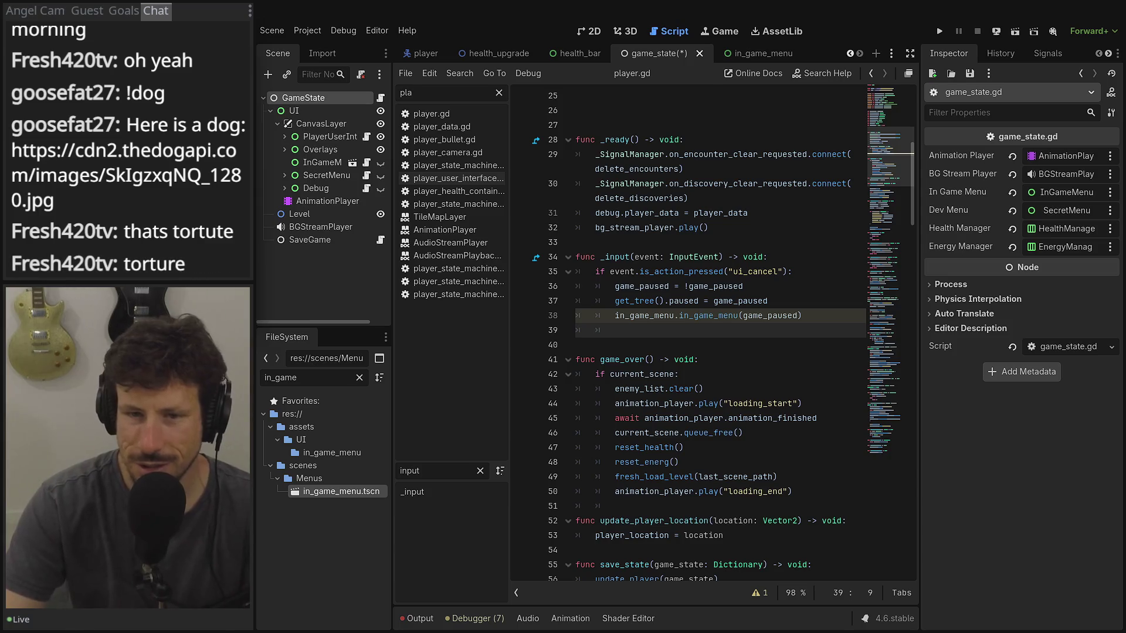
{"action": "mouse_move", "coordinate": [690, 335]}
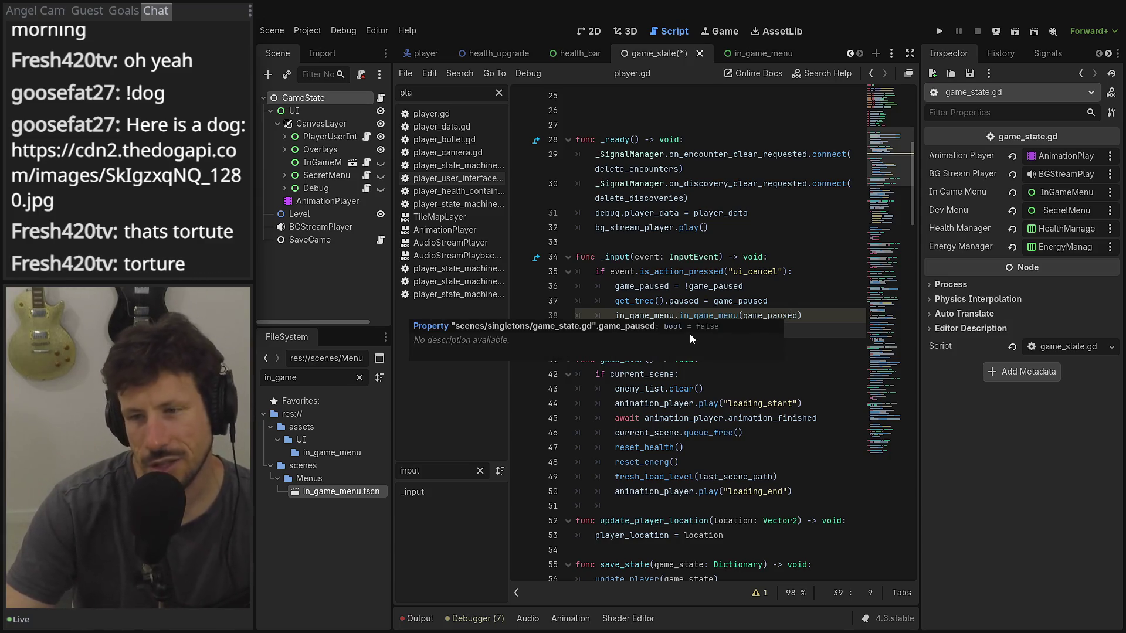
{"action": "key", "text": "Down"}
{"action": "key", "text": "Down"}
{"action": "key", "text": "Down"}
{"action": "key", "text": "End"}
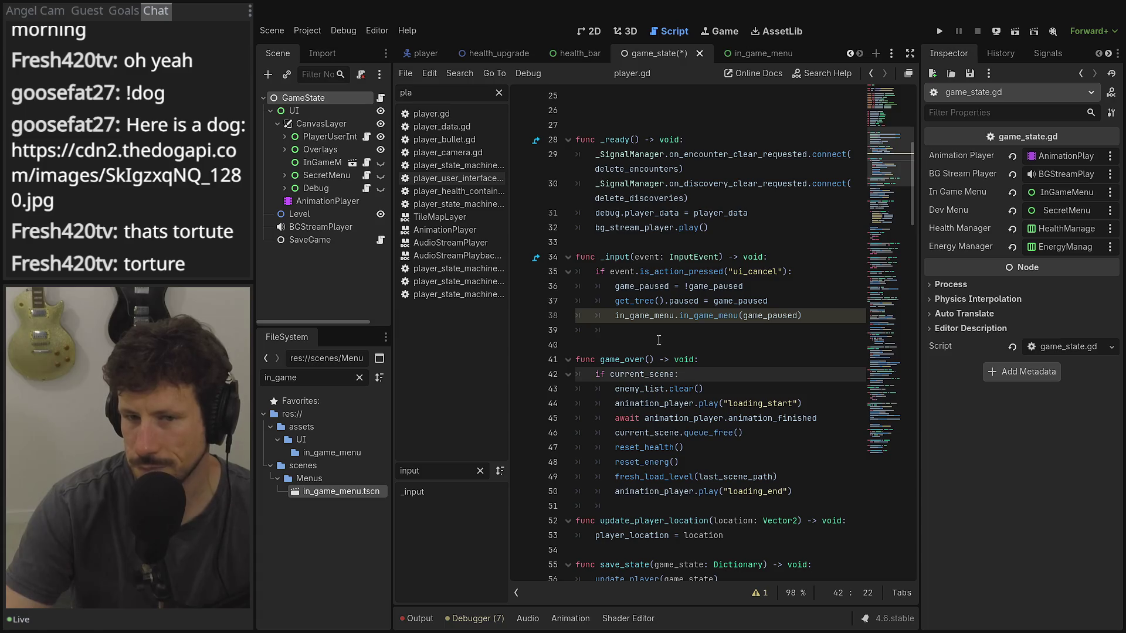
{"action": "left_click", "coordinate": [659, 340]}
{"action": "key", "text": "BackSpace"}
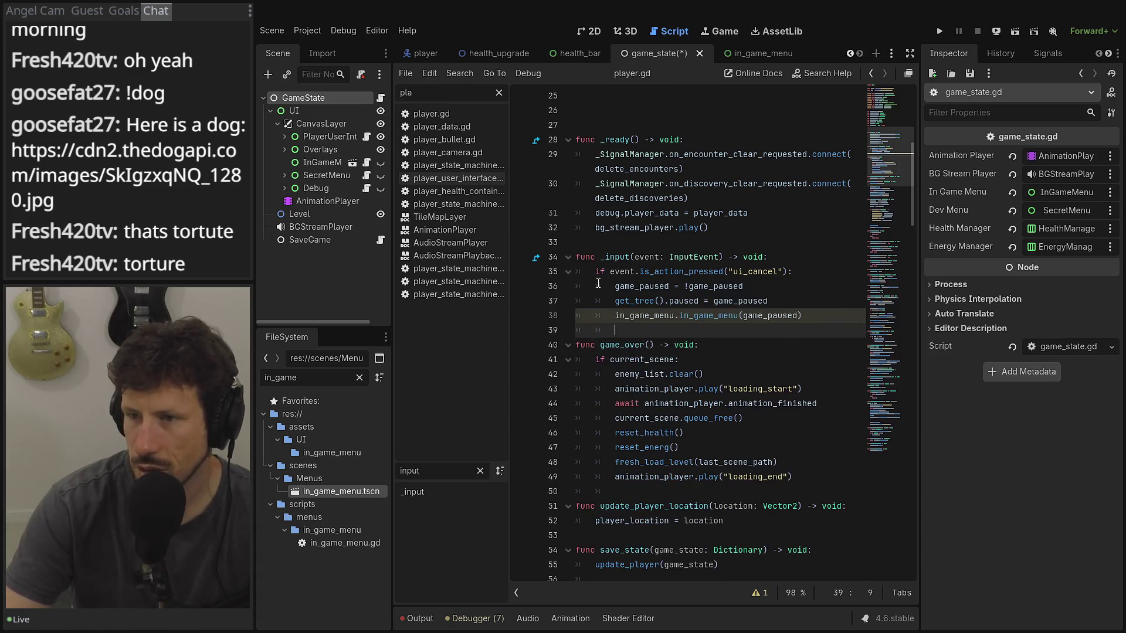
{"action": "scroll", "coordinate": [598, 284], "scroll_direction": "up", "scroll_amount": 8}
{"action": "scroll", "coordinate": [615, 285], "scroll_direction": "down", "scroll_amount": 7}
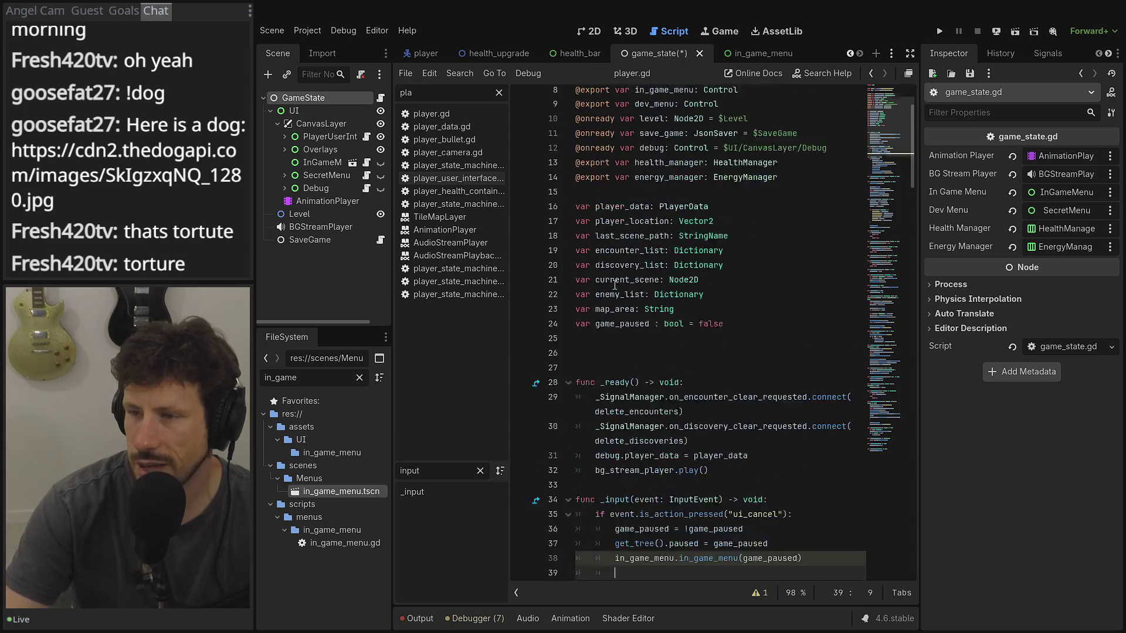
{"action": "left_click", "coordinate": [711, 350], "text": "ctrl"}
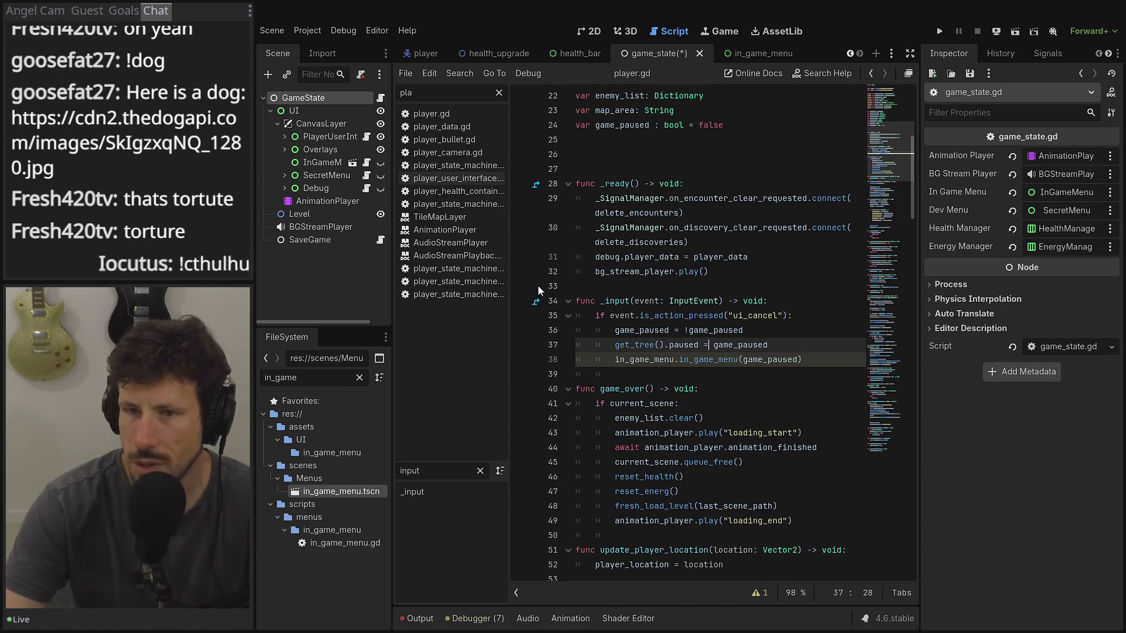
{"action": "key", "text": "alt+Left"}
Step: Under the secret_menu action check, paste the two pause toggle lines and call dev_menu.dev_menu(game_paused)
{"action": "type", "text": "dev"}
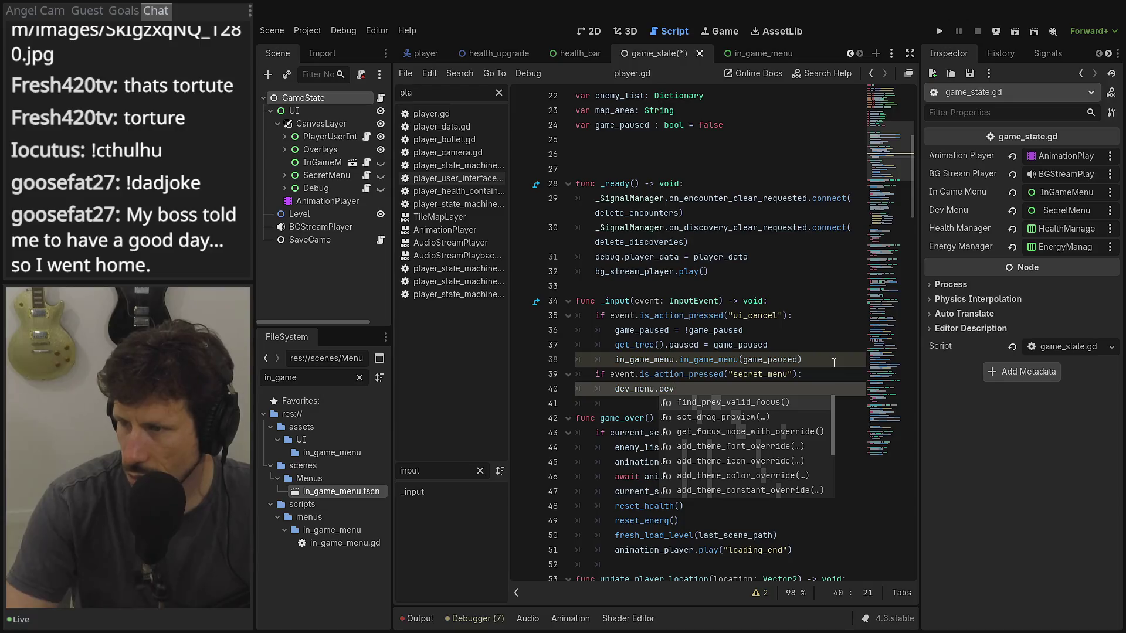
{"action": "type", "text": "_menu"}
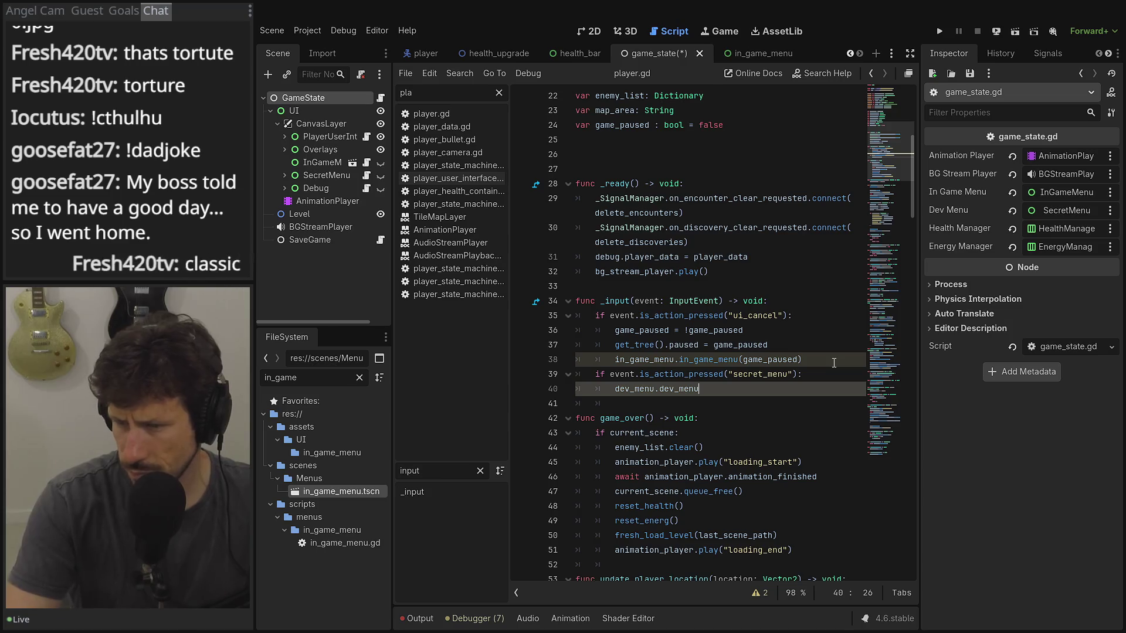
{"action": "type", "text": "("}
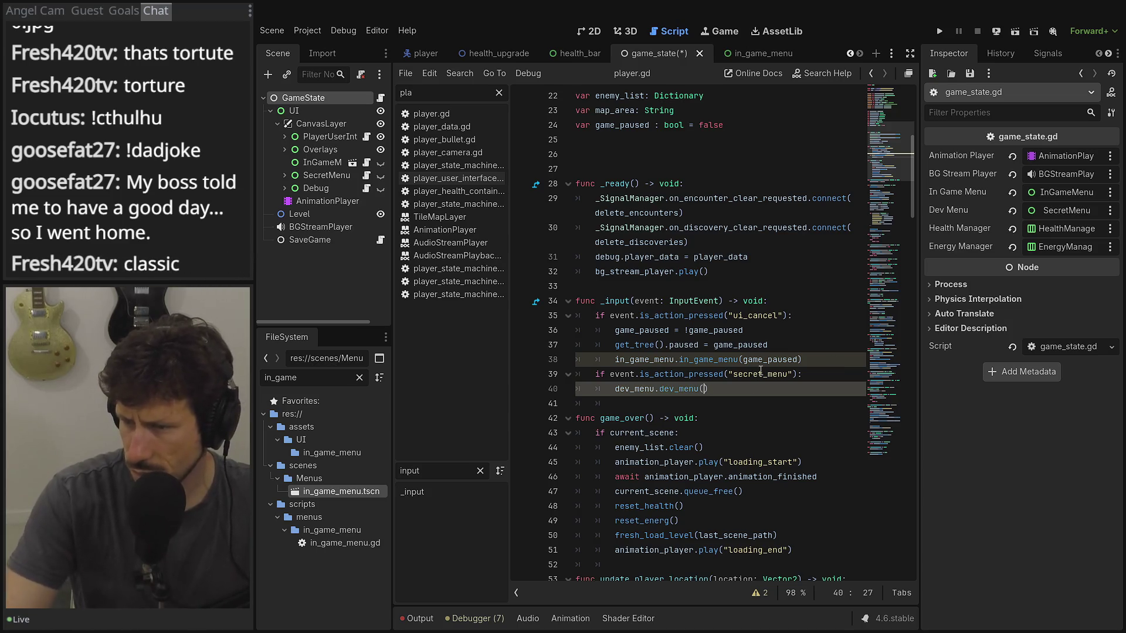
{"action": "left_click", "coordinate": [777, 345]}
{"action": "key", "text": "shift+Home"}
{"action": "key", "text": "shift+Up"}
{"action": "key", "text": "ctrl+c"}
{"action": "left_click", "coordinate": [829, 376]}
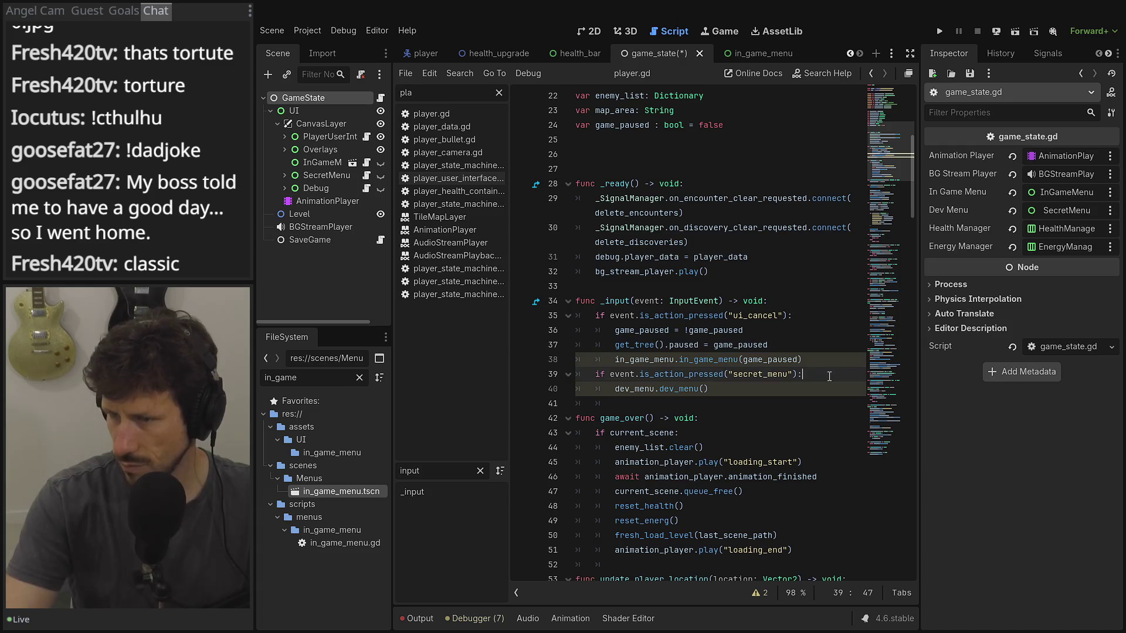
{"action": "key", "text": "Return"}
{"action": "key", "text": "ctrl+v"}
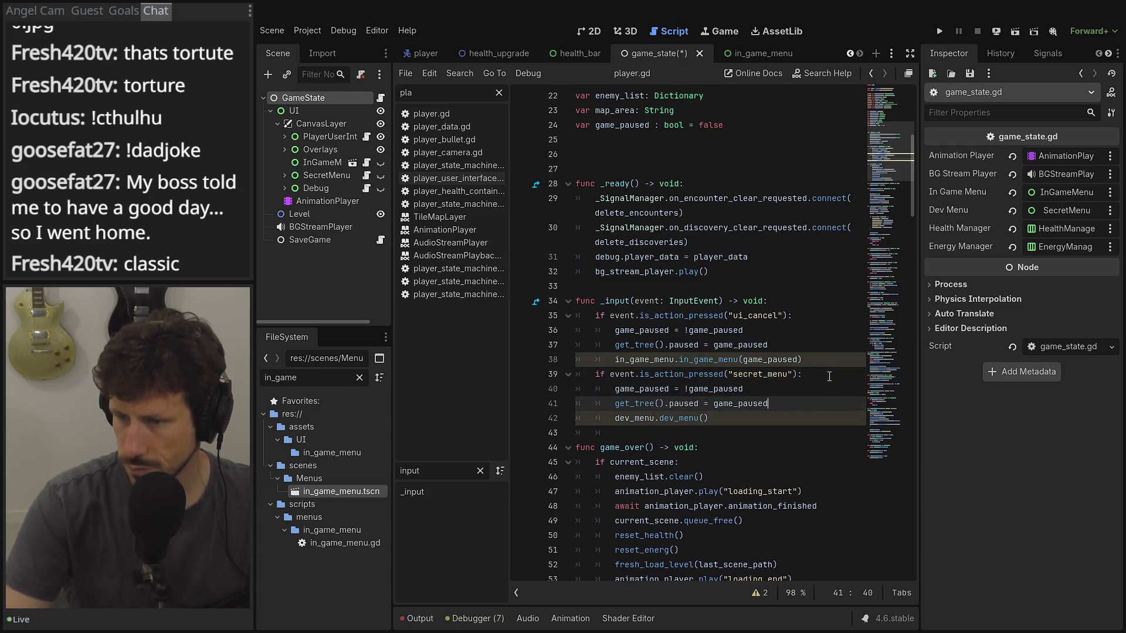
{"action": "double_click", "coordinate": [769, 359]}
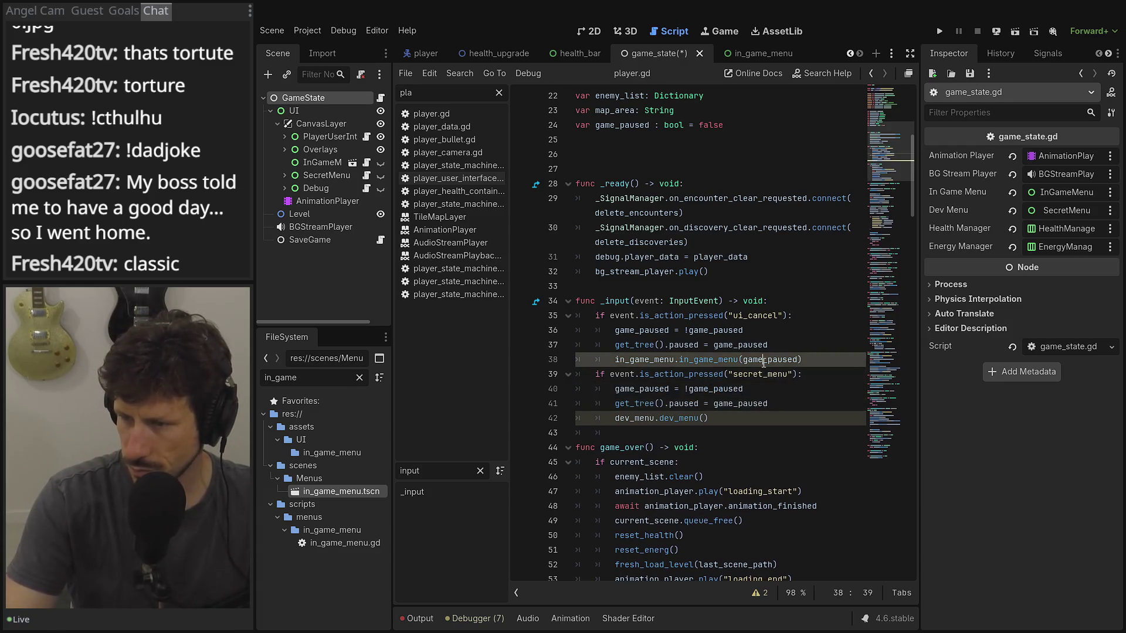
{"action": "key", "text": "ctrl+c"}
{"action": "left_click", "coordinate": [703, 418]}
{"action": "key", "text": "ctrl+v"}
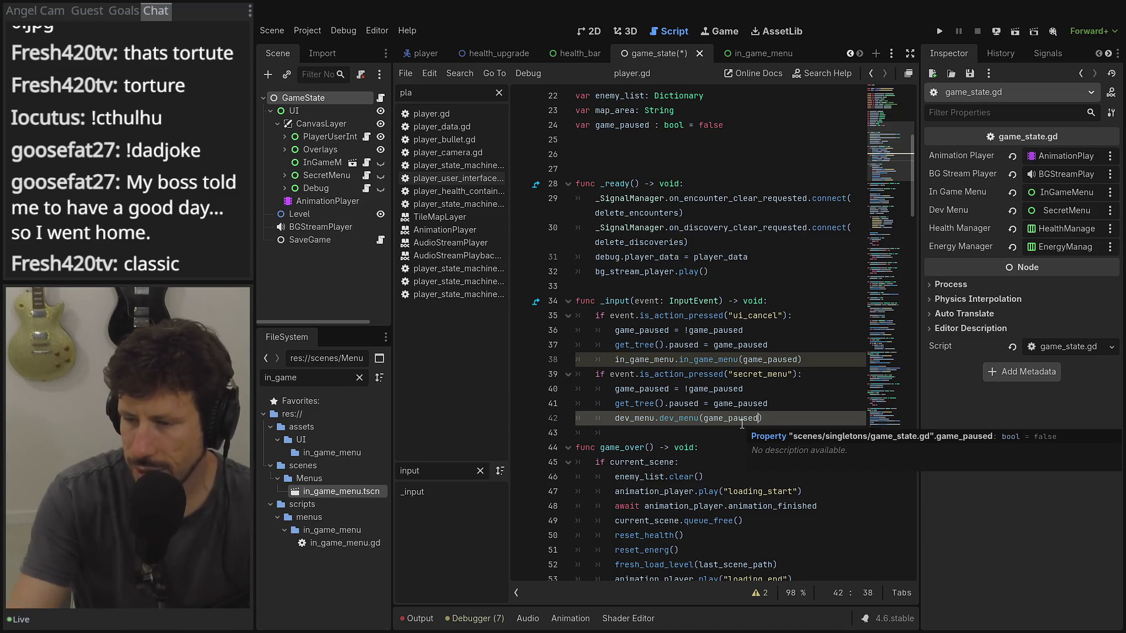
{"action": "scroll", "coordinate": [763, 399], "scroll_direction": "down", "scroll_amount": 1}
Step: Add an 'if !game_paused:' line below line 42 of _input
{"action": "left_click", "coordinate": [781, 379]}
{"action": "key", "text": "Return"}
{"action": "key", "text": "Return"}
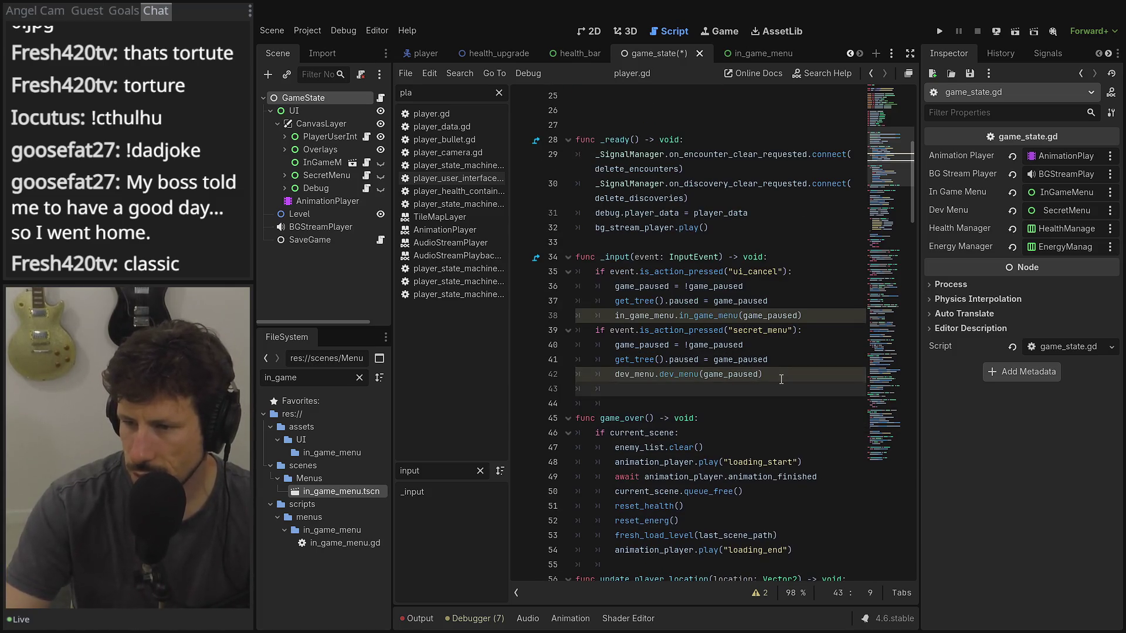
{"action": "key", "text": "BackSpace"}
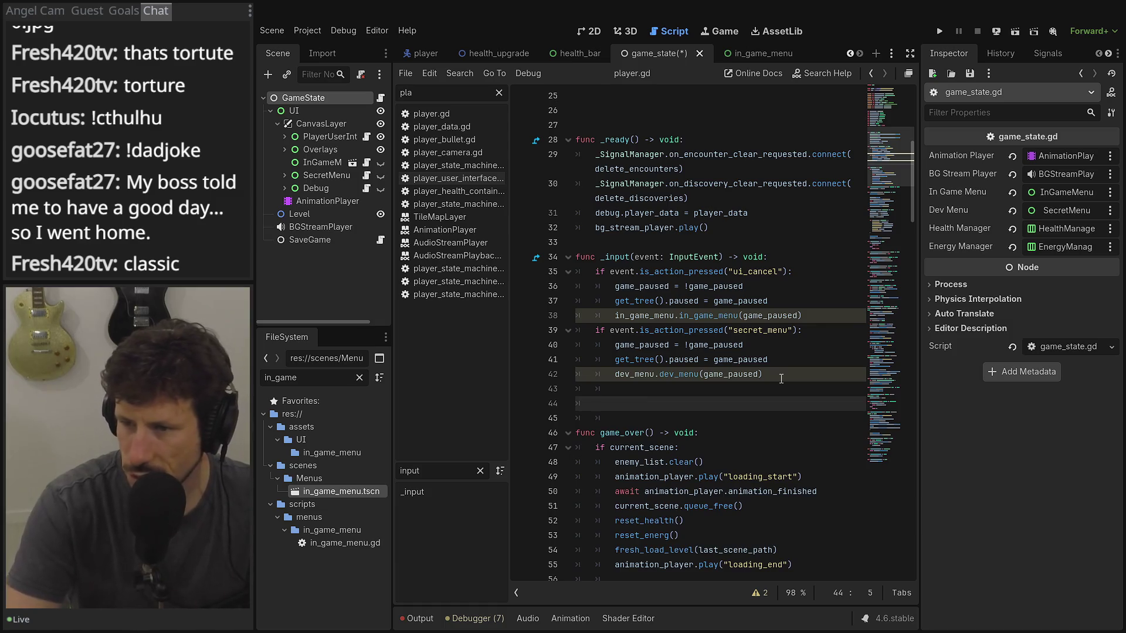
{"action": "type", "text": "game"}
{"action": "key", "text": "Down"}
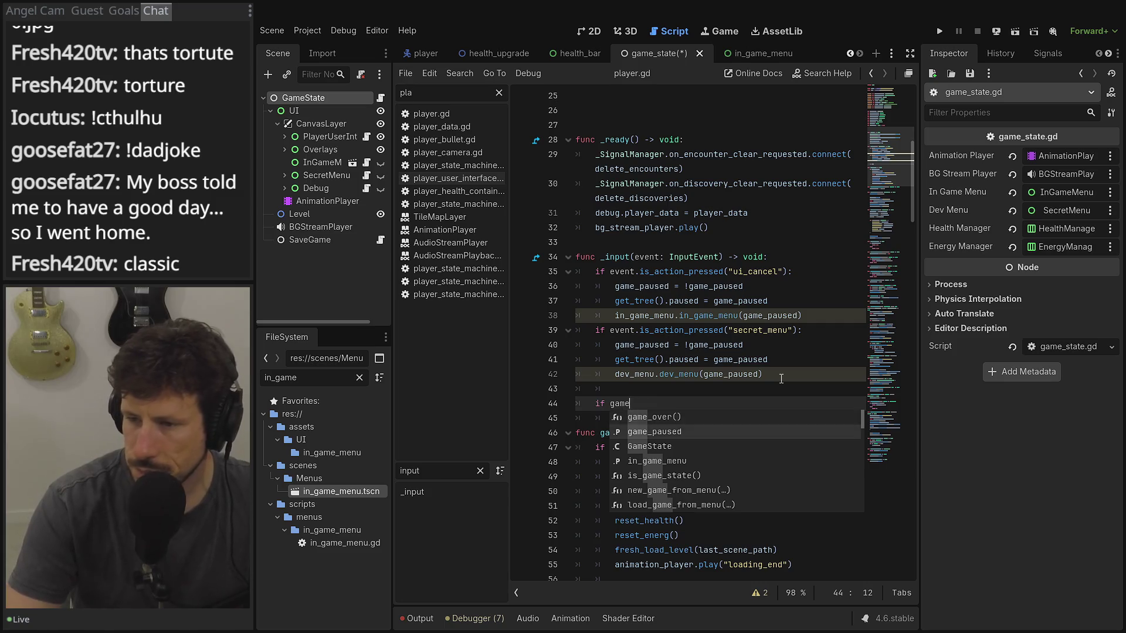
{"action": "key", "text": "Return"}
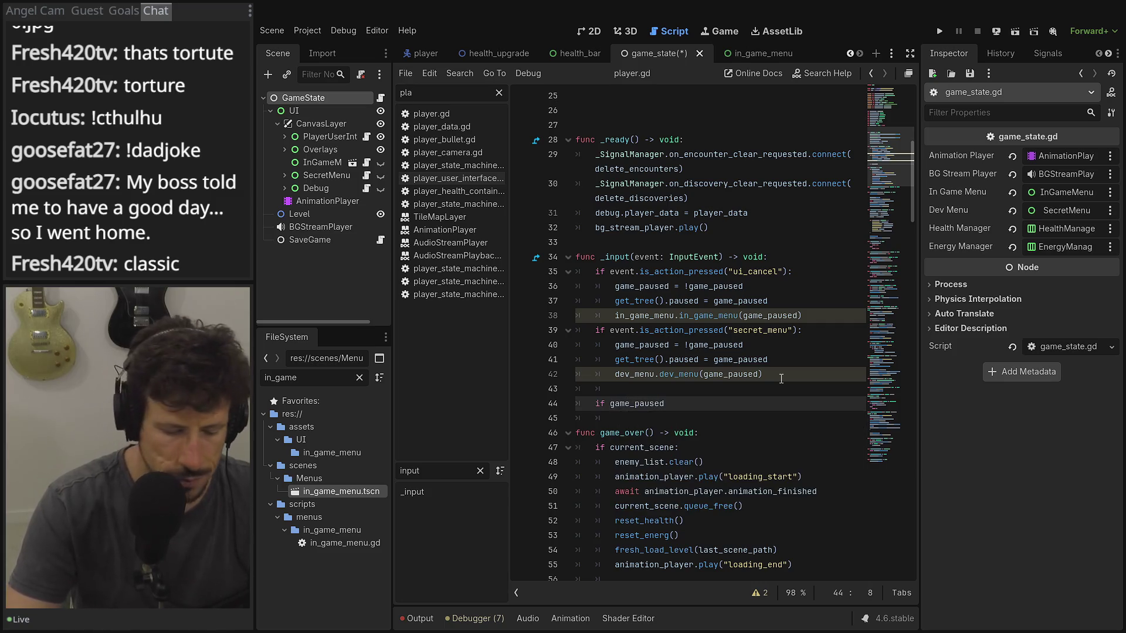
{"action": "type", "text": "!"}
{"action": "key", "text": "Right"}
{"action": "key", "text": "Right"}
{"action": "key", "text": "Right"}
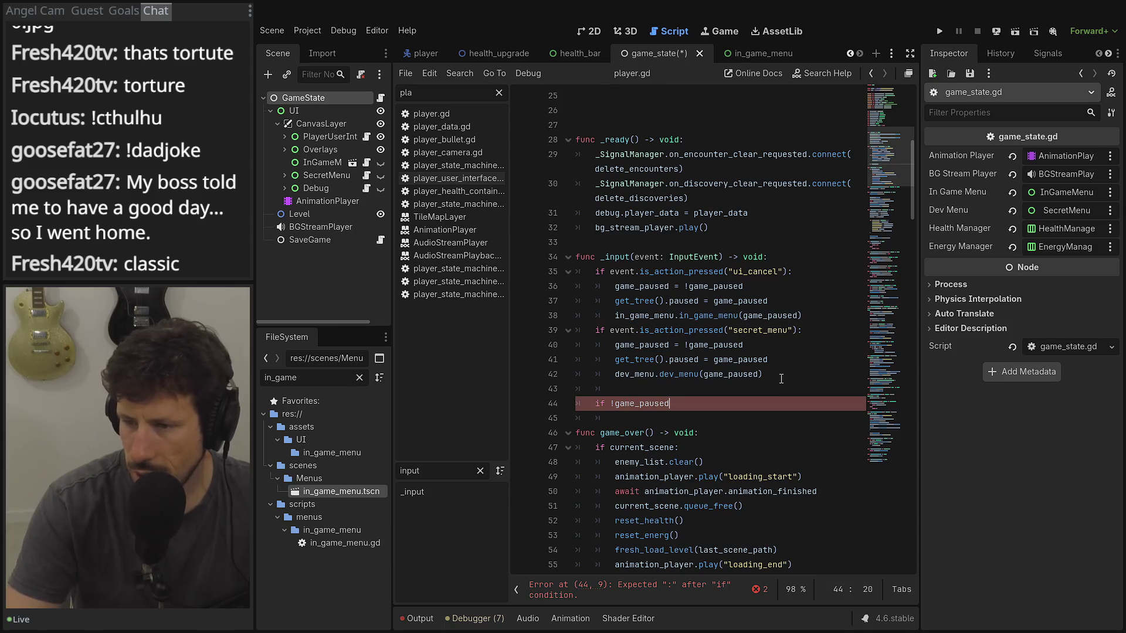
{"action": "type", "text": ":"}
{"action": "key", "text": "Return"}
Step: Copy the dev_menu and in_game_menu calls into the indented body of the new if block
{"action": "left_click_drag", "start_coordinate": [771, 370], "coordinate": [615, 376]}
{"action": "key", "text": "ctrl+c"}
{"action": "key", "text": "Down"}
{"action": "key", "text": "Down"}
{"action": "key", "text": "Down"}
{"action": "key", "text": "ctrl+v"}
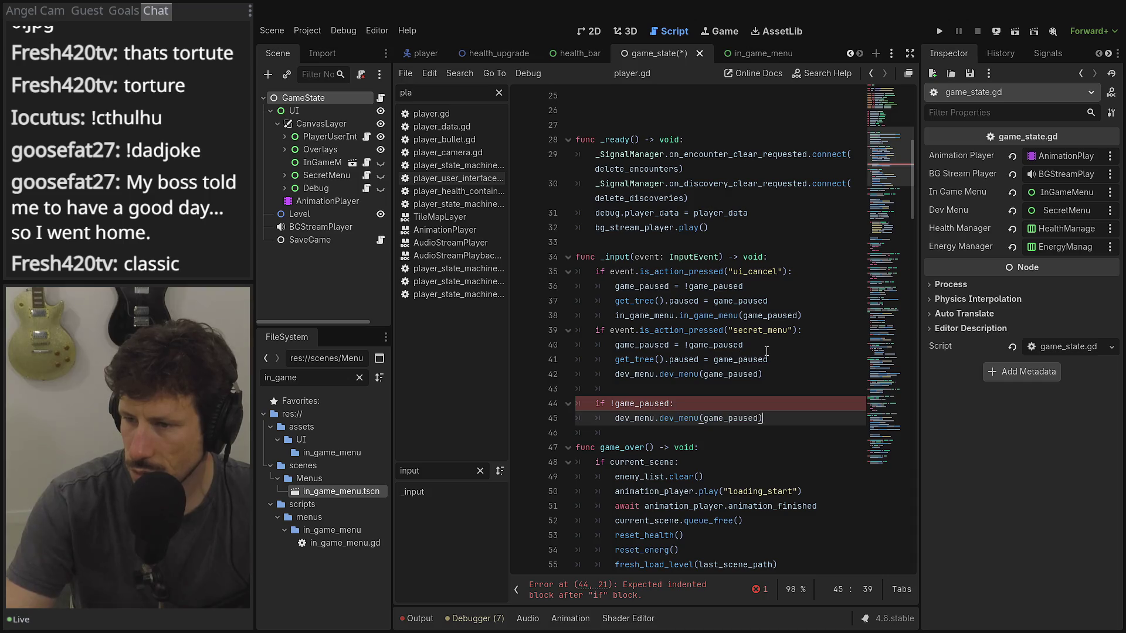
{"action": "left_click", "coordinate": [666, 434]}
{"action": "key", "text": "Tab"}
{"action": "key", "text": "ctrl+v"}
{"action": "key", "text": "Return"}
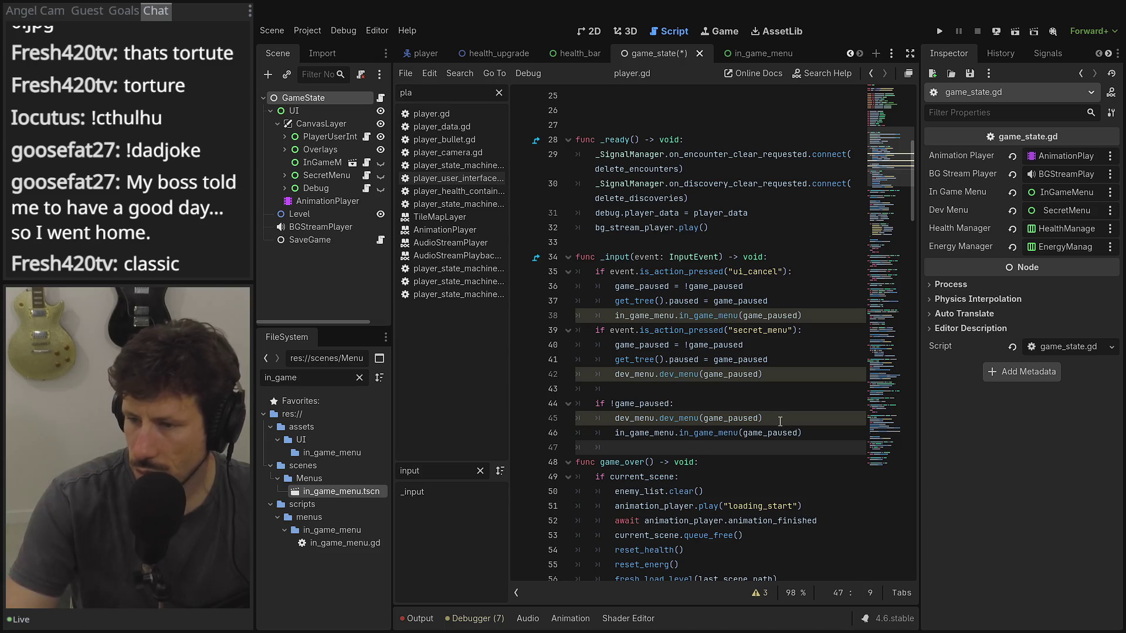
{"action": "double_click", "coordinate": [741, 418]}
{"action": "key", "text": "Up"}
{"action": "key", "text": "Up"}
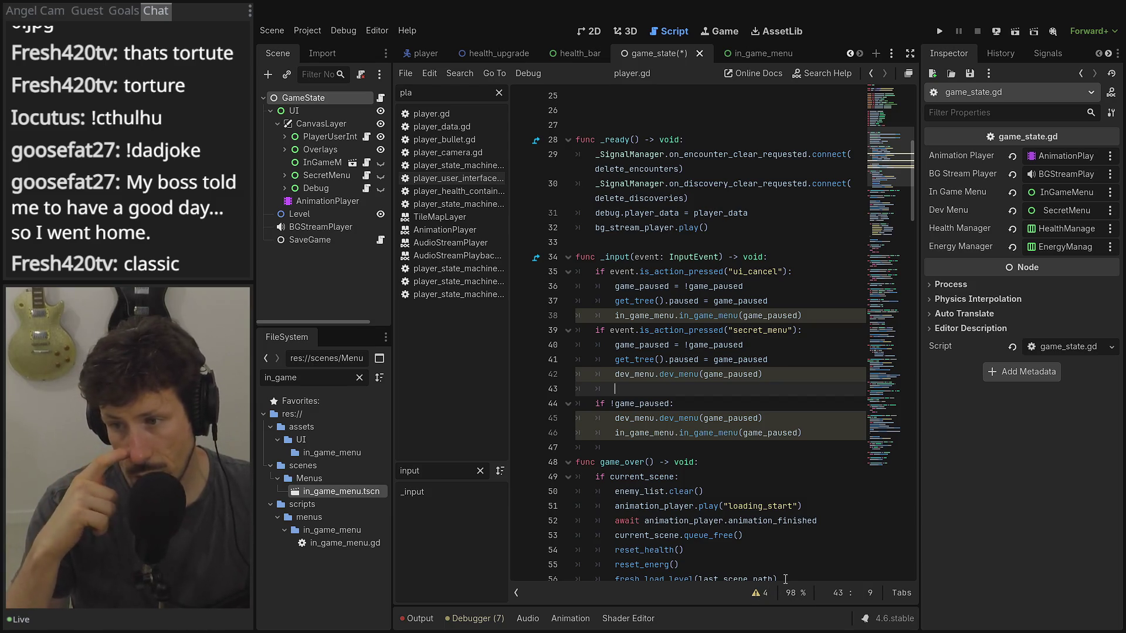
Step: Replace the in_game_menu call on line 38 with 'in_game_menu.visible = game_paused'
{"action": "left_click_drag", "start_coordinate": [802, 316], "coordinate": [680, 318]}
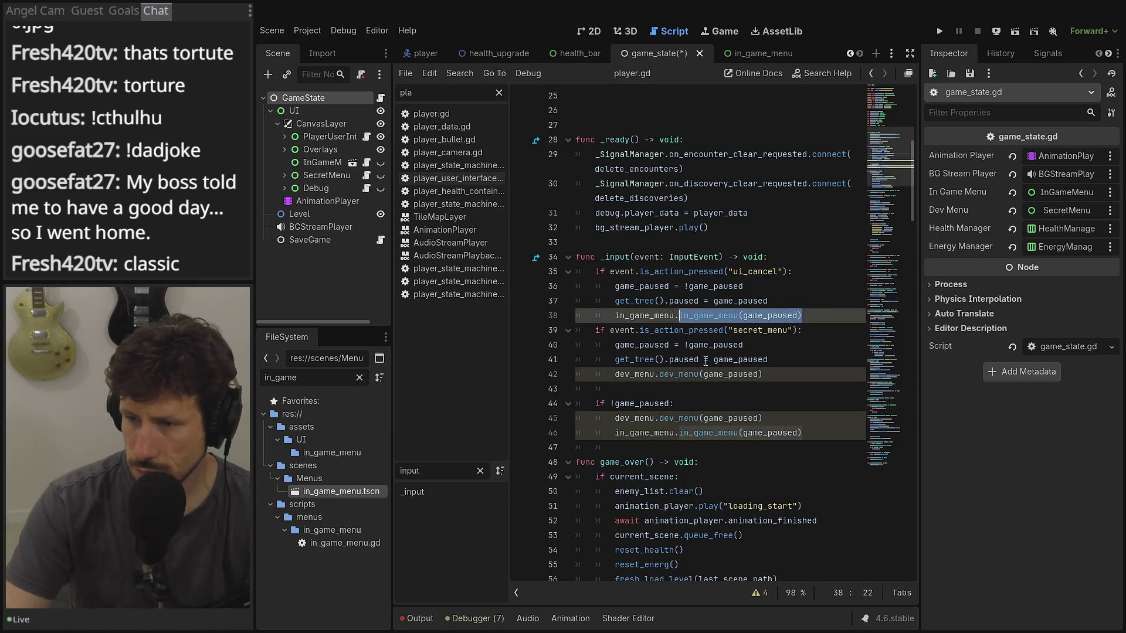
{"action": "key", "text": "BackSpace"}
{"action": "type", "text": "vis"}
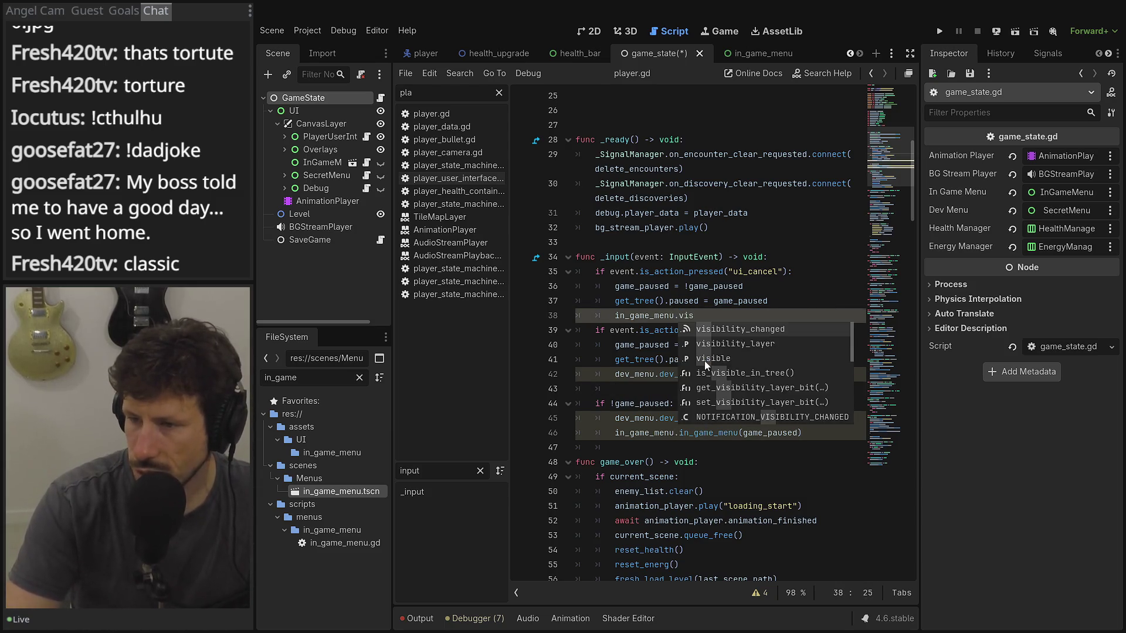
{"action": "key", "text": "Down"}
{"action": "key", "text": "Down"}
{"action": "key", "text": "Return"}
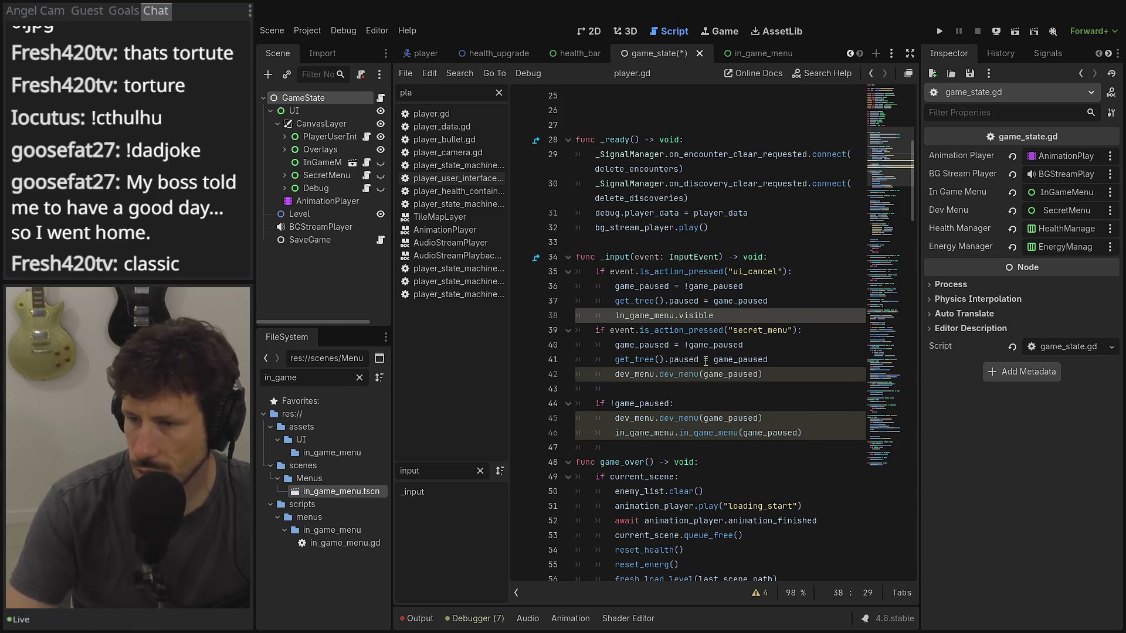
{"action": "type", "text": "= game"}
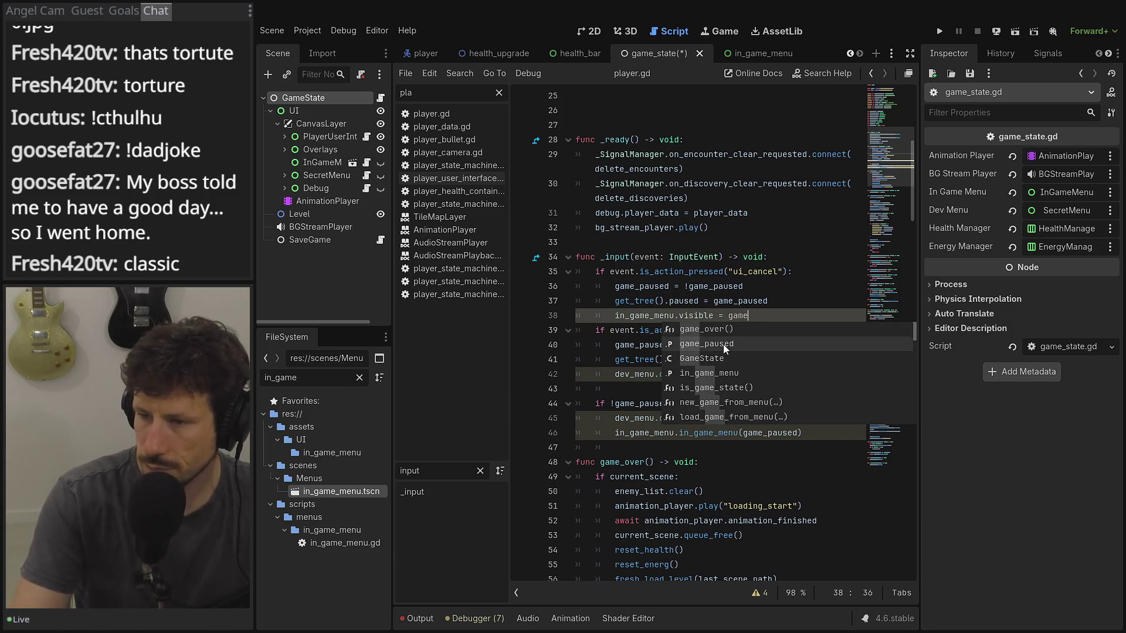
{"action": "left_click", "coordinate": [723, 344]}
Step: Paste the visible = game_paused assignment over the menu calls on lines 42, 45 and 46, then save
{"action": "left_click_drag", "start_coordinate": [783, 316], "coordinate": [675, 315]}
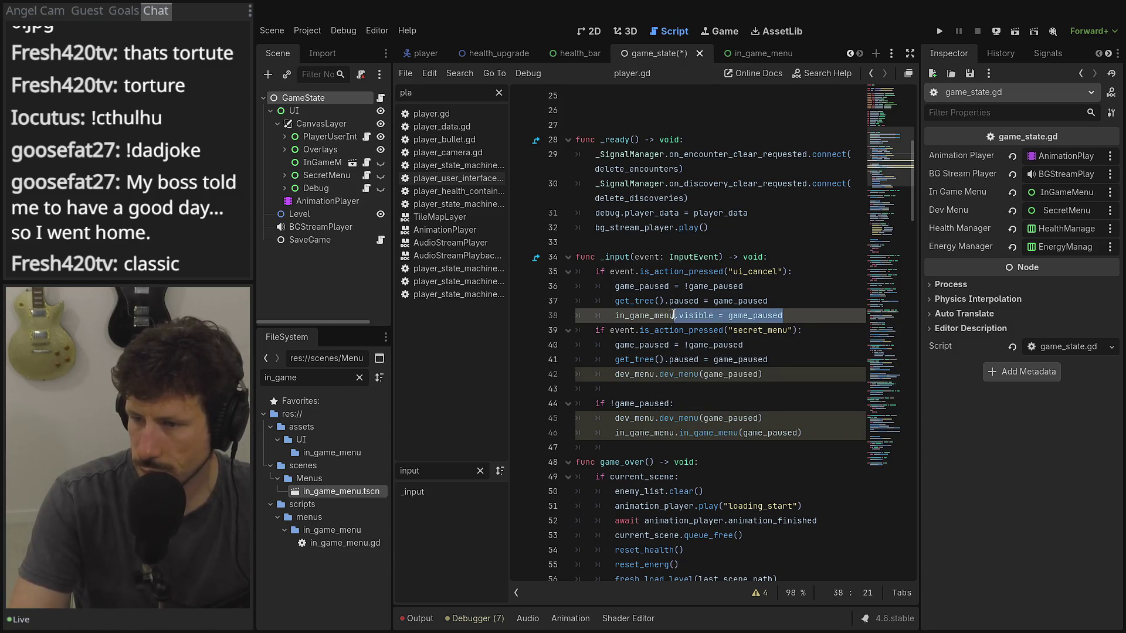
{"action": "left_click_drag", "start_coordinate": [763, 374], "coordinate": [656, 375]}
{"action": "key", "text": "ctrl+v"}
{"action": "left_click", "coordinate": [778, 417]}
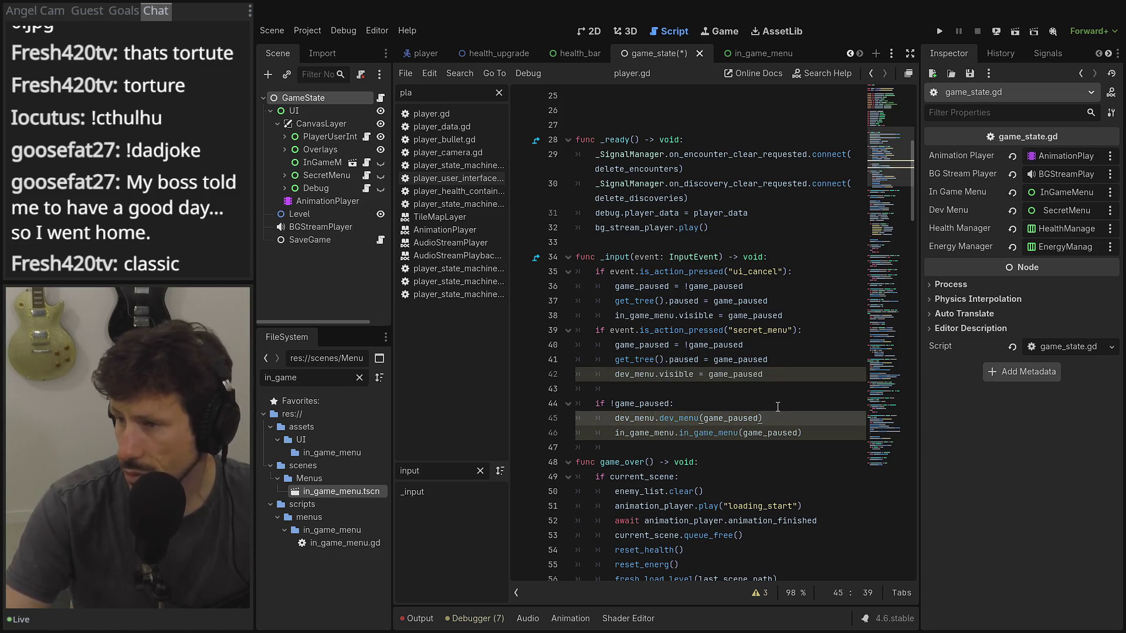
{"action": "left_click_drag", "start_coordinate": [784, 414], "coordinate": [651, 422]}
{"action": "key", "text": "ctrl+v"}
{"action": "key", "text": "ctrl+z"}
{"action": "key", "text": "ctrl+v"}
{"action": "left_click_drag", "start_coordinate": [858, 439], "coordinate": [676, 434]}
{"action": "key", "text": "ctrl+v"}
{"action": "left_click", "coordinate": [779, 419]}
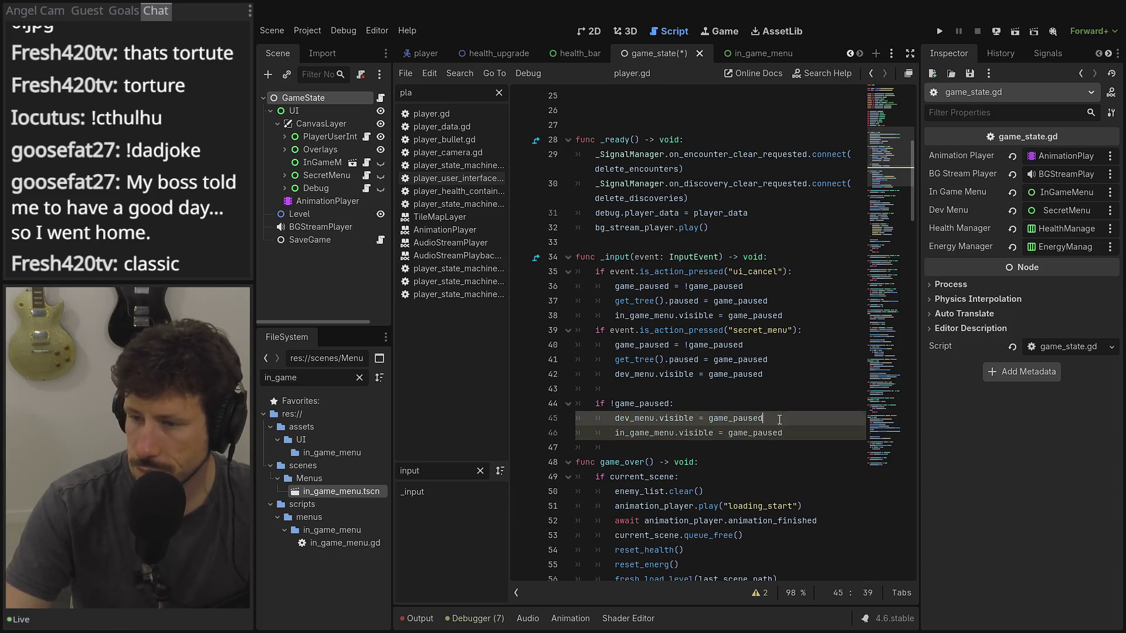
{"action": "left_click", "coordinate": [742, 398]}
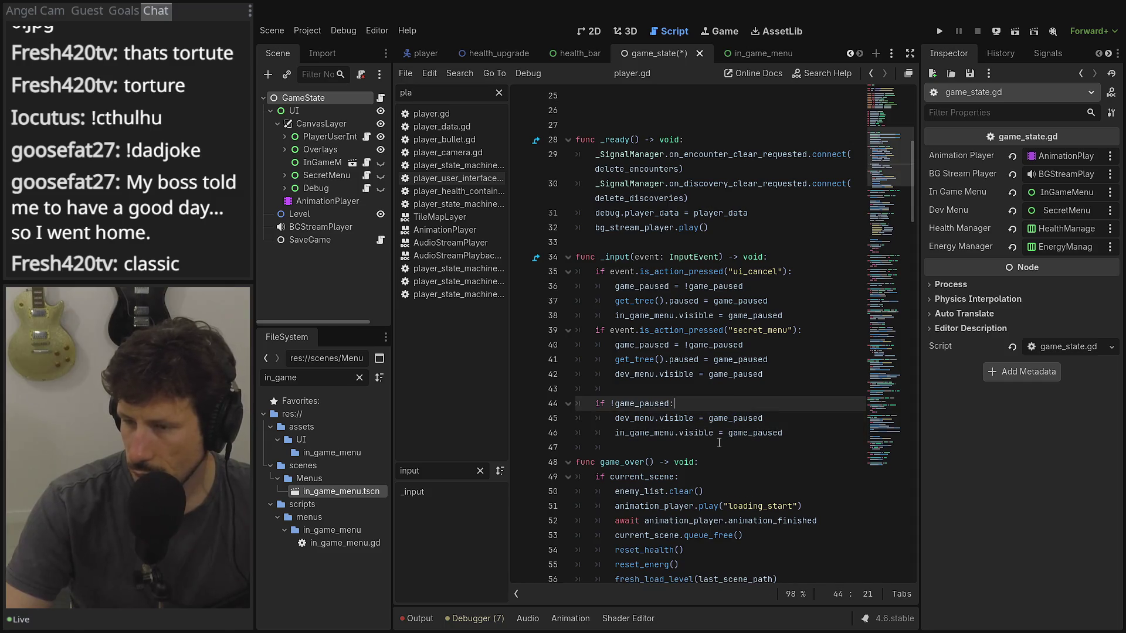
{"action": "key", "text": "ctrl+s"}
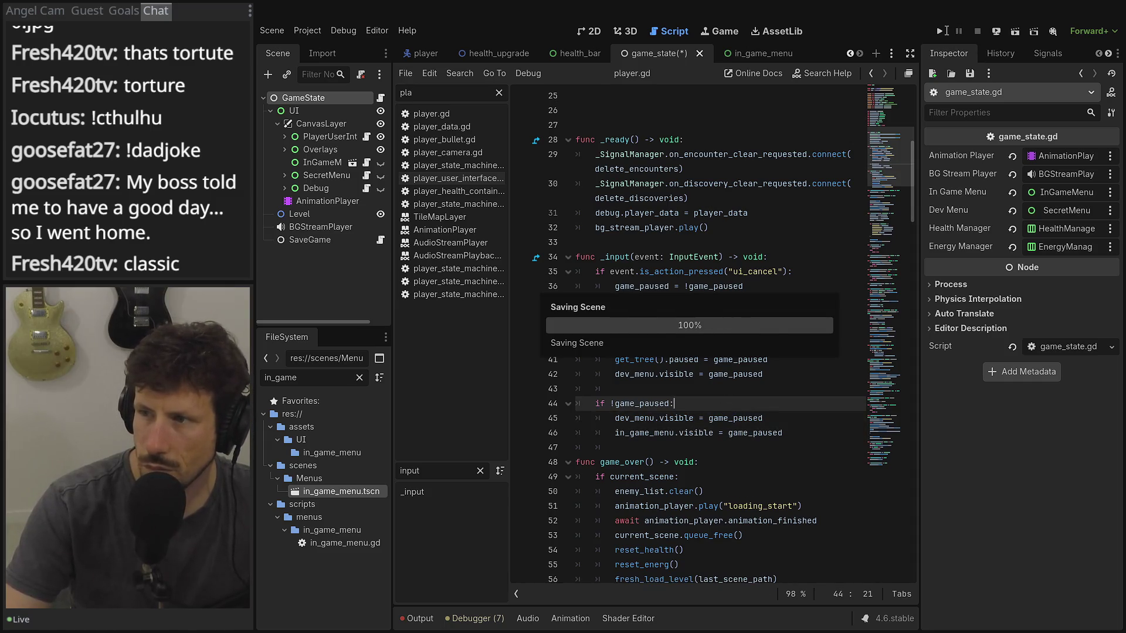
Step: Test-run Below The Ice from its save slot, reposition and resize the debug window, then close it
{"action": "left_click", "coordinate": [940, 31]}
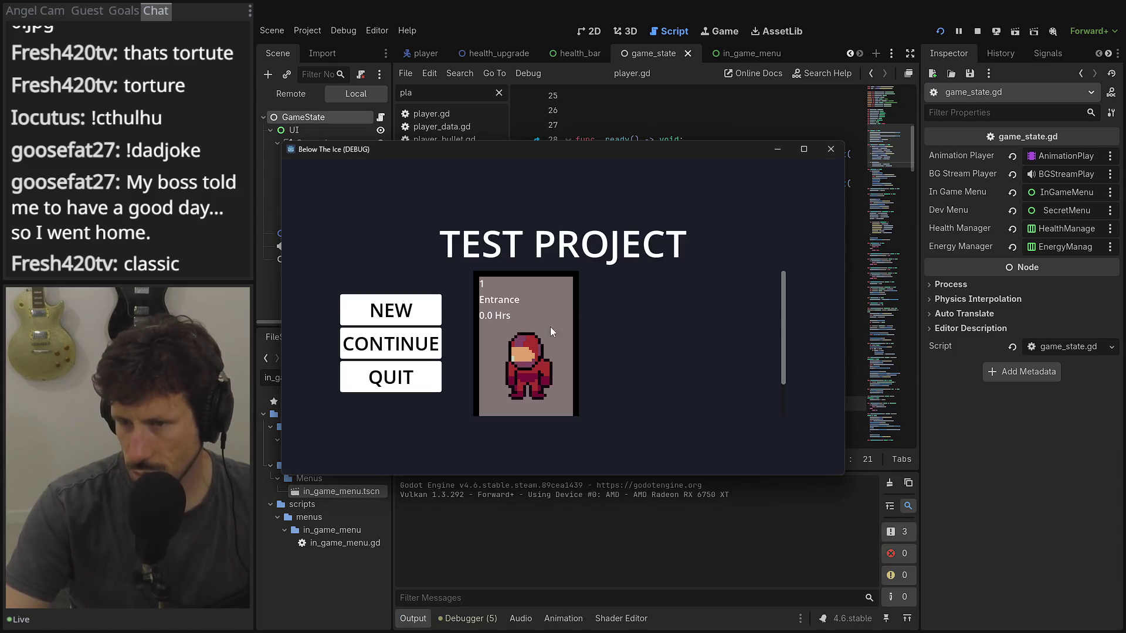
{"action": "left_click", "coordinate": [551, 332]}
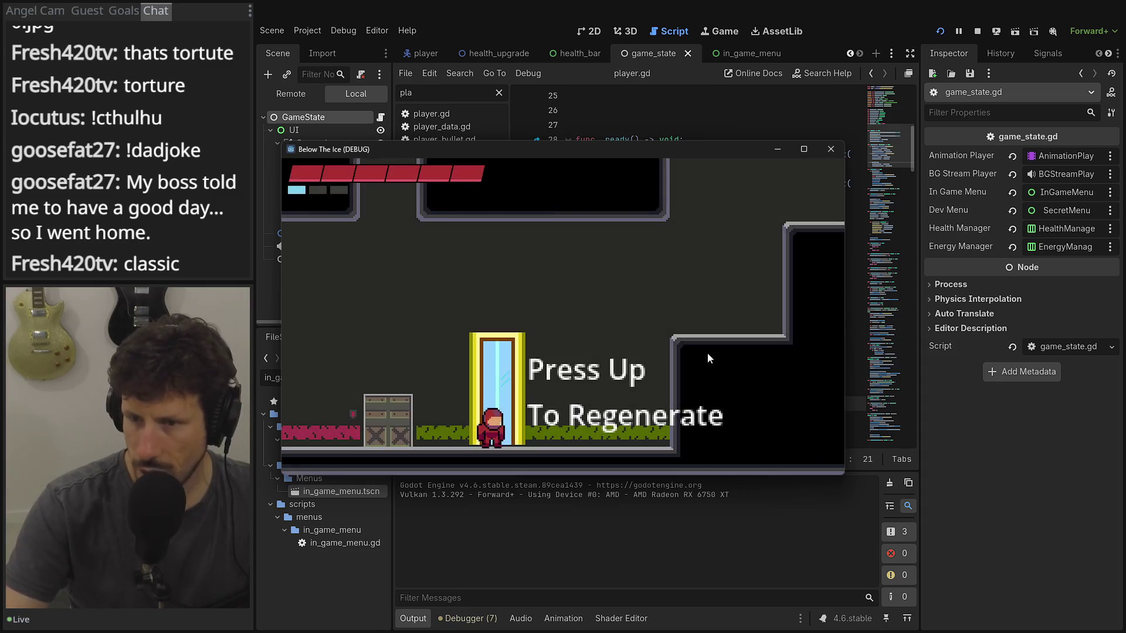
{"action": "mouse_move", "coordinate": [522, 149]}
{"action": "left_mouse_down"}
{"action": "mouse_move", "coordinate": [537, 82]}
{"action": "mouse_move", "coordinate": [494, 36]}
{"action": "left_mouse_up"}
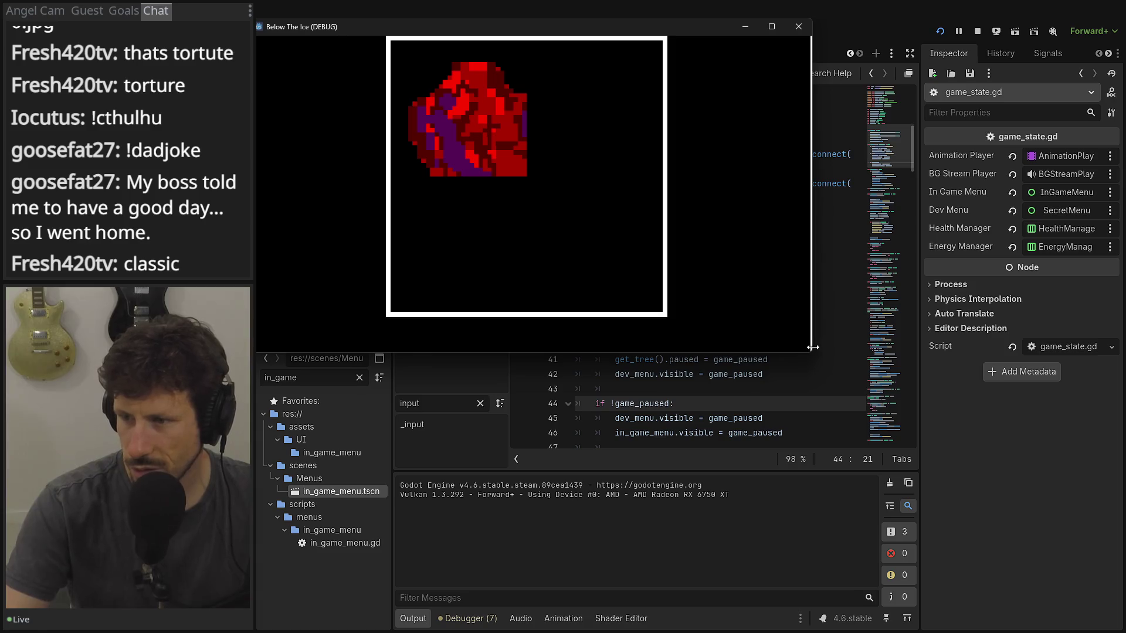
{"action": "mouse_move", "coordinate": [814, 354]}
{"action": "left_mouse_down"}
{"action": "mouse_move", "coordinate": [1103, 458]}
{"action": "mouse_move", "coordinate": [1092, 519]}
{"action": "left_mouse_up"}
{"action": "mouse_move", "coordinate": [752, 27]}
{"action": "left_mouse_down"}
{"action": "mouse_move", "coordinate": [763, 3]}
{"action": "mouse_move", "coordinate": [814, 99]}
{"action": "mouse_move", "coordinate": [788, 63]}
{"action": "mouse_move", "coordinate": [750, 46]}
{"action": "left_mouse_up"}
{"action": "mouse_move", "coordinate": [1086, 538]}
{"action": "left_mouse_down"}
{"action": "mouse_move", "coordinate": [515, 453]}
{"action": "mouse_move", "coordinate": [930, 410]}
{"action": "mouse_move", "coordinate": [805, 435]}
{"action": "mouse_move", "coordinate": [1068, 573]}
{"action": "mouse_move", "coordinate": [1055, 470]}
{"action": "mouse_move", "coordinate": [1091, 449]}
{"action": "mouse_move", "coordinate": [924, 430]}
{"action": "mouse_move", "coordinate": [958, 477]}
{"action": "mouse_move", "coordinate": [1027, 501]}
{"action": "left_mouse_up"}
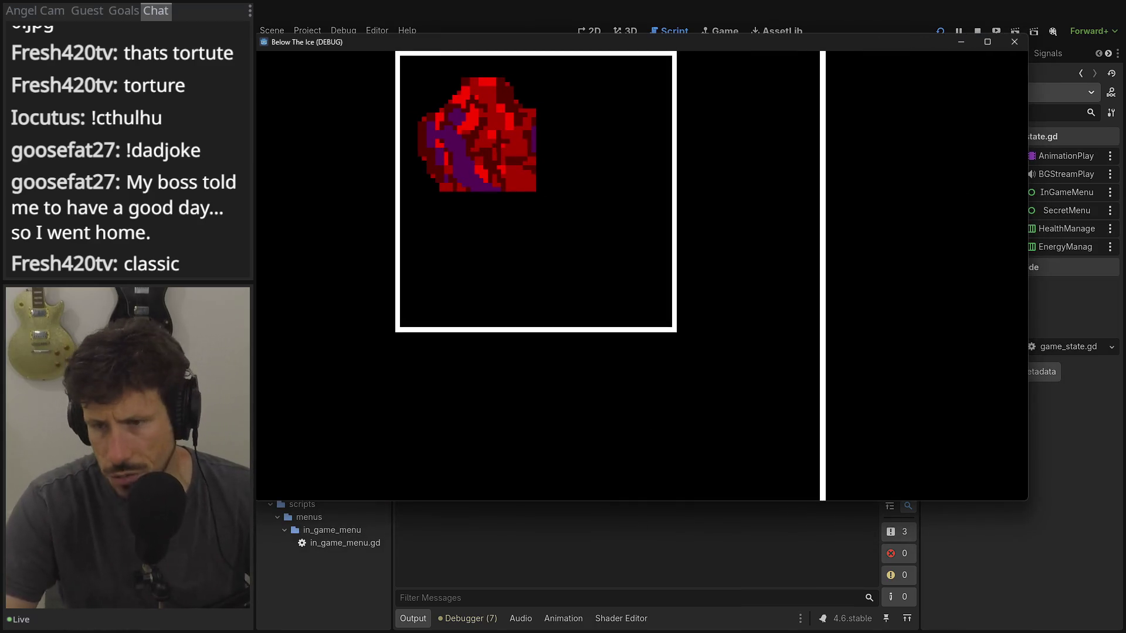
{"action": "left_click", "coordinate": [1004, 43]}
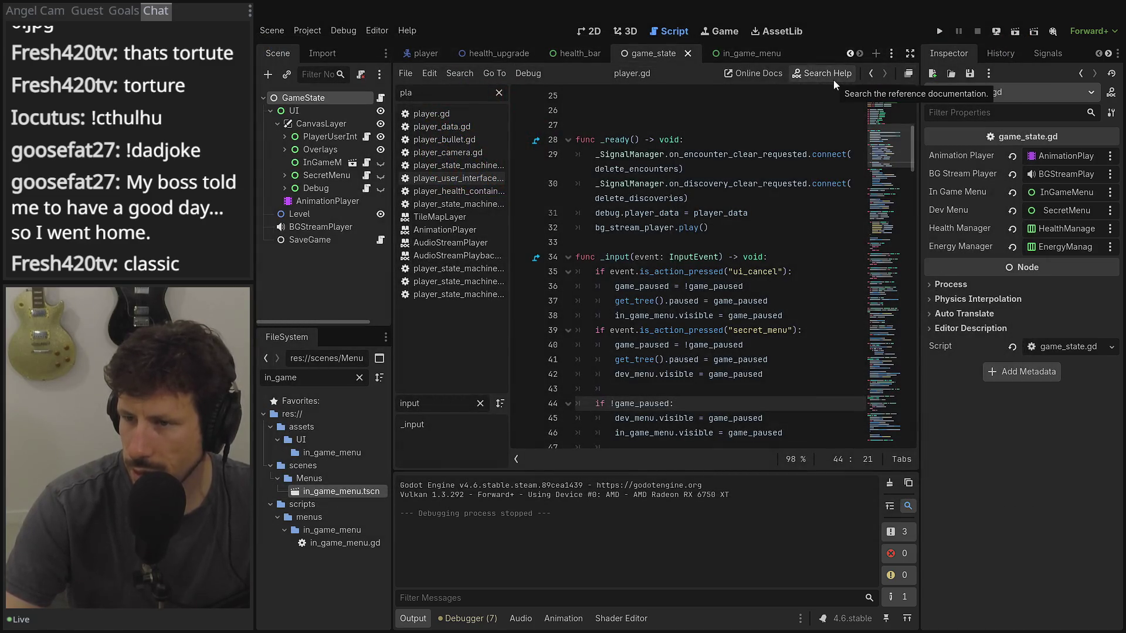
{"action": "scroll", "coordinate": [798, 254], "scroll_direction": "down", "scroll_amount": 2}
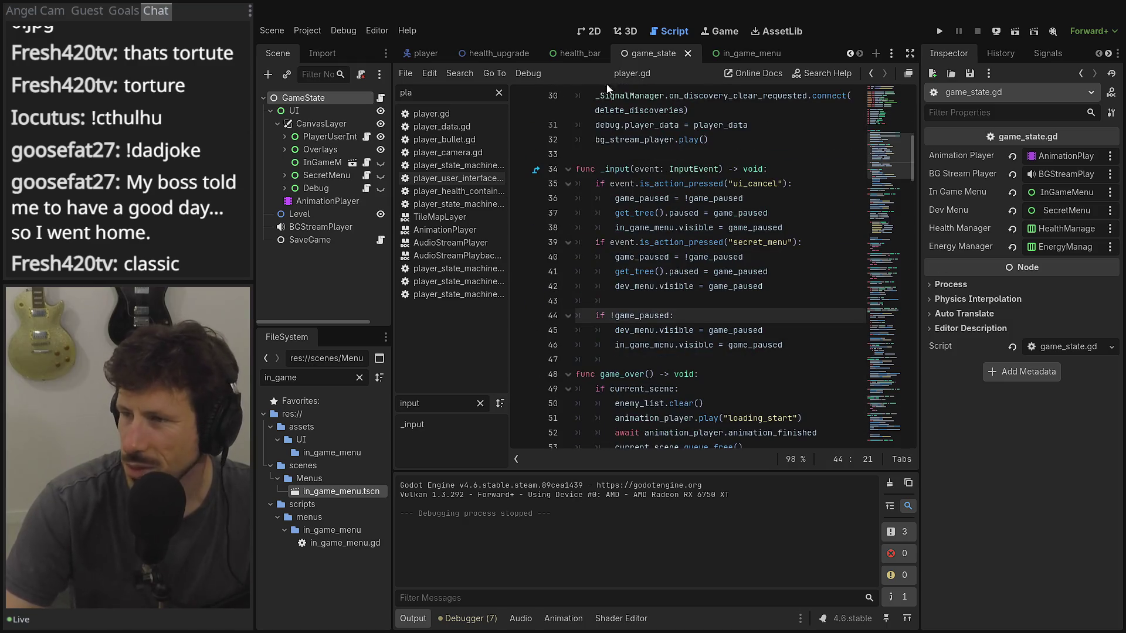
{"action": "scroll", "coordinate": [798, 254], "scroll_direction": "up", "scroll_amount": 4}
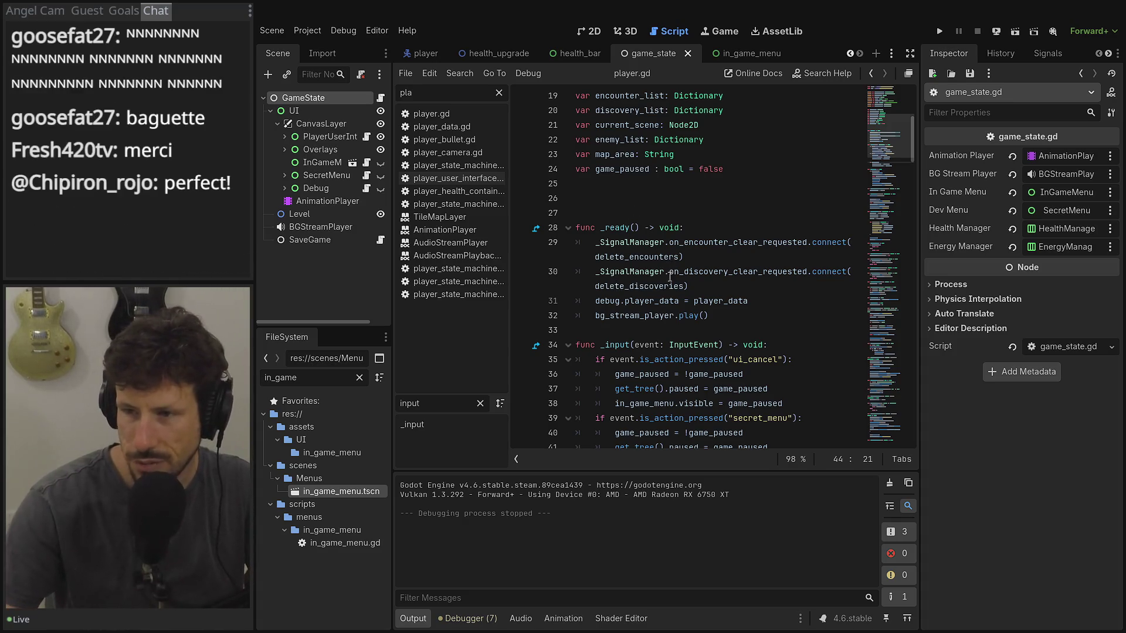
Step: Delete the extra blank lines above func _ready and widen the script editor against the Inspector
{"action": "left_click", "coordinate": [637, 213]}
{"action": "key", "text": "BackSpace"}
{"action": "key", "text": "BackSpace"}
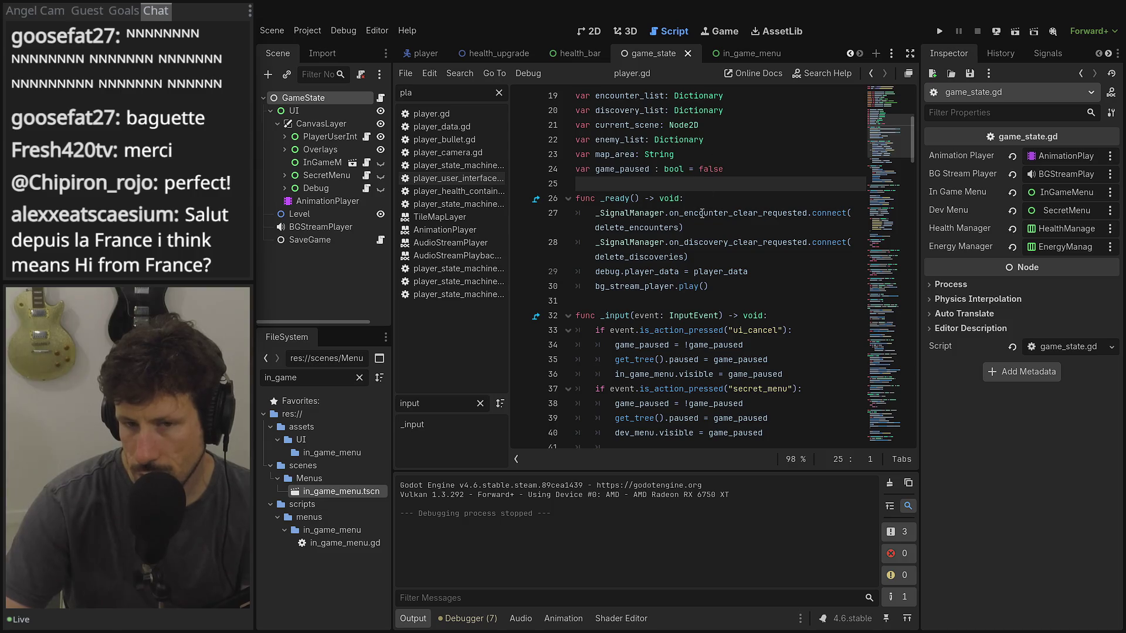
{"action": "mouse_move", "coordinate": [702, 214]}
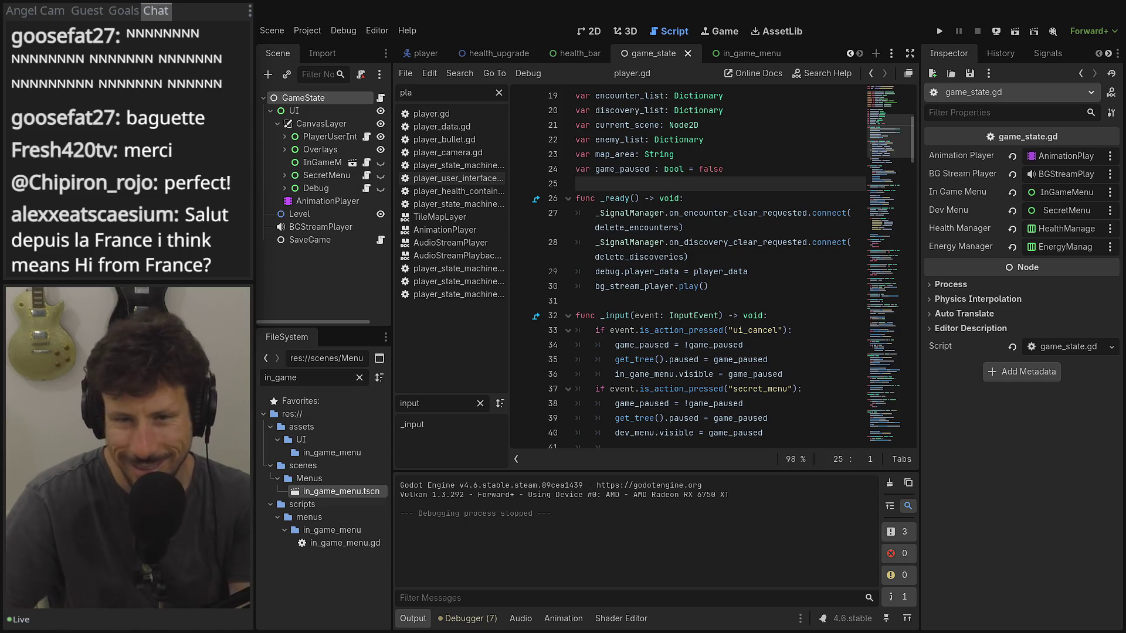
{"action": "scroll", "coordinate": [619, 287], "scroll_direction": "down", "scroll_amount": 3}
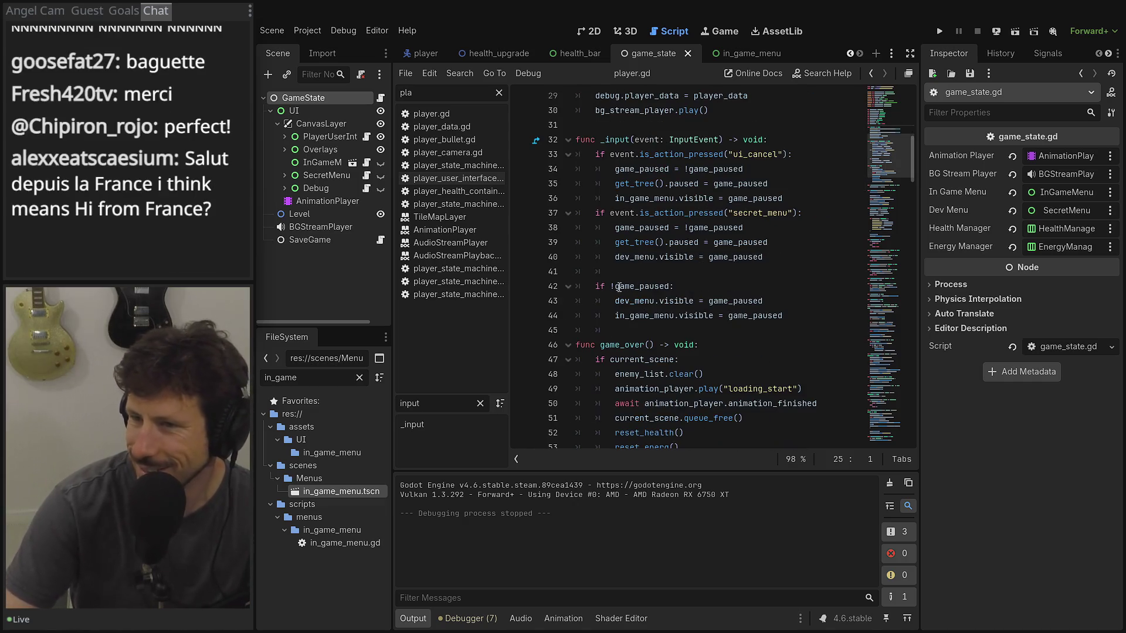
{"action": "scroll", "coordinate": [619, 287], "scroll_direction": "up", "scroll_amount": 3}
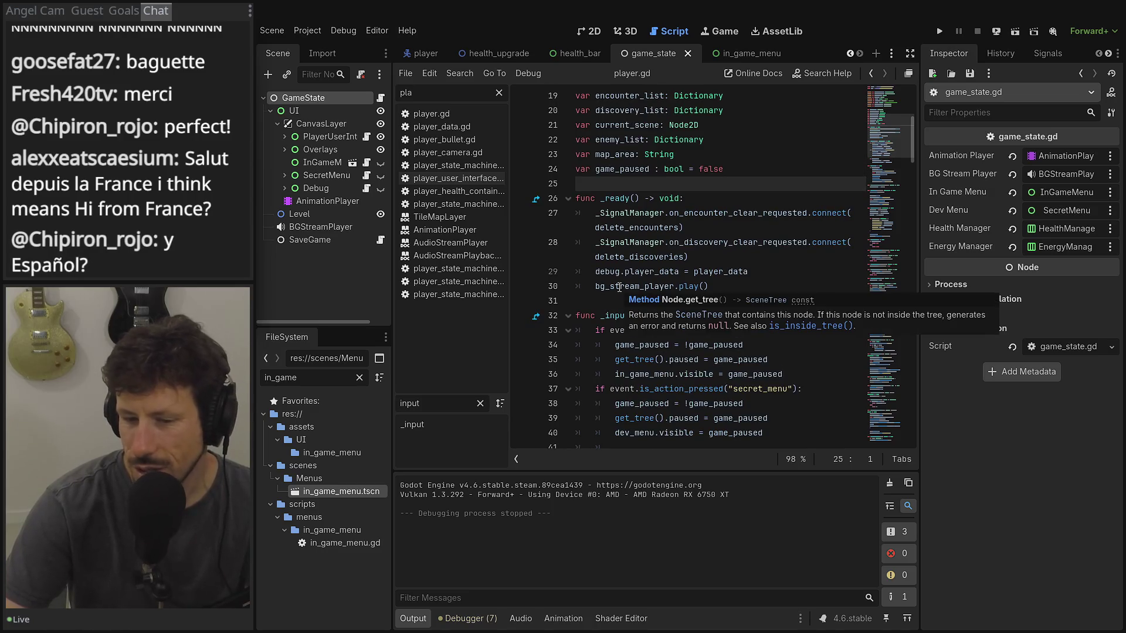
{"action": "mouse_move", "coordinate": [600, 281]}
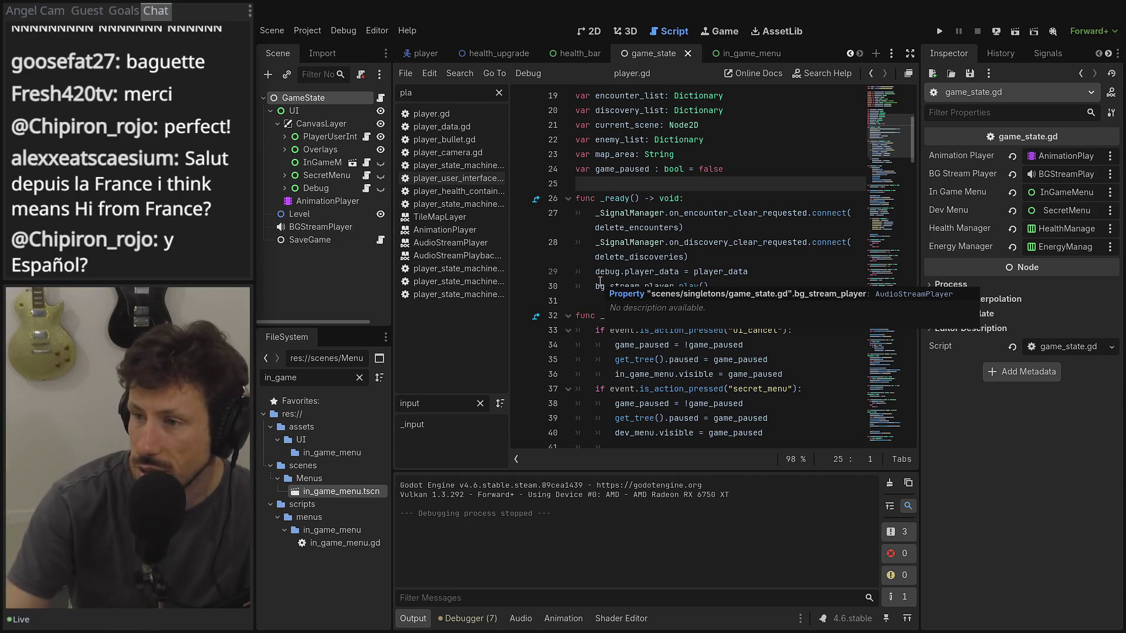
{"action": "left_click_drag", "start_coordinate": [920, 211], "coordinate": [994, 211]}
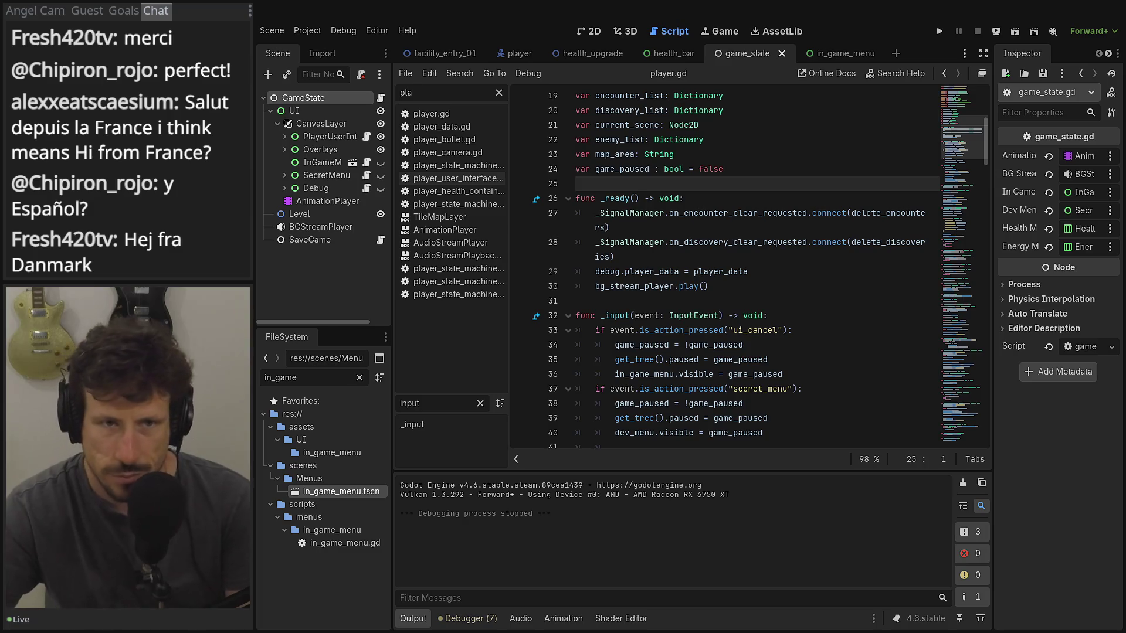
{"action": "left_click", "coordinate": [730, 287]}
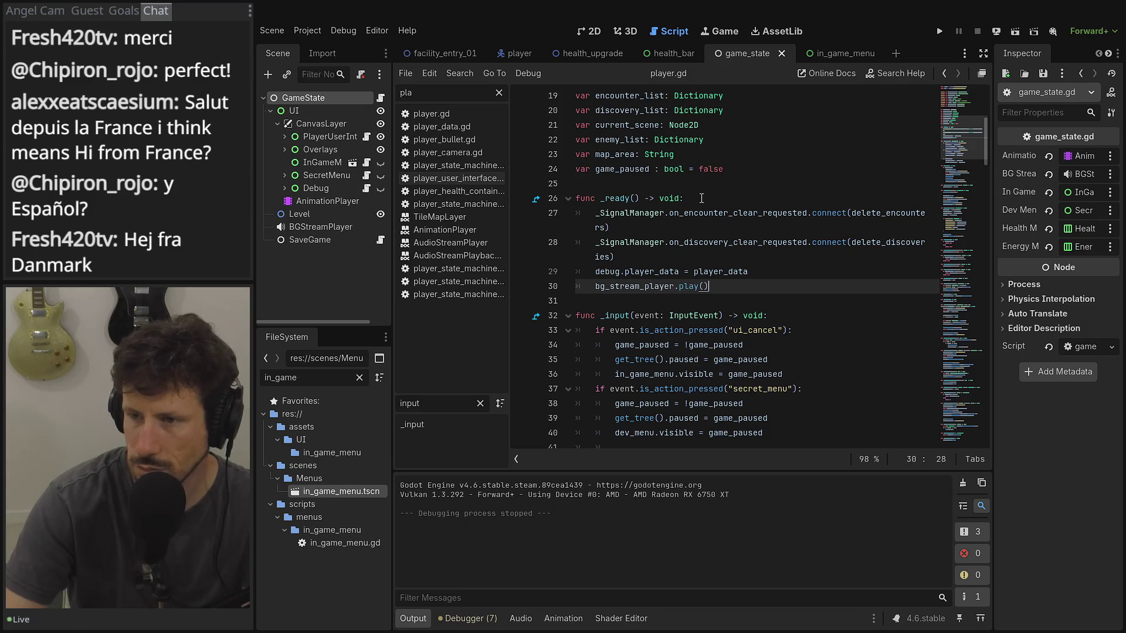
{"action": "left_click", "coordinate": [719, 193]}
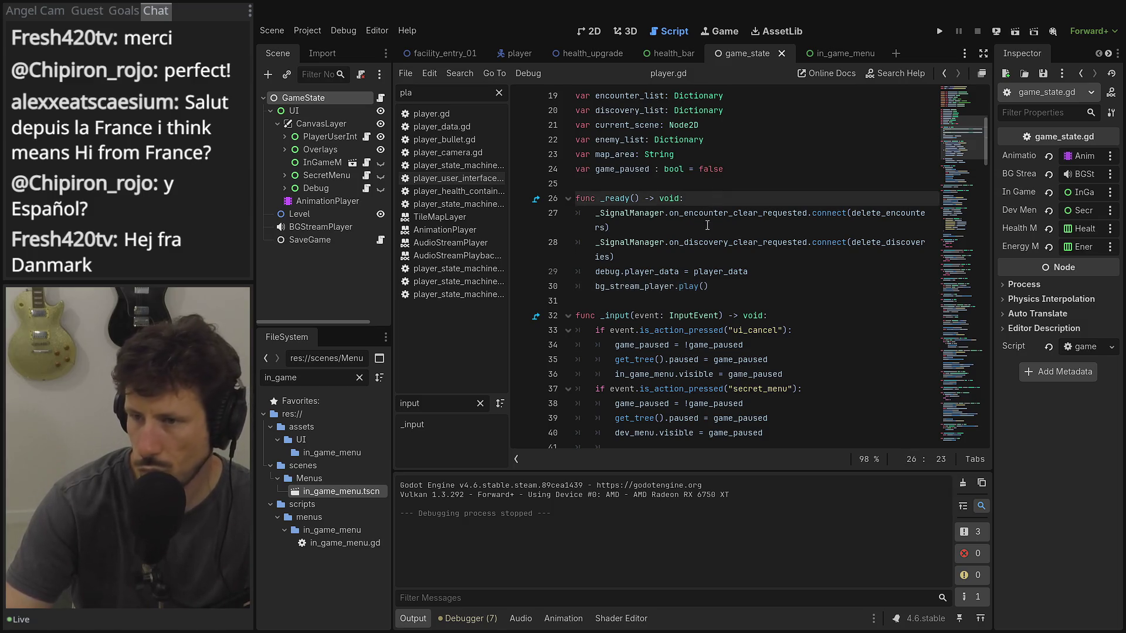
{"action": "scroll", "coordinate": [715, 276], "scroll_direction": "down", "scroll_amount": 3}
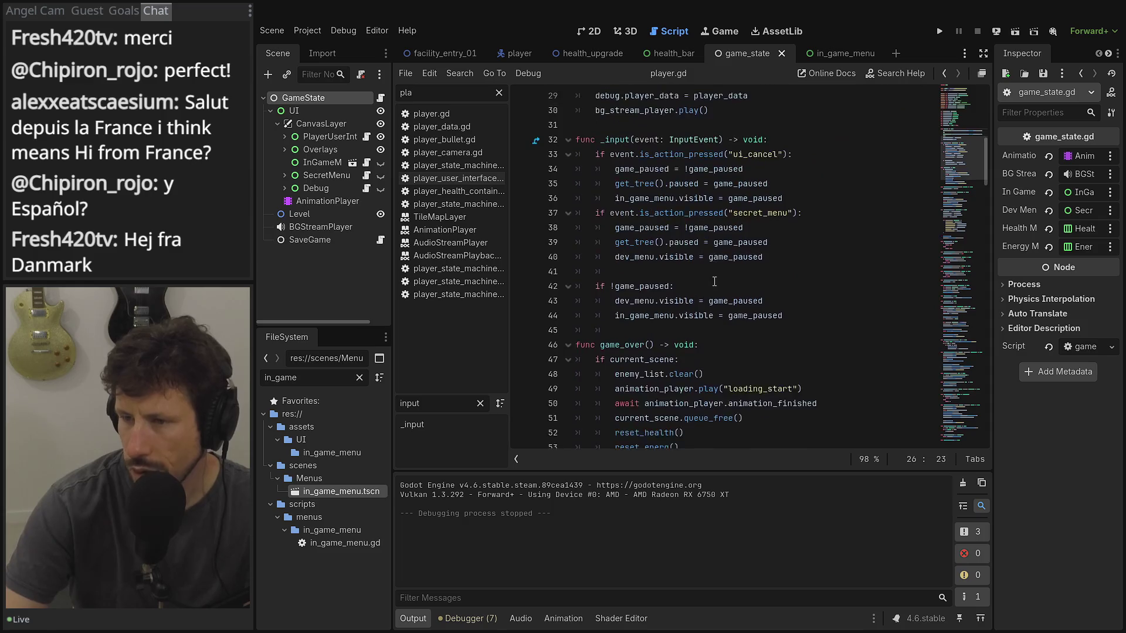
{"action": "left_click", "coordinate": [939, 31]}
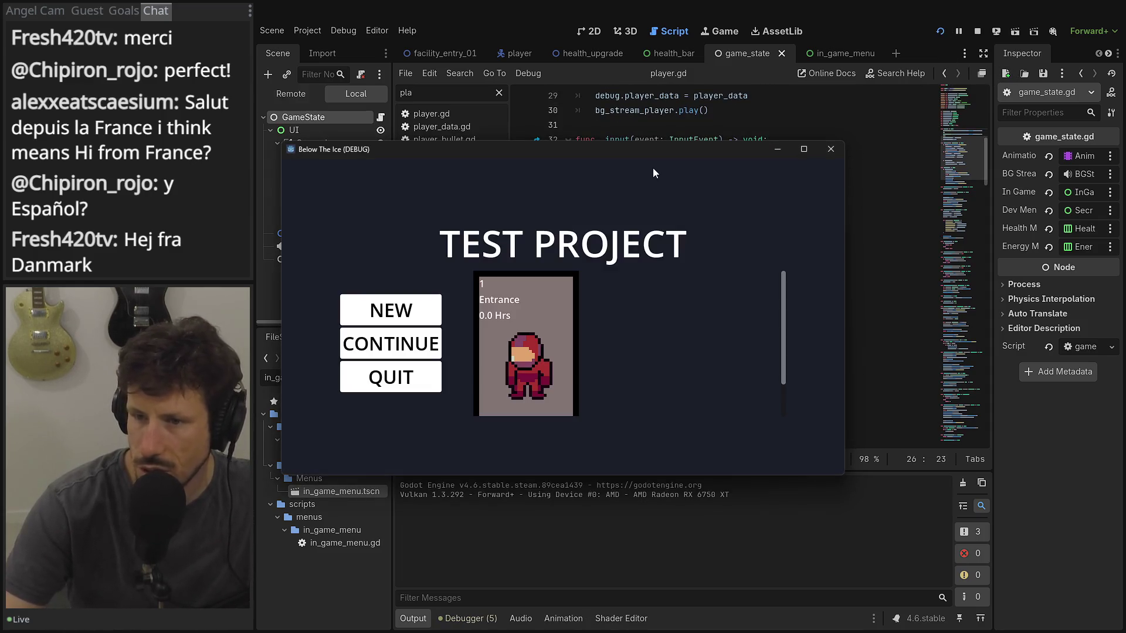
{"action": "left_click", "coordinate": [555, 329]}
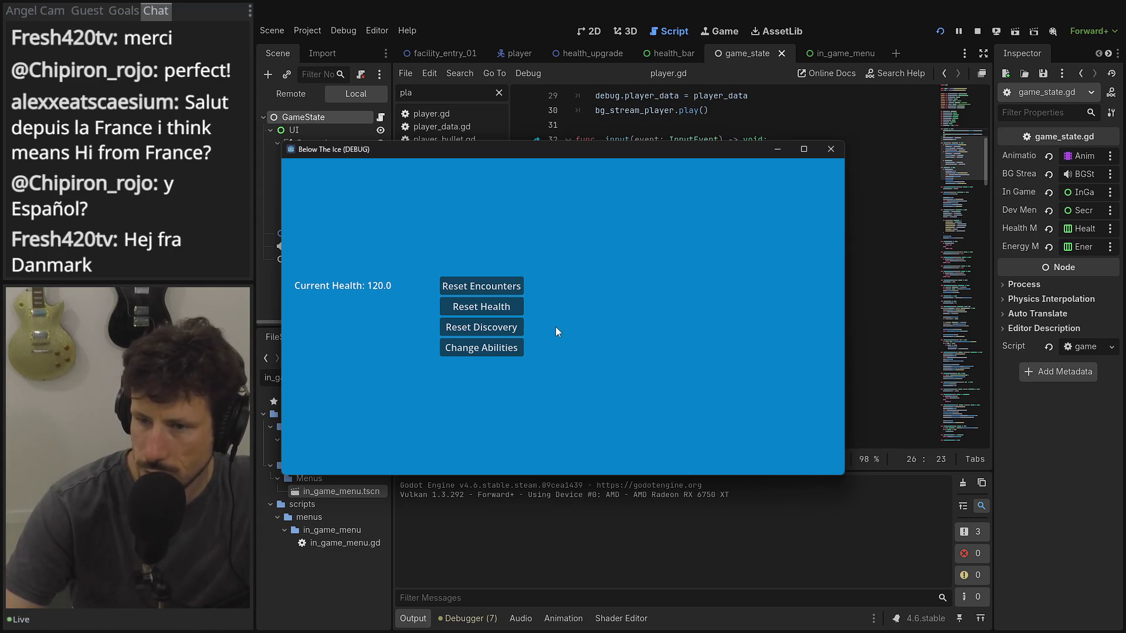
{"action": "left_click", "coordinate": [832, 150]}
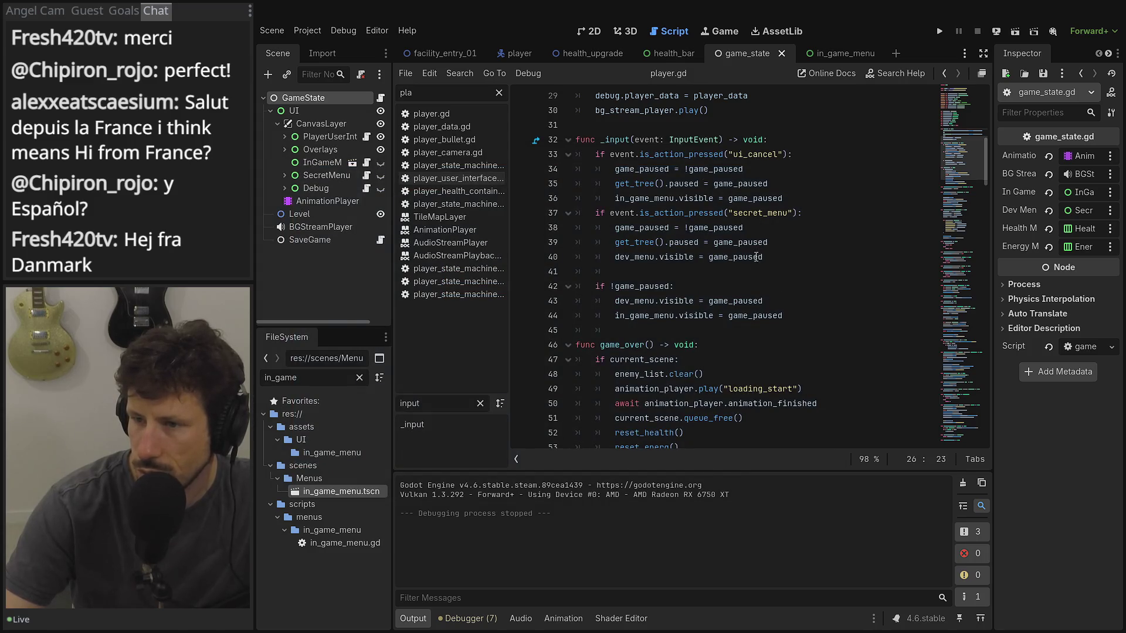
{"action": "double_click", "coordinate": [735, 259]}
{"action": "double_click", "coordinate": [769, 318]}
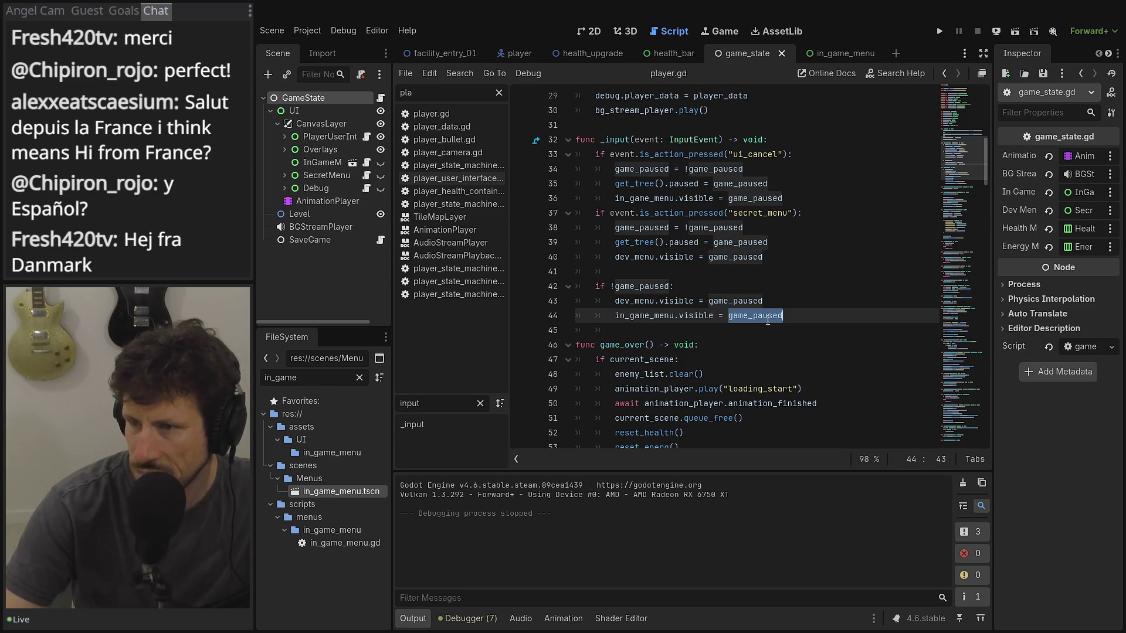
{"action": "left_click", "coordinate": [939, 31]}
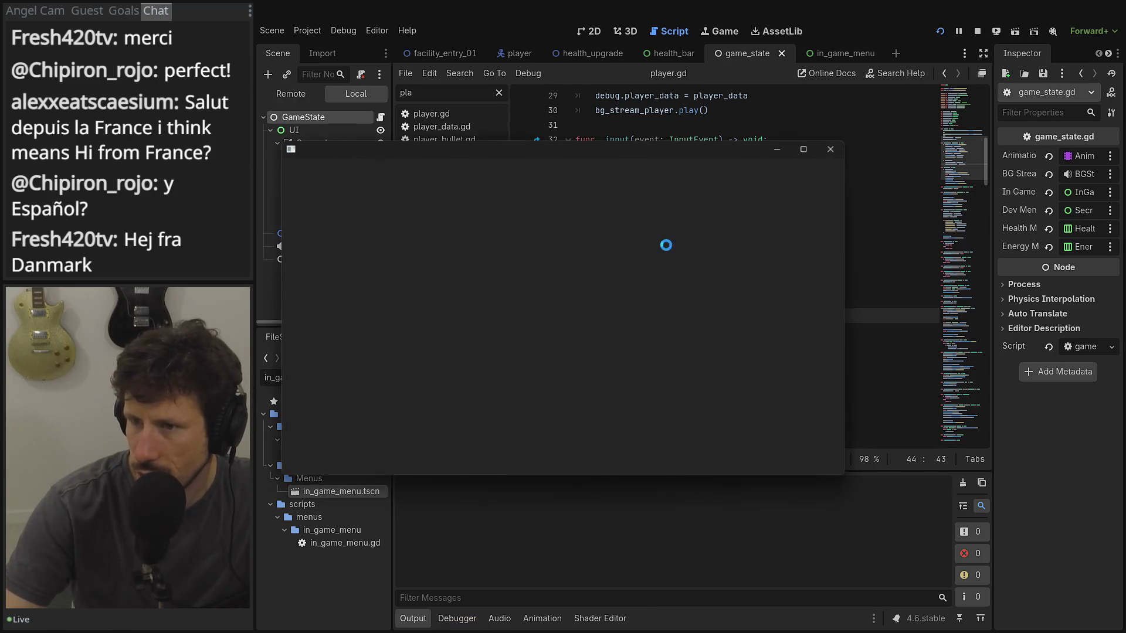
{"action": "left_click", "coordinate": [493, 322]}
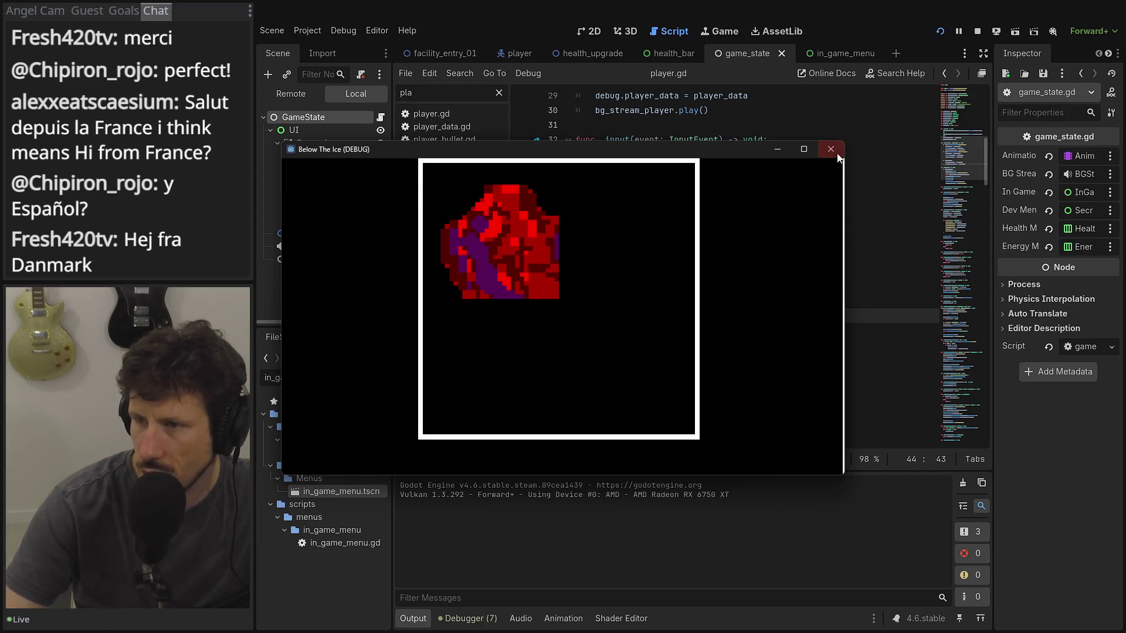
{"action": "left_click", "coordinate": [839, 152]}
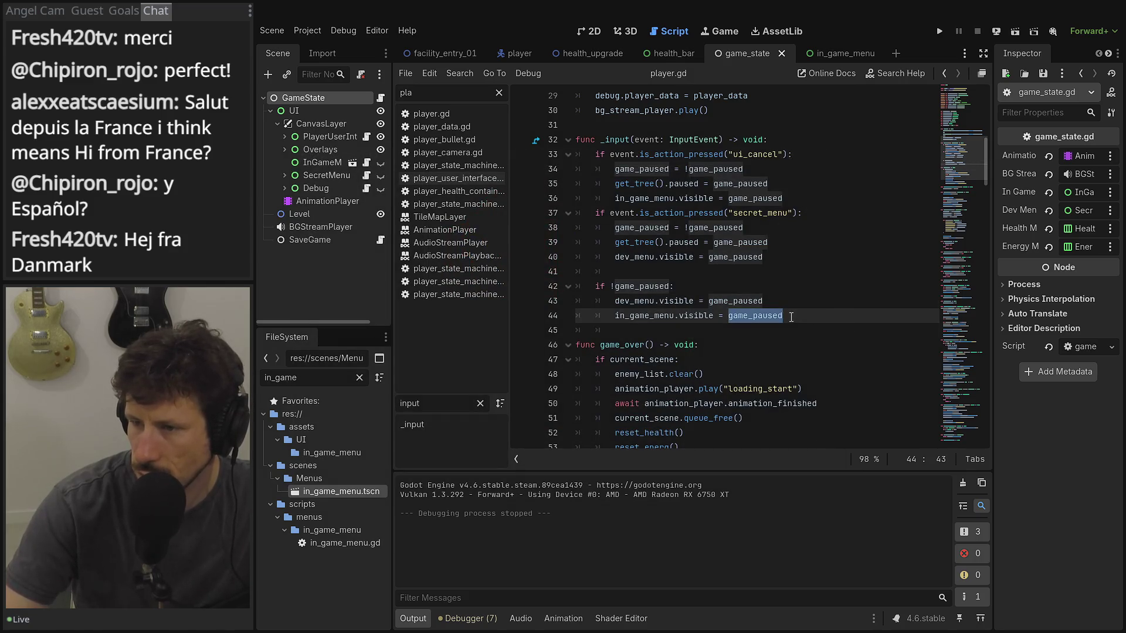
{"action": "left_click_drag", "start_coordinate": [791, 316], "coordinate": [563, 287]}
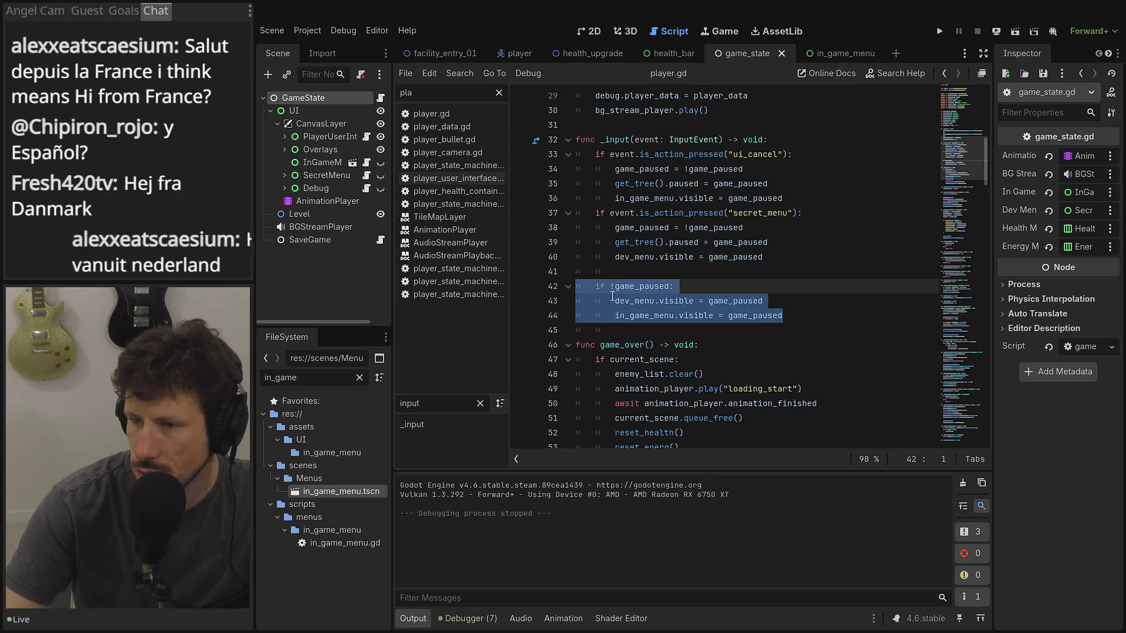
Step: Comment out the if !game_paused block on lines 42–44 and run the game to test it
{"action": "key", "text": "ctrl+k"}
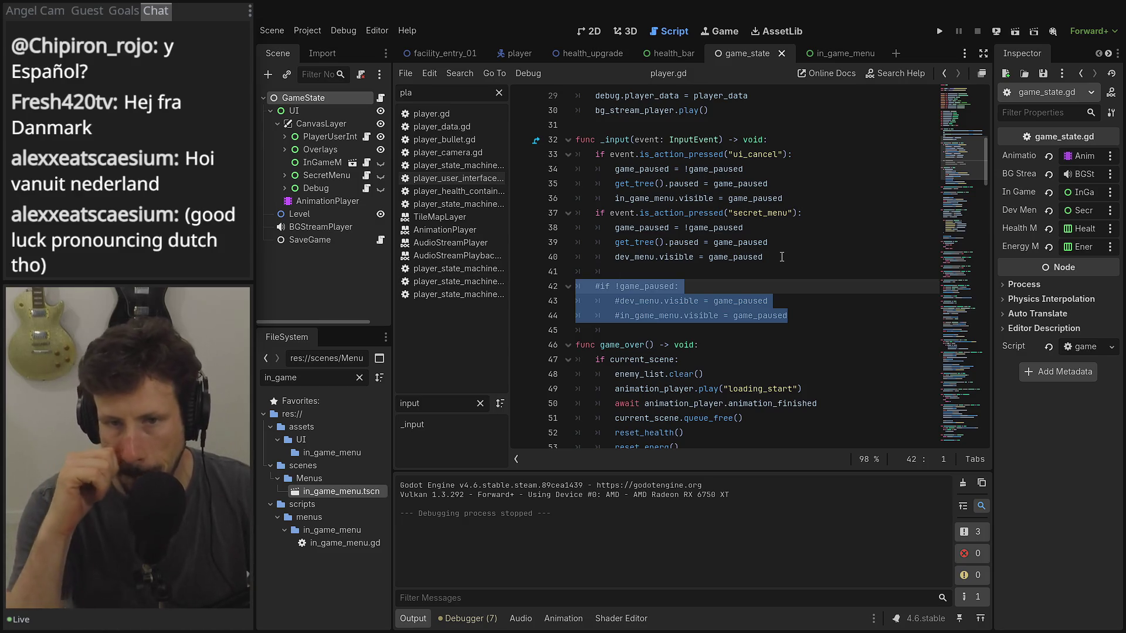
{"action": "left_click", "coordinate": [797, 302]}
{"action": "left_click", "coordinate": [810, 323]}
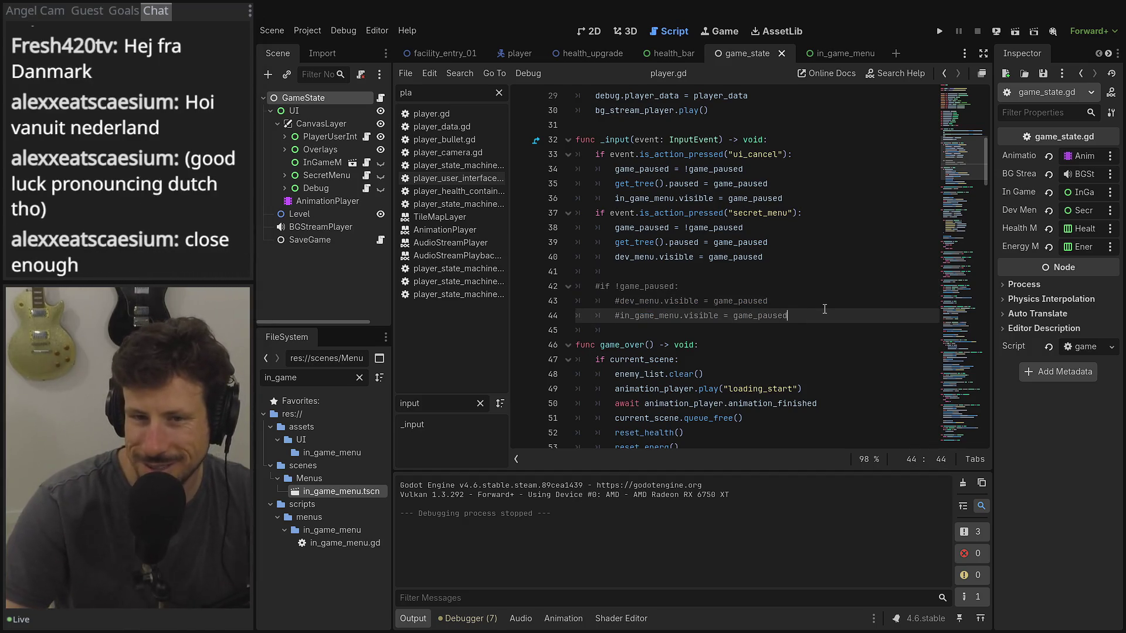
{"action": "left_click_drag", "start_coordinate": [785, 317], "coordinate": [578, 286]}
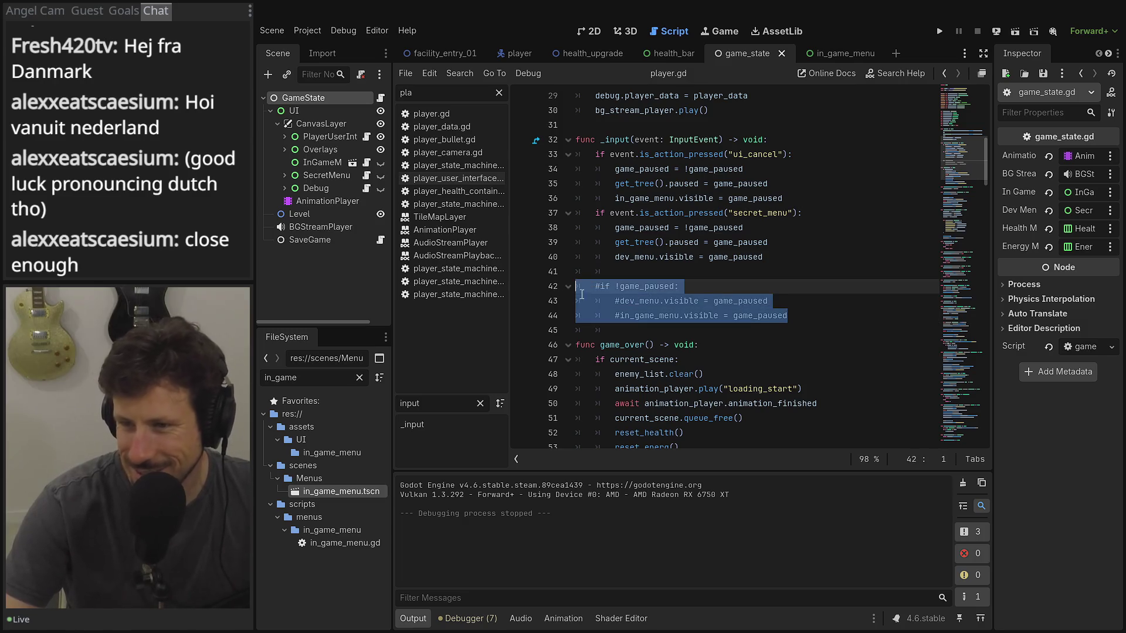
{"action": "left_click", "coordinate": [876, 325]}
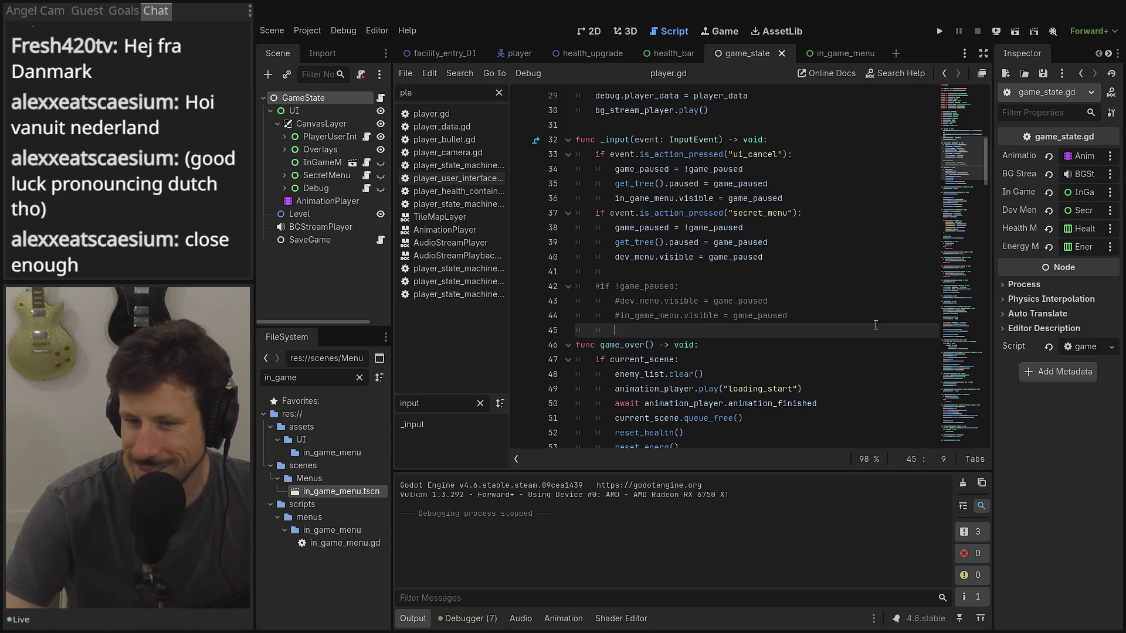
{"action": "left_click", "coordinate": [798, 310]}
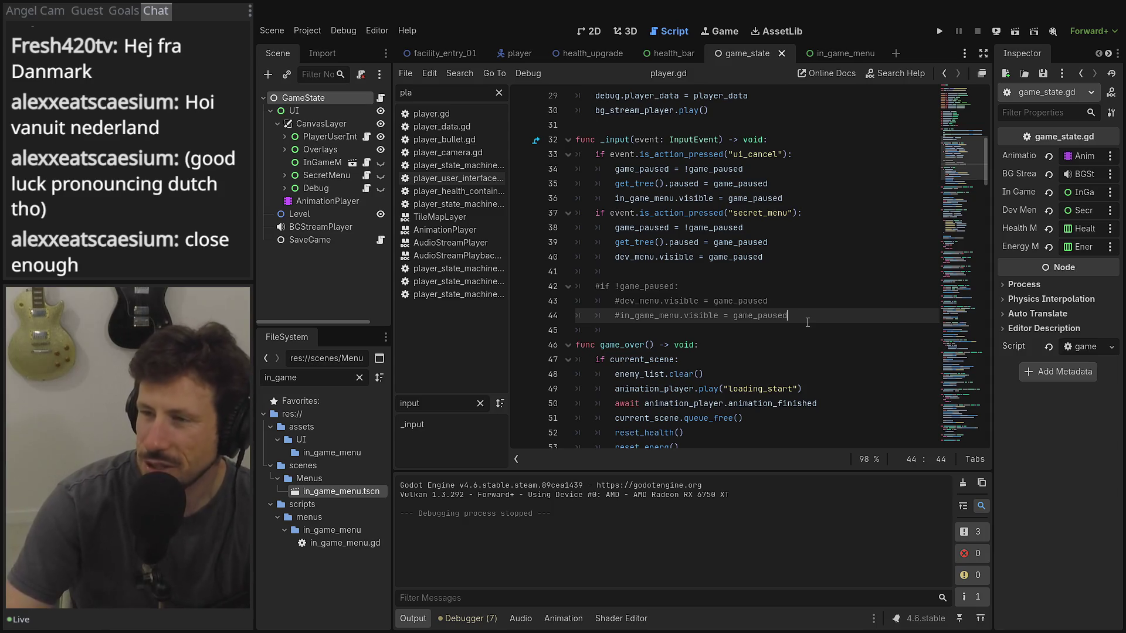
{"action": "left_click_drag", "start_coordinate": [788, 317], "coordinate": [521, 290]}
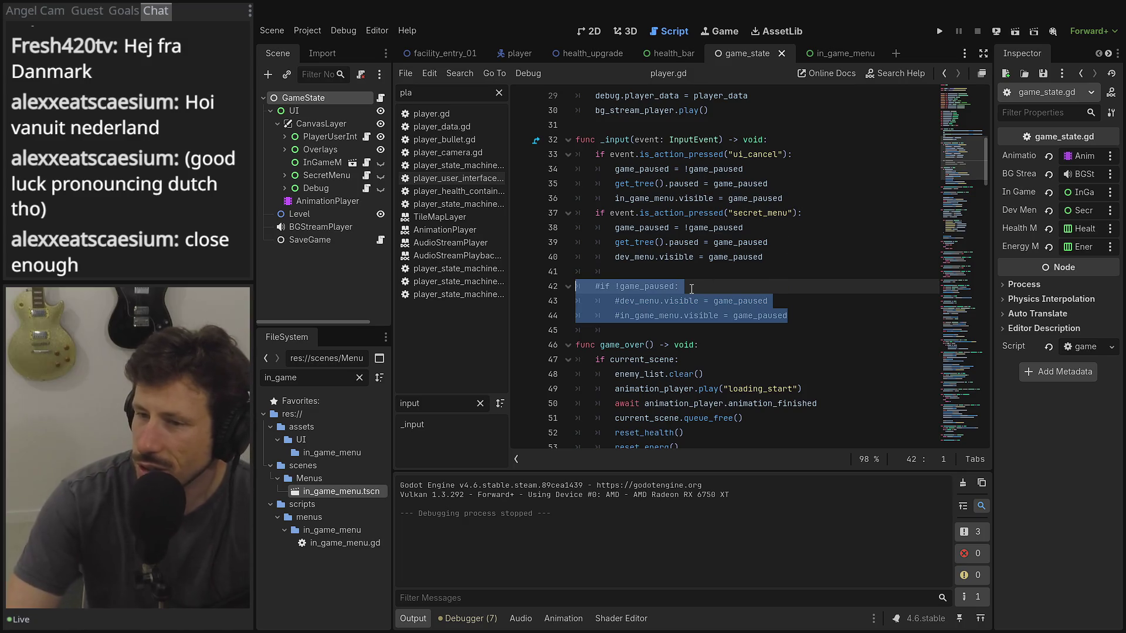
{"action": "left_click", "coordinate": [706, 273]}
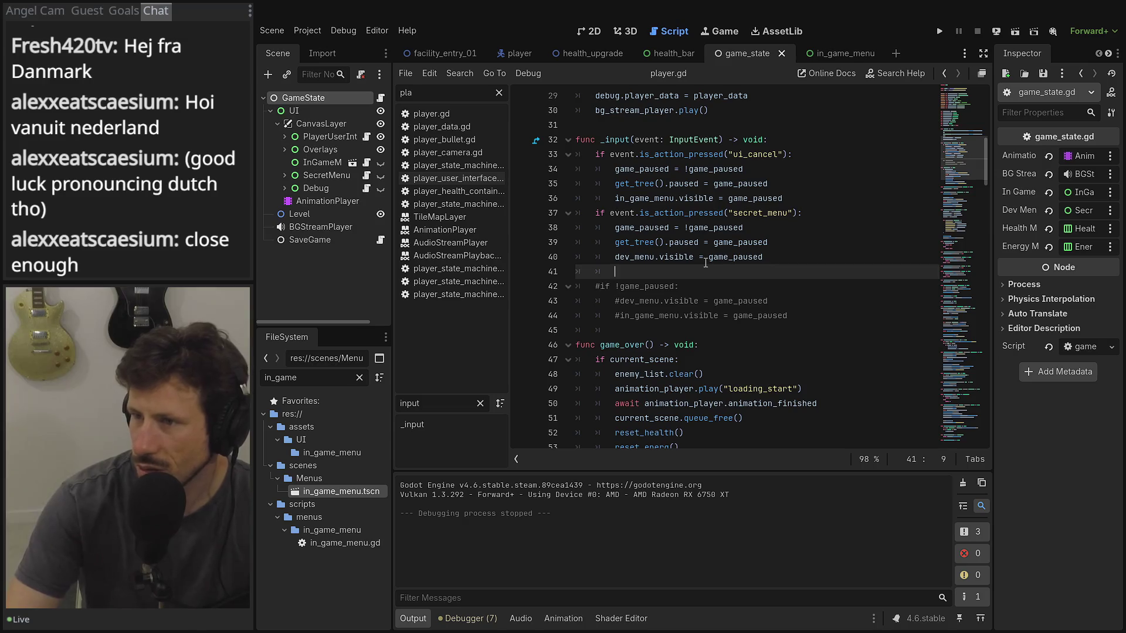
{"action": "left_click", "coordinate": [941, 31]}
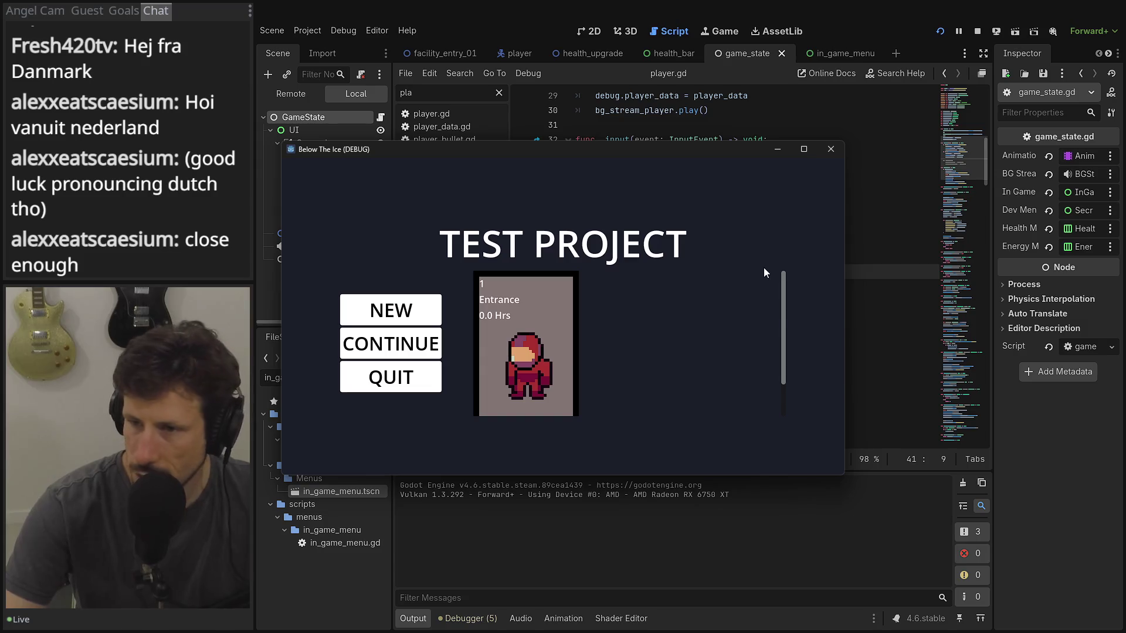
{"action": "left_click", "coordinate": [541, 296]}
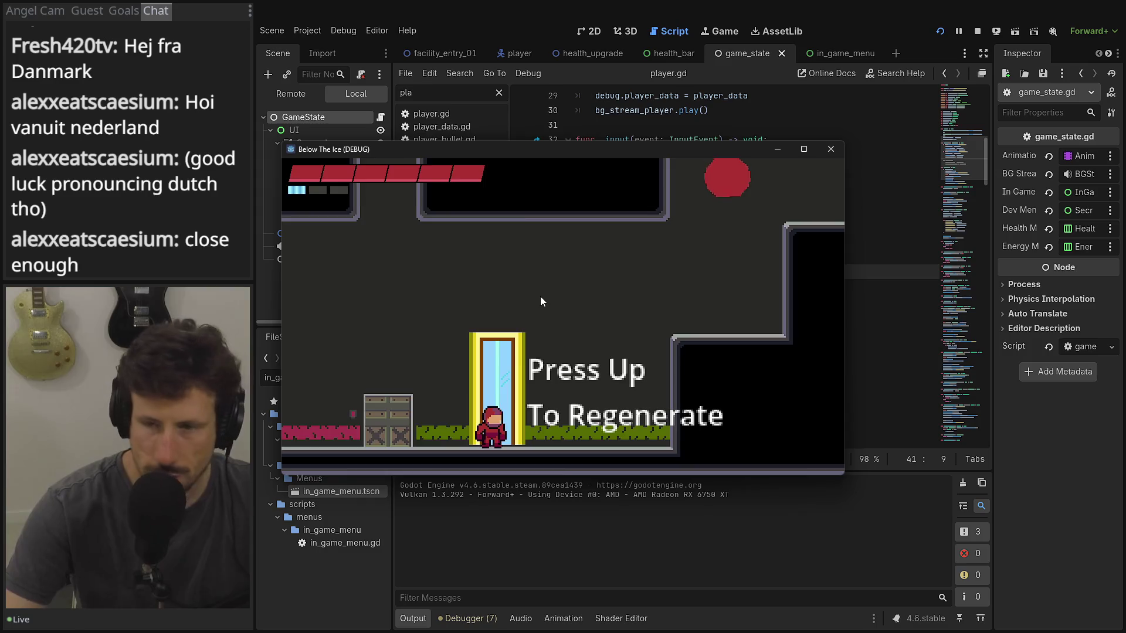
{"action": "key", "text": "Up"}
{"action": "left_click", "coordinate": [831, 149]}
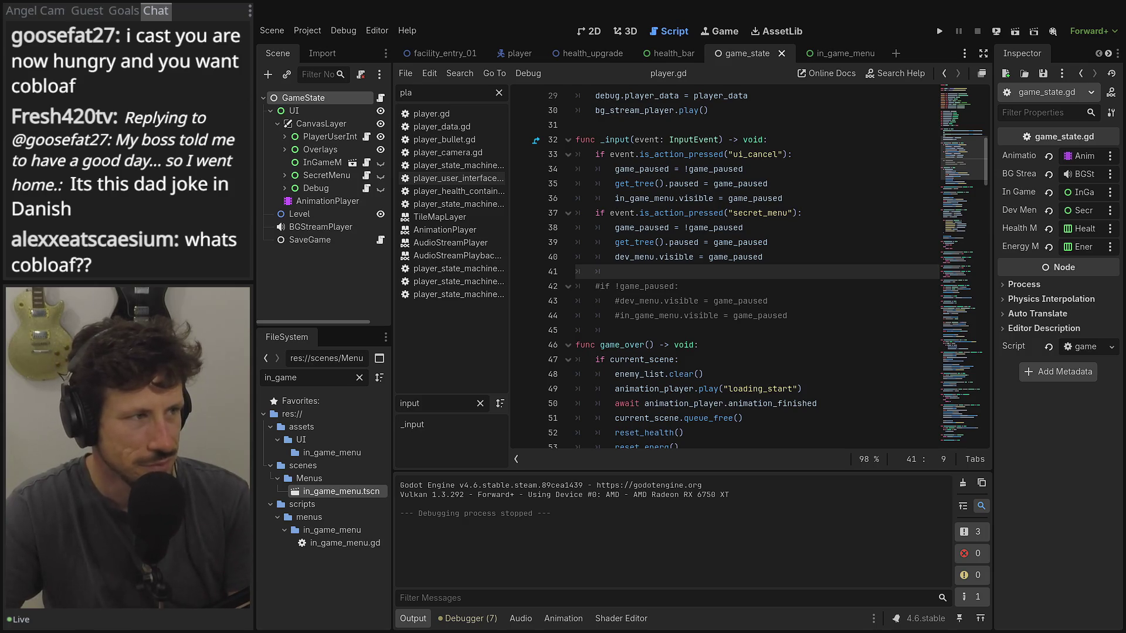
{"action": "mouse_move", "coordinate": [639, 12]}
{"action": "left_mouse_down"}
{"action": "mouse_move", "coordinate": [635, 89]}
{"action": "mouse_move", "coordinate": [634, 46]}
{"action": "left_mouse_up"}
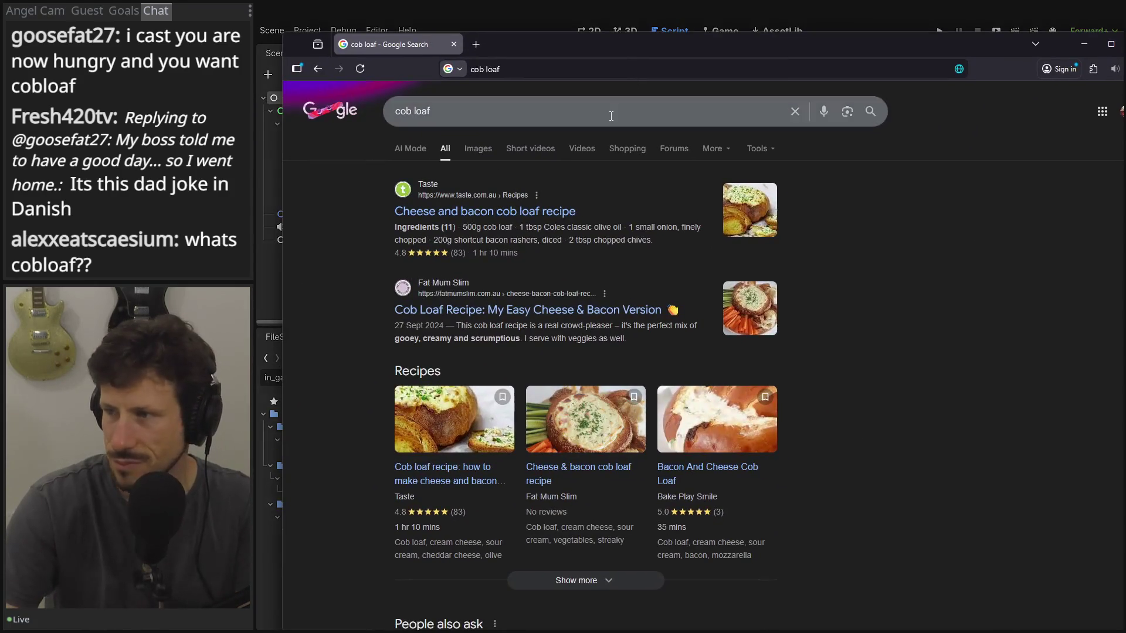
Step: Browse the cob loaf image results, then return to the regular web results
{"action": "left_click", "coordinate": [477, 150]}
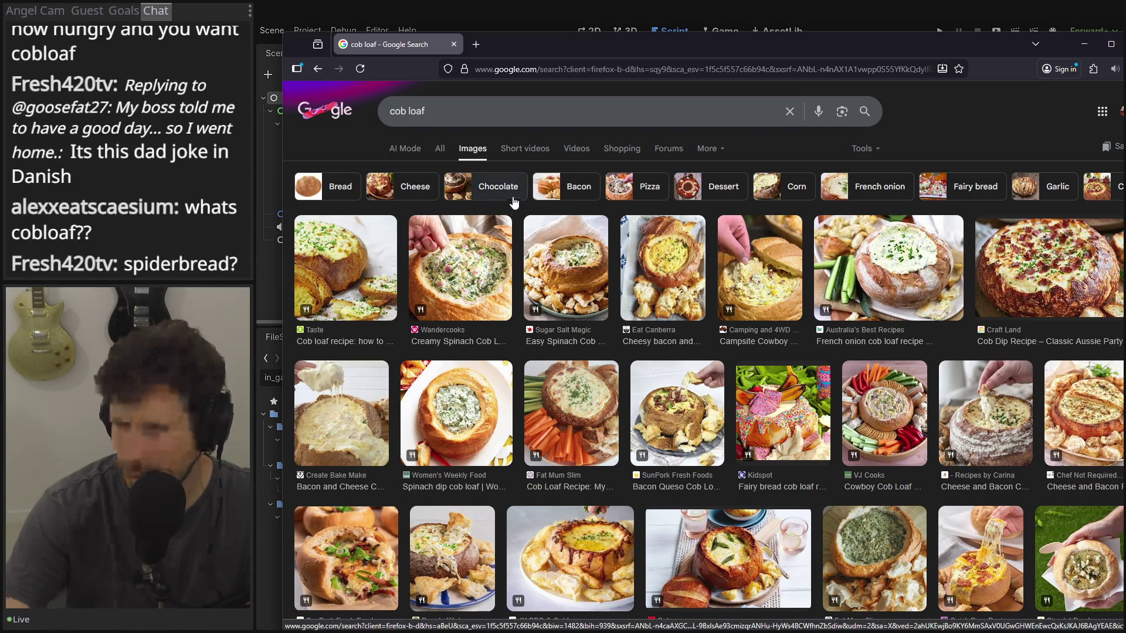
{"action": "scroll", "coordinate": [511, 199], "scroll_direction": "down", "scroll_amount": 2}
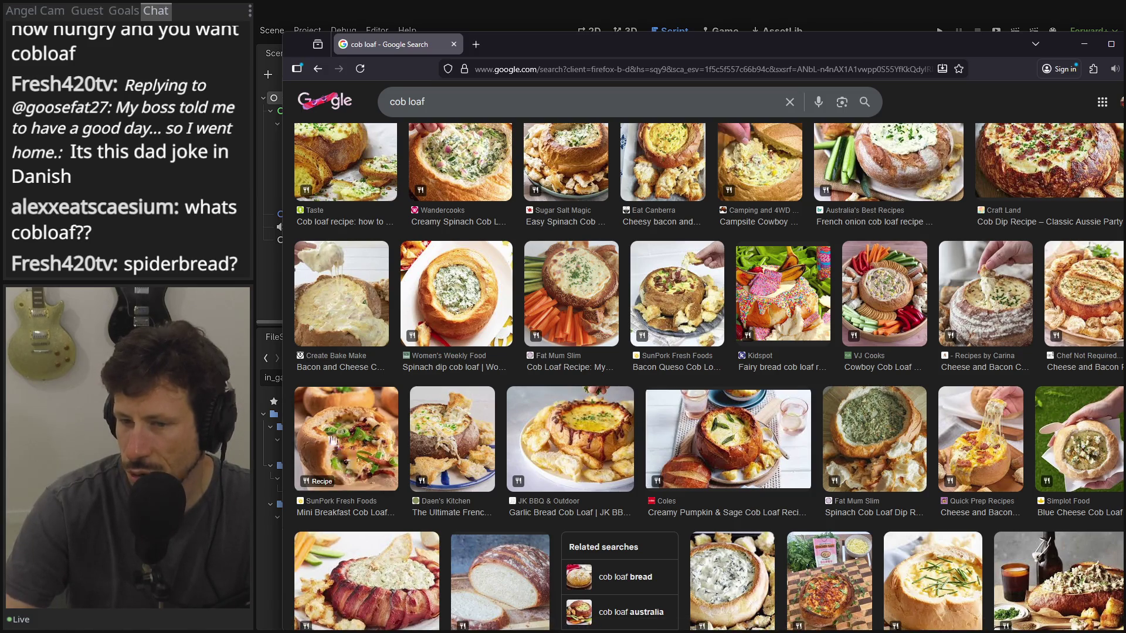
{"action": "scroll", "coordinate": [333, 440], "scroll_direction": "up", "scroll_amount": 2}
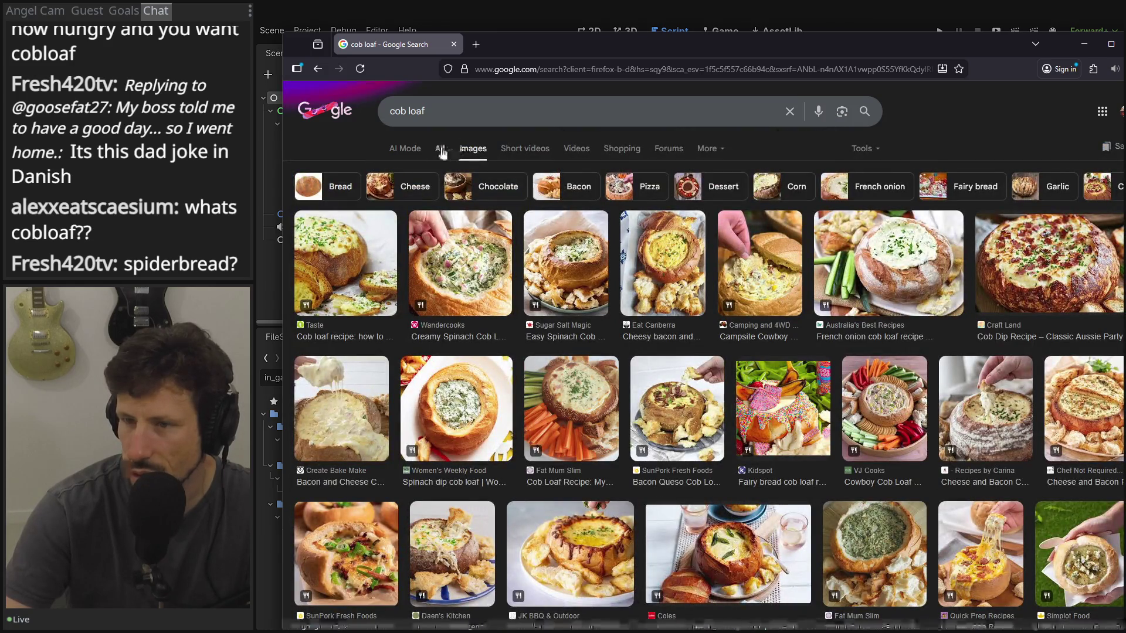
{"action": "left_click", "coordinate": [439, 149]}
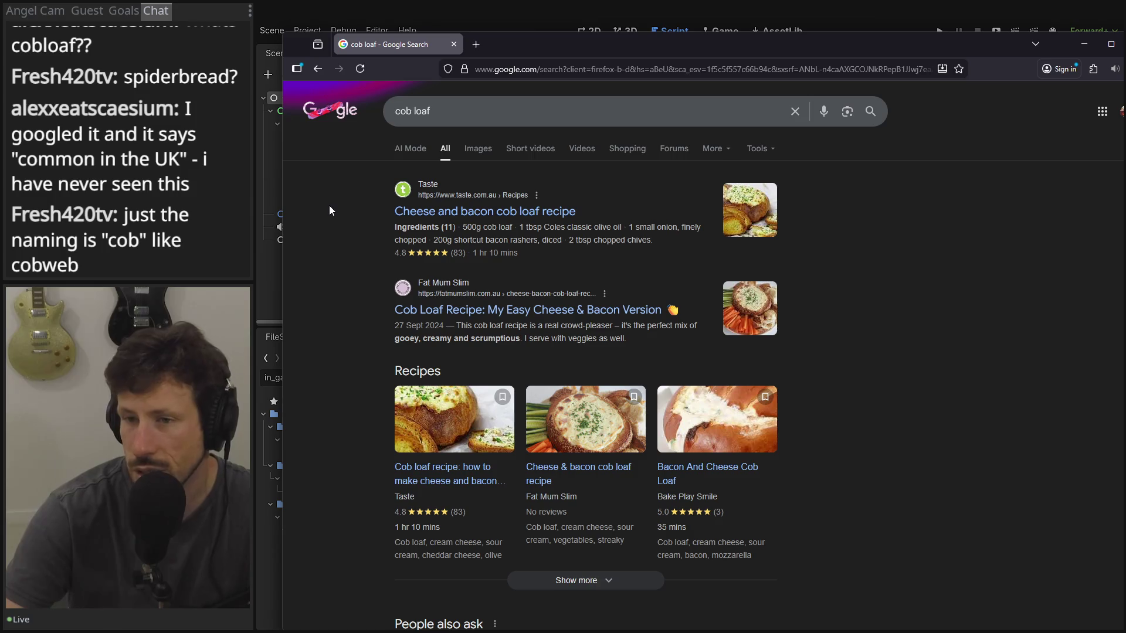
Step: Expand 'Is a cob loaf Australian?' under People also ask, then open Taste's cheese and bacon cob loaf recipe
{"action": "scroll", "coordinate": [345, 322], "scroll_direction": "down", "scroll_amount": 5}
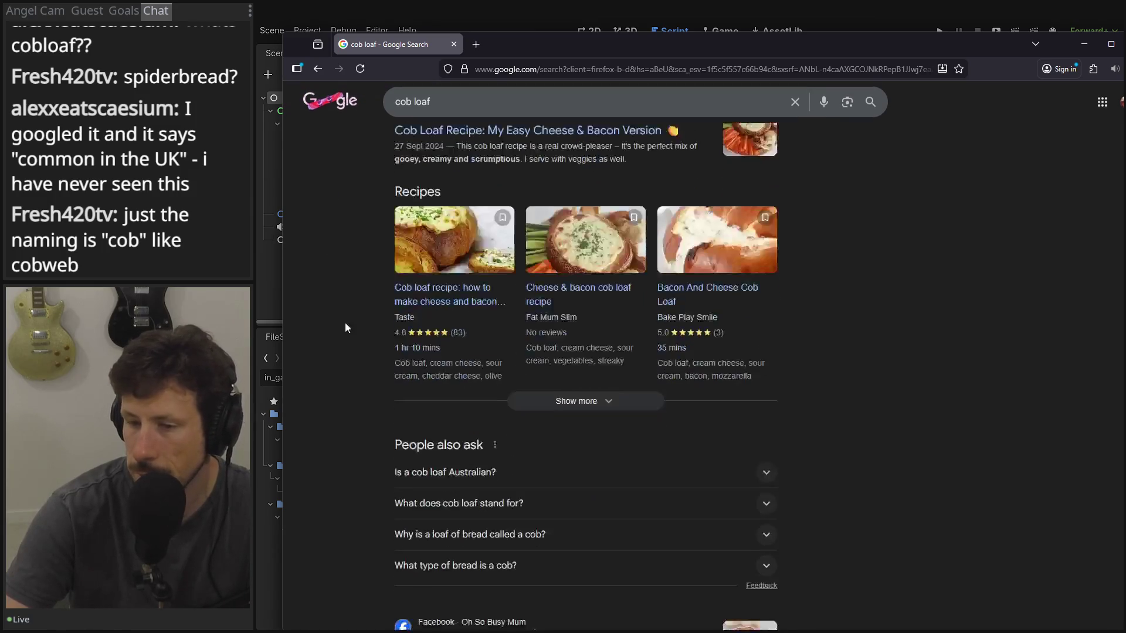
{"action": "left_click", "coordinate": [430, 355]}
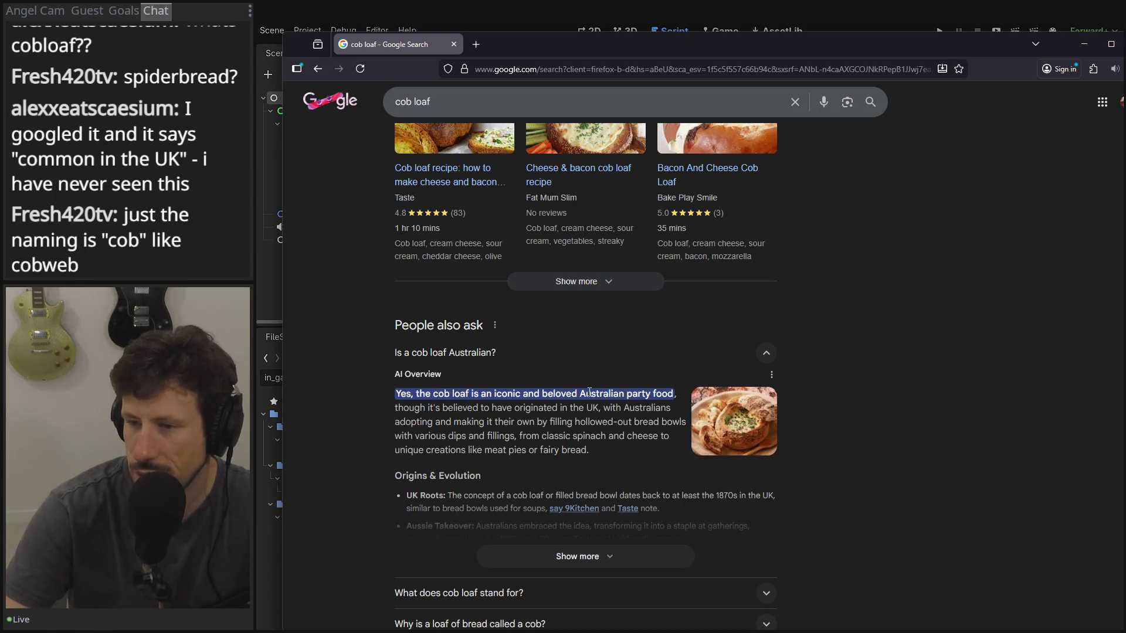
{"action": "mouse_move", "coordinate": [420, 409]}
{"action": "left_mouse_down"}
{"action": "mouse_move", "coordinate": [574, 409]}
{"action": "mouse_move", "coordinate": [577, 436]}
{"action": "mouse_move", "coordinate": [433, 422]}
{"action": "mouse_move", "coordinate": [570, 428]}
{"action": "left_mouse_up"}
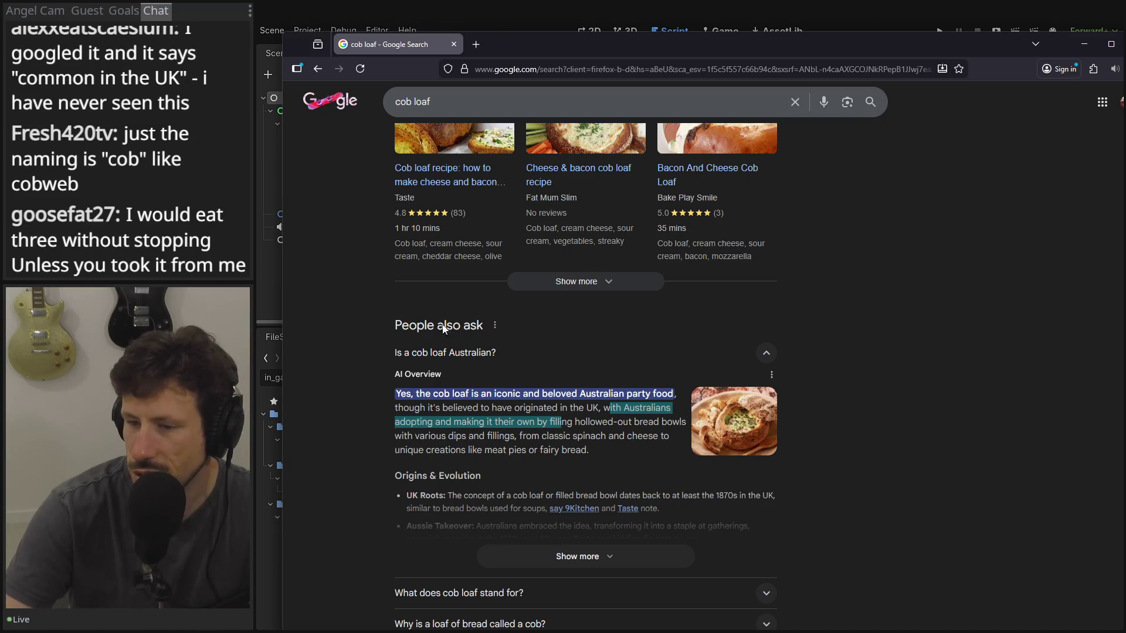
{"action": "scroll", "coordinate": [385, 427], "scroll_direction": "up", "scroll_amount": 3}
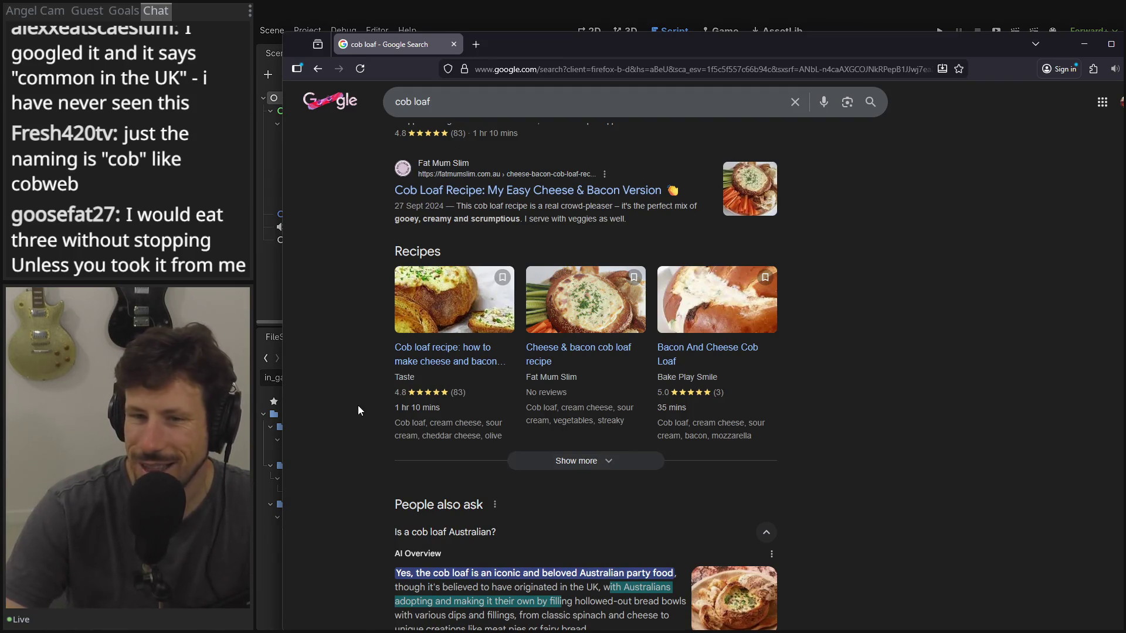
{"action": "scroll", "coordinate": [365, 359], "scroll_direction": "down", "scroll_amount": 9}
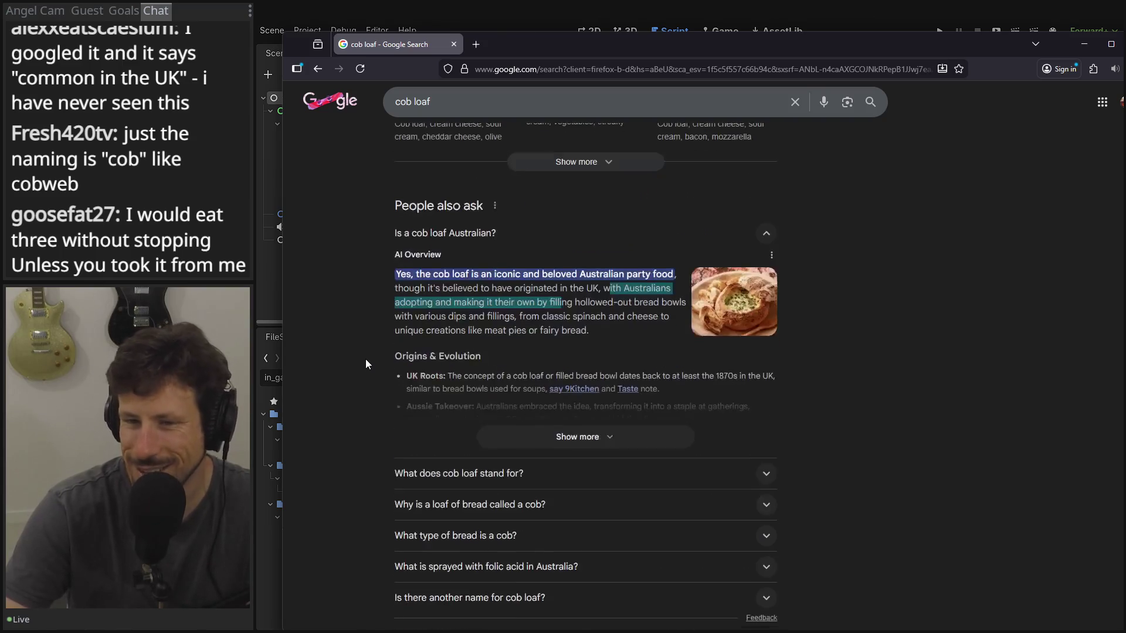
{"action": "scroll", "coordinate": [365, 359], "scroll_direction": "down", "scroll_amount": 4}
{"action": "scroll", "coordinate": [365, 359], "scroll_direction": "up", "scroll_amount": 18}
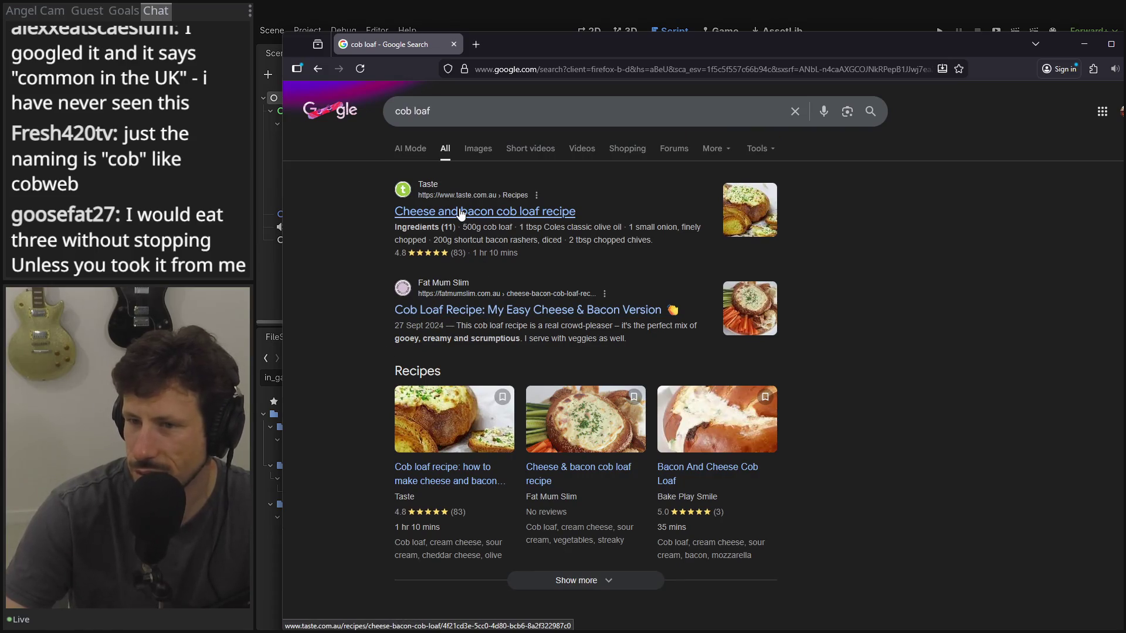
{"action": "left_click", "coordinate": [502, 211]}
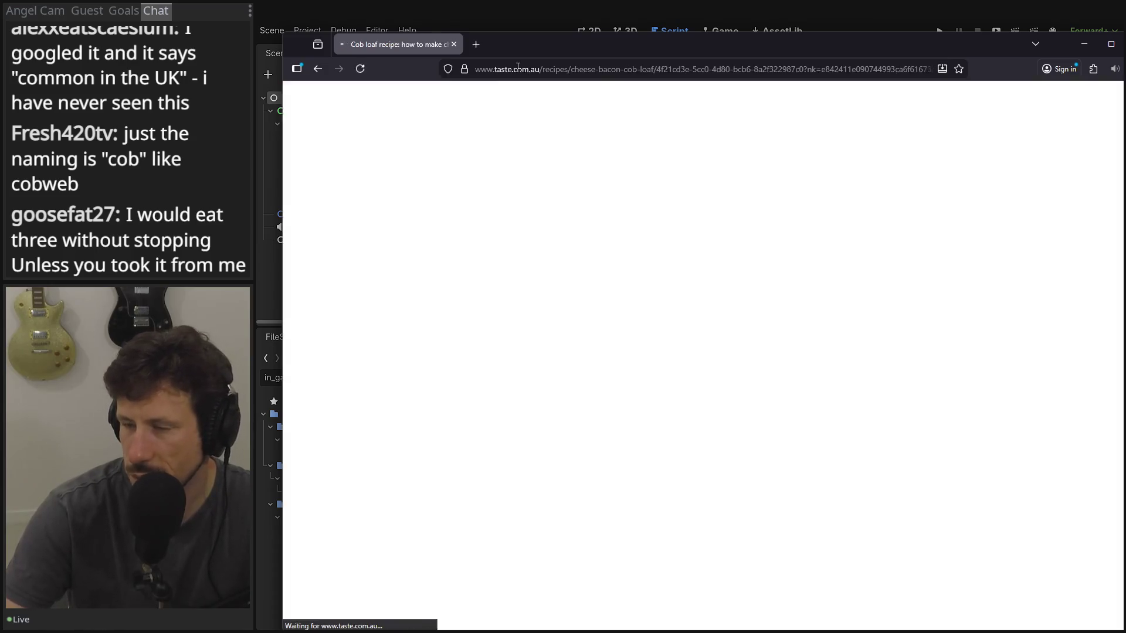
Step: Read the opening of the cob loaf recipe, highlighting phrases in the first paragraph
{"action": "scroll", "coordinate": [367, 277], "scroll_direction": "down", "scroll_amount": 5}
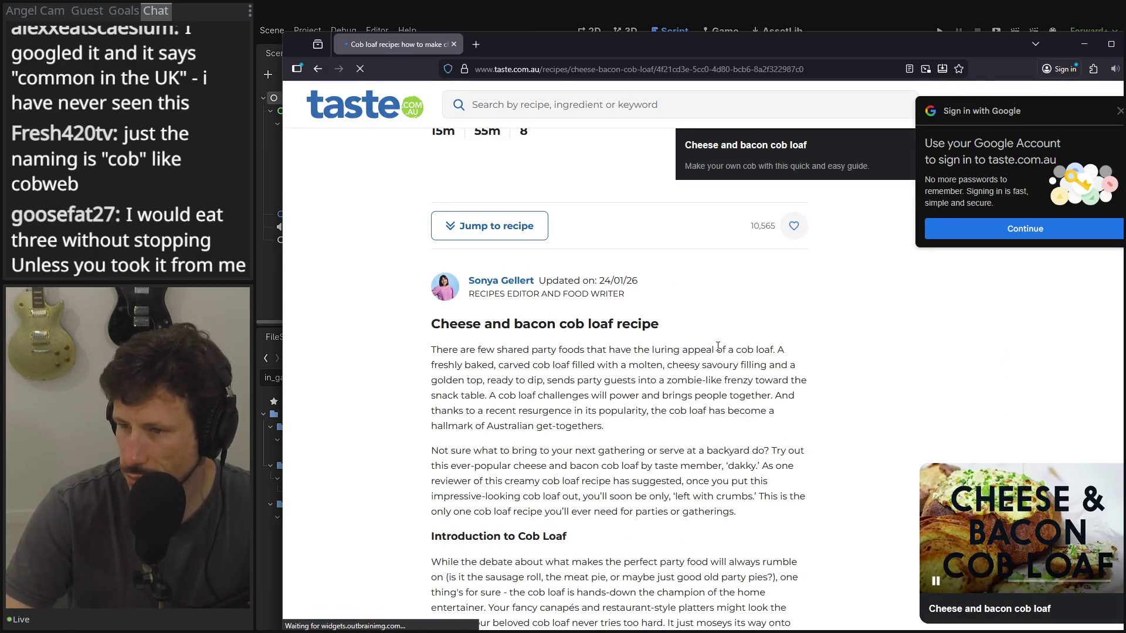
{"action": "mouse_move", "coordinate": [690, 366]}
{"action": "left_mouse_down"}
{"action": "mouse_move", "coordinate": [792, 372]}
{"action": "mouse_move", "coordinate": [751, 369]}
{"action": "left_mouse_up"}
{"action": "left_click", "coordinate": [751, 370]}
{"action": "left_click_drag", "start_coordinate": [501, 368], "coordinate": [631, 369]}
{"action": "scroll", "coordinate": [611, 384], "scroll_direction": "down", "scroll_amount": 2}
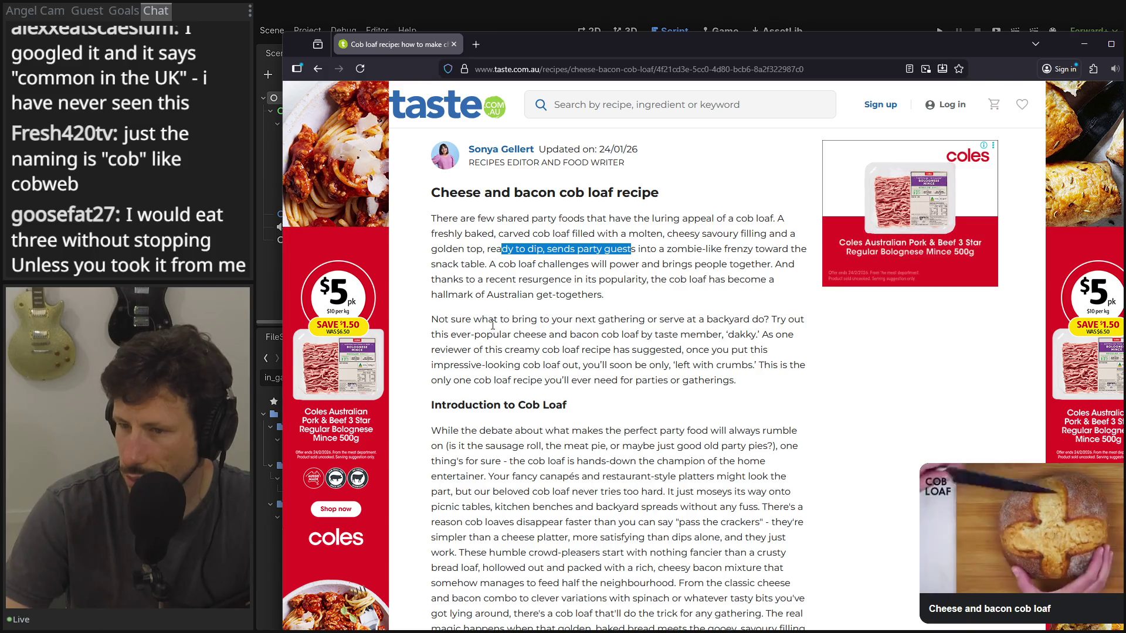
{"action": "mouse_move", "coordinate": [740, 317]}
{"action": "left_mouse_down"}
{"action": "mouse_move", "coordinate": [807, 320]}
{"action": "mouse_move", "coordinate": [489, 335]}
{"action": "mouse_move", "coordinate": [756, 335]}
{"action": "left_mouse_up"}
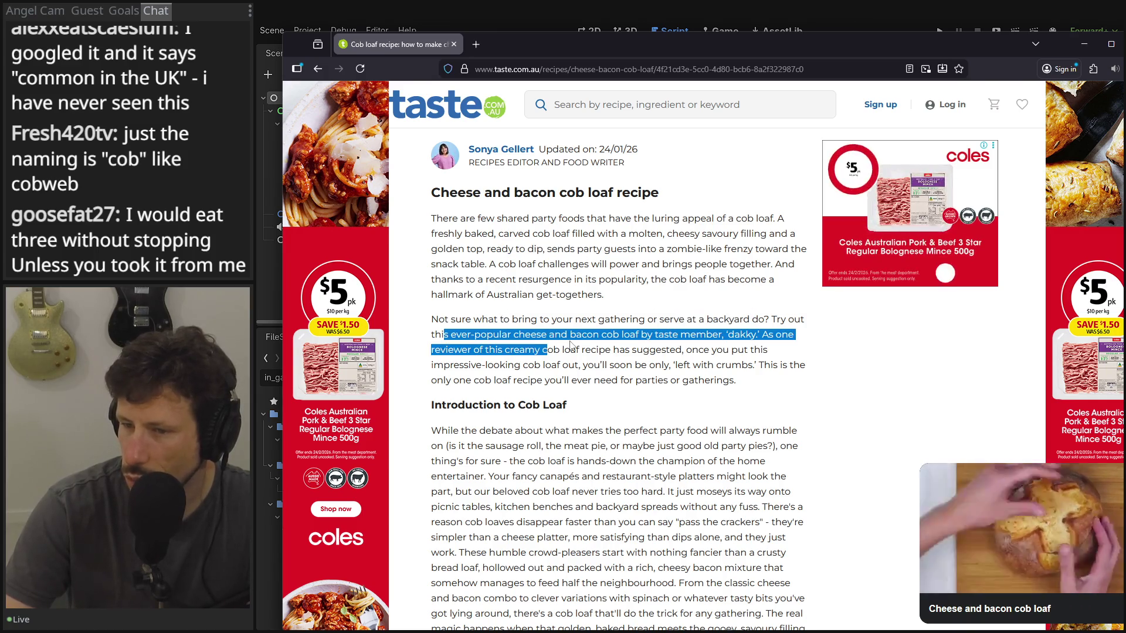
{"action": "scroll", "coordinate": [570, 342], "scroll_direction": "down", "scroll_amount": 4}
{"action": "scroll", "coordinate": [571, 341], "scroll_direction": "down", "scroll_amount": 8}
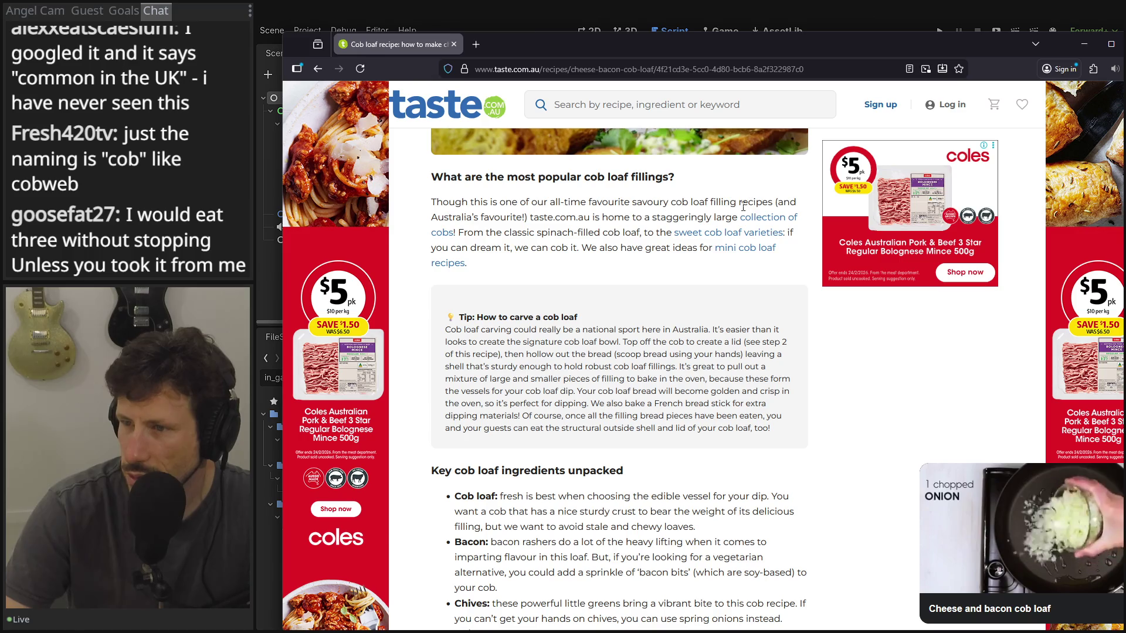
Step: Read the Dairy ingredient notes, highlighting the cheddar cheese sentence, then return to the Godot editor
{"action": "scroll", "coordinate": [570, 229], "scroll_direction": "down", "scroll_amount": 7}
{"action": "scroll", "coordinate": [472, 319], "scroll_direction": "up", "scroll_amount": 3}
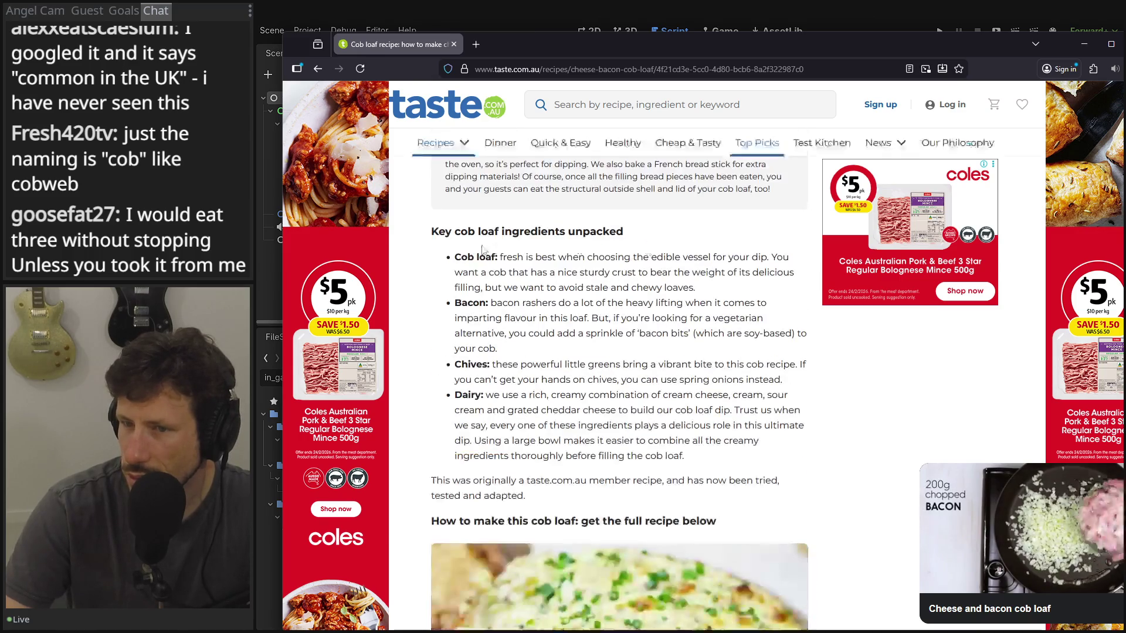
{"action": "scroll", "coordinate": [516, 361], "scroll_direction": "down", "scroll_amount": 1}
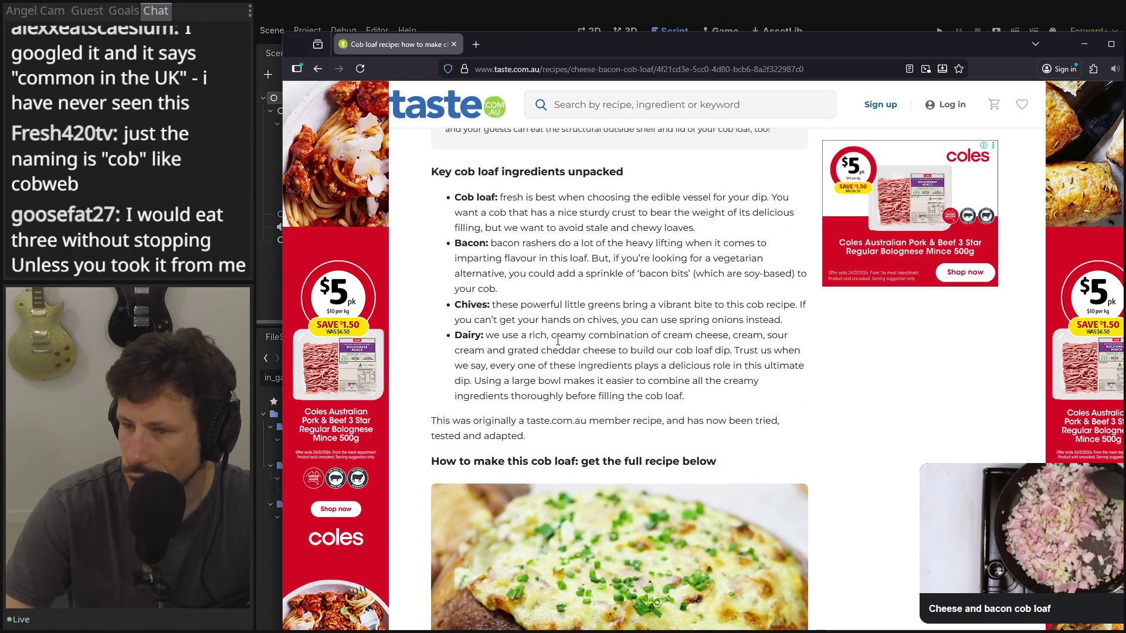
{"action": "left_click_drag", "start_coordinate": [558, 341], "coordinate": [692, 339]}
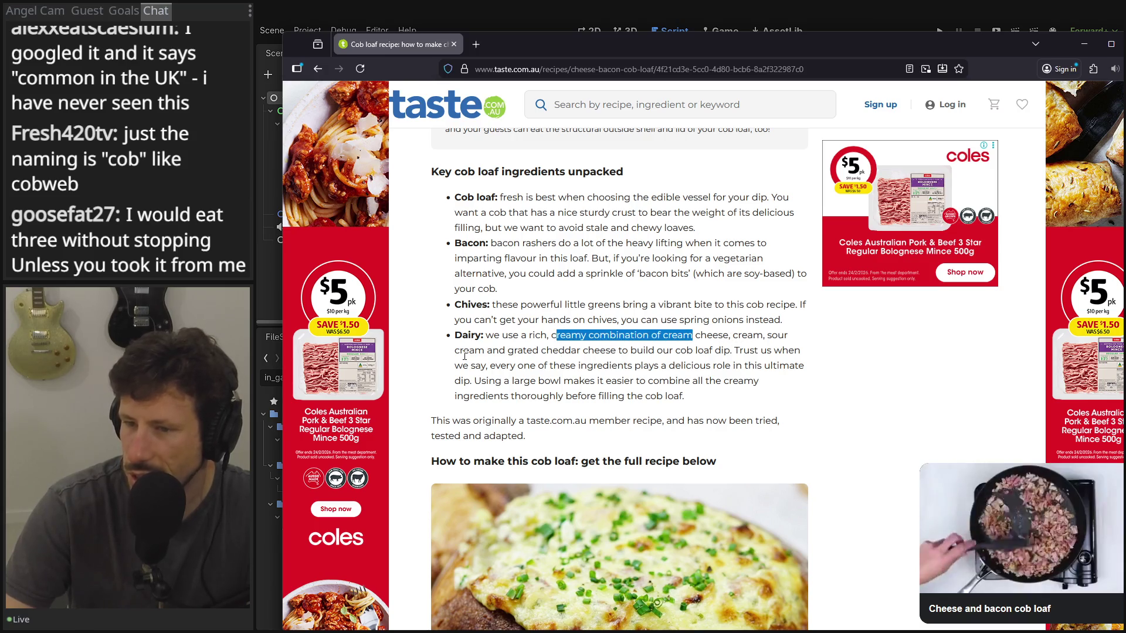
{"action": "left_click_drag", "start_coordinate": [775, 322], "coordinate": [753, 336]}
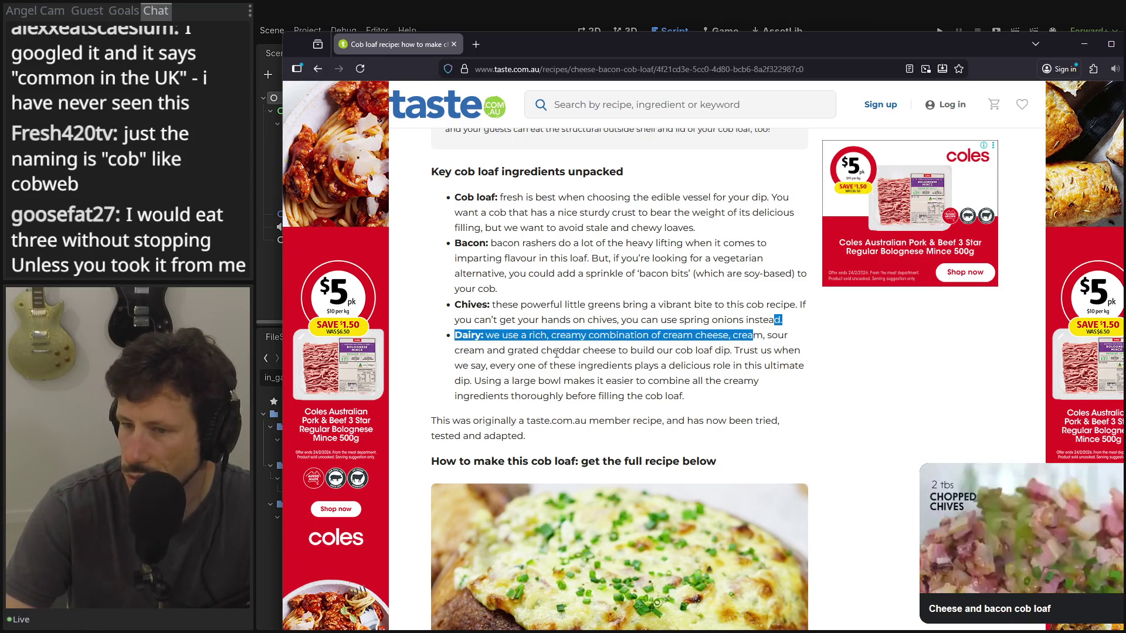
{"action": "left_click_drag", "start_coordinate": [558, 350], "coordinate": [781, 350]}
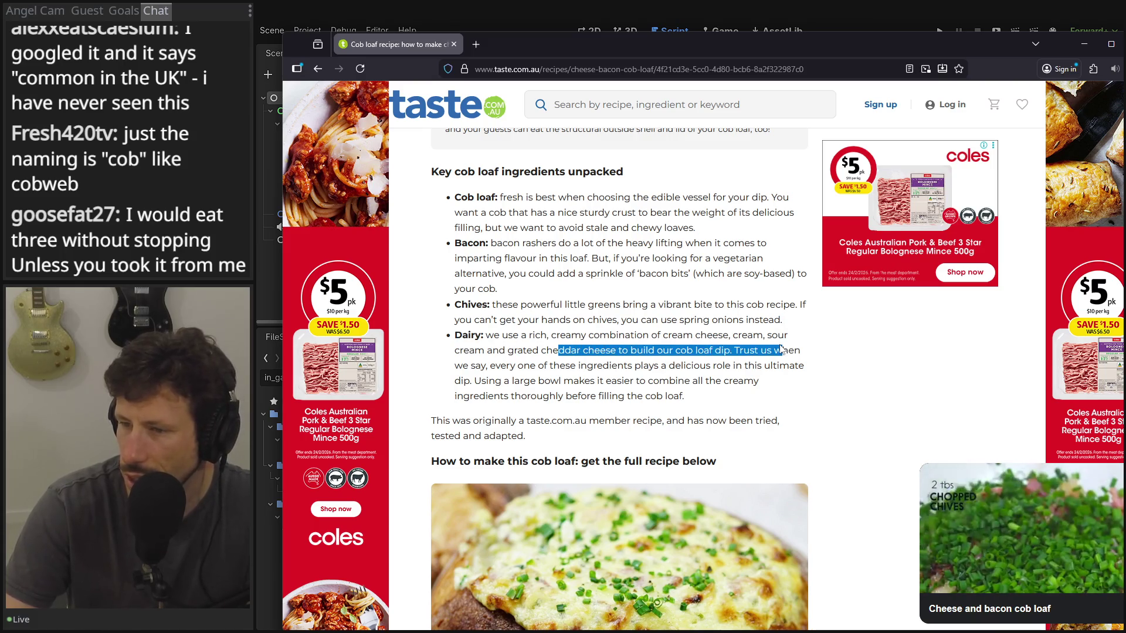
{"action": "scroll", "coordinate": [781, 350], "scroll_direction": "down", "scroll_amount": 3}
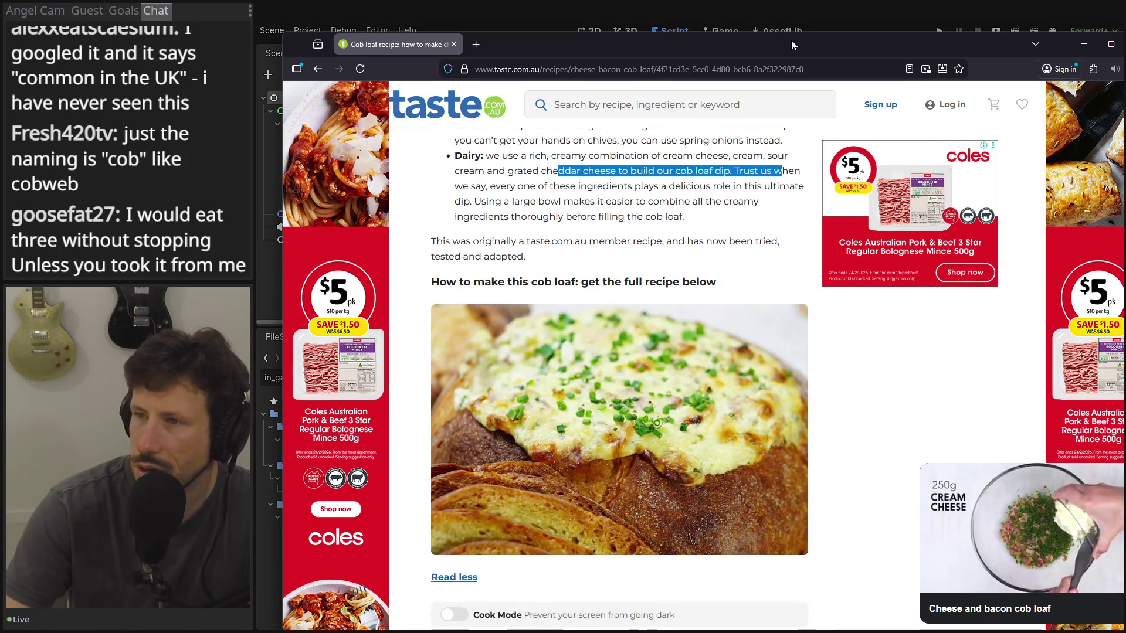
{"action": "key", "text": "alt+Tab"}
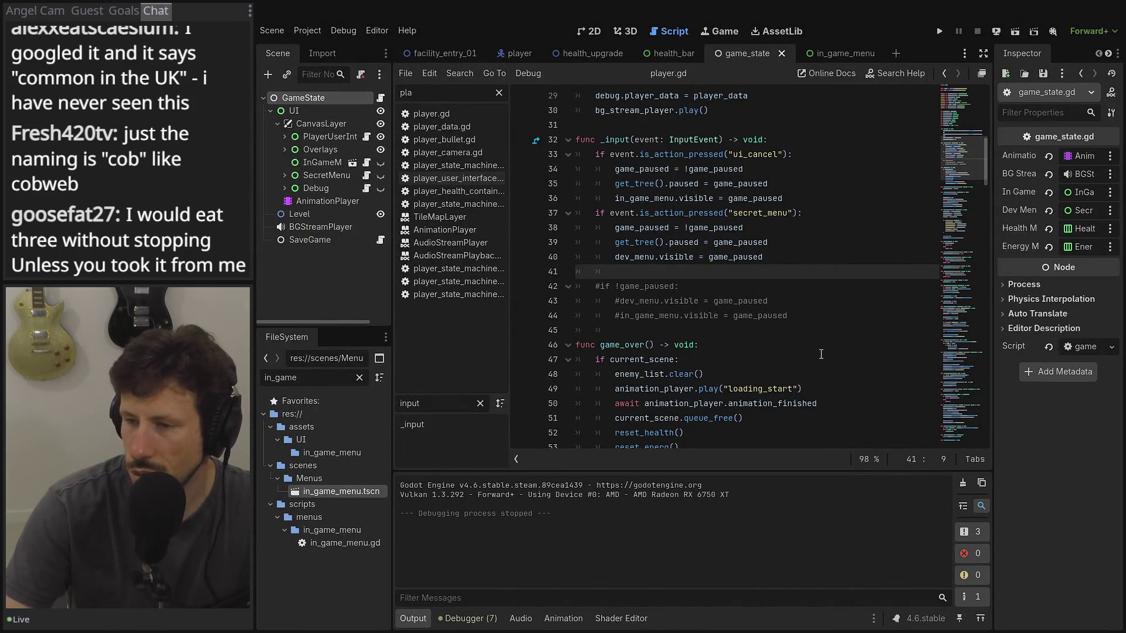
Step: Inspect the commented pause block and the game_paused and is_action_pressed code in game_state.gd
{"action": "left_click", "coordinate": [821, 354]}
{"action": "left_click", "coordinate": [821, 301]}
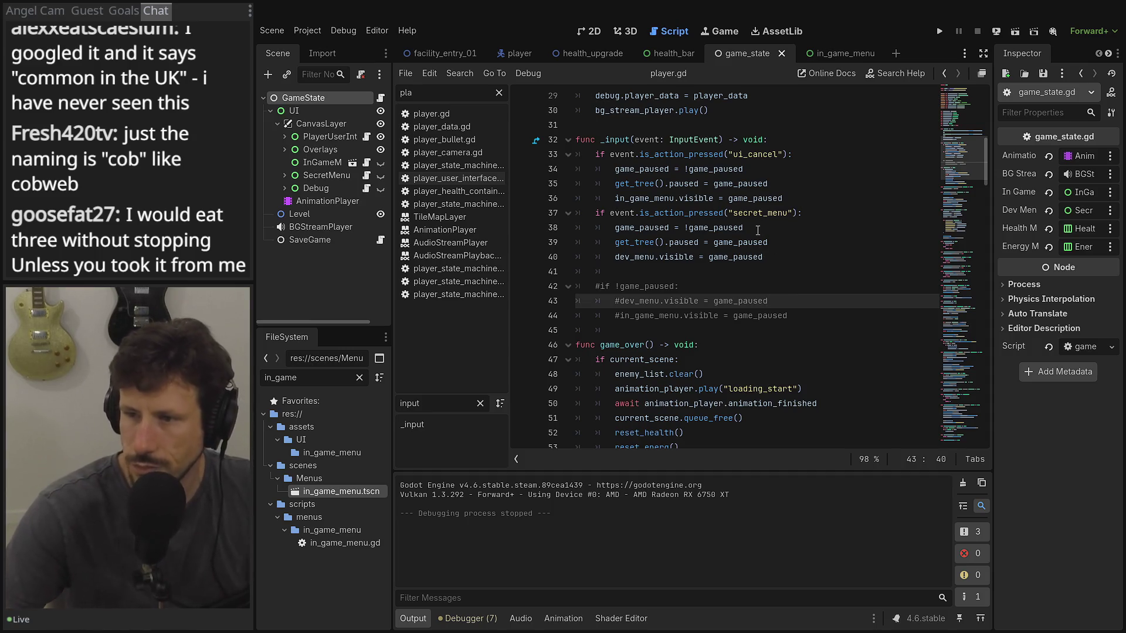
{"action": "double_click", "coordinate": [736, 256]}
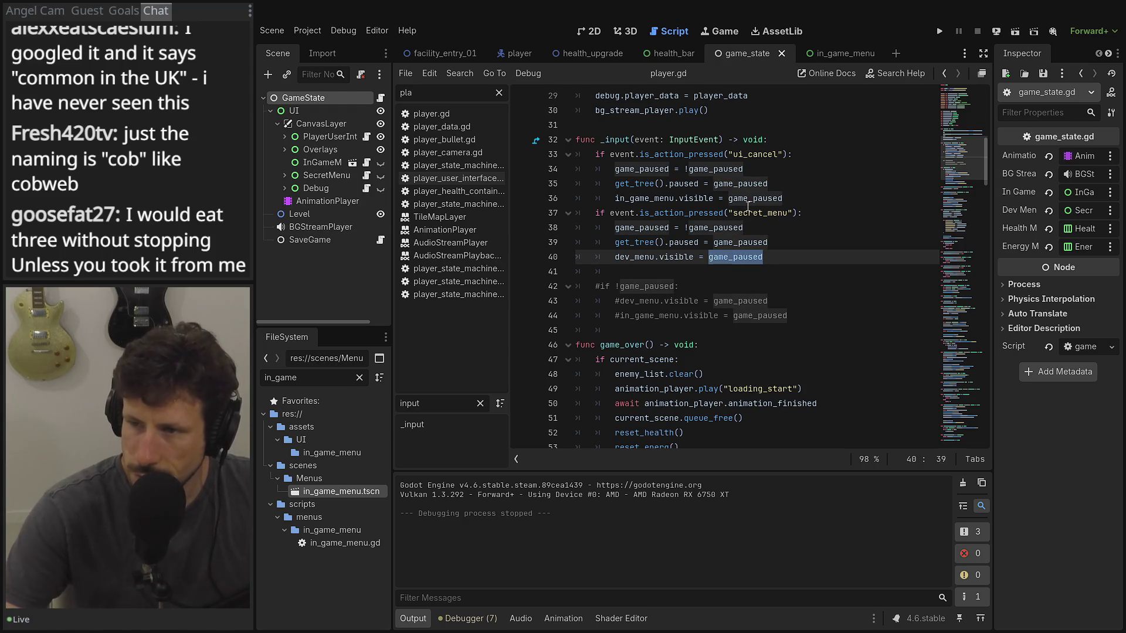
{"action": "double_click", "coordinate": [675, 154]}
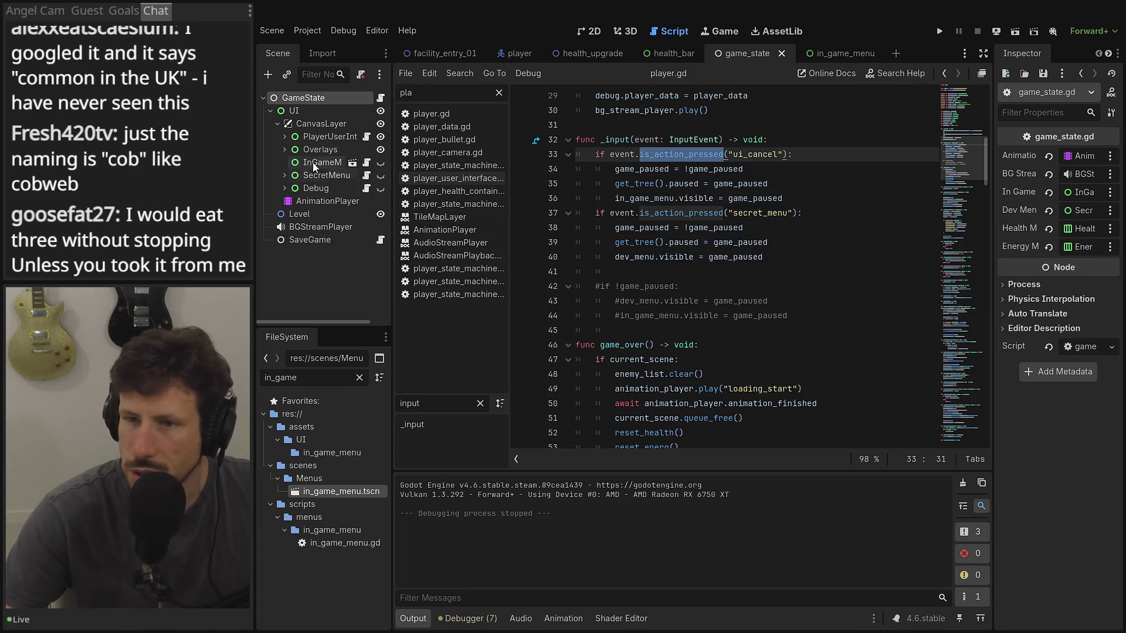
Step: Open secret_menu.gd, rename dev_menu to in_game_menu, then undo the edit
{"action": "left_click", "coordinate": [367, 188]}
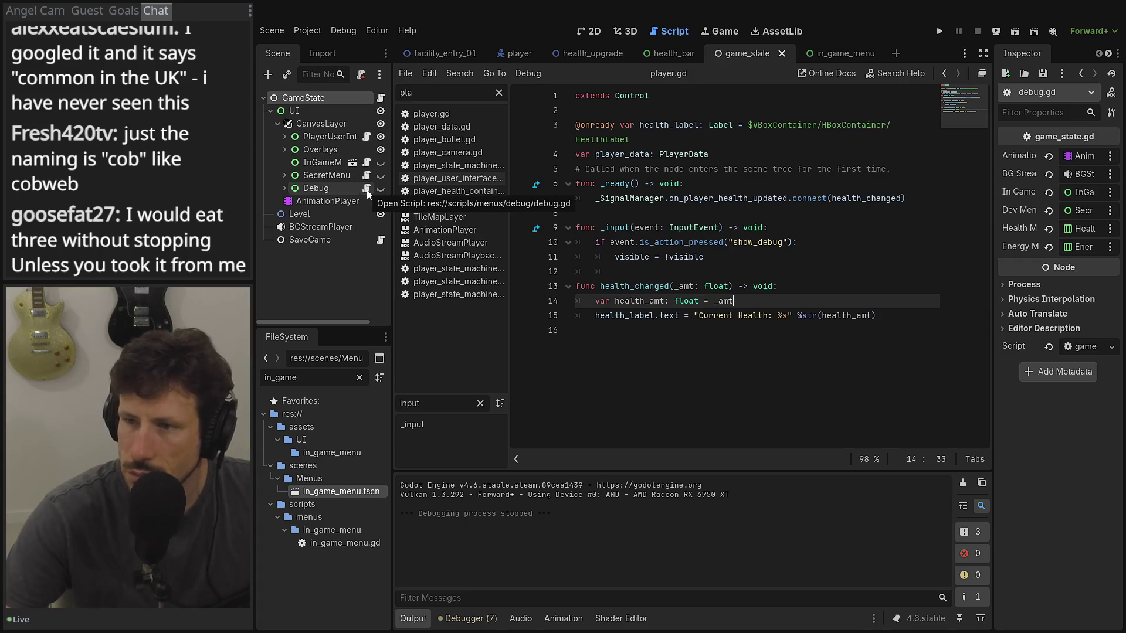
{"action": "left_click", "coordinate": [367, 176]}
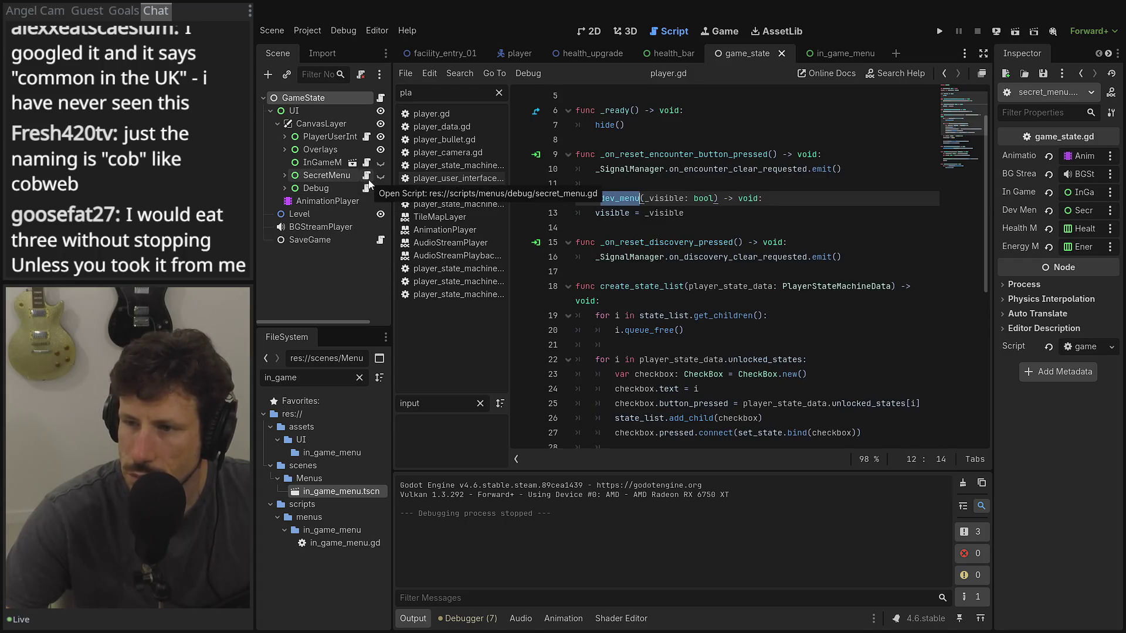
{"action": "scroll", "coordinate": [801, 214], "scroll_direction": "up", "scroll_amount": 2}
{"action": "type", "text": "in_game_menu"}
{"action": "key", "text": "ctrl+a"}
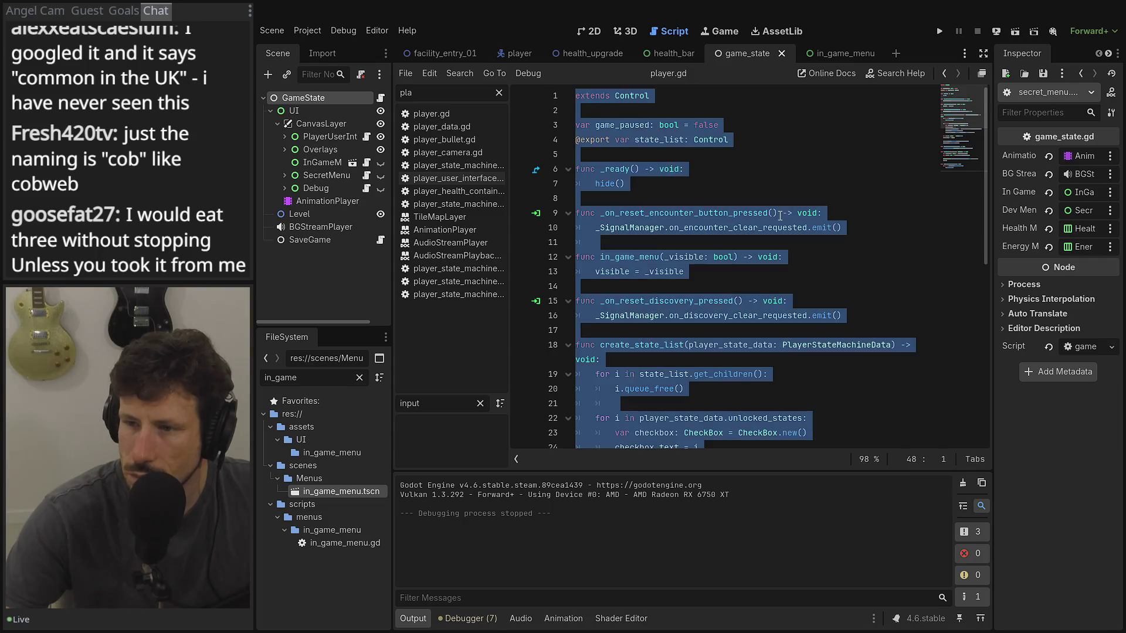
{"action": "key", "text": "ctrl+z"}
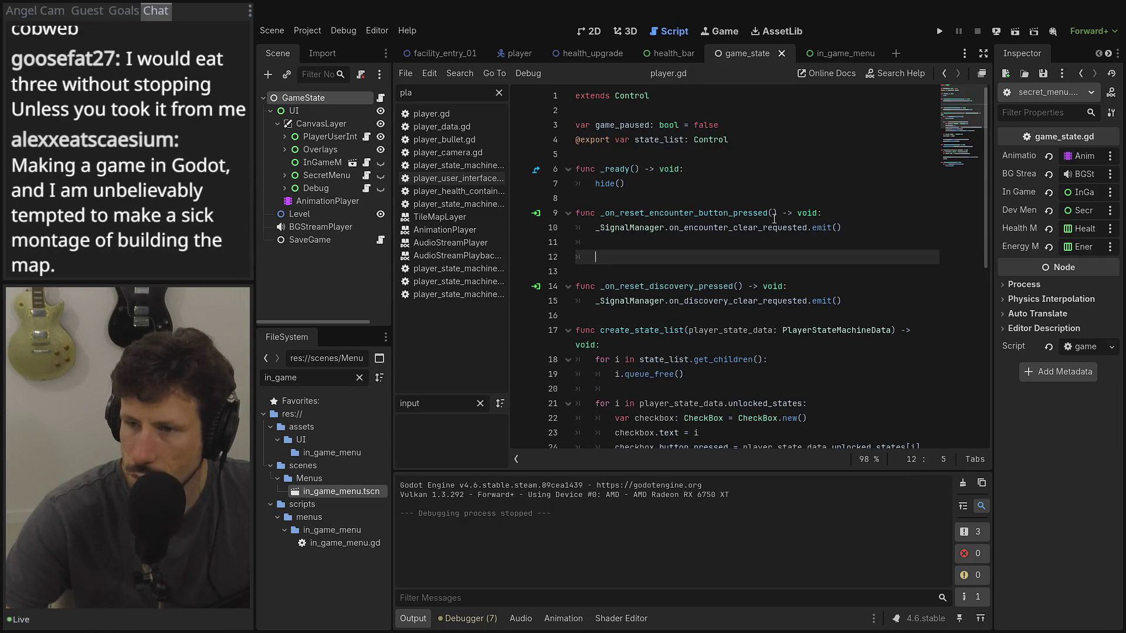
Step: Restore secret_menu.gd's _input pause handler, comment it out, and reopen game_state.gd
{"action": "key", "text": "ctrl+z"}
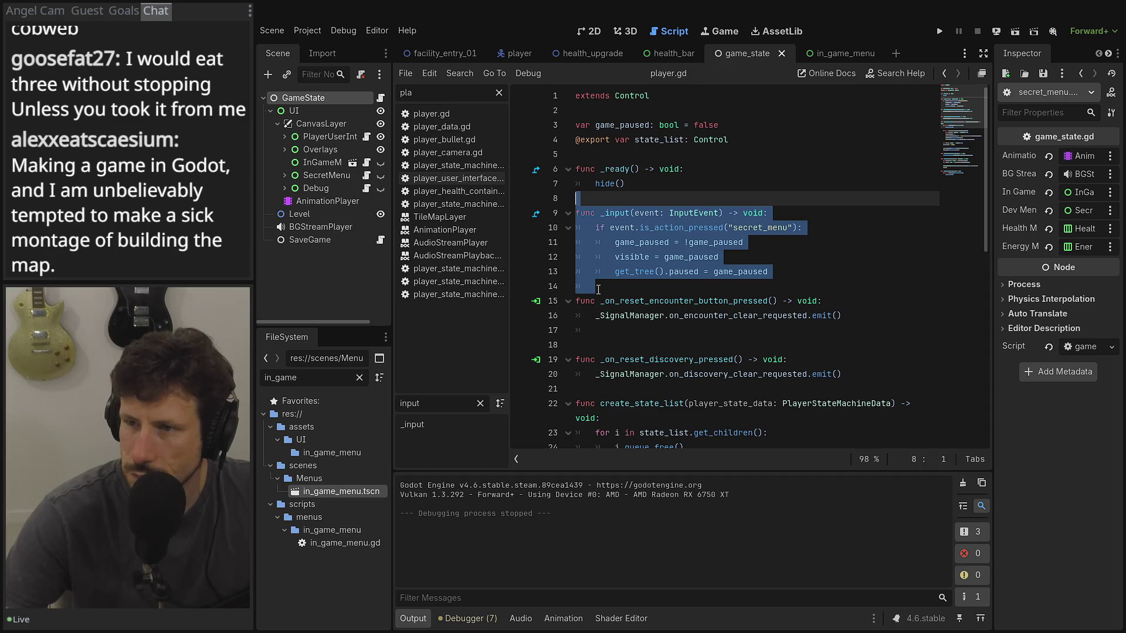
{"action": "key", "text": "ctrl+k"}
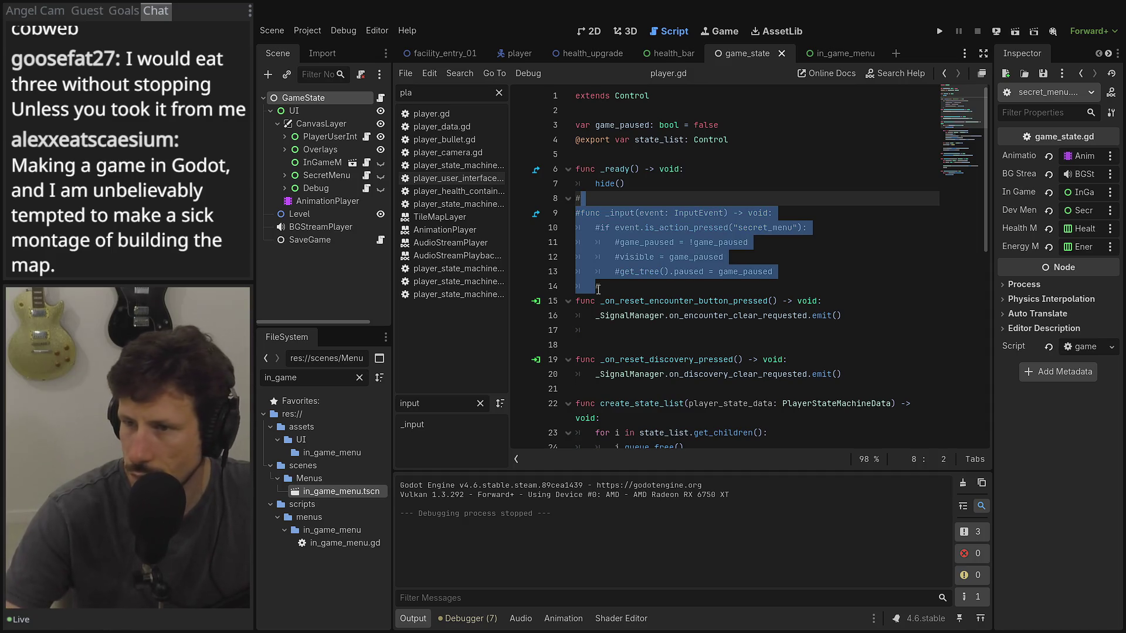
{"action": "left_click", "coordinate": [381, 97]}
{"action": "scroll", "coordinate": [695, 263], "scroll_direction": "up", "scroll_amount": 10}
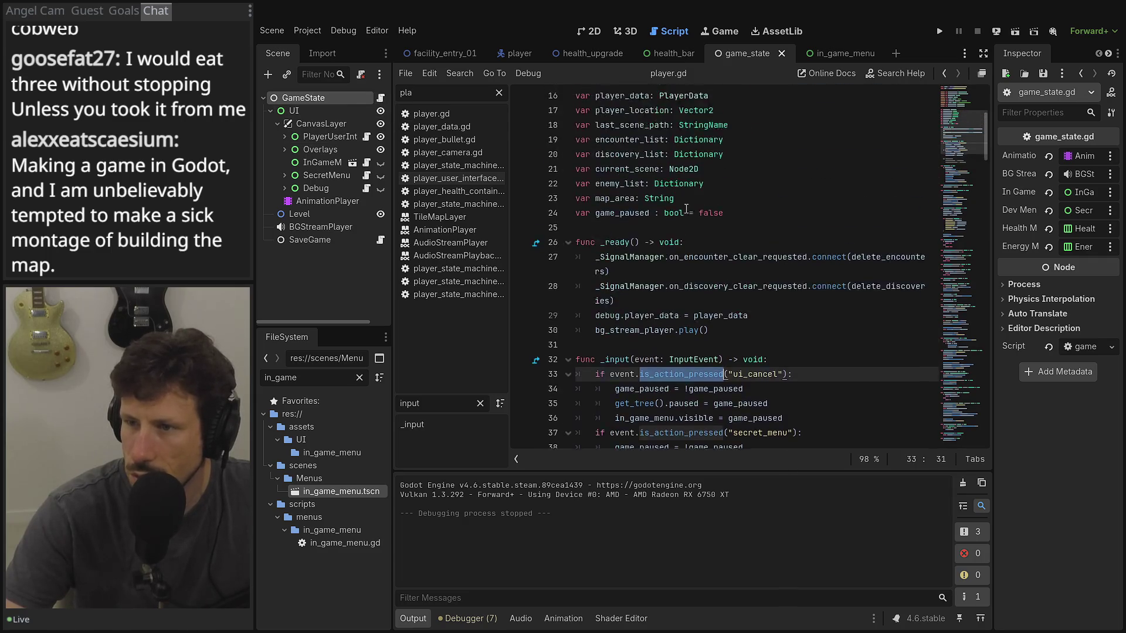
Step: Review lines 34–37 of the _input function in game_state.gd
{"action": "scroll", "coordinate": [693, 302], "scroll_direction": "down", "scroll_amount": 5}
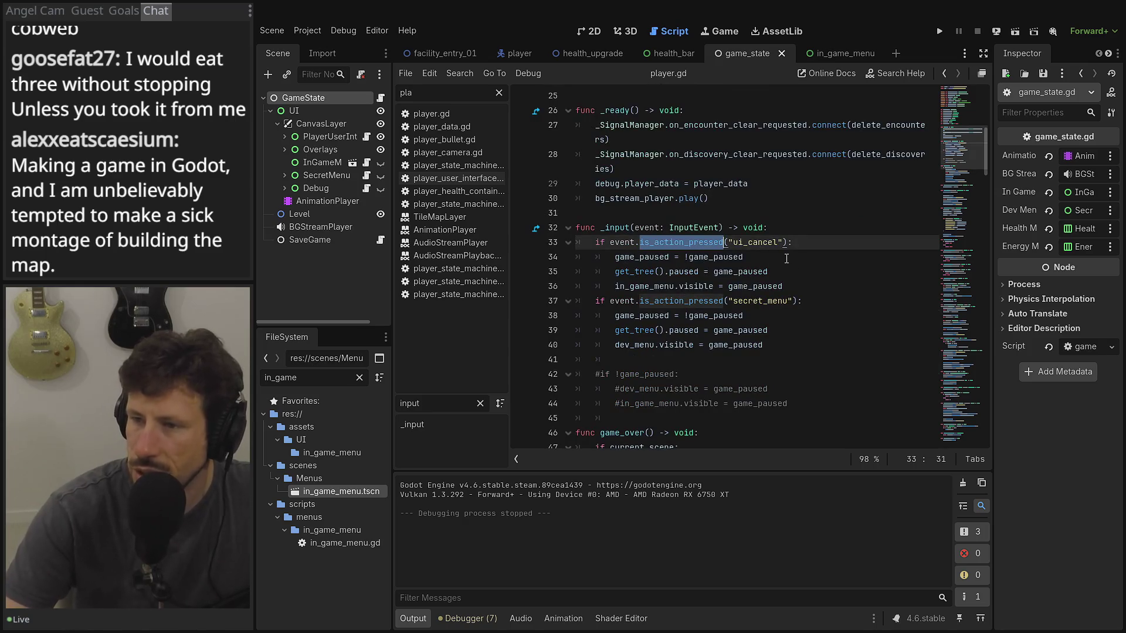
{"action": "left_click", "coordinate": [560, 258]}
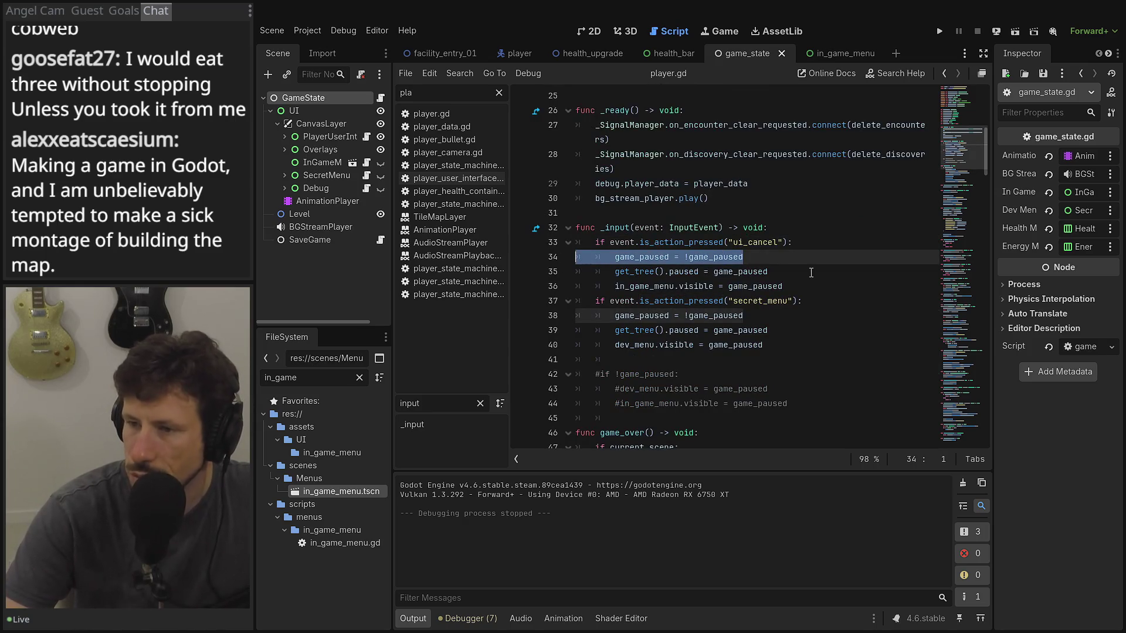
{"action": "key", "text": "Down"}
{"action": "key", "text": "Down"}
{"action": "key", "text": "Down"}
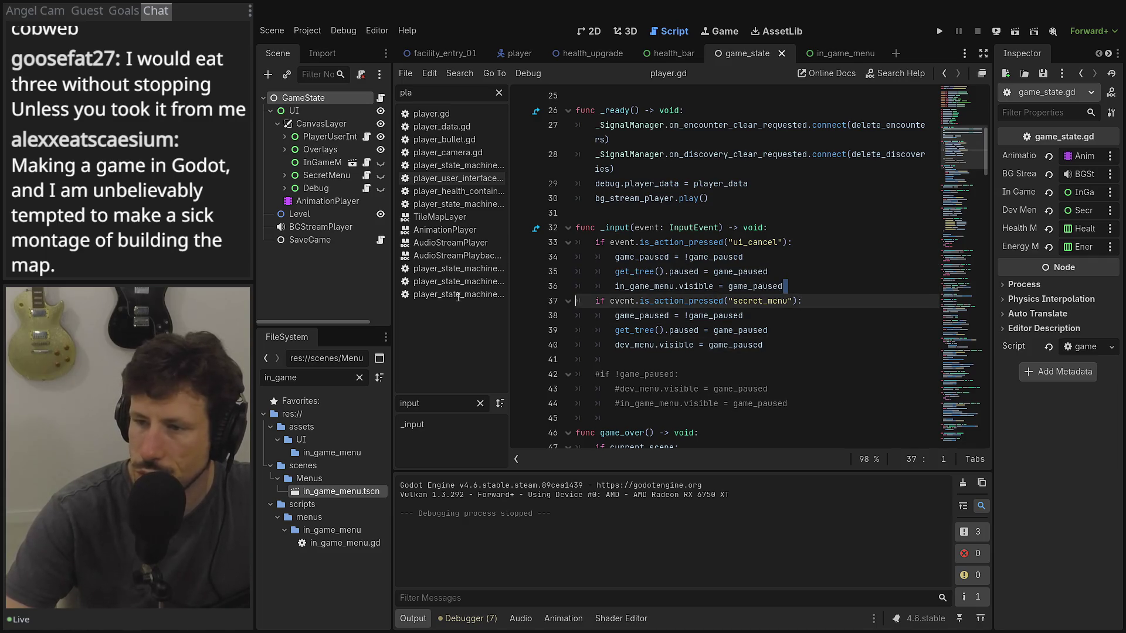
{"action": "key", "text": "shift+Up"}
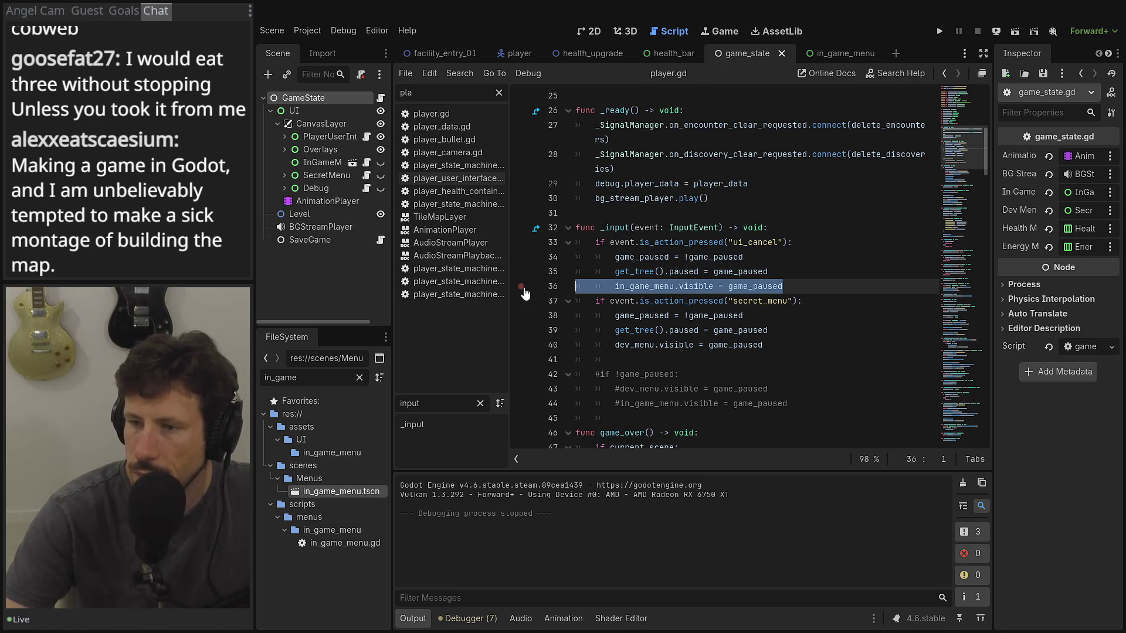
Step: Expand the GameState node's Process and Editor Description sections in the Inspector
{"action": "scroll", "coordinate": [676, 248], "scroll_direction": "up", "scroll_amount": 3}
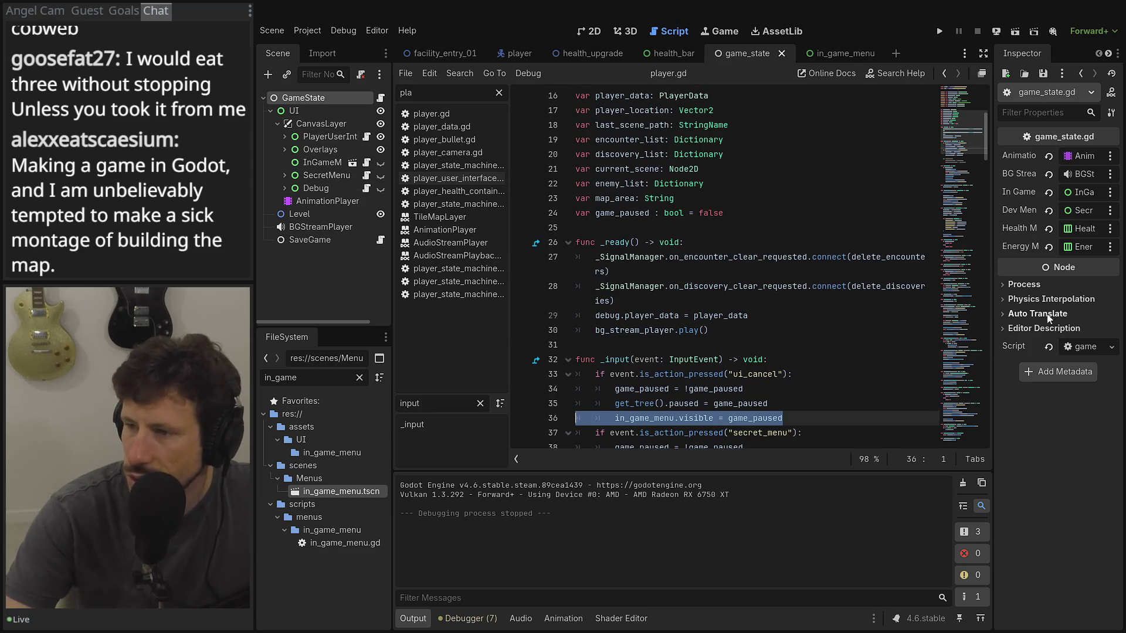
{"action": "left_click", "coordinate": [1031, 290]}
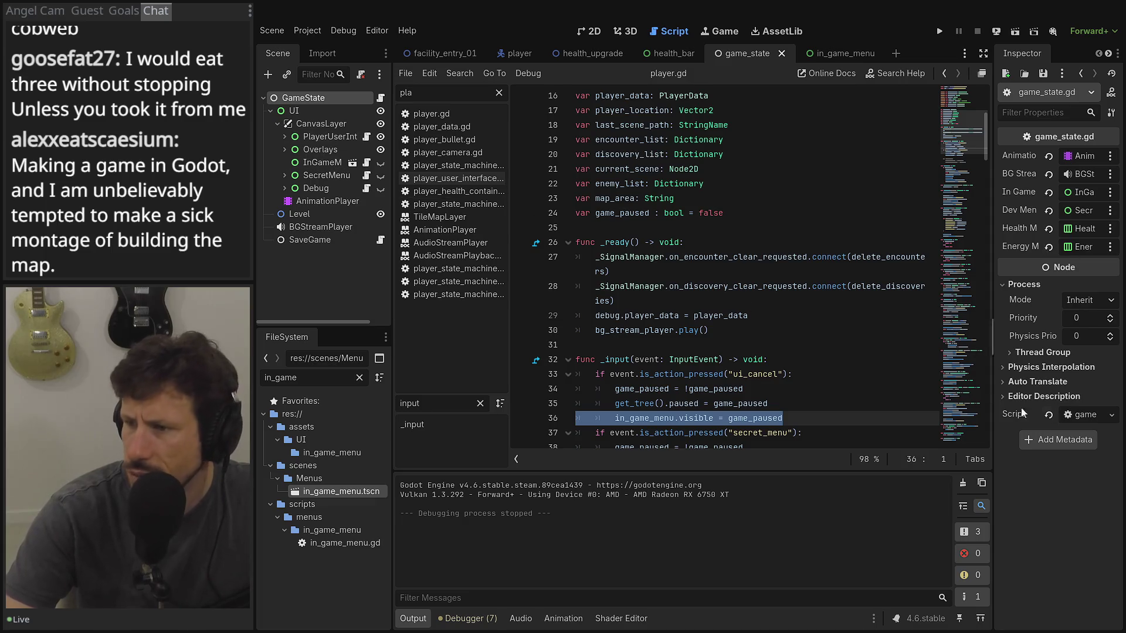
{"action": "left_click", "coordinate": [1045, 396]}
Step: Set the GameState node's Process Mode to Always and save the scene
{"action": "left_click", "coordinate": [1048, 382]}
{"action": "left_click", "coordinate": [1049, 367]}
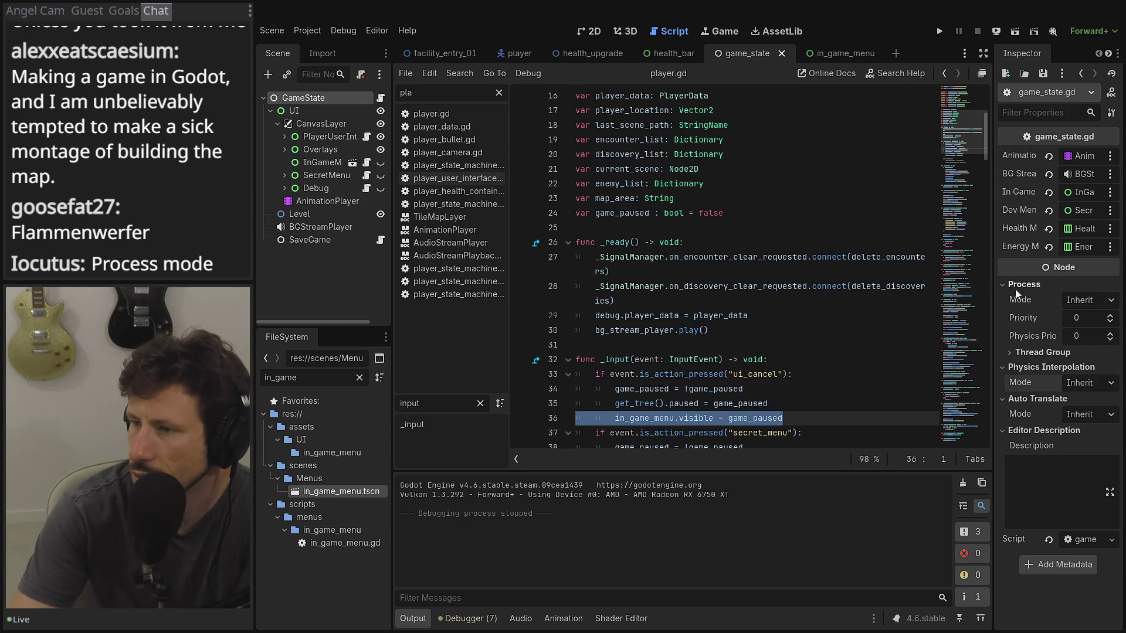
{"action": "left_click", "coordinate": [1088, 300]}
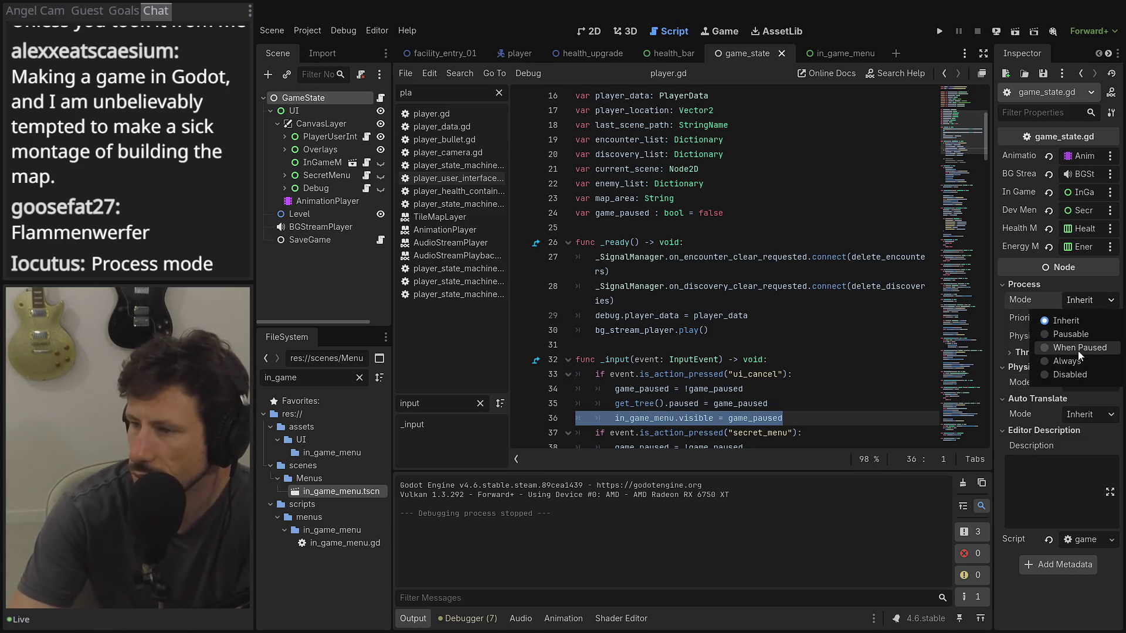
{"action": "left_click", "coordinate": [1053, 362]}
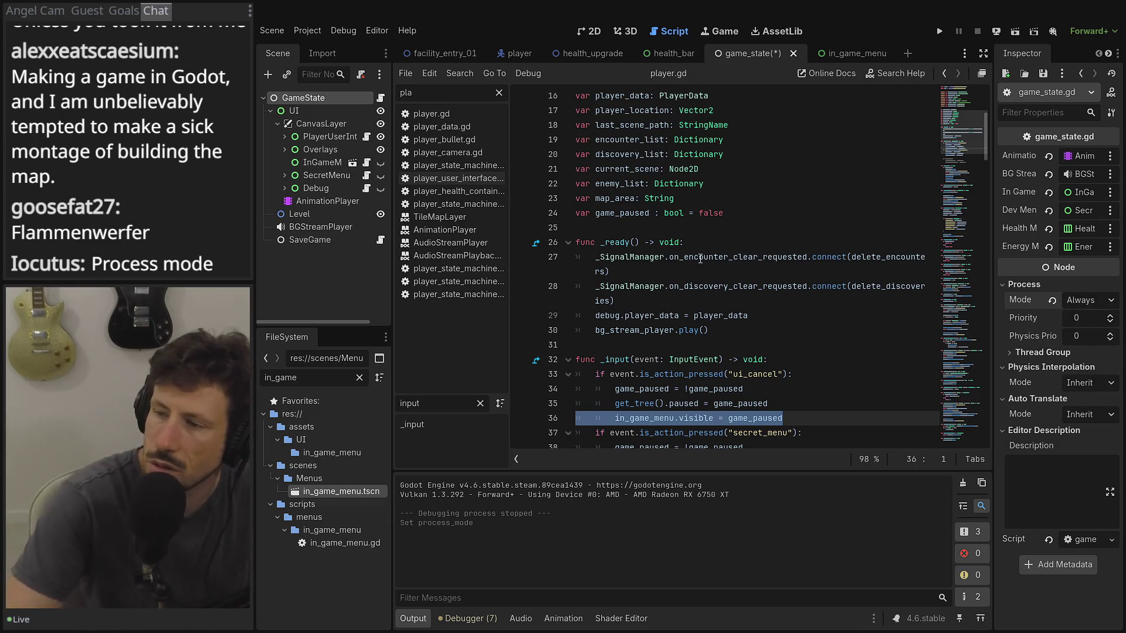
{"action": "key", "text": "ctrl+s"}
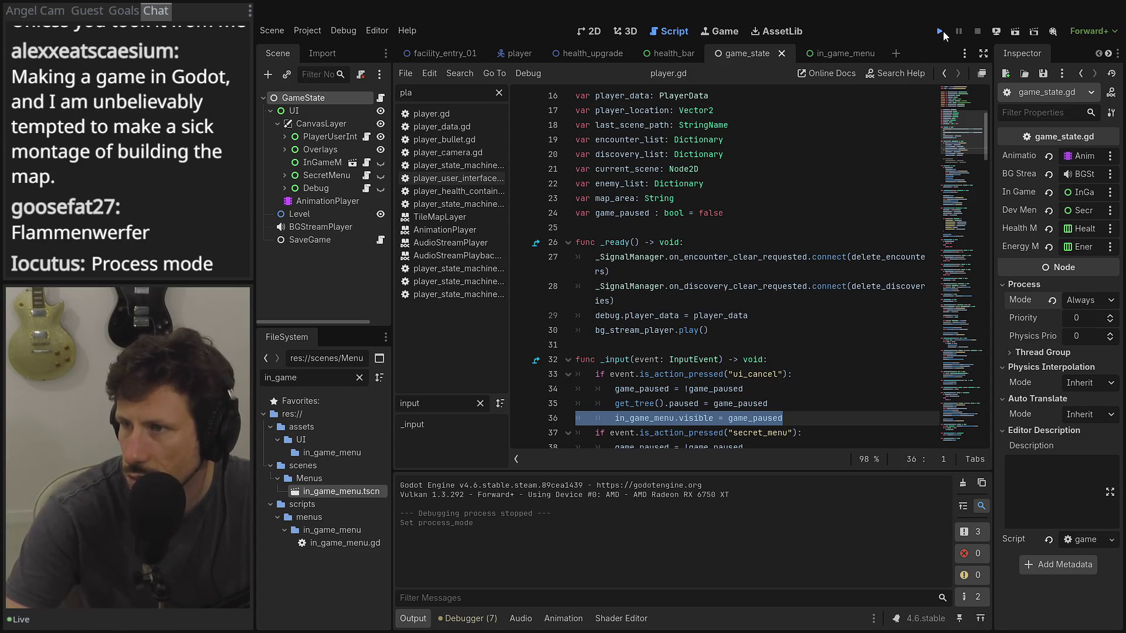
Step: Run the game from its save slot and toggle the in-game menu showing Current Health: 120.0, plus the dev menu
{"action": "left_click", "coordinate": [940, 31]}
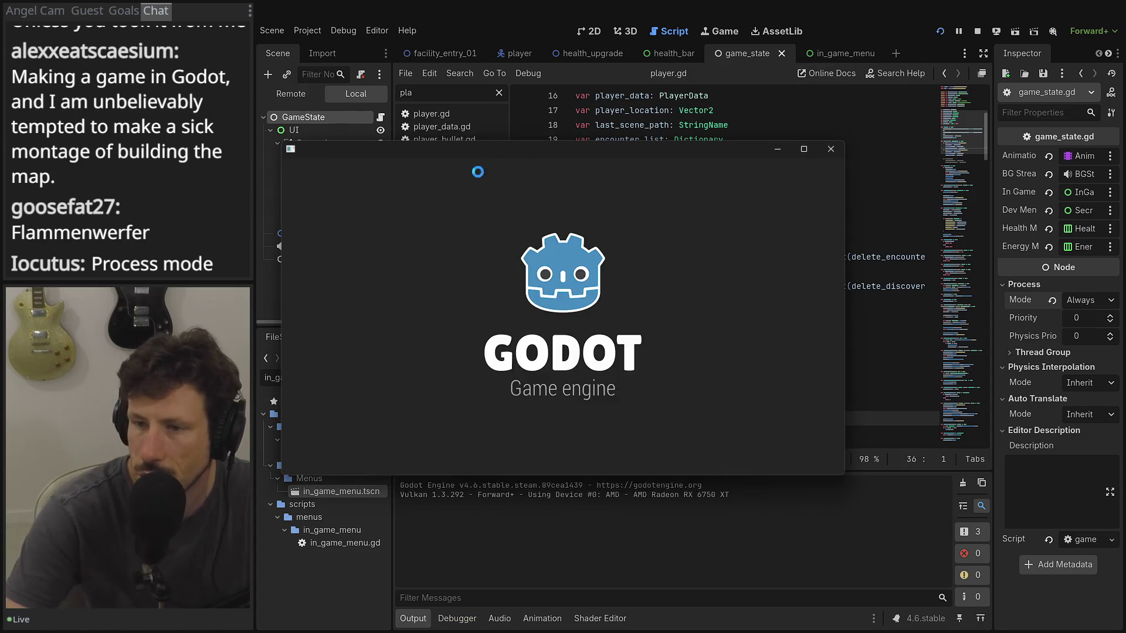
{"action": "left_click", "coordinate": [517, 323]}
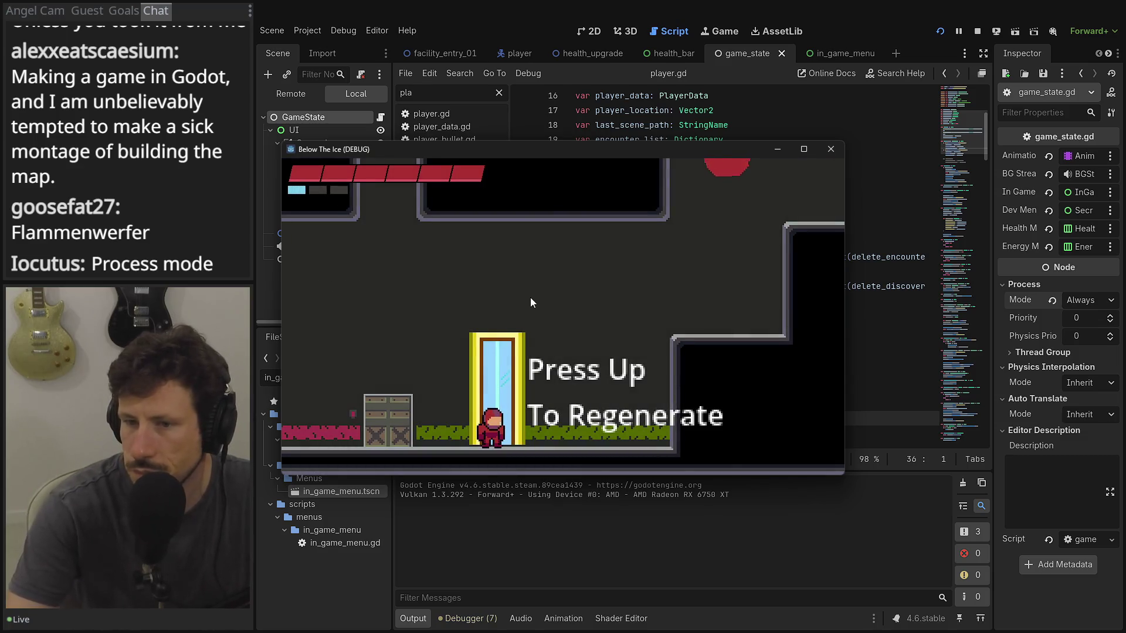
{"action": "key", "text": "Escape"}
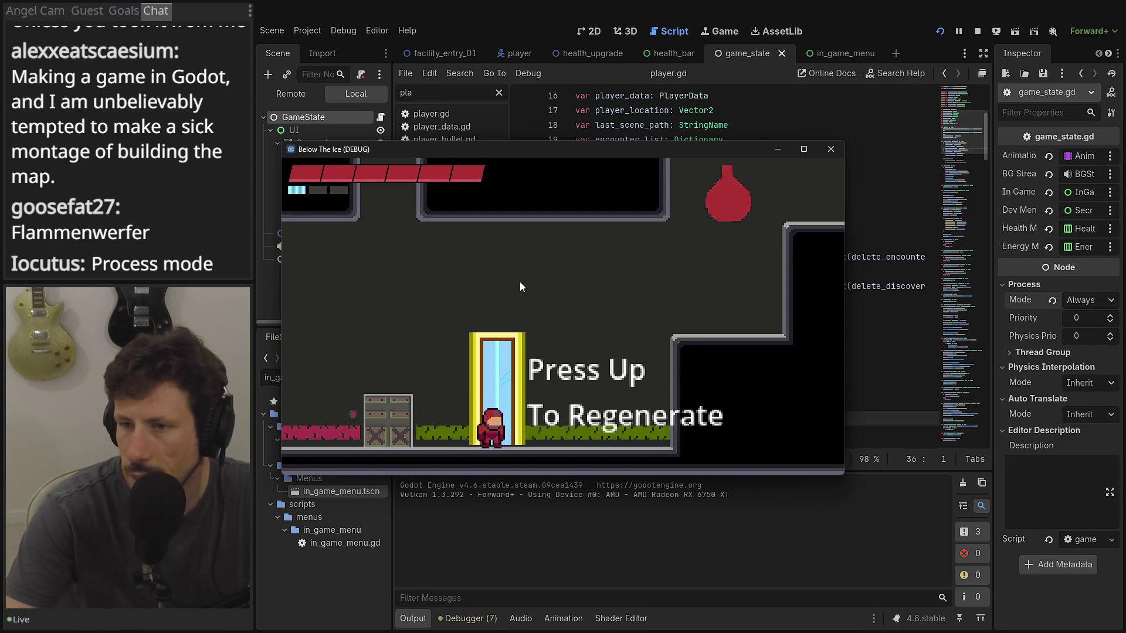
{"action": "key", "text": "Escape"}
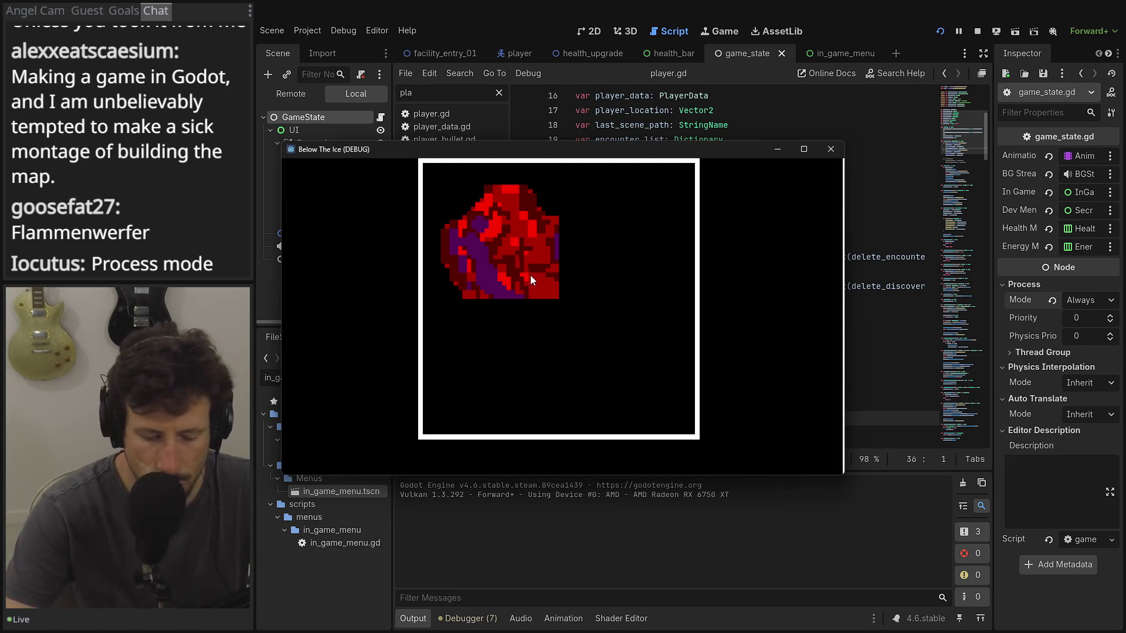
{"action": "key", "text": "shift+grave"}
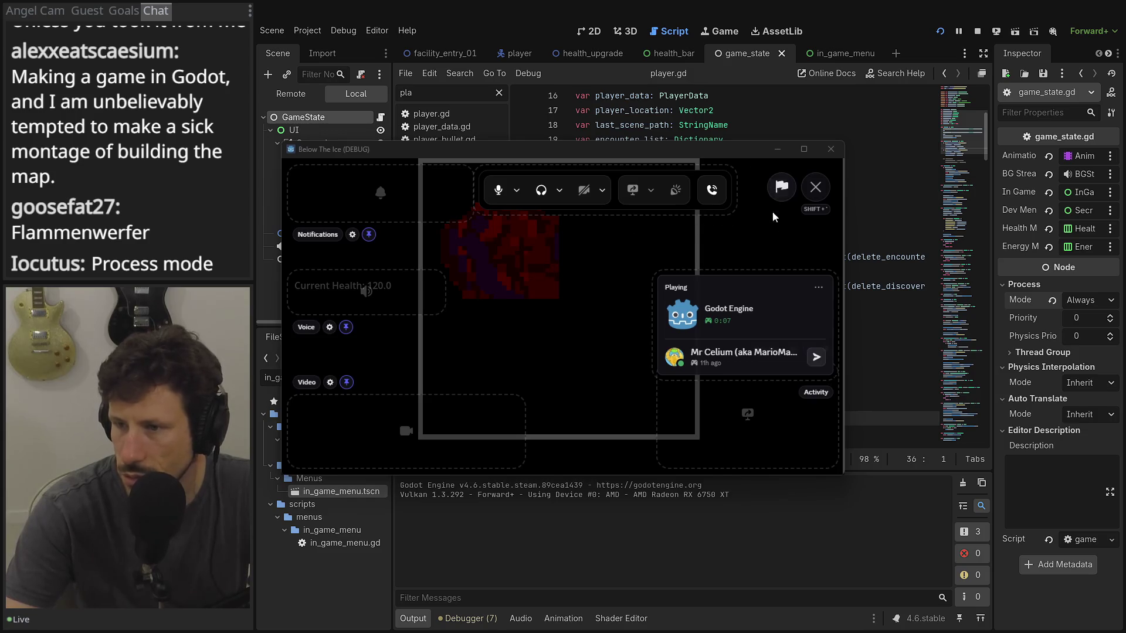
{"action": "key", "text": "shift+grave"}
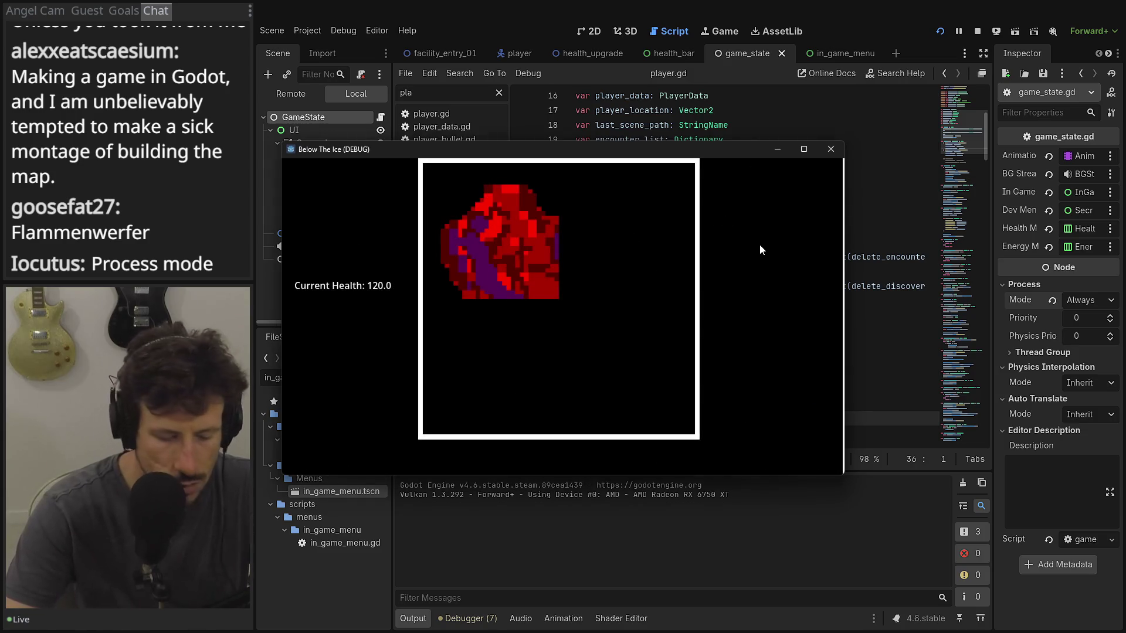
{"action": "key", "text": "Tab"}
{"action": "key", "text": "Tab"}
{"action": "key", "text": "Tab"}
{"action": "key", "text": "Tab"}
{"action": "key", "text": "Escape"}
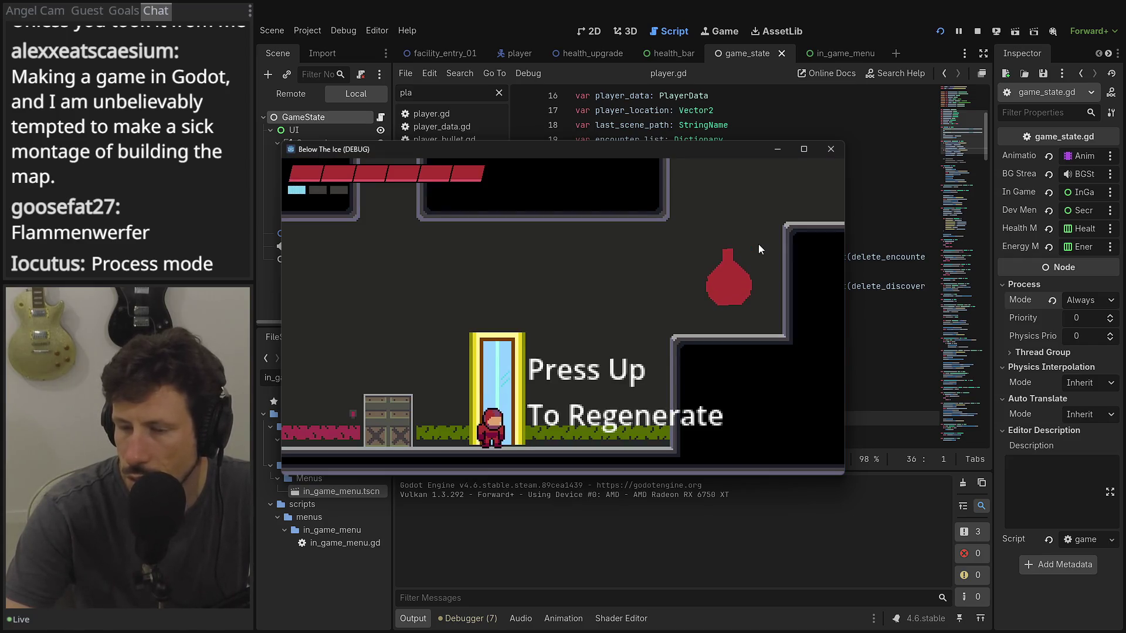
Step: Move the player past the door, jumping onto the ledge and firing shots to the right
{"action": "key", "text": "Left"}
{"action": "key", "text": "Right"}
{"action": "key", "text": "Left"}
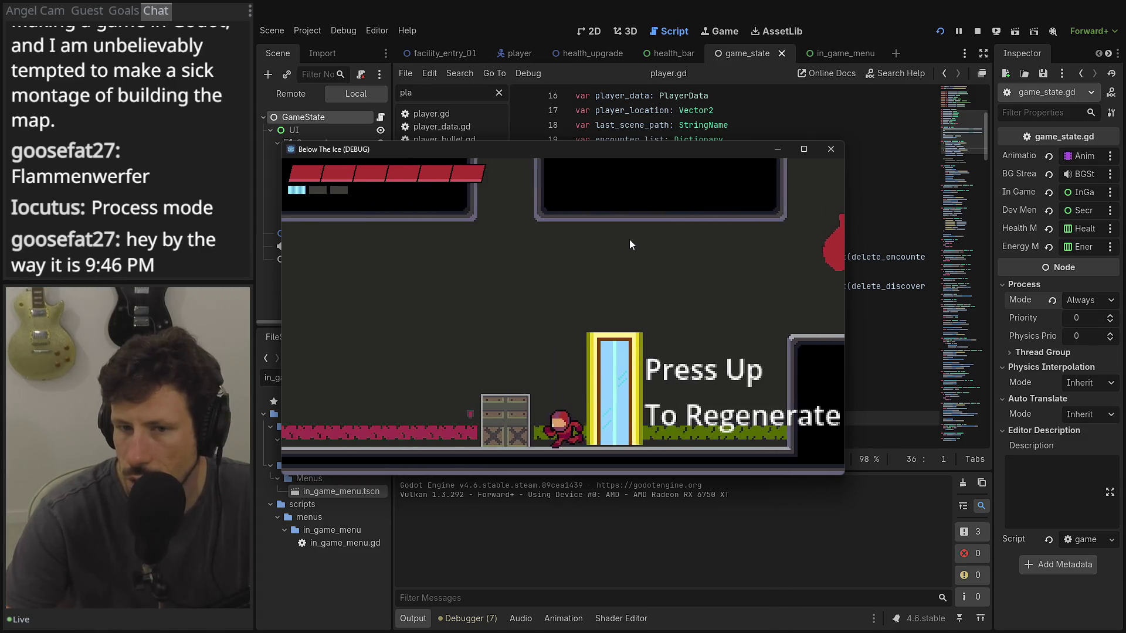
{"action": "key", "text": "Right"}
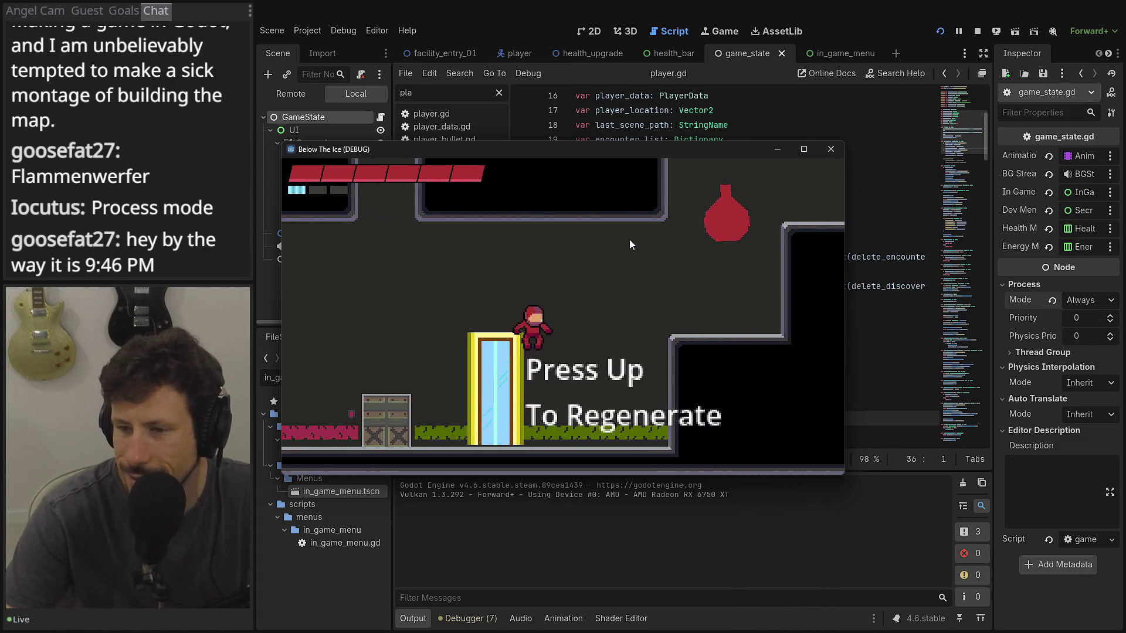
{"action": "key", "text": "space"}
{"action": "key", "text": "Left"}
{"action": "key", "text": "x"}
{"action": "key", "text": "Right"}
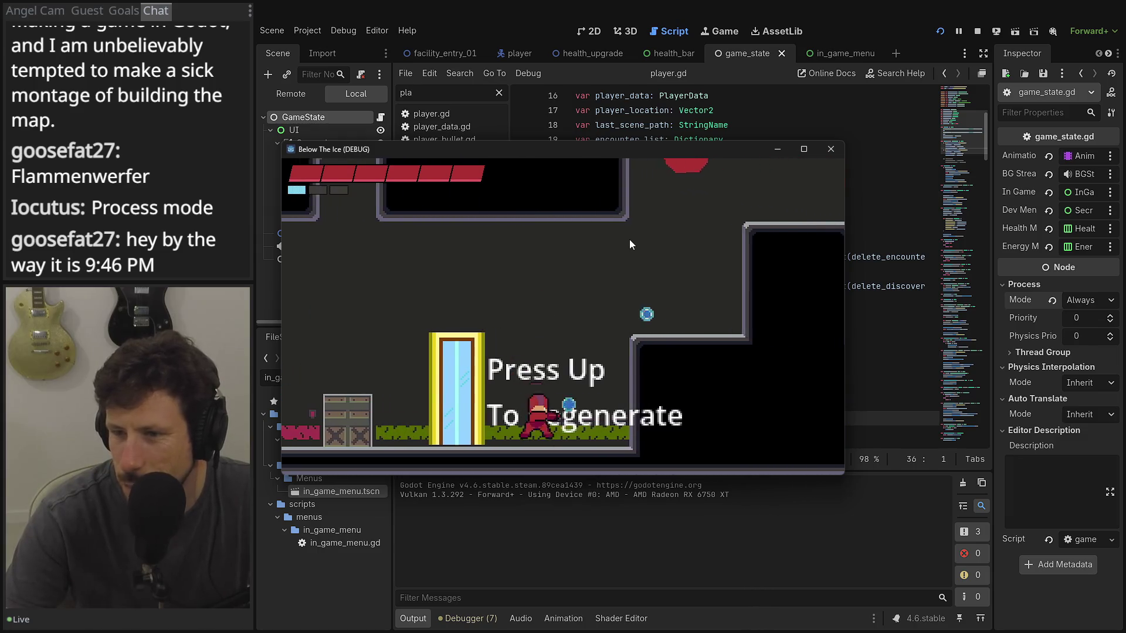
{"action": "key", "text": "space"}
{"action": "key", "text": "Right"}
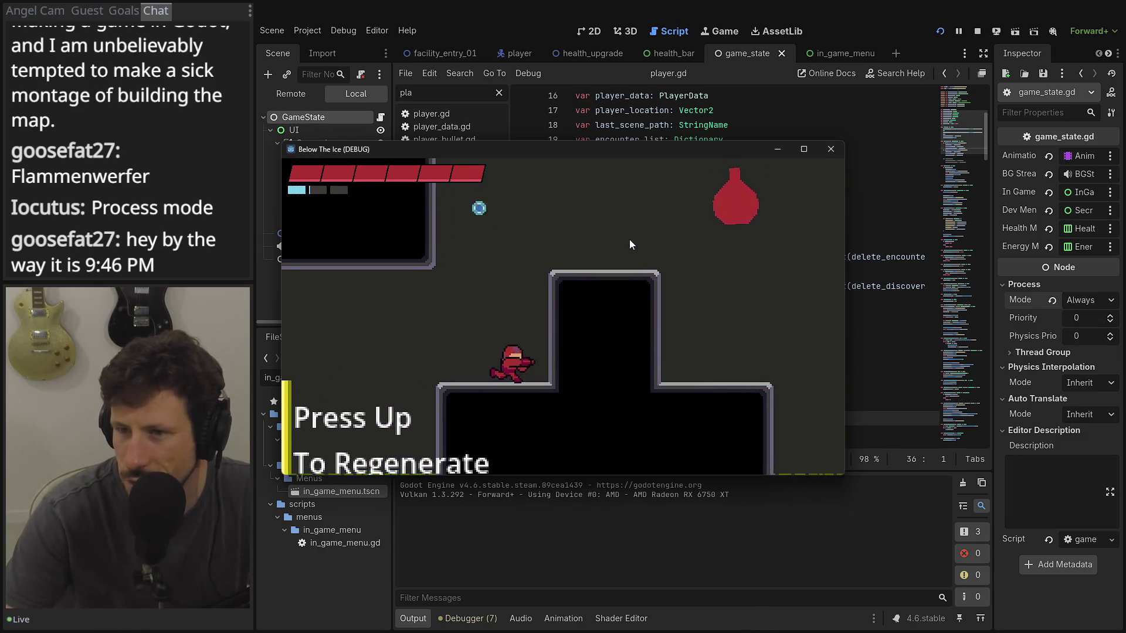
{"action": "key", "text": "x"}
{"action": "key", "text": "x"}
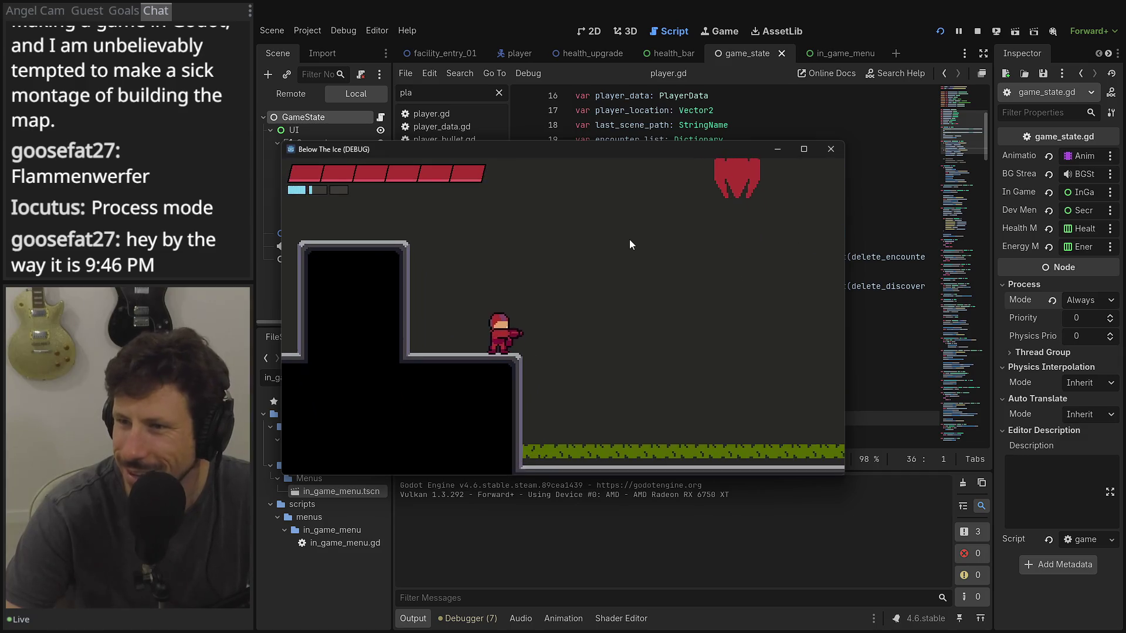
{"action": "key", "text": "space"}
{"action": "key", "text": "x"}
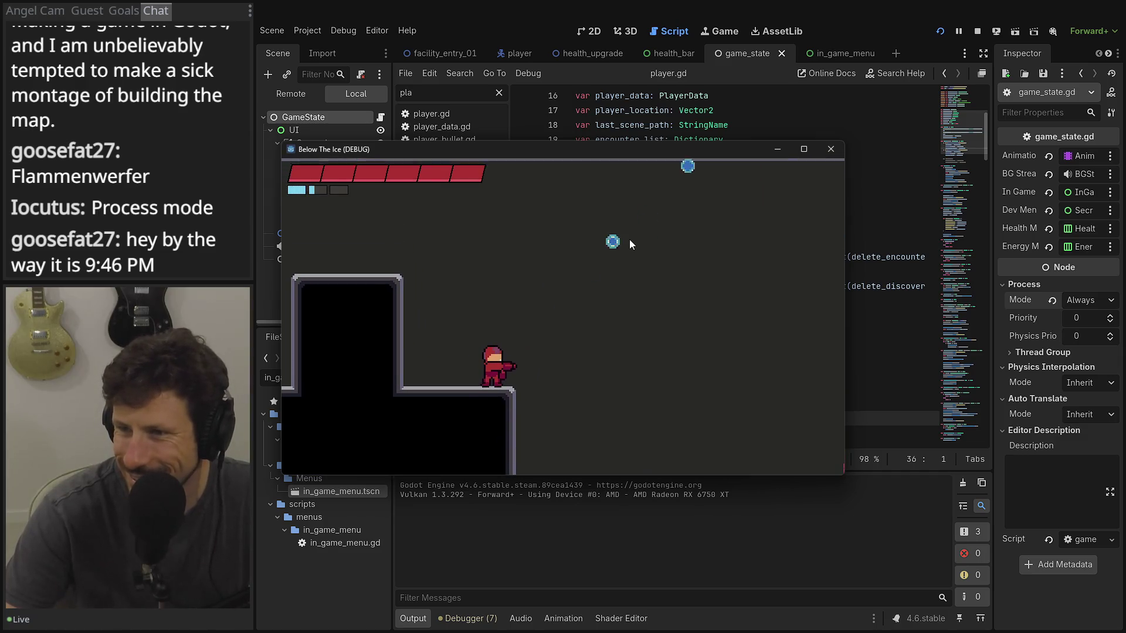
{"action": "key", "text": "Right"}
{"action": "key", "text": "Right"}
{"action": "key", "text": "space"}
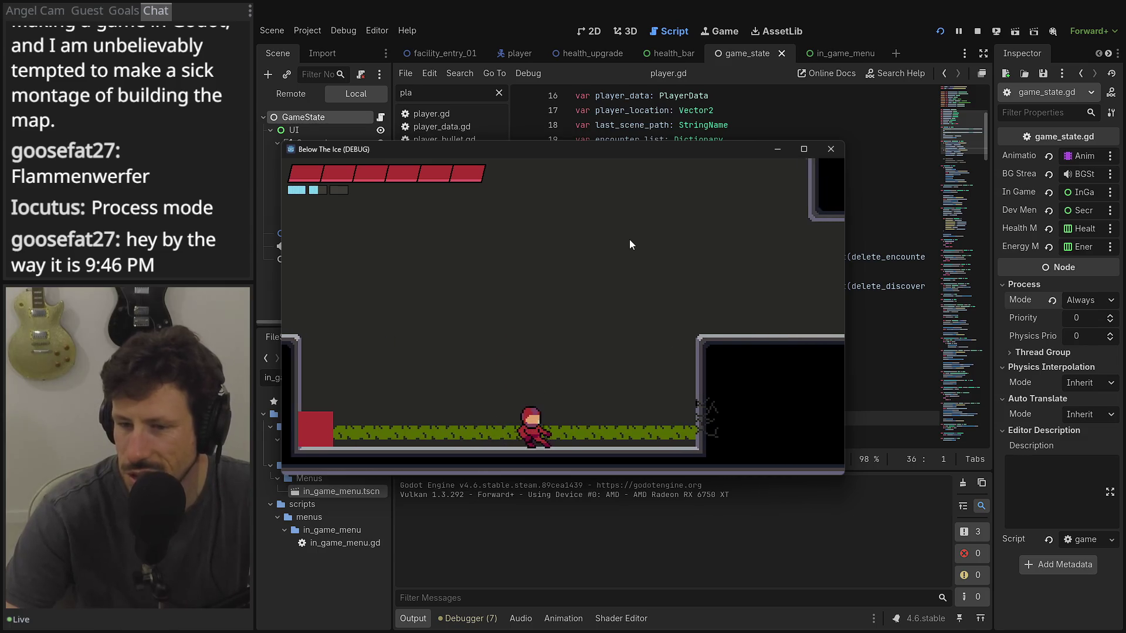
Step: Shoot the red block on the left, then run right through the next area and destroy the white enemy
{"action": "key", "text": "Left"}
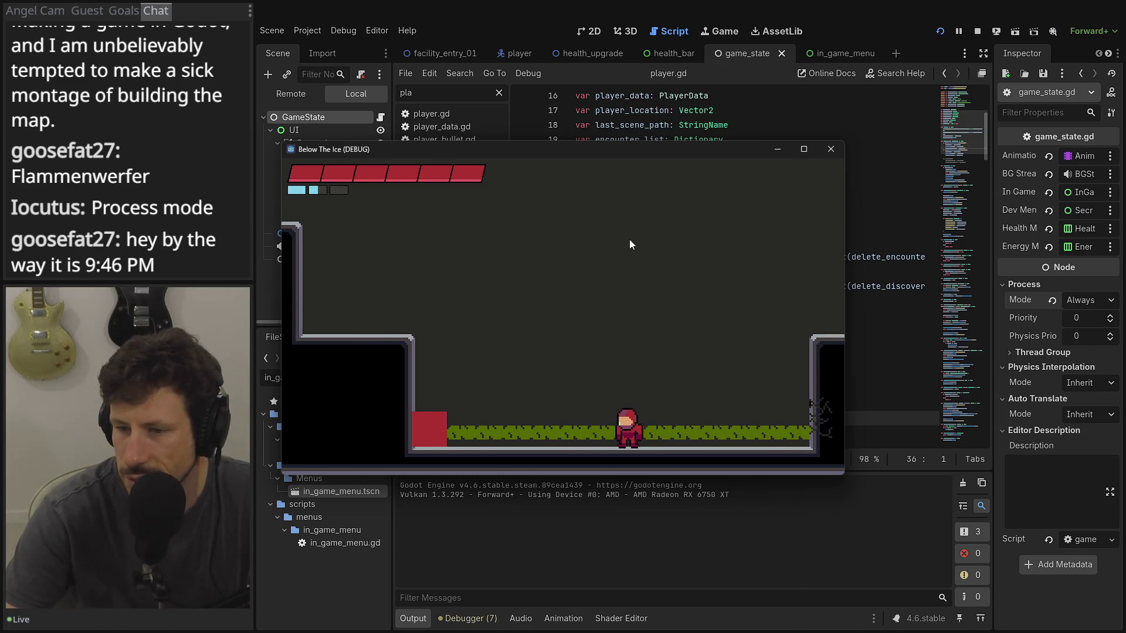
{"action": "key", "text": "Left"}
{"action": "key", "text": "x"}
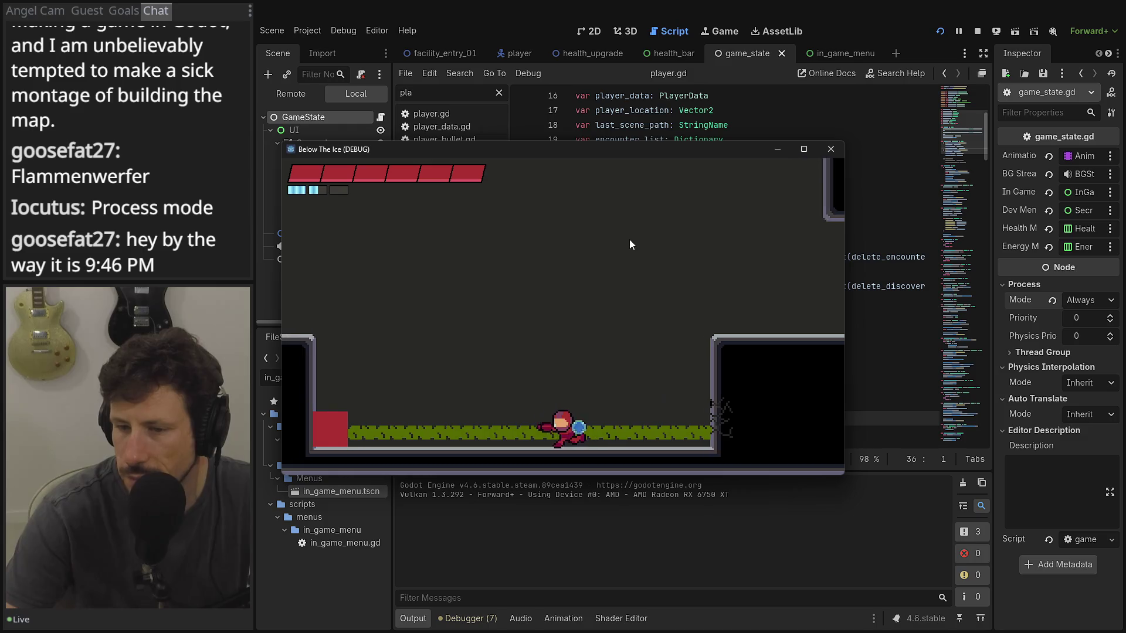
{"action": "key", "text": "Right"}
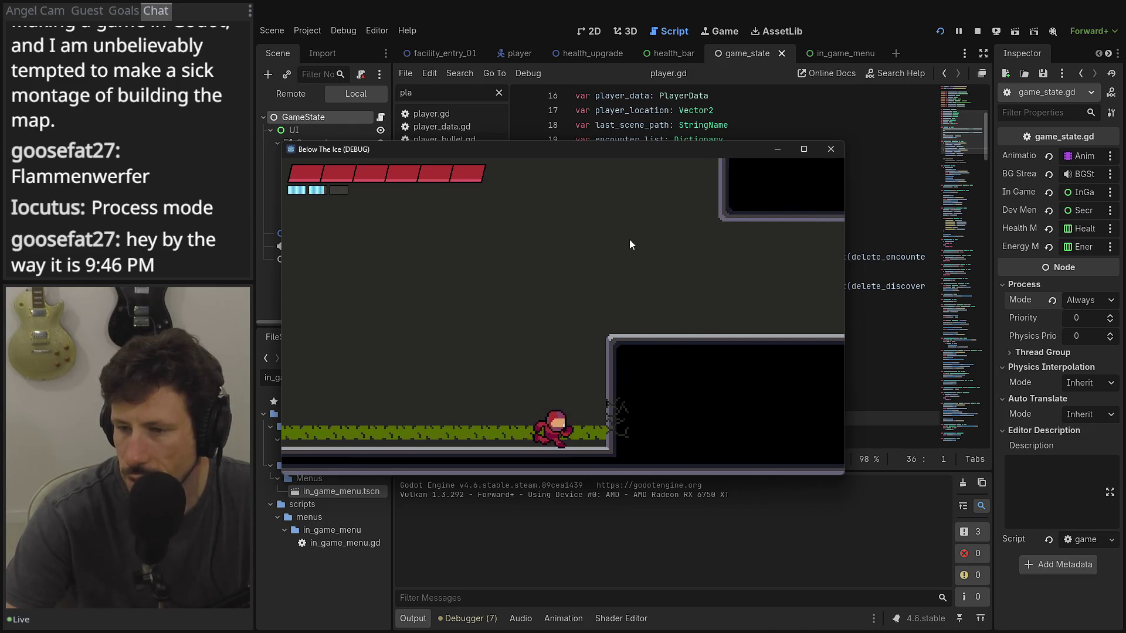
{"action": "key", "text": "space"}
{"action": "key", "text": "Right"}
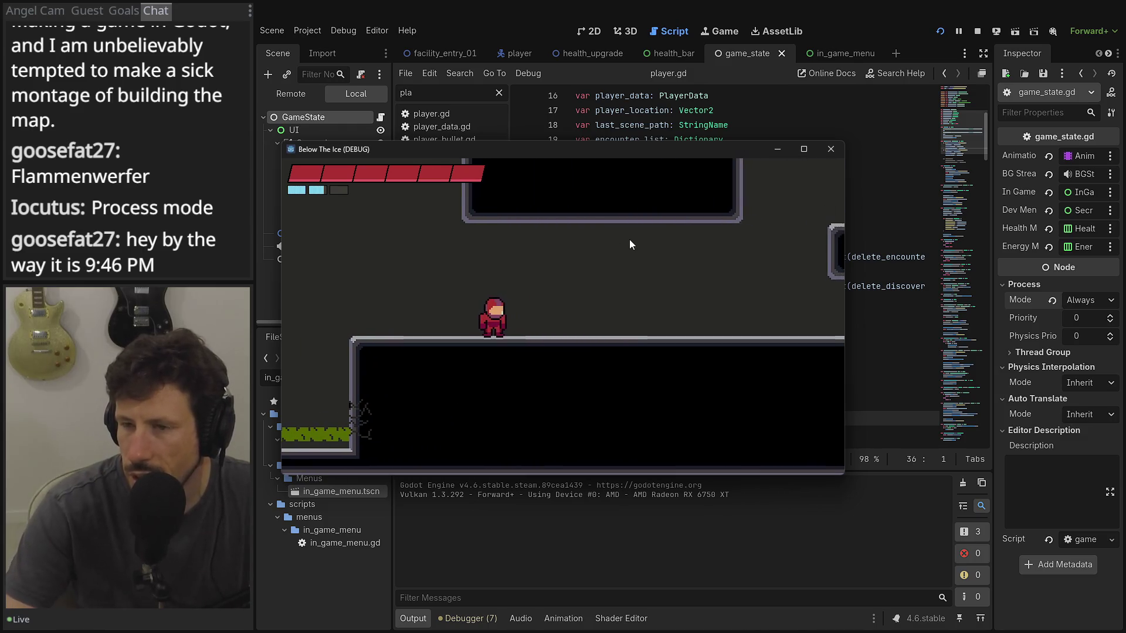
{"action": "key", "text": "Right"}
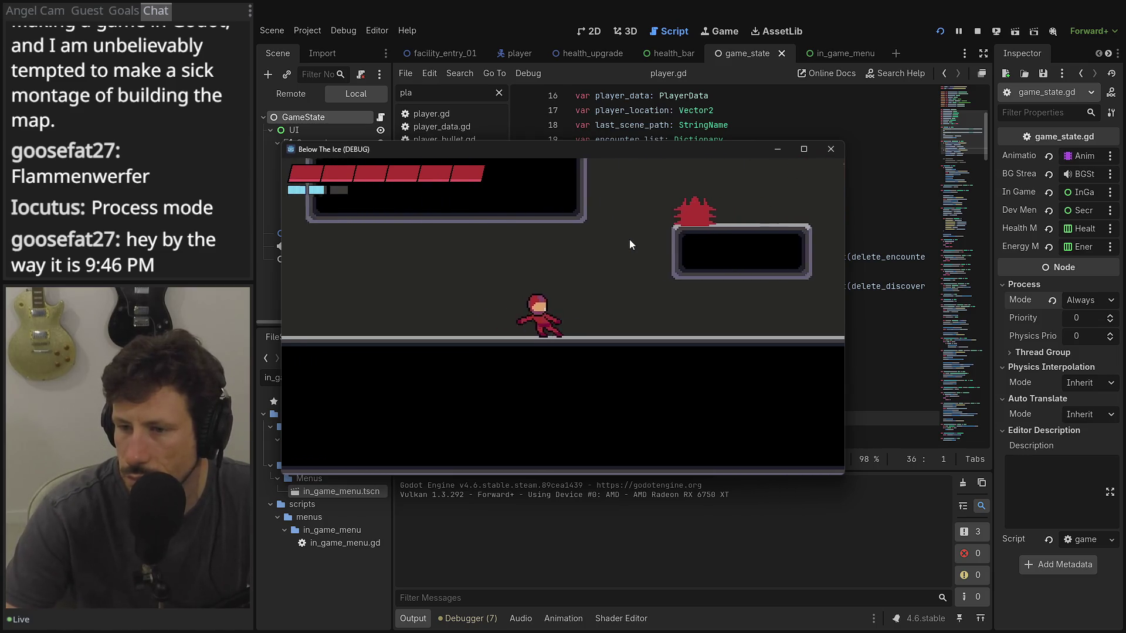
{"action": "key", "text": "Right"}
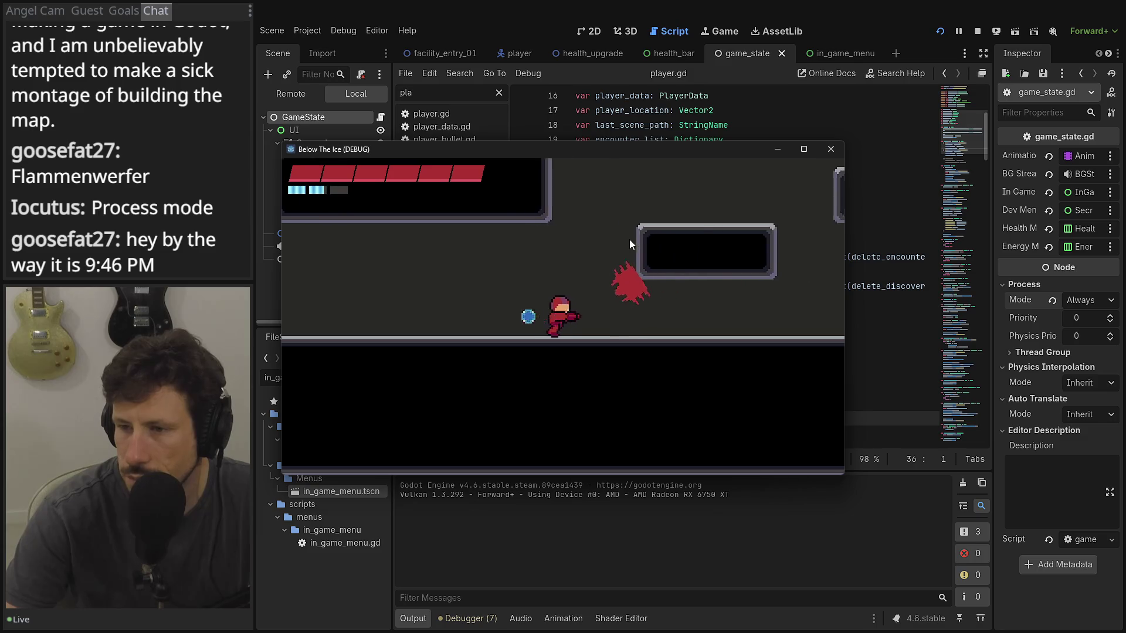
{"action": "key", "text": "Right"}
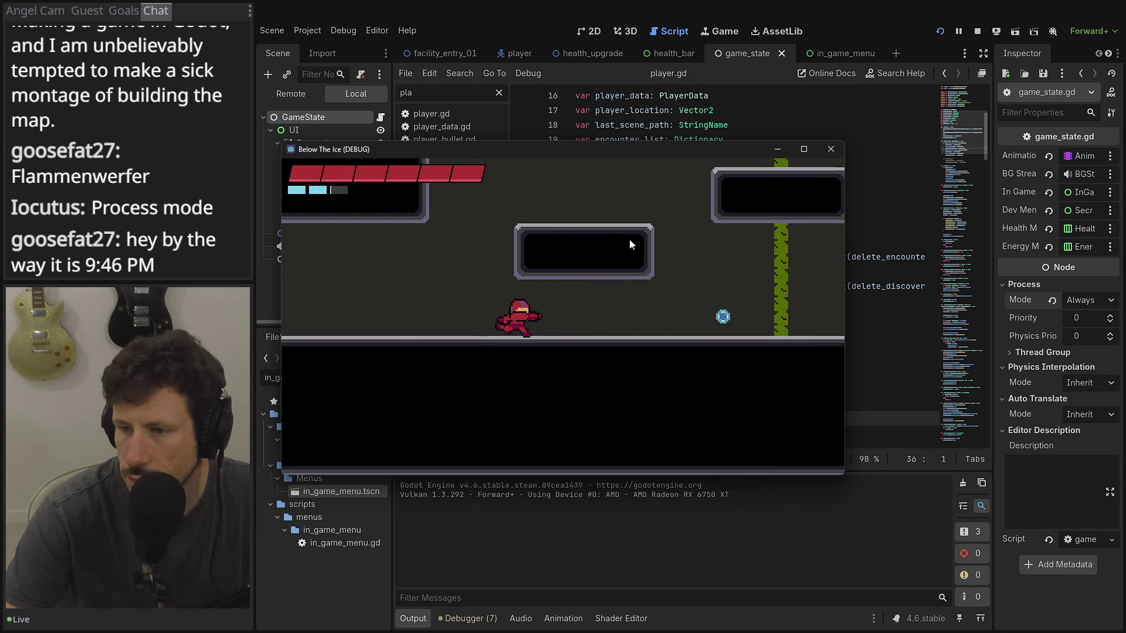
{"action": "key", "text": "Right"}
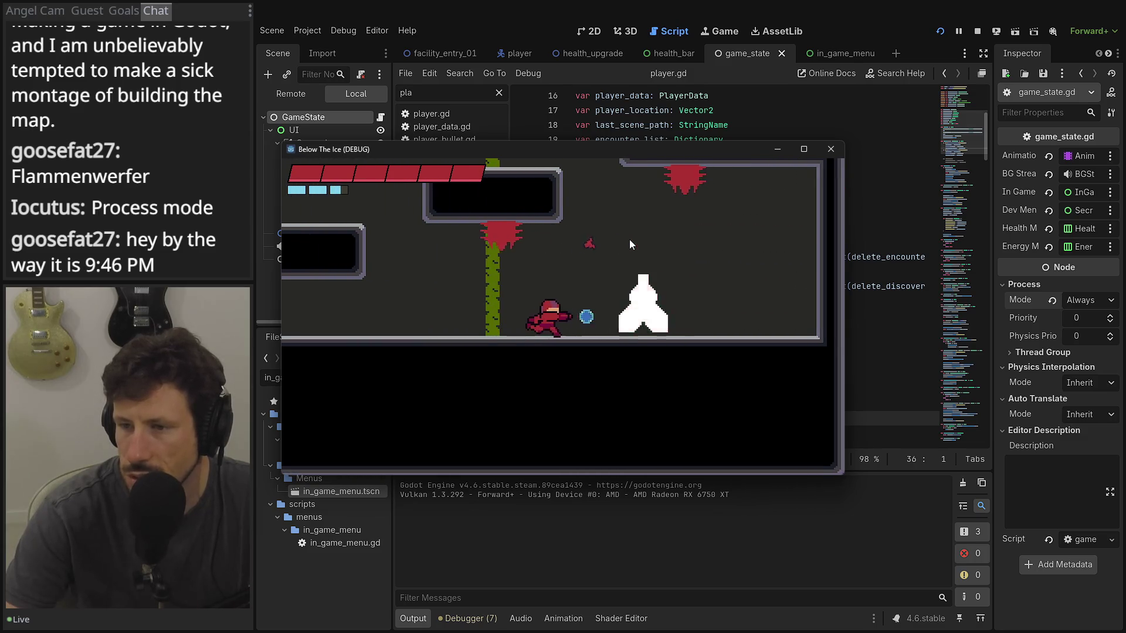
{"action": "key", "text": "Right"}
{"action": "key", "text": "Left"}
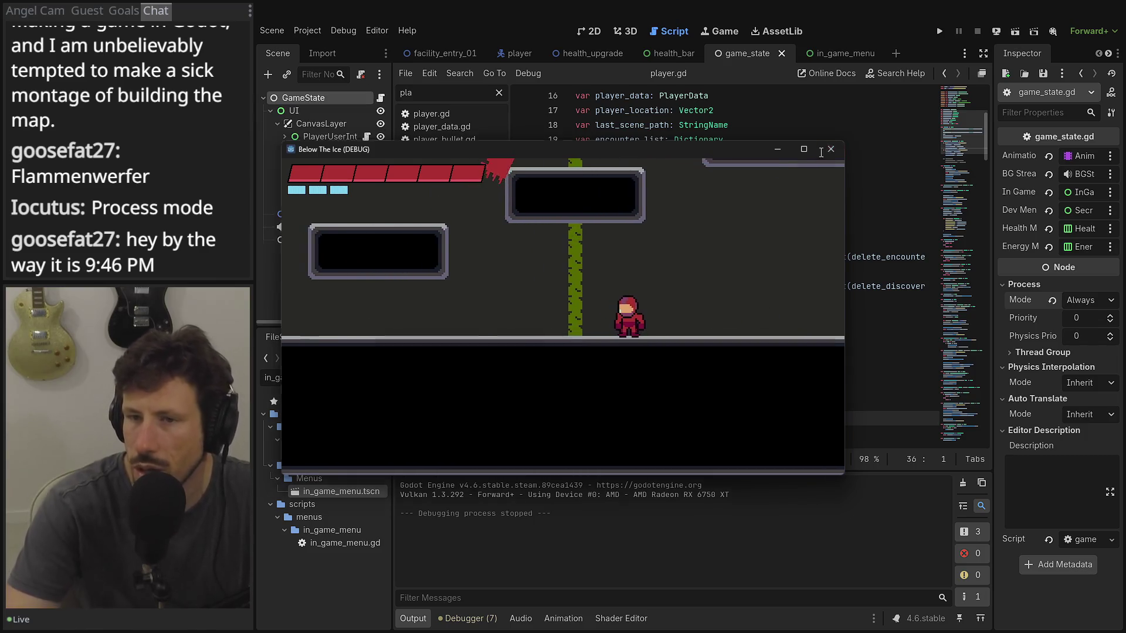
Step: Stop the game, delete the unused in_game_menu function, and open the health chunk's health_chunk_counter.gd script
{"action": "left_click", "coordinate": [830, 149]}
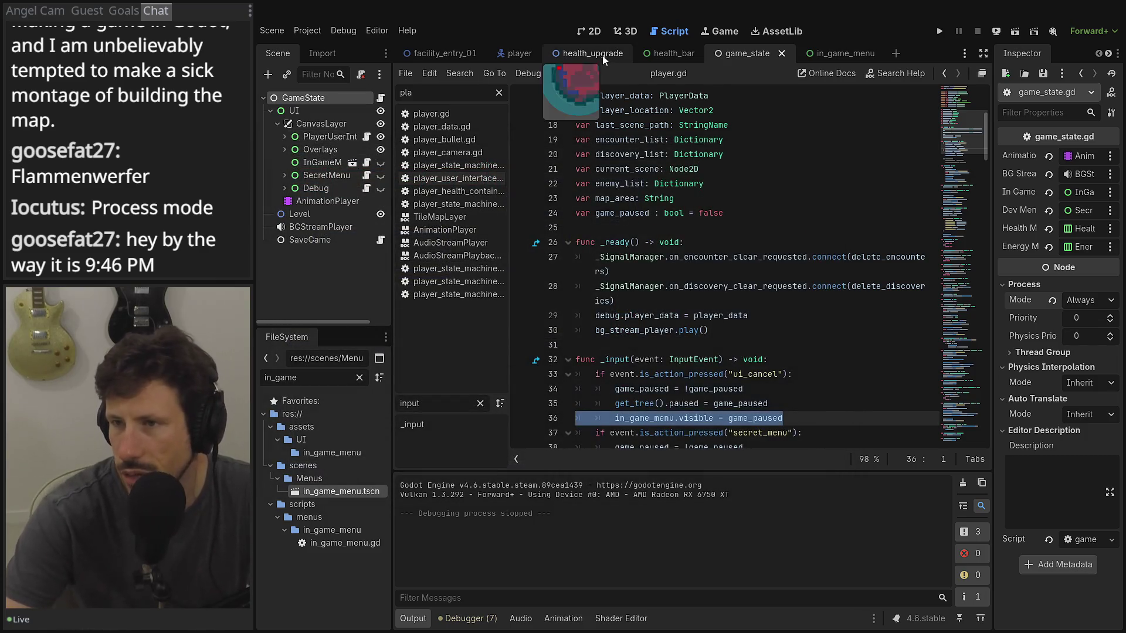
{"action": "left_click", "coordinate": [836, 53]}
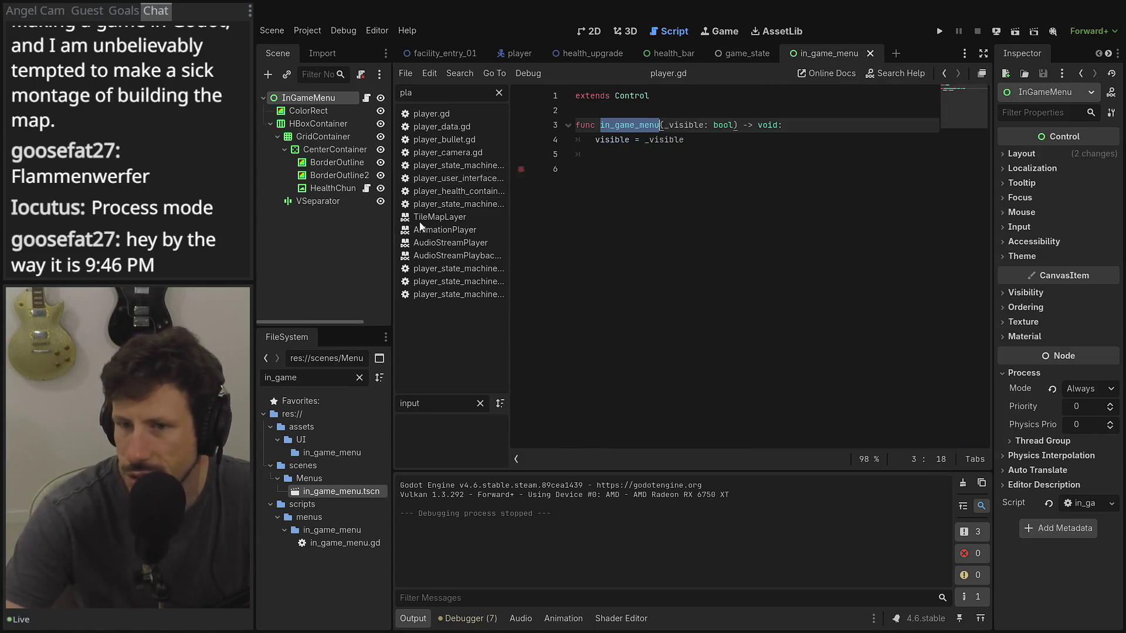
{"action": "left_click", "coordinate": [331, 187]}
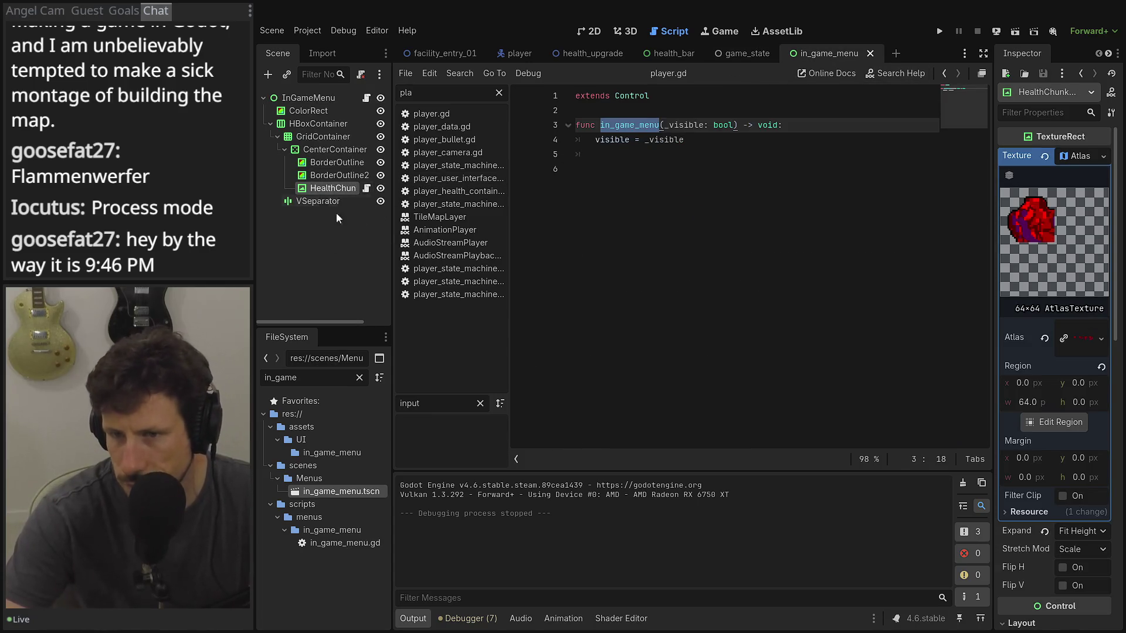
{"action": "left_click_drag", "start_coordinate": [806, 156], "coordinate": [572, 125]}
{"action": "key", "text": "BackSpace"}
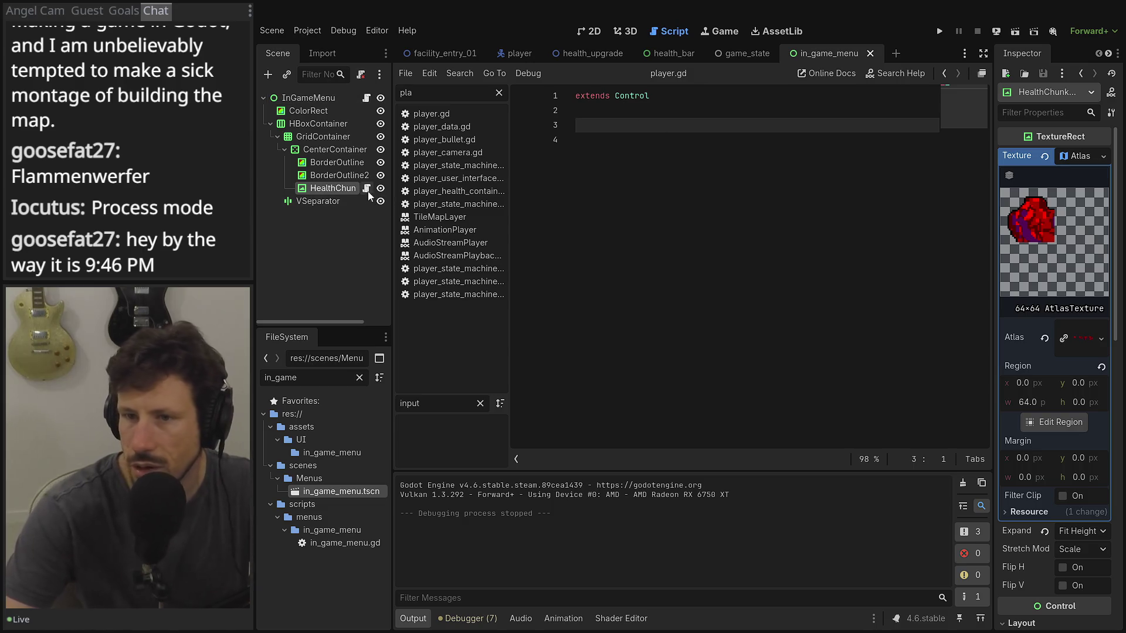
{"action": "left_click", "coordinate": [367, 189]}
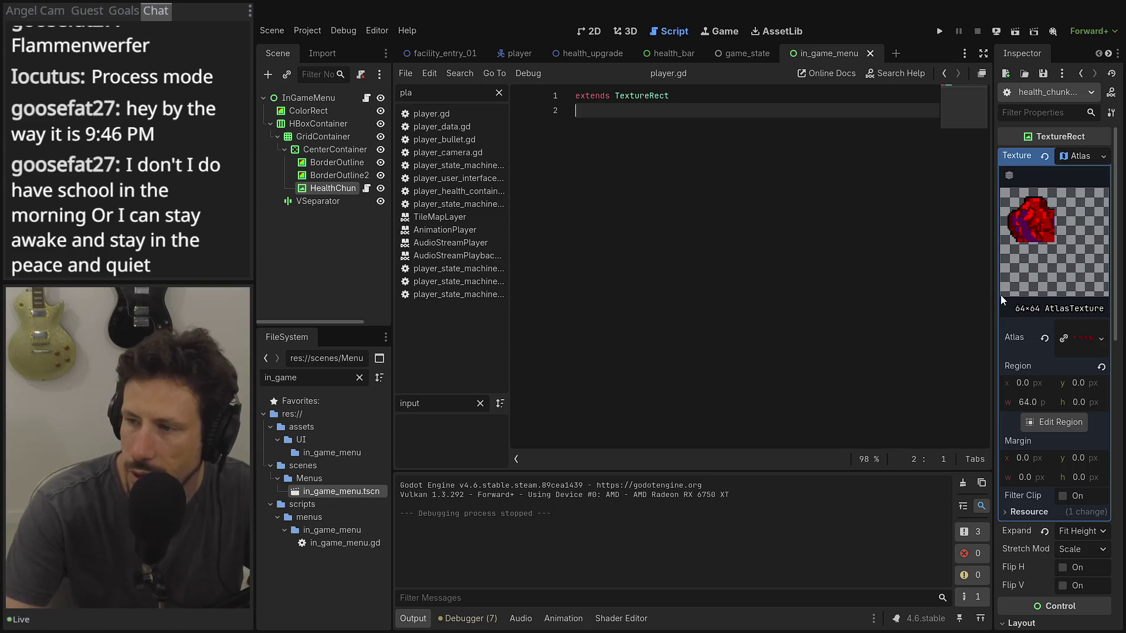
{"action": "left_click_drag", "start_coordinate": [991, 295], "coordinate": [888, 296]}
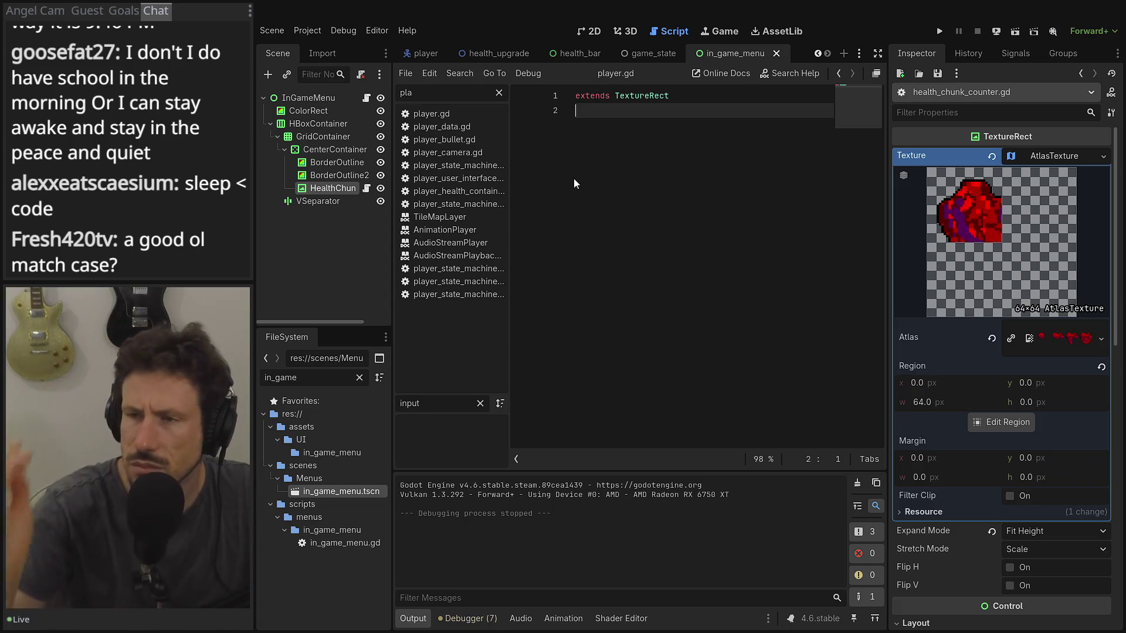
Step: Switch to the Player scene to show player.gd and its PlayerCharacter properties
{"action": "left_click", "coordinate": [431, 54]}
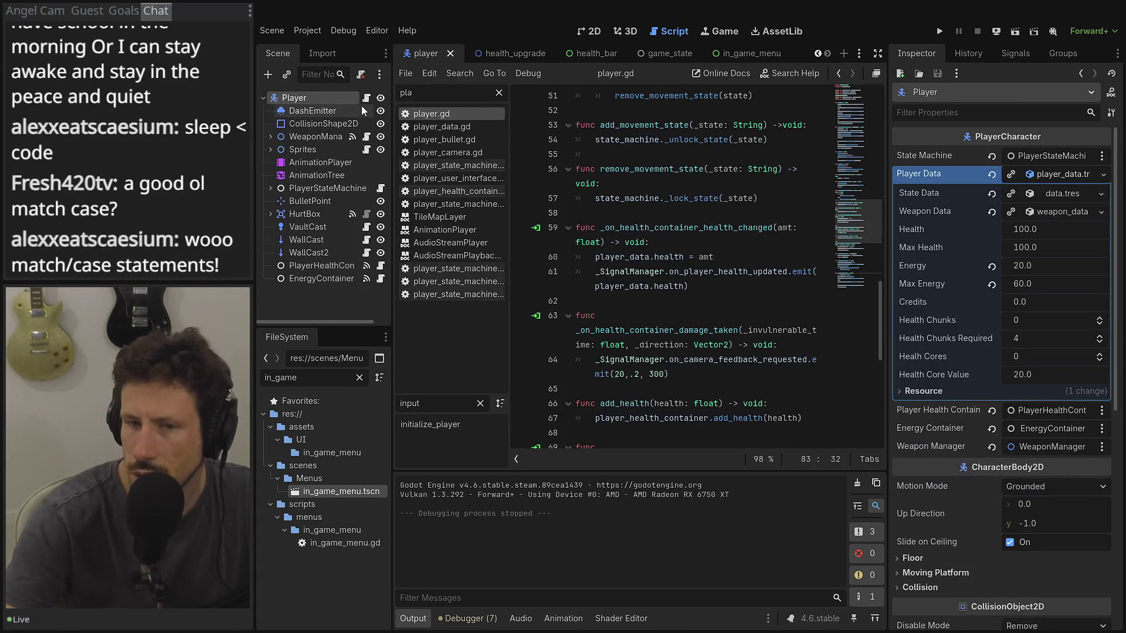
Step: Widen the player.gd code area and scroll down to the add_health_chunk and add_health_core functions
{"action": "left_click", "coordinate": [431, 113]}
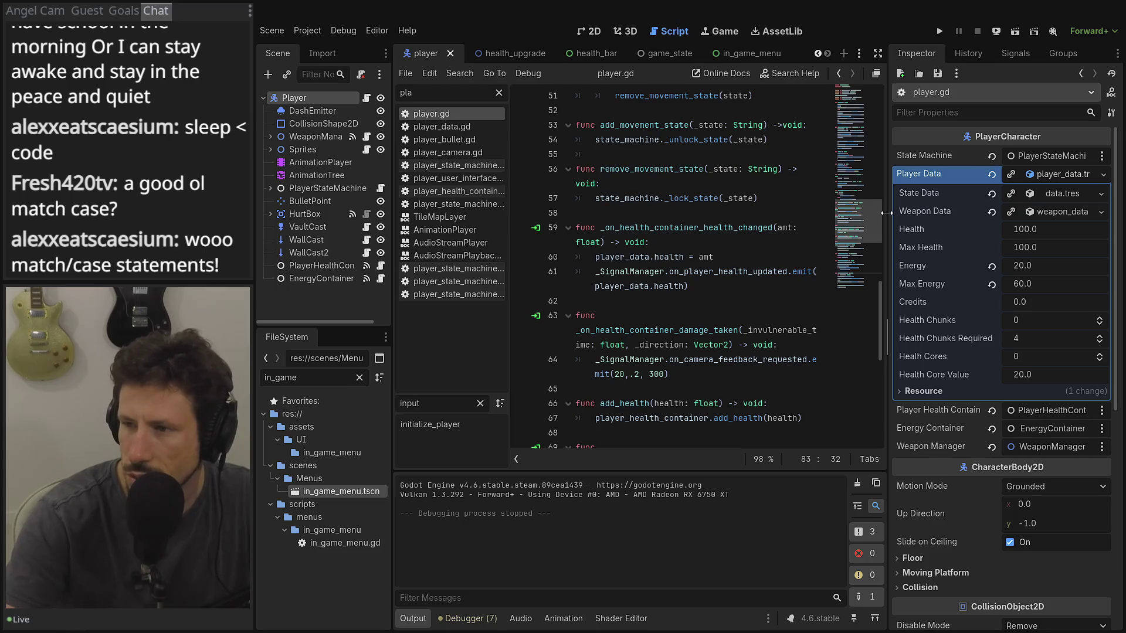
{"action": "left_click_drag", "start_coordinate": [886, 213], "coordinate": [992, 213]}
{"action": "scroll", "coordinate": [805, 265], "scroll_direction": "down", "scroll_amount": 5}
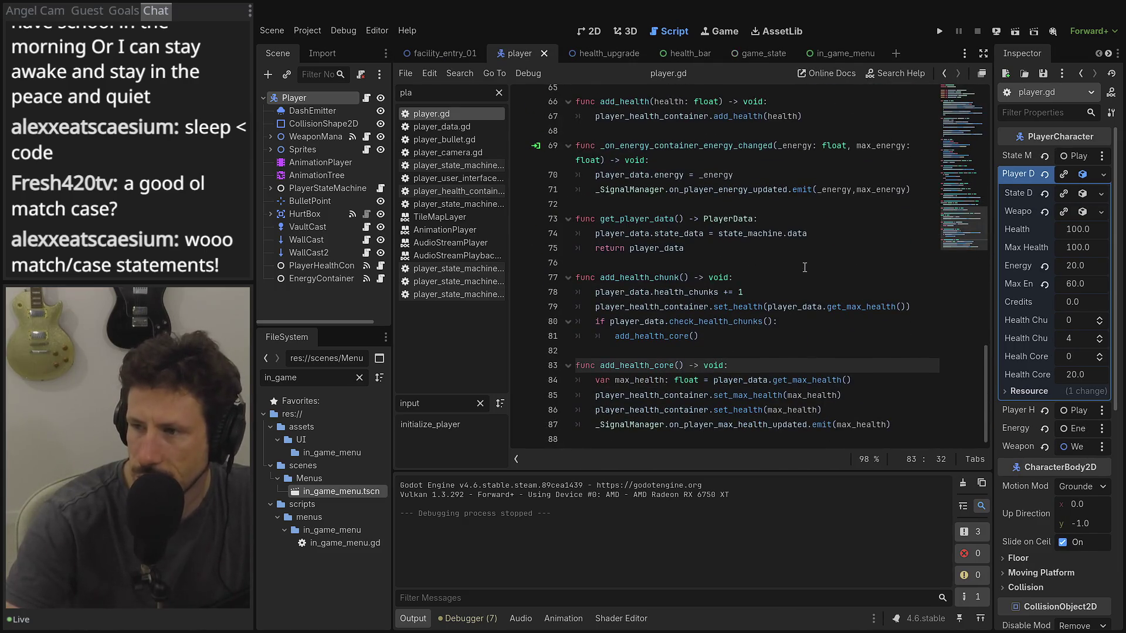
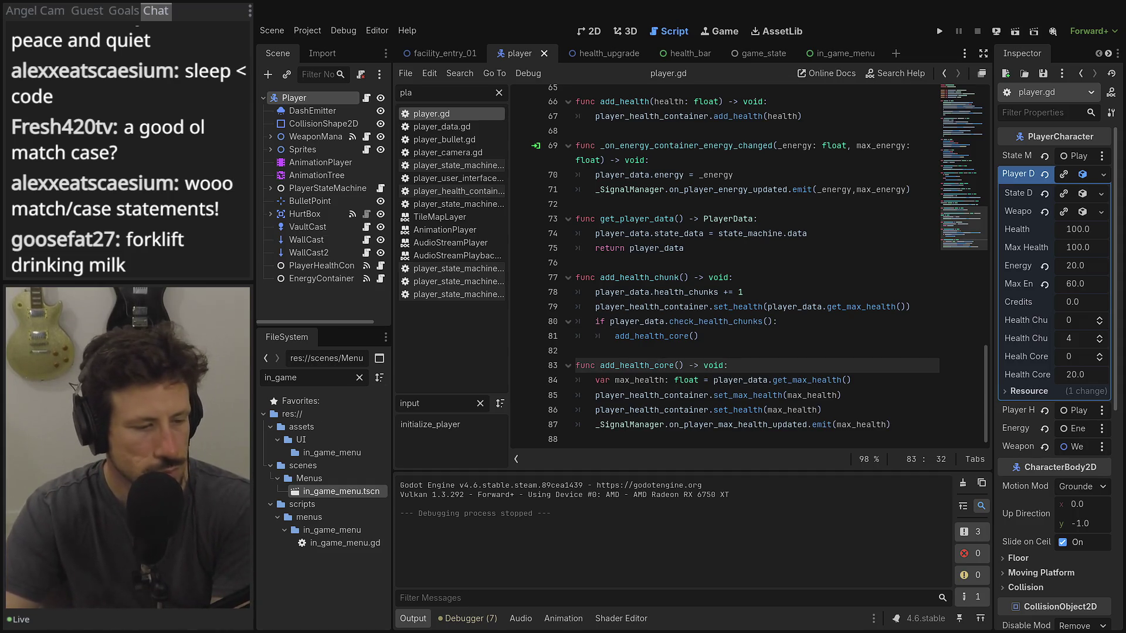
Step: Test-run the game with F5, close it, then bring up the game_state scene and its script
{"action": "key", "text": "F5"}
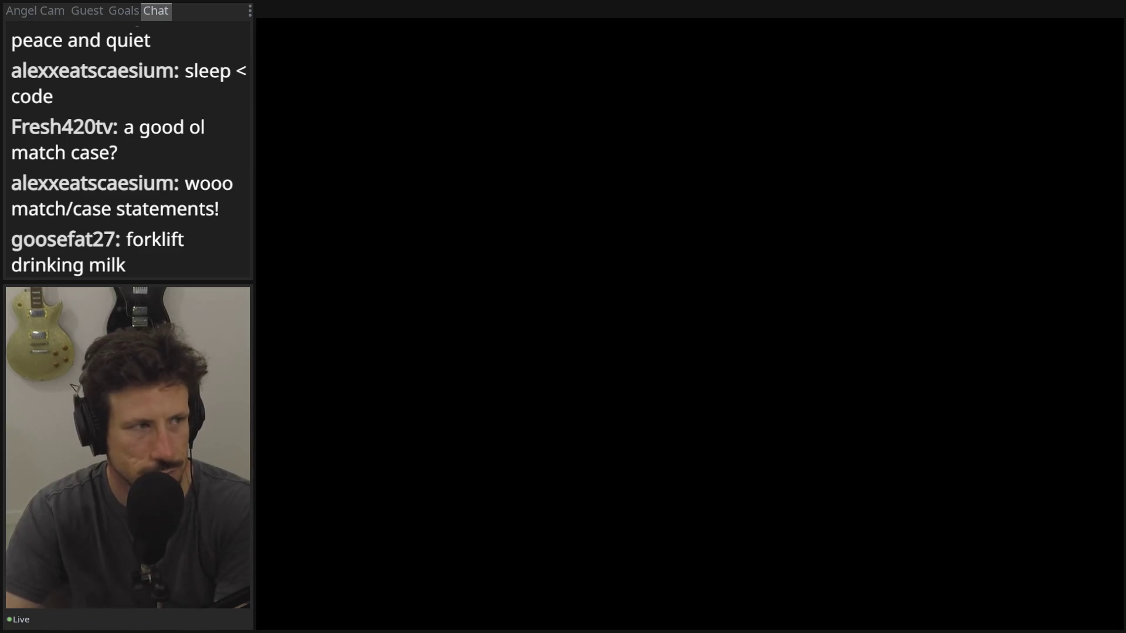
{"action": "key", "text": "F5"}
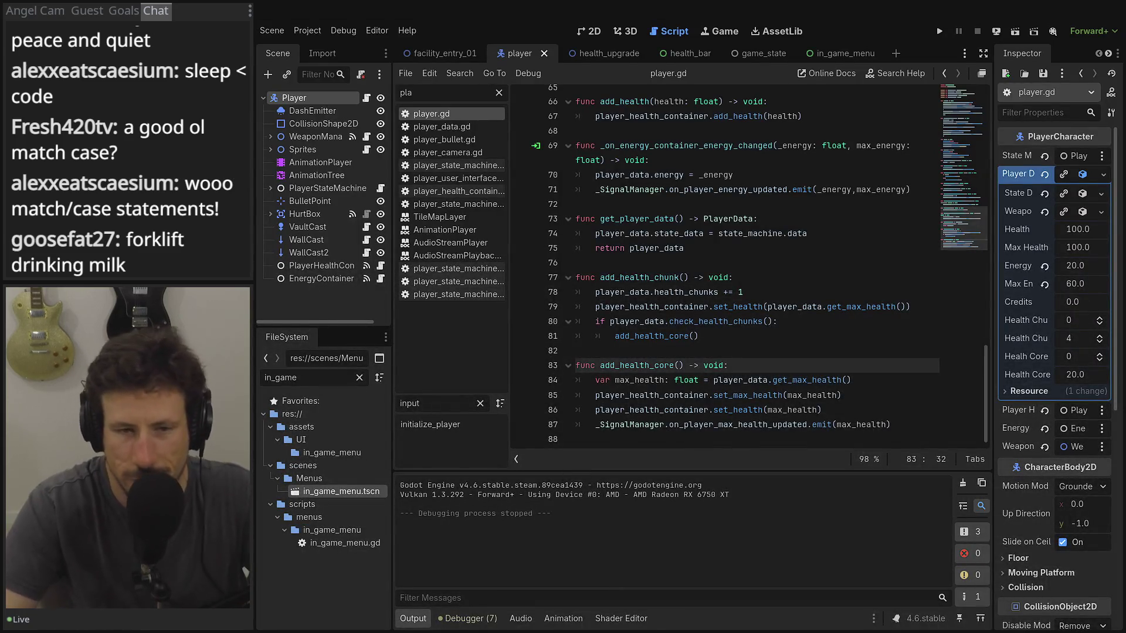
{"action": "scroll", "coordinate": [611, 301], "scroll_direction": "up", "scroll_amount": 3}
{"action": "scroll", "coordinate": [611, 302], "scroll_direction": "up", "scroll_amount": 4}
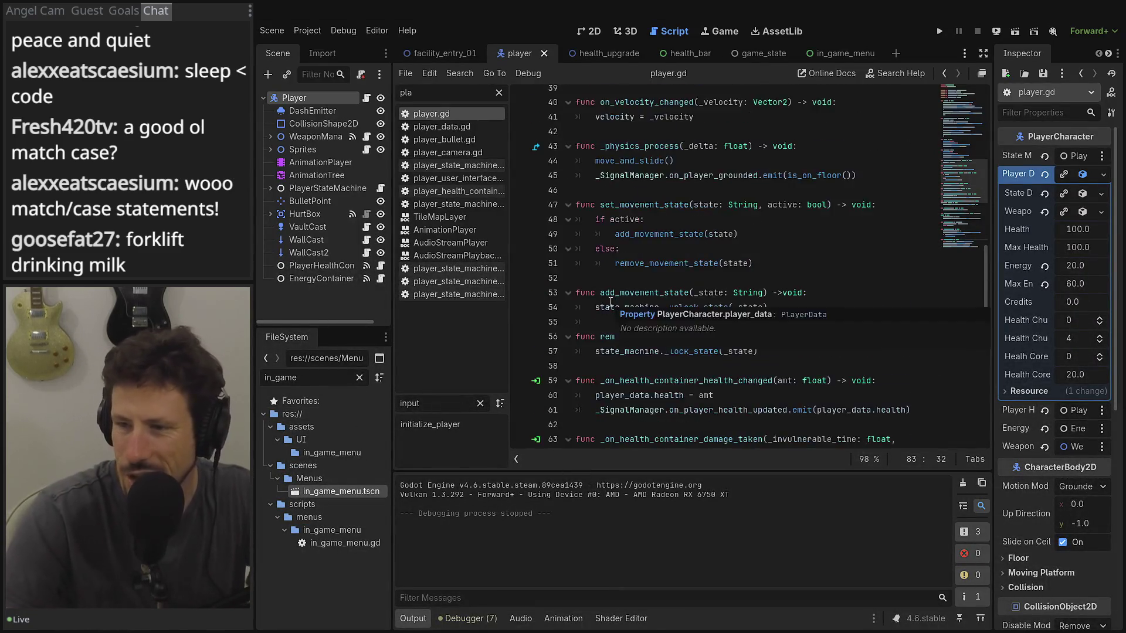
{"action": "scroll", "coordinate": [627, 287], "scroll_direction": "down", "scroll_amount": 7}
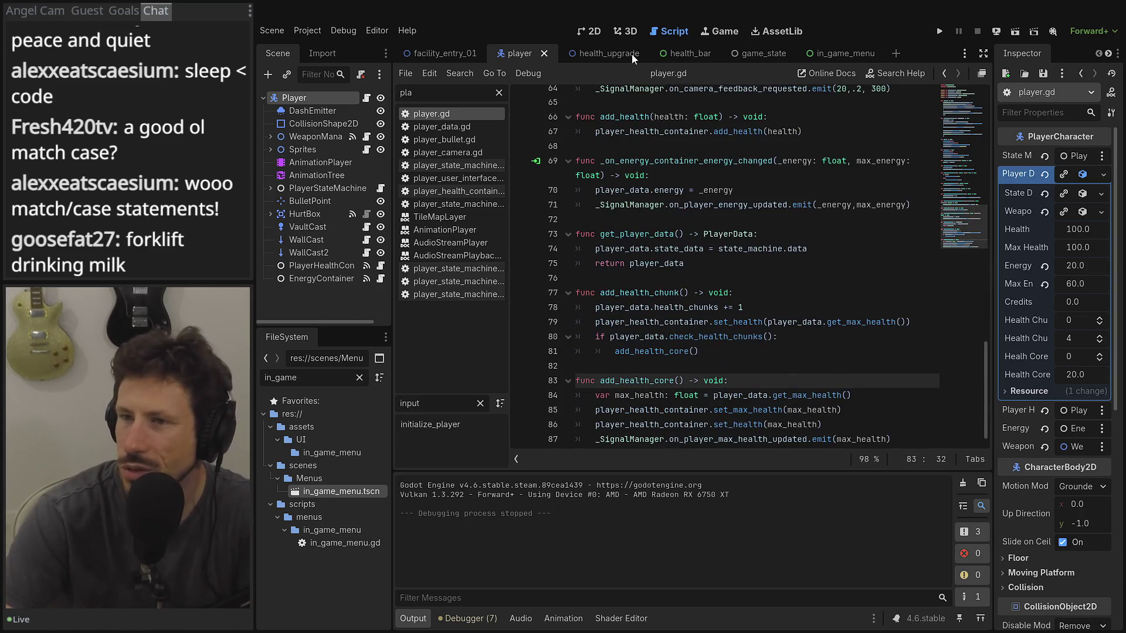
{"action": "left_click", "coordinate": [845, 54]}
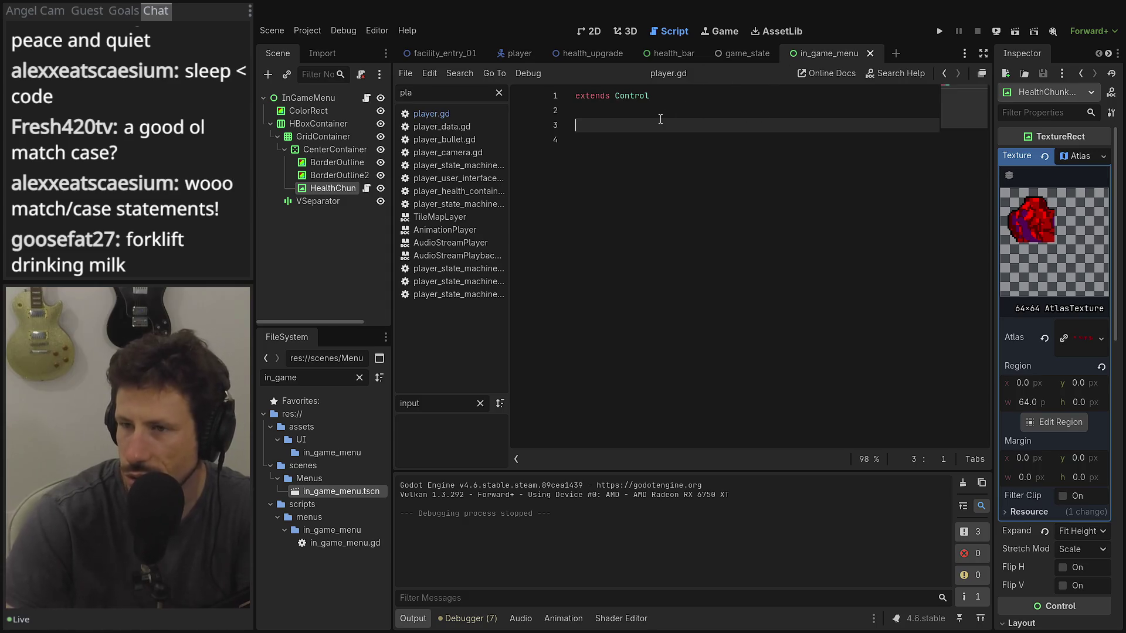
{"action": "left_click", "coordinate": [743, 53]}
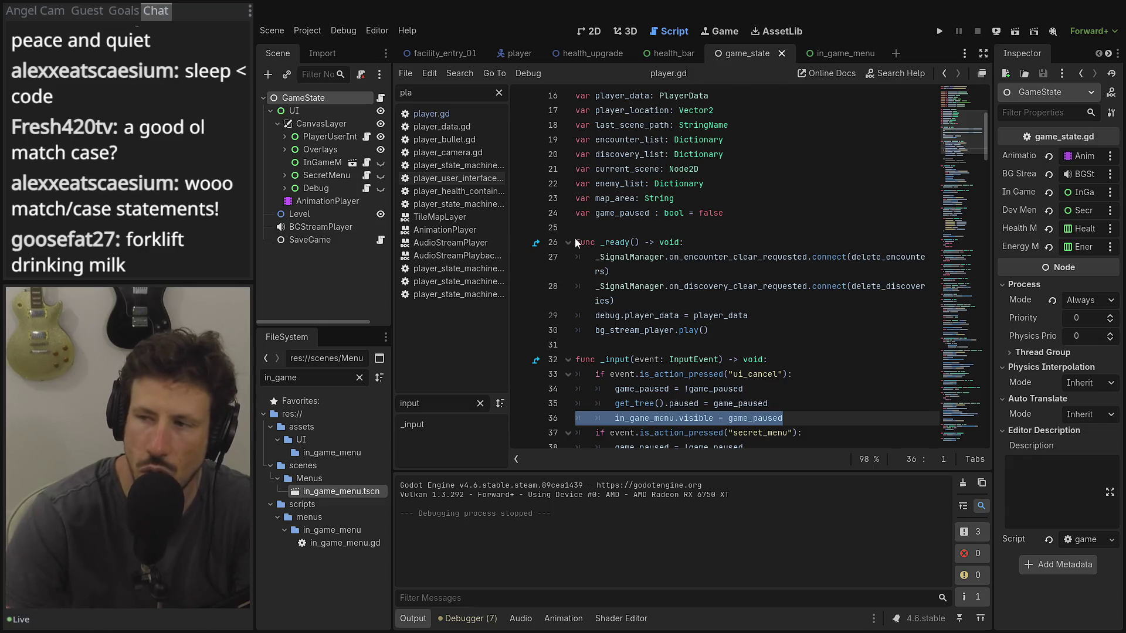
{"action": "scroll", "coordinate": [616, 229], "scroll_direction": "up", "scroll_amount": 5}
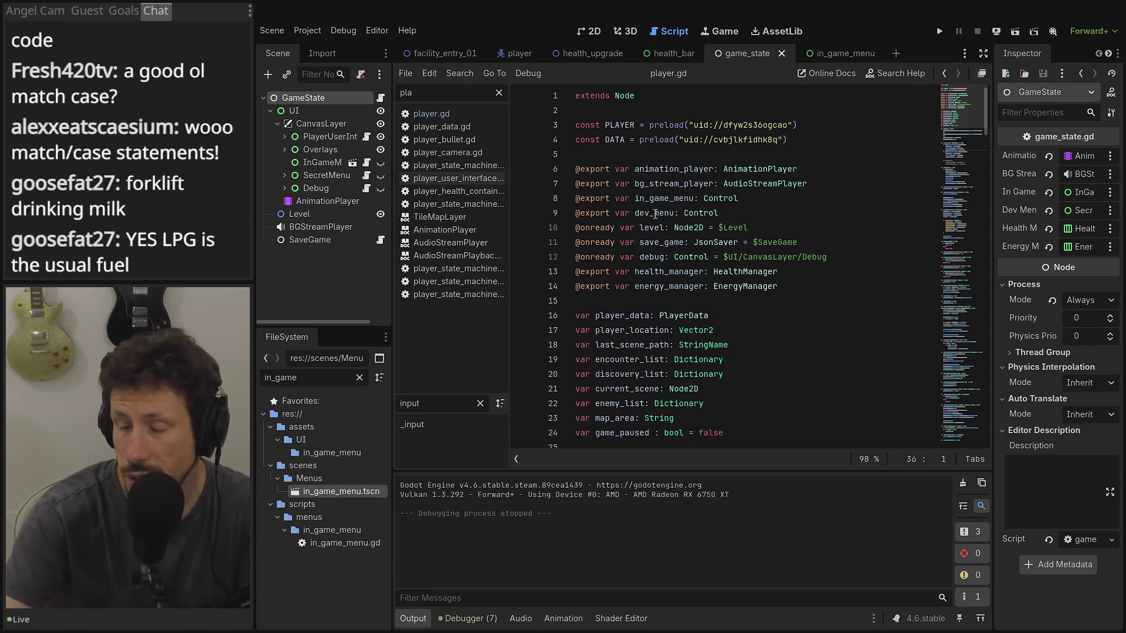
{"action": "scroll", "coordinate": [682, 227], "scroll_direction": "down", "scroll_amount": 3}
{"action": "scroll", "coordinate": [682, 227], "scroll_direction": "down", "scroll_amount": 5}
{"action": "scroll", "coordinate": [695, 221], "scroll_direction": "up", "scroll_amount": 4}
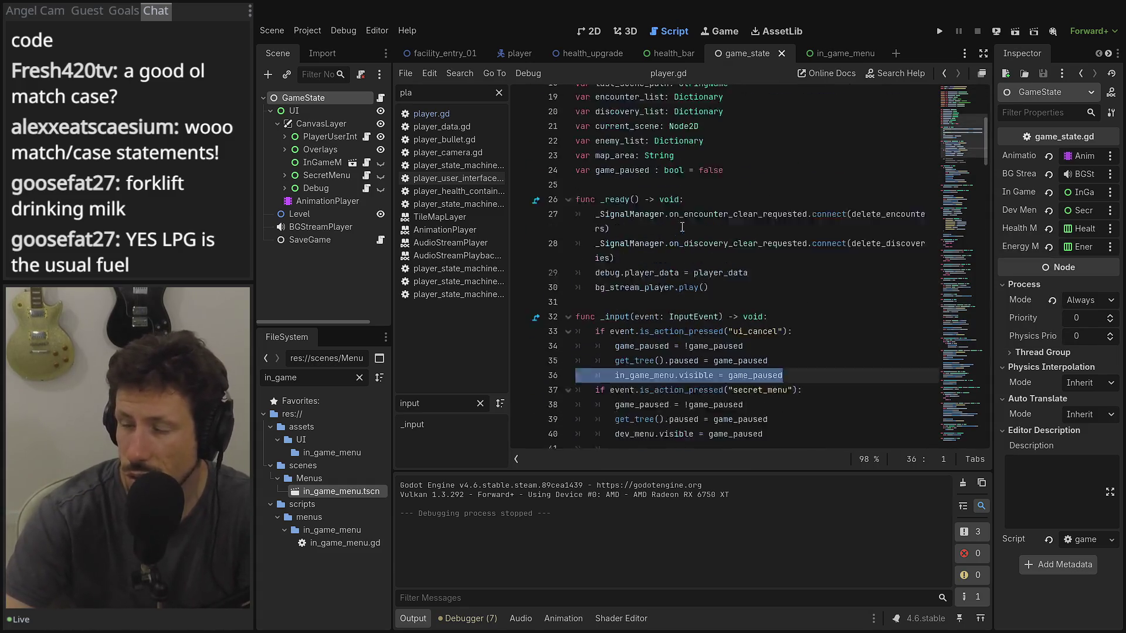
{"action": "scroll", "coordinate": [847, 353], "scroll_direction": "down", "scroll_amount": 4}
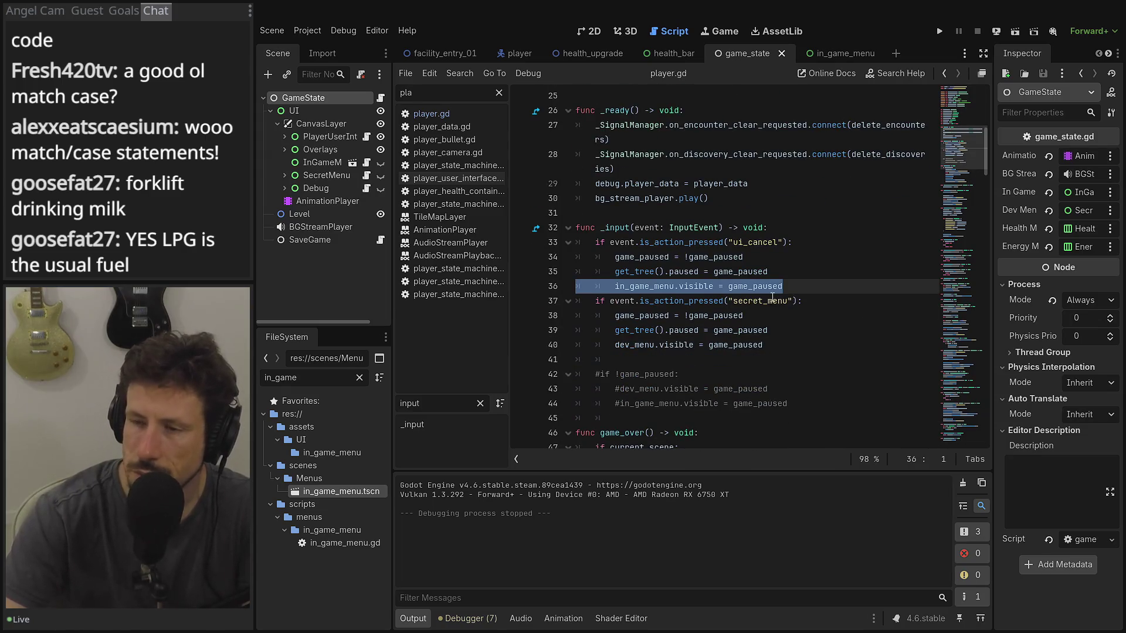
{"action": "scroll", "coordinate": [703, 260], "scroll_direction": "up", "scroll_amount": 2}
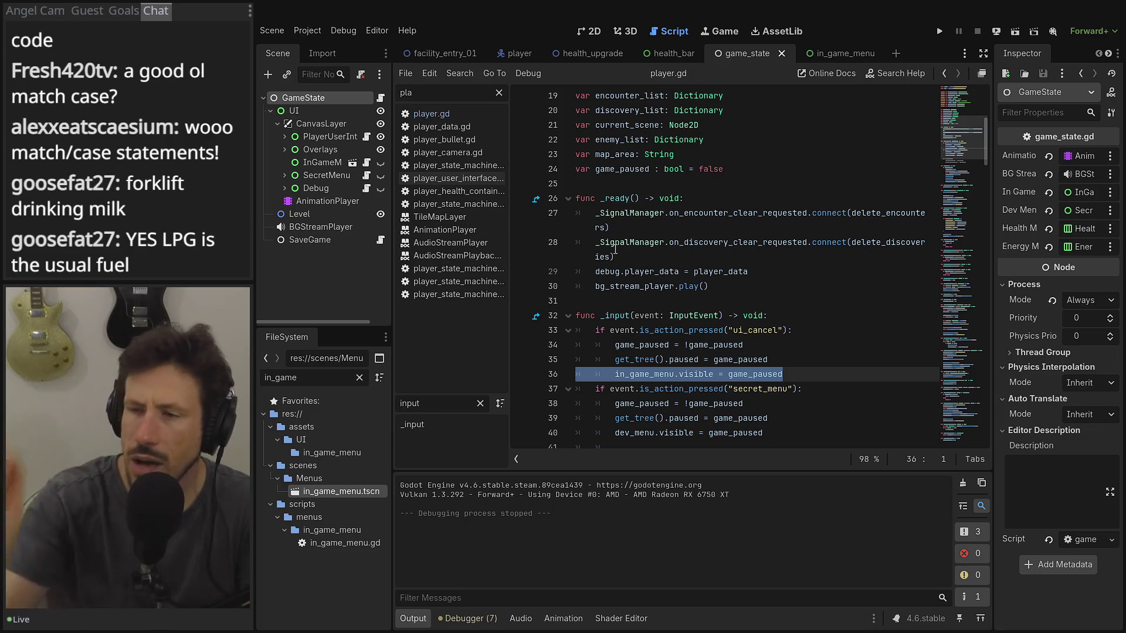
{"action": "scroll", "coordinate": [634, 133], "scroll_direction": "up", "scroll_amount": 6}
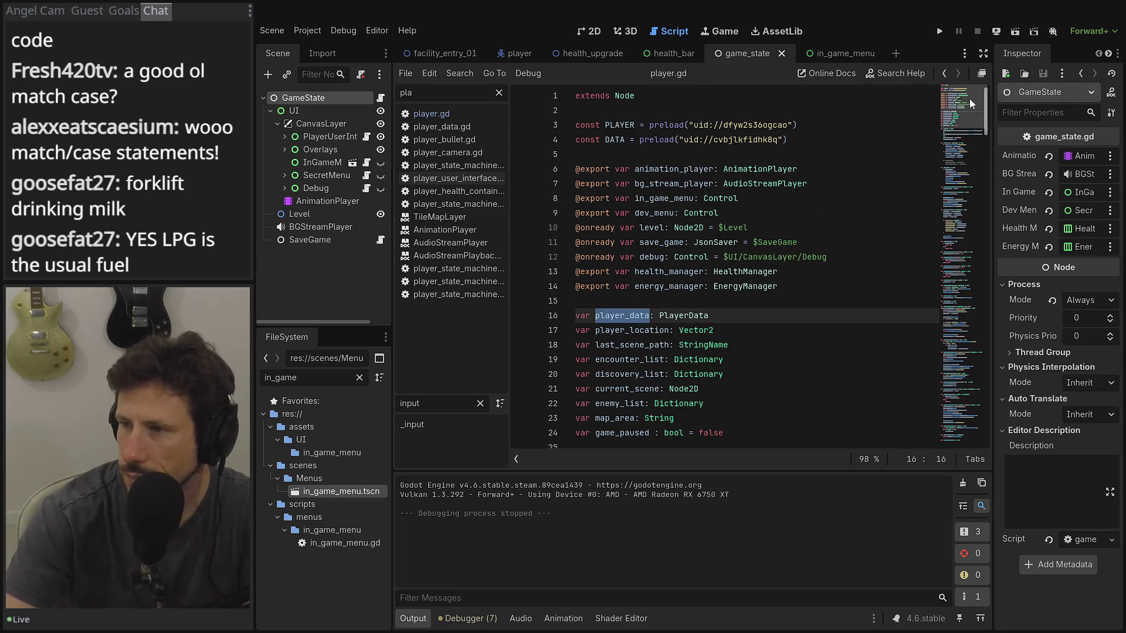
Step: Search game_state for player_data and step through matches from update_player to load_next_scene
{"action": "key", "text": "ctrl+f"}
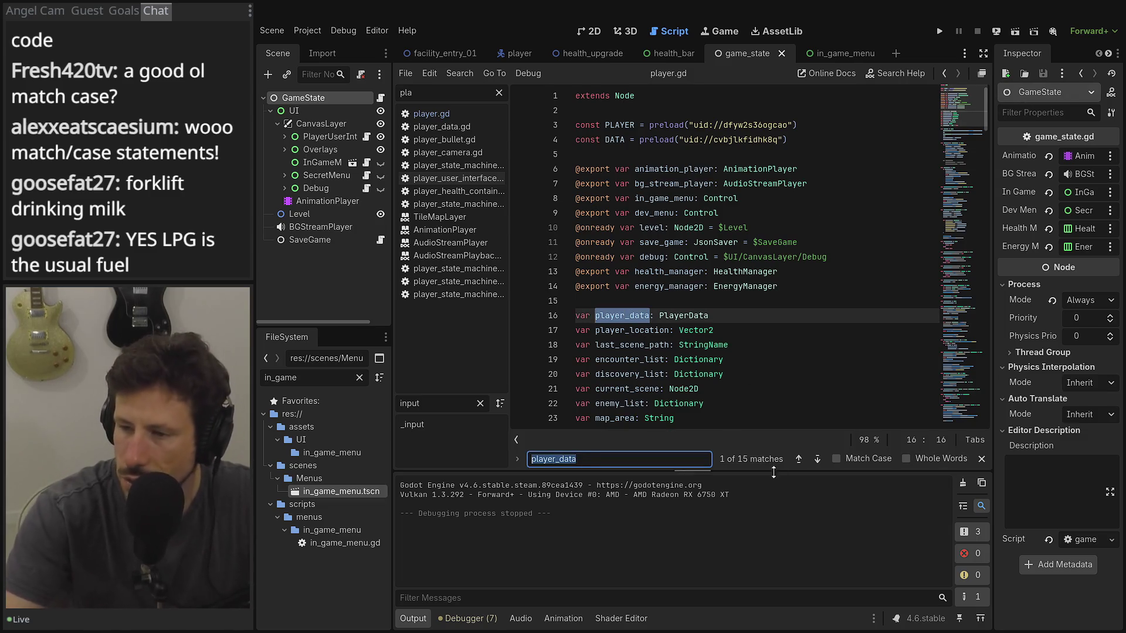
{"action": "left_click", "coordinate": [816, 460]}
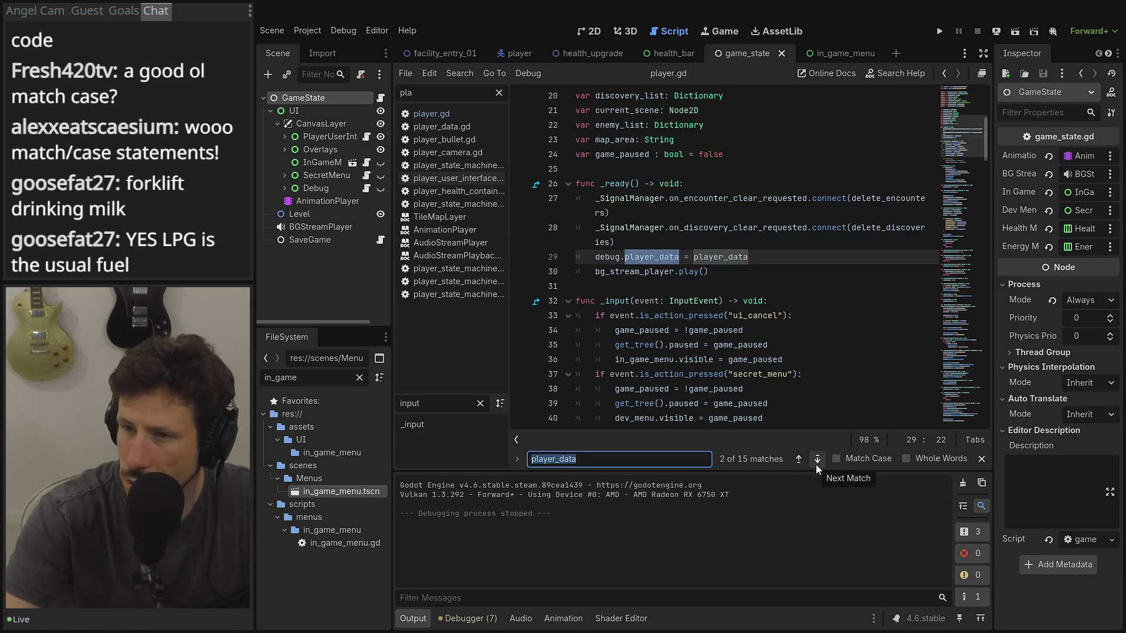
{"action": "left_click", "coordinate": [817, 465]}
{"action": "left_click", "coordinate": [816, 466]}
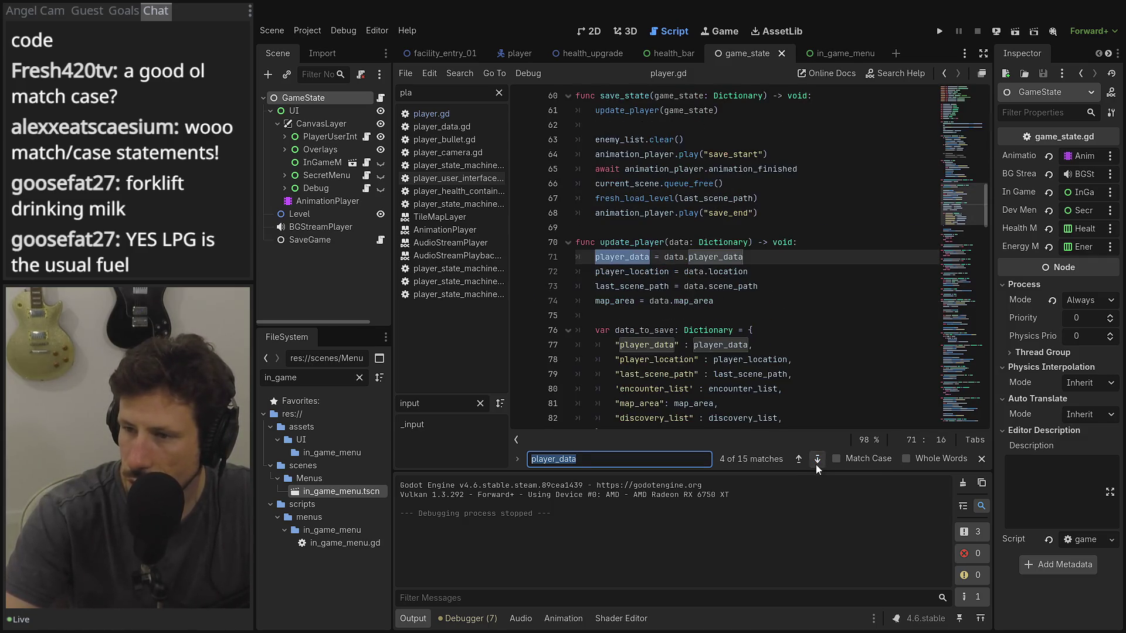
{"action": "left_click", "coordinate": [816, 462]}
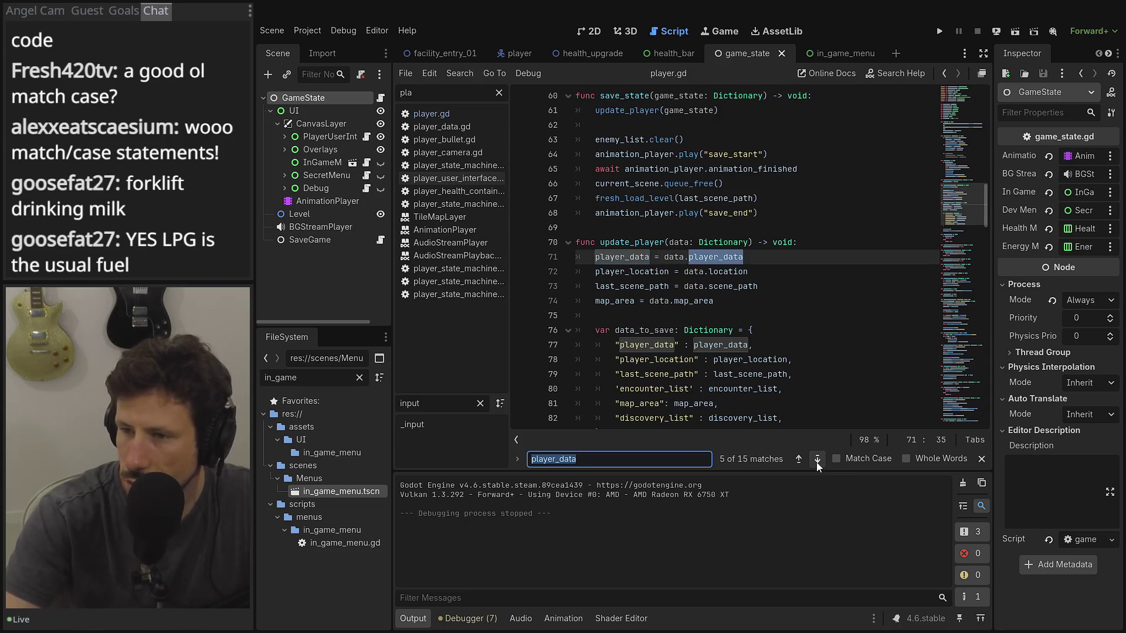
{"action": "left_click", "coordinate": [816, 460]}
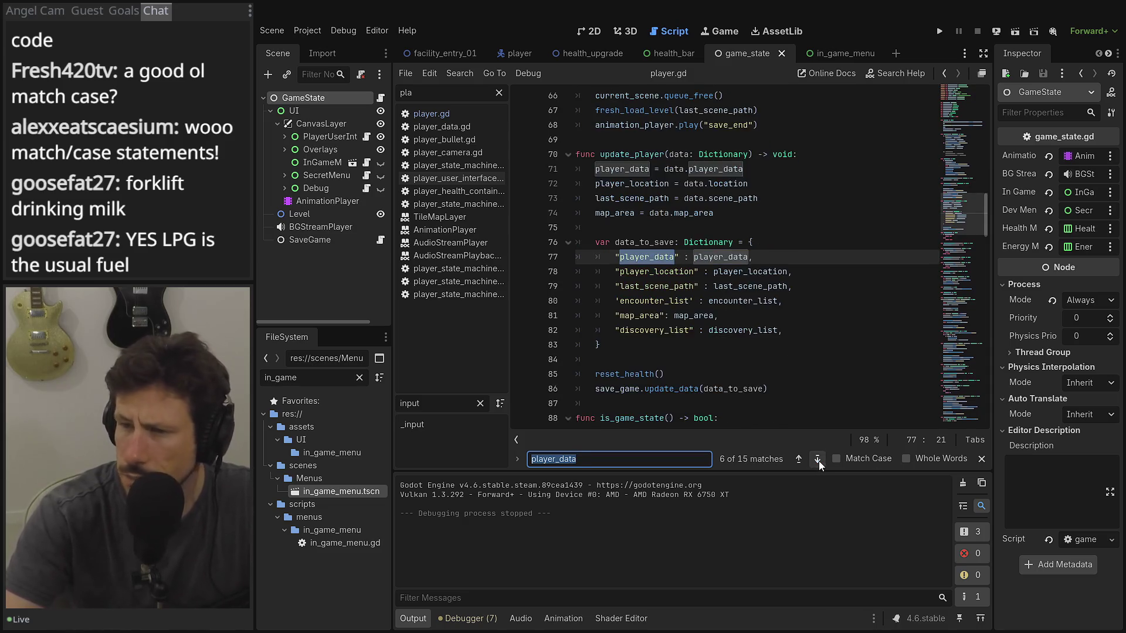
{"action": "left_click", "coordinate": [817, 460]}
{"action": "left_click", "coordinate": [816, 460]}
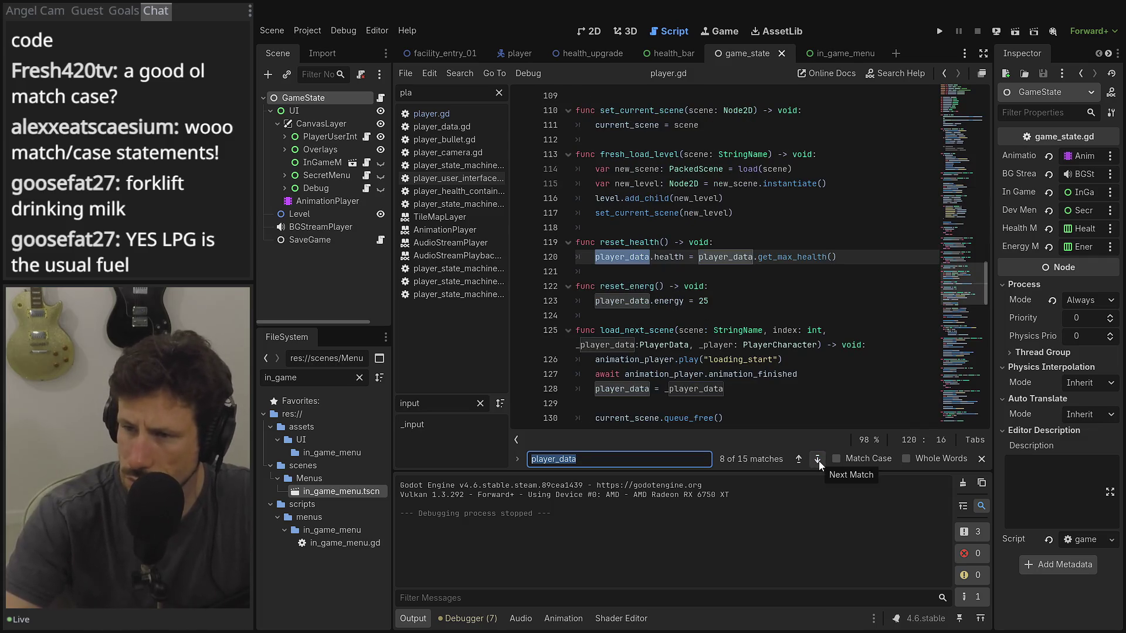
{"action": "left_click", "coordinate": [819, 461]}
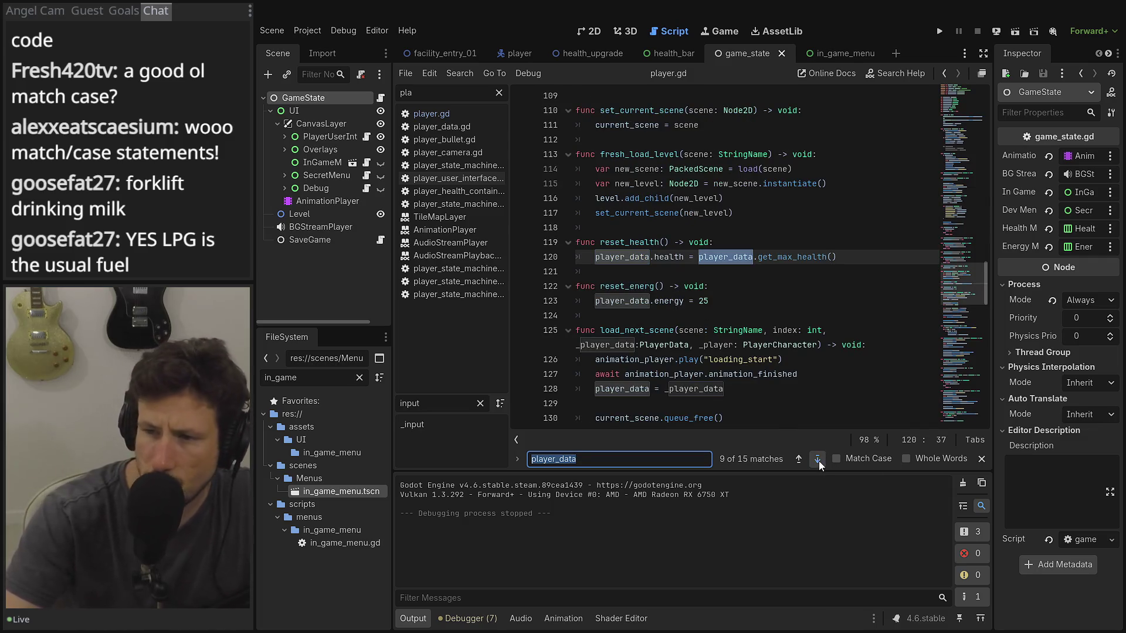
{"action": "left_click", "coordinate": [818, 461]}
{"action": "left_click", "coordinate": [818, 461]}
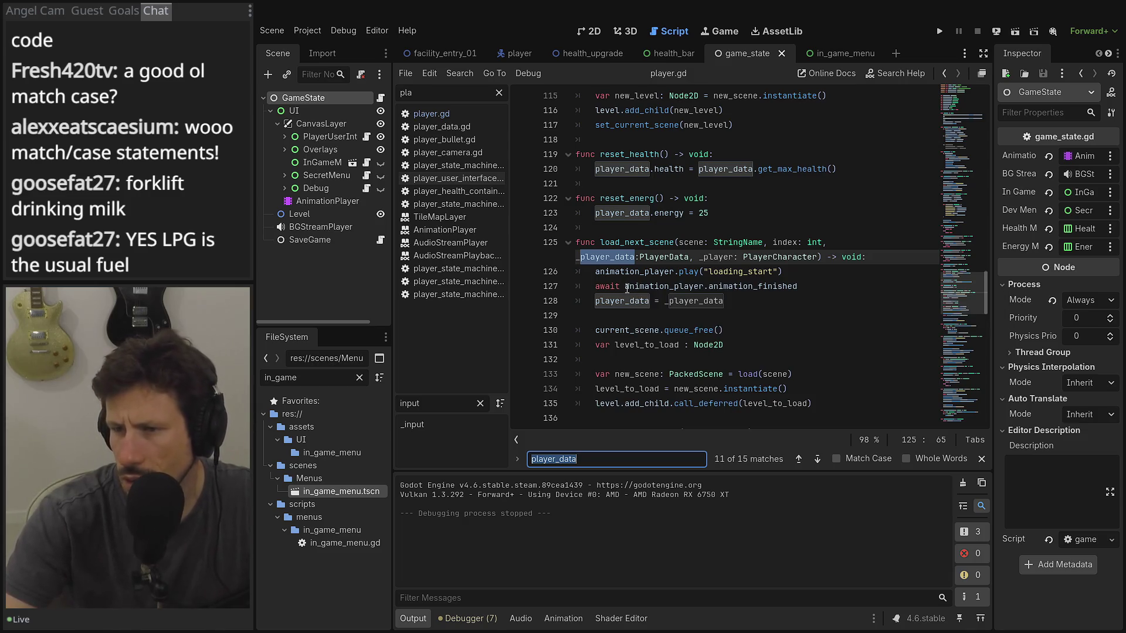
Step: Step through the remaining player_data matches, wrapping back to update_player, then view the health_upgrade scene
{"action": "left_click", "coordinate": [817, 459]}
{"action": "left_click", "coordinate": [817, 459]}
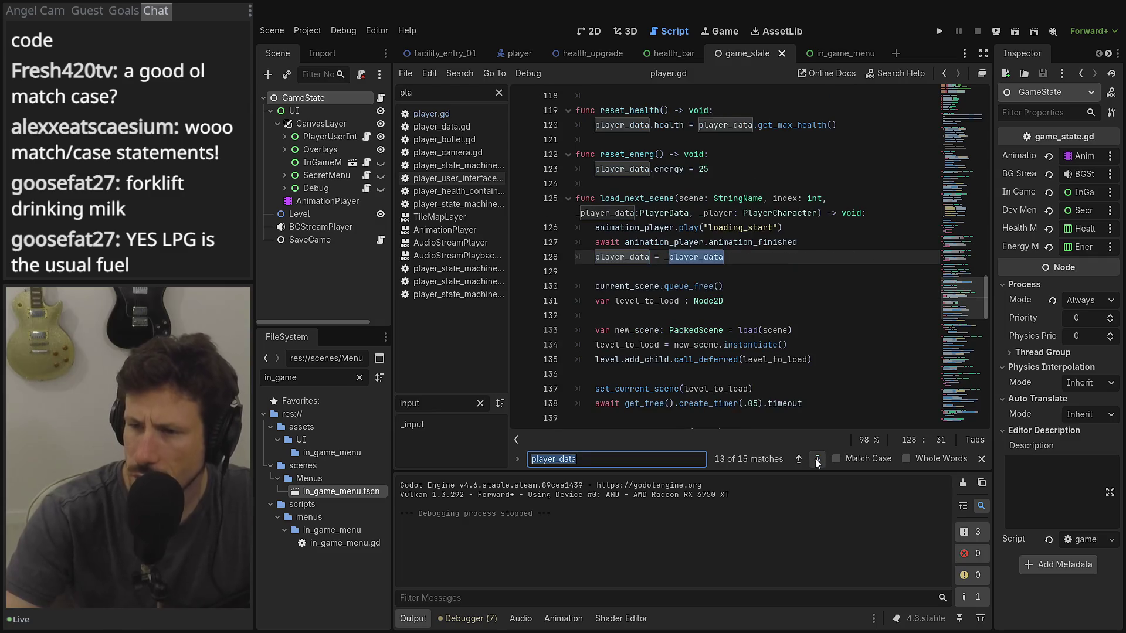
{"action": "left_click", "coordinate": [817, 459]}
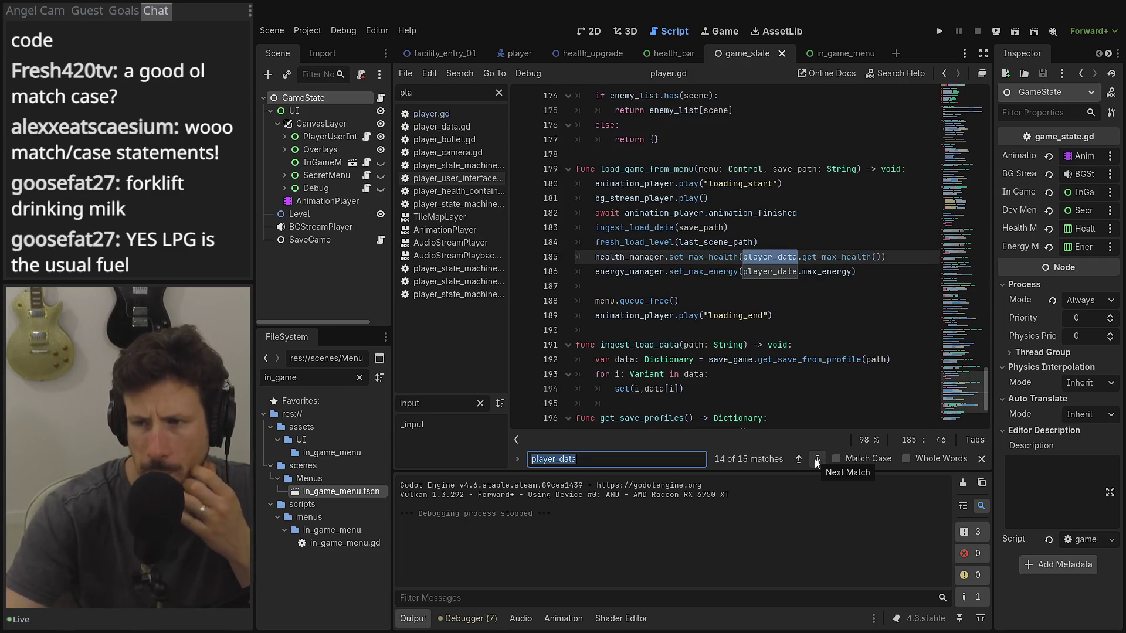
{"action": "left_click", "coordinate": [817, 459]}
{"action": "left_click", "coordinate": [817, 459]}
{"action": "left_click", "coordinate": [816, 459]}
{"action": "left_click", "coordinate": [817, 459]}
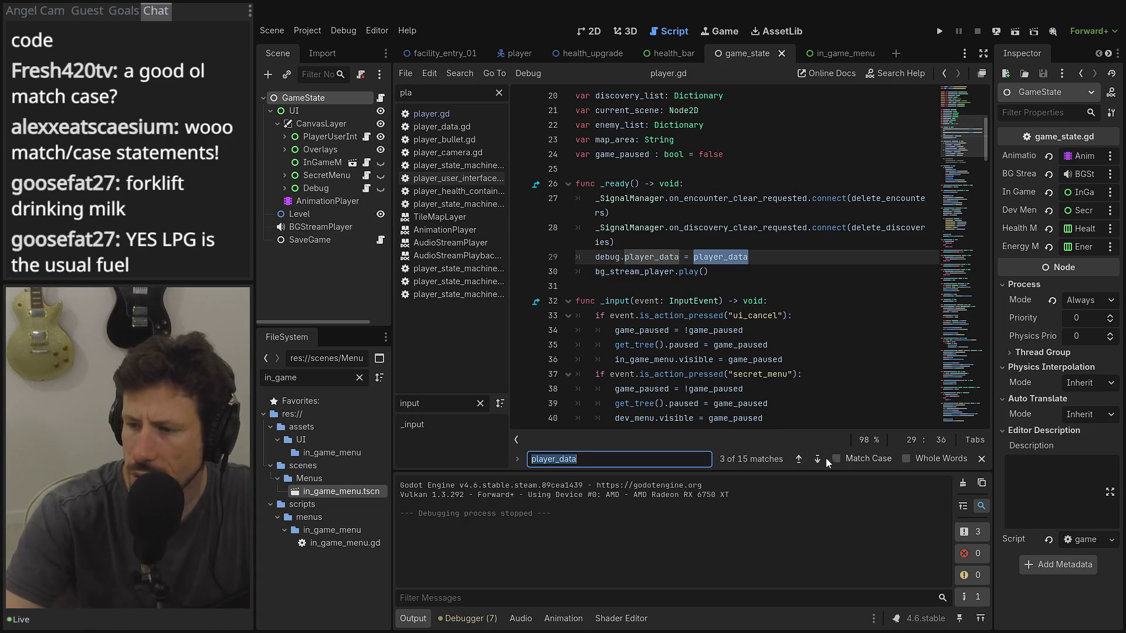
{"action": "left_click", "coordinate": [818, 458]}
{"action": "scroll", "coordinate": [675, 317], "scroll_direction": "down", "scroll_amount": 1}
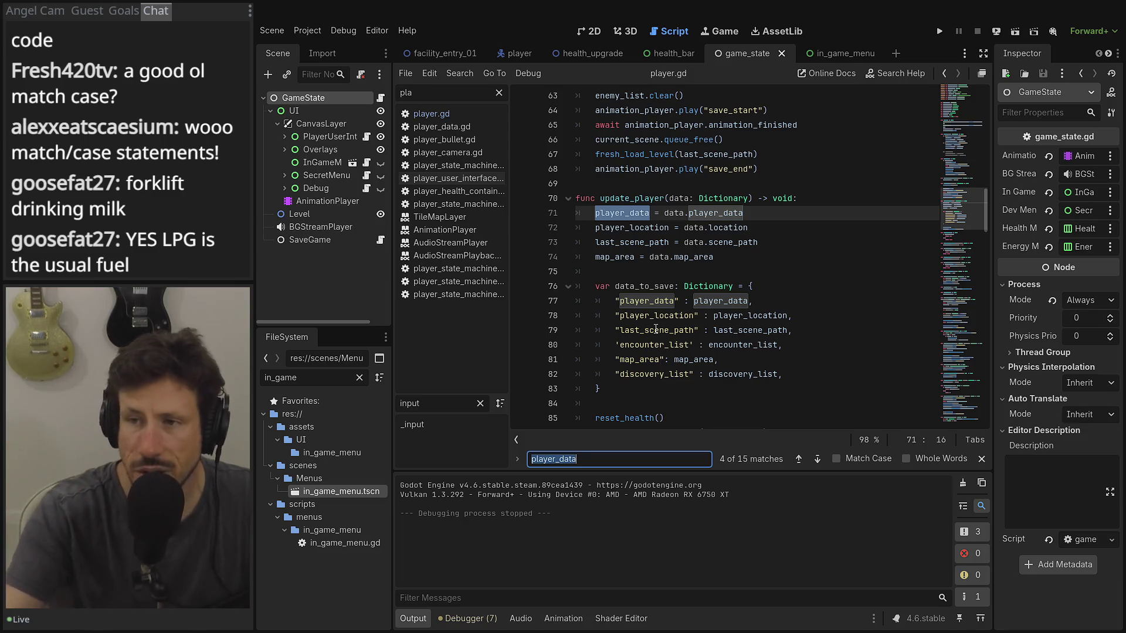
{"action": "left_click", "coordinate": [562, 52]}
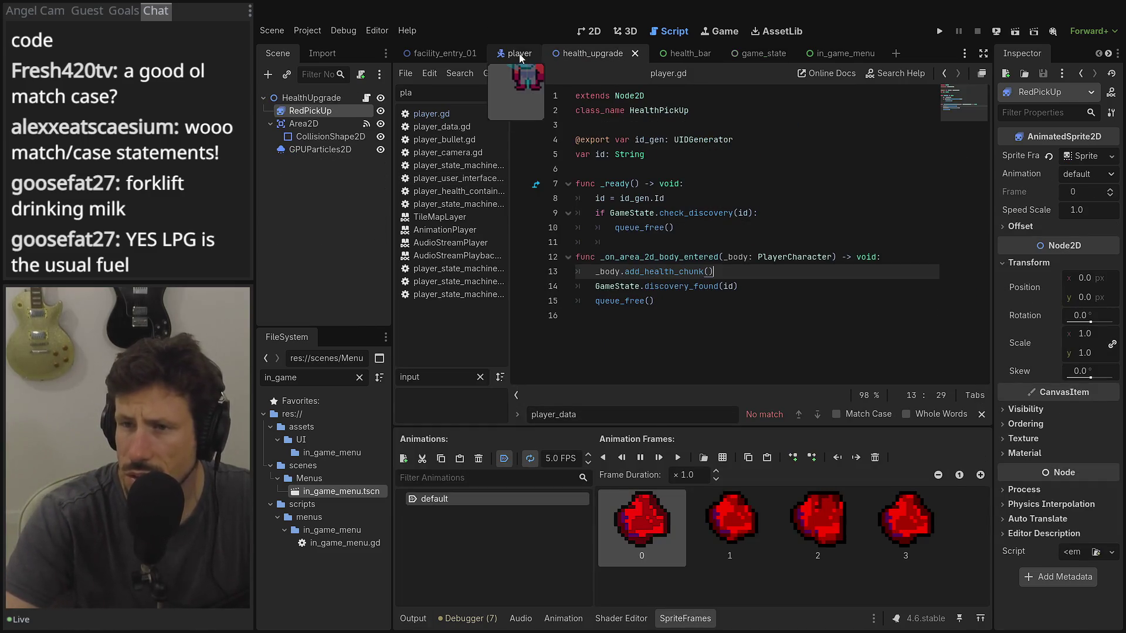
Step: In player.gd, add a blank line 79 after the health_chunks increment in add_health_chunk
{"action": "left_click", "coordinate": [519, 54]}
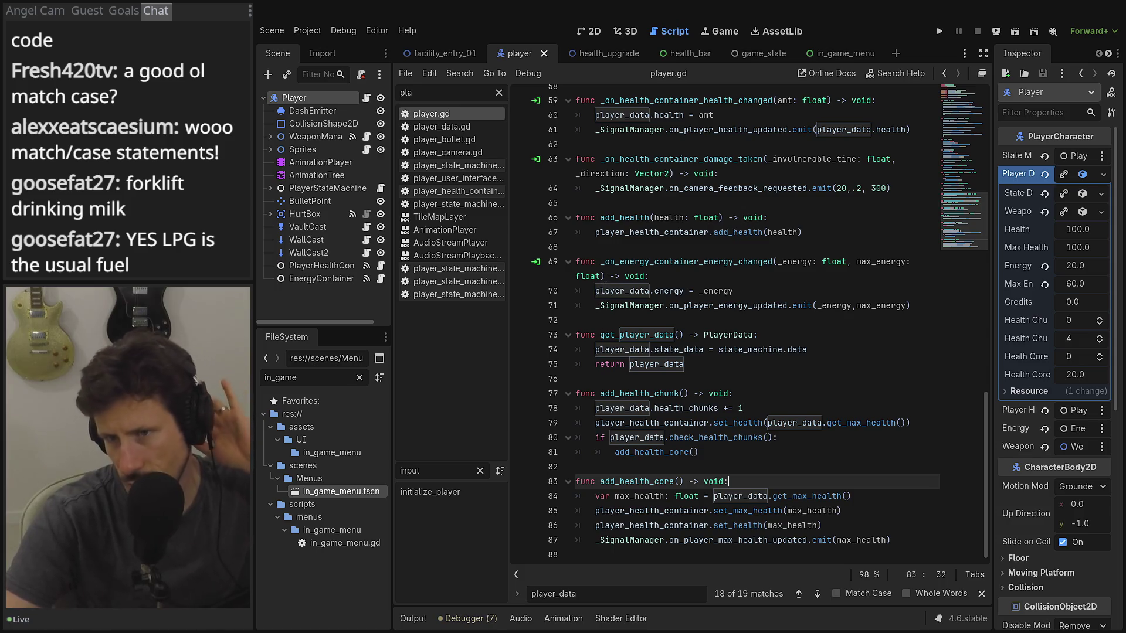
{"action": "left_click", "coordinate": [366, 99]}
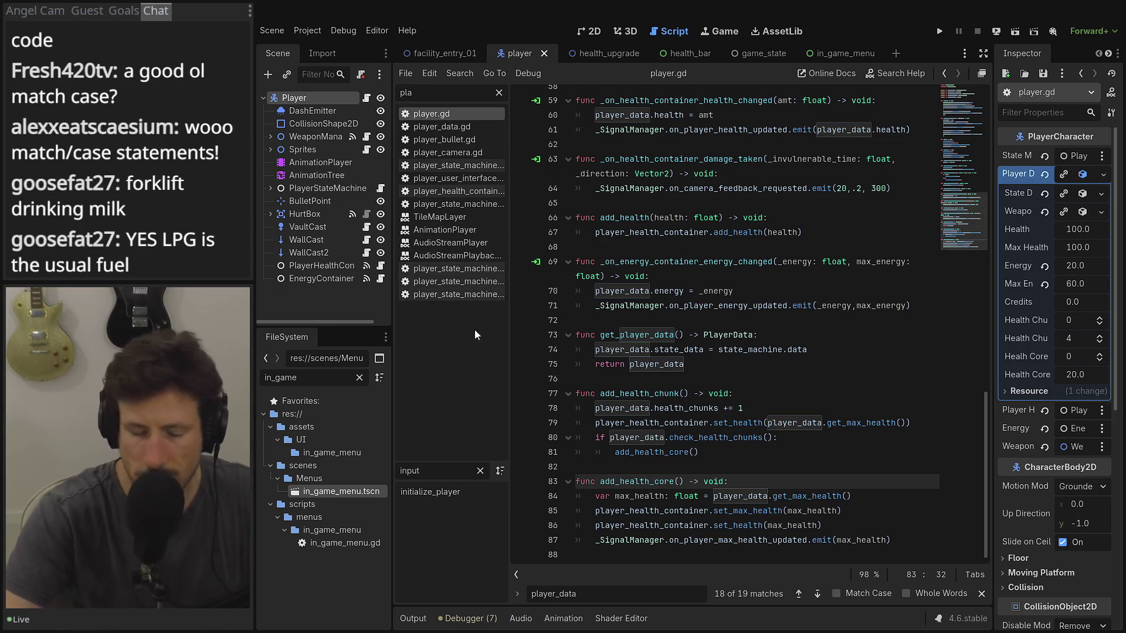
{"action": "left_click_drag", "start_coordinate": [389, 293], "coordinate": [373, 296]}
{"action": "left_click", "coordinate": [684, 403]}
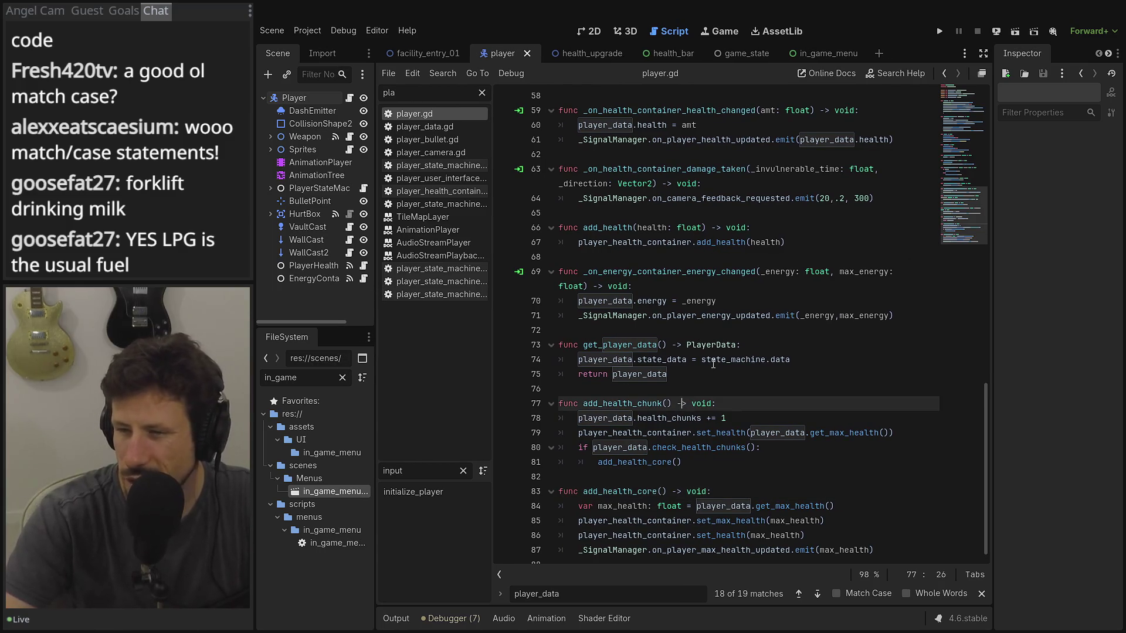
{"action": "scroll", "coordinate": [720, 366], "scroll_direction": "down", "scroll_amount": 1}
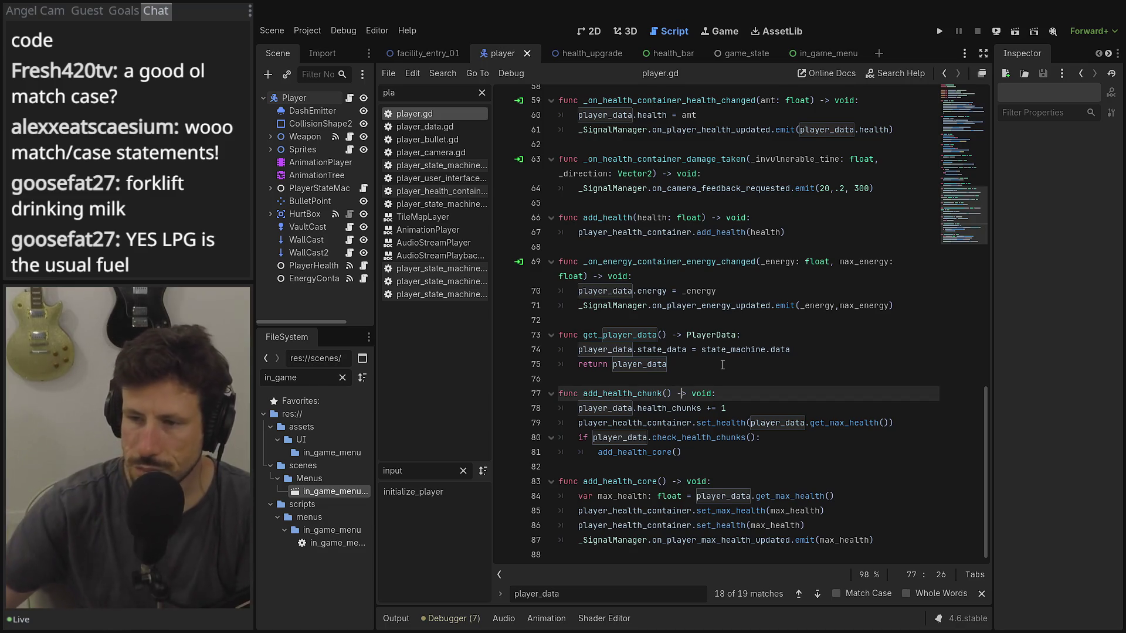
{"action": "key", "text": "Escape"}
{"action": "left_click", "coordinate": [730, 408]}
{"action": "key", "text": "Return"}
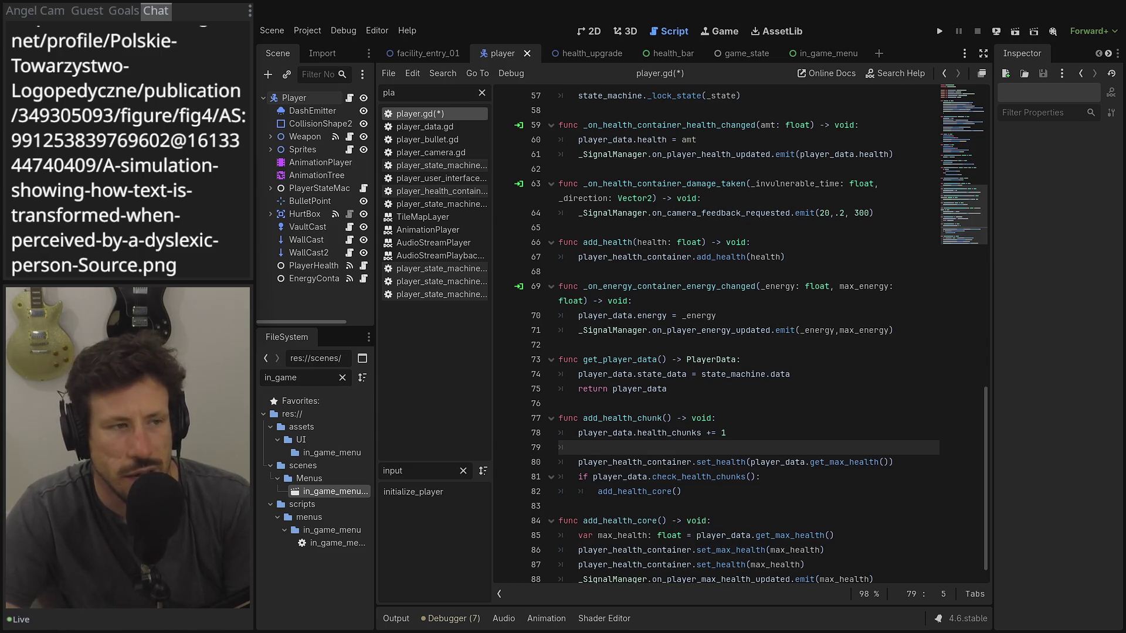
{"action": "key", "text": "alt+Tab"}
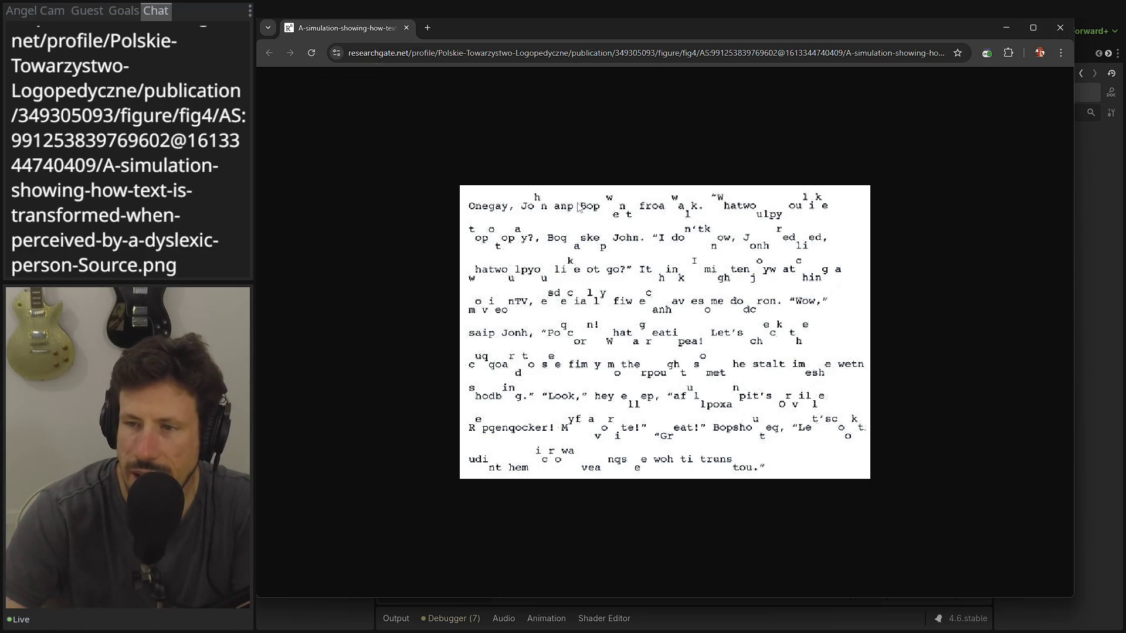
{"action": "left_click_drag", "start_coordinate": [494, 208], "coordinate": [505, 215]}
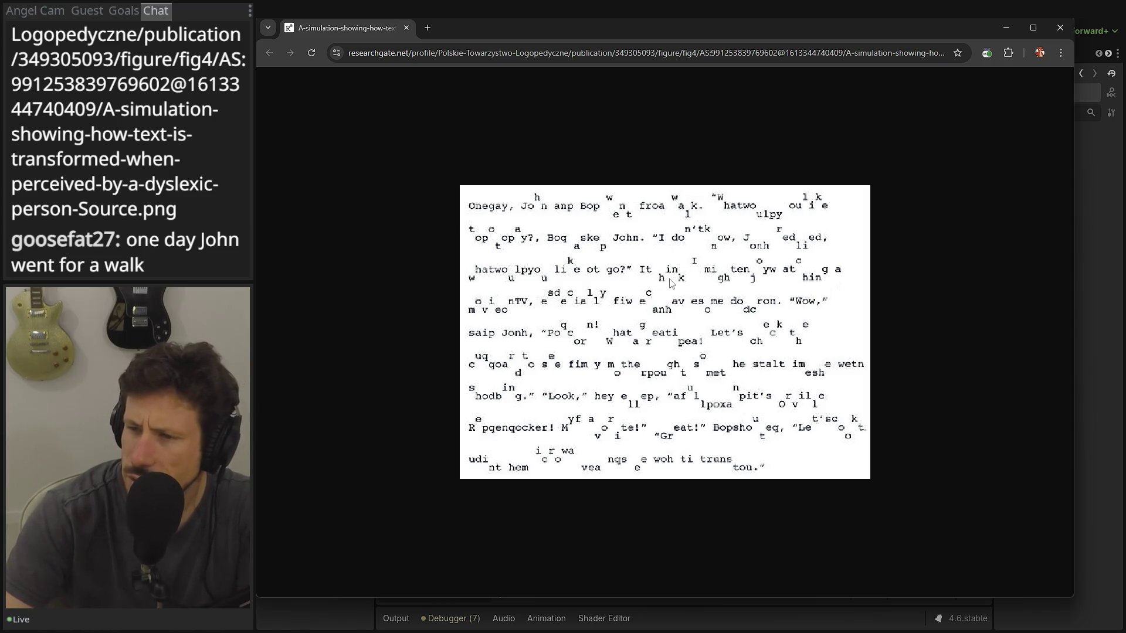
{"action": "left_click", "coordinate": [406, 28]}
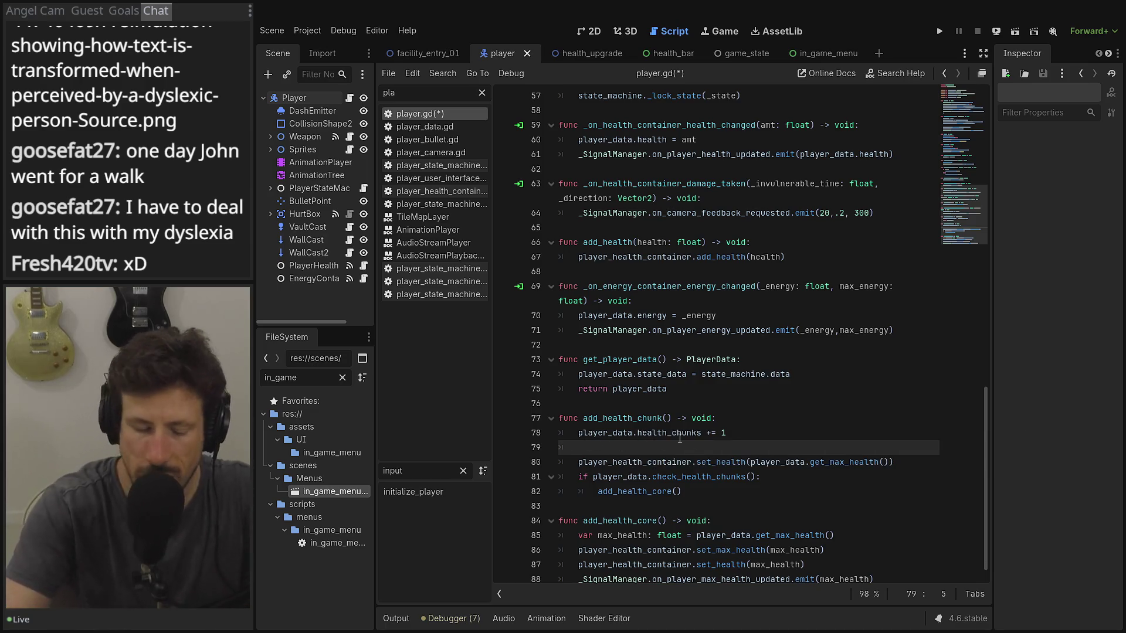
Step: Begin line 79 with 'GameState.' via autocomplete, then check the game_state script's members
{"action": "type", "text": "Game"}
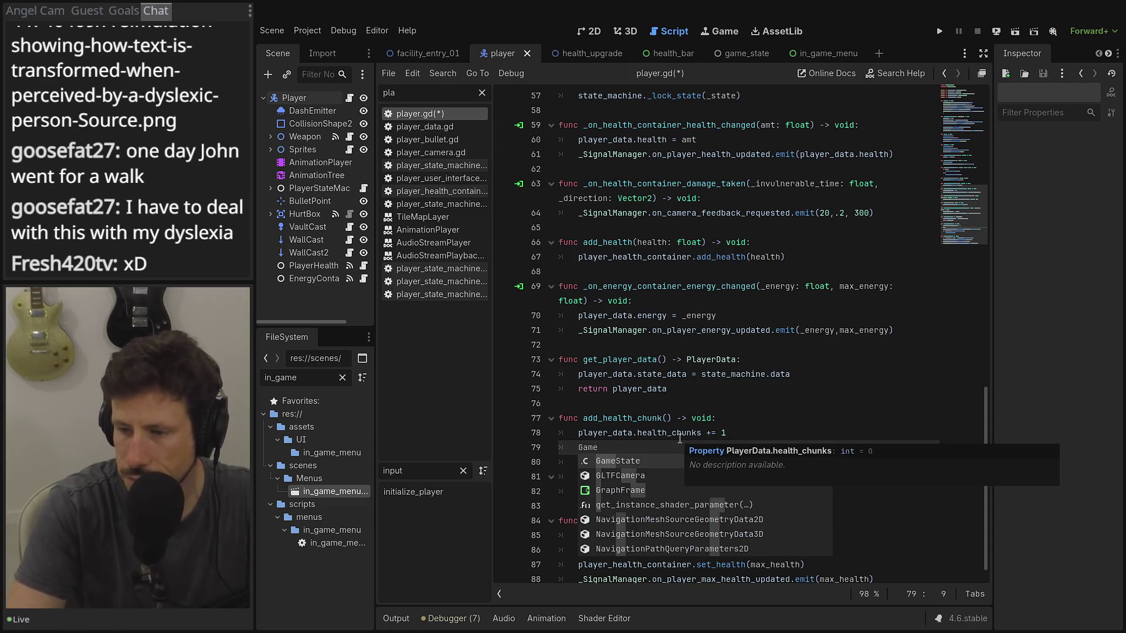
{"action": "key", "text": "Return"}
{"action": "type", "text": "."}
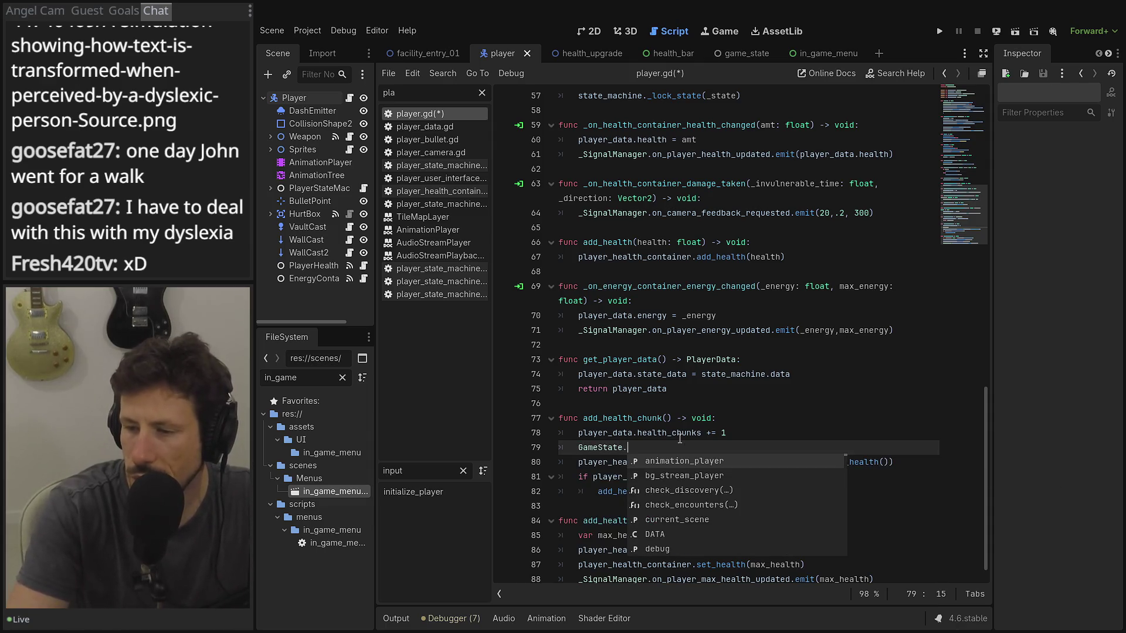
{"action": "type", "text": "yp"}
{"action": "key", "text": "BackSpace"}
{"action": "key", "text": "BackSpace"}
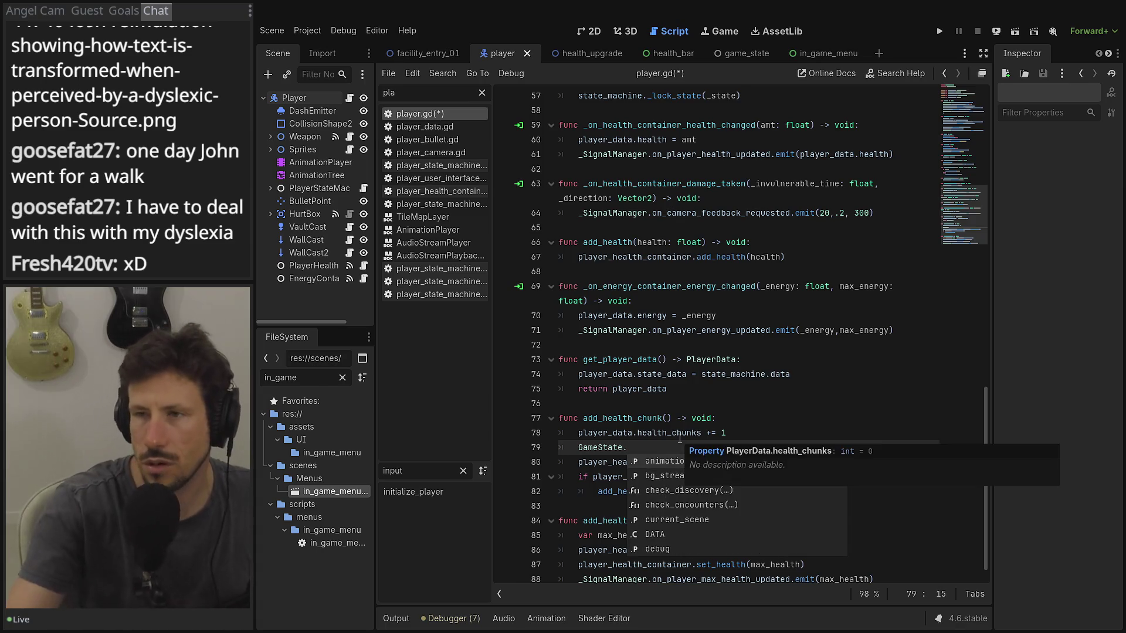
{"action": "left_click", "coordinate": [766, 52]}
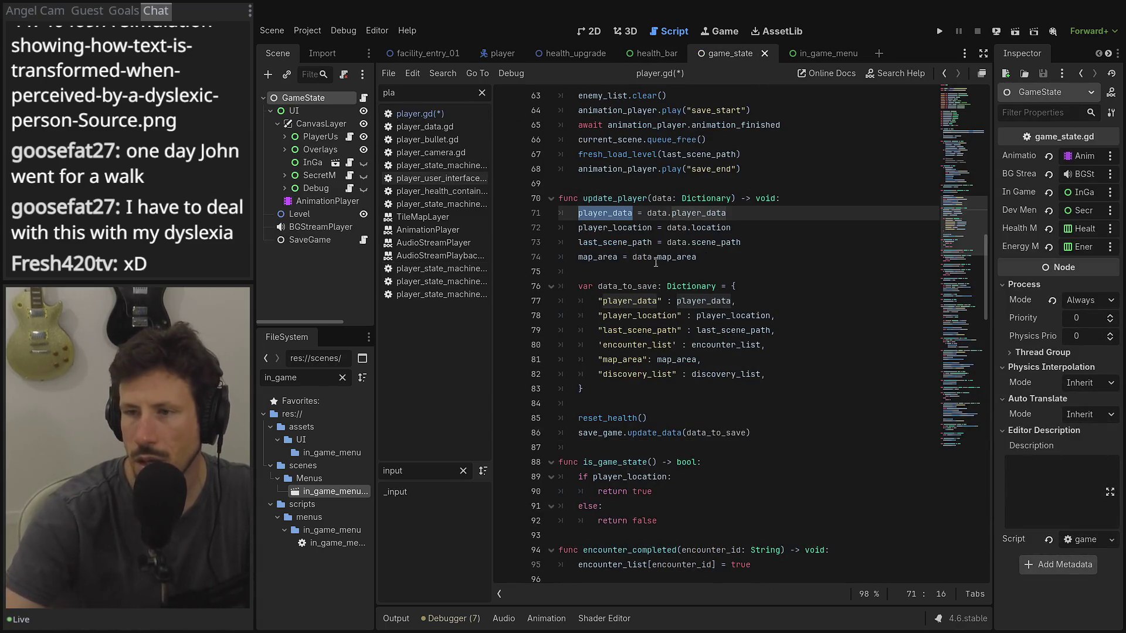
Step: Review update_player's player_data and player_location assignments in game_state.gd, then return to player.gd
{"action": "left_click_drag", "start_coordinate": [704, 261], "coordinate": [560, 226]}
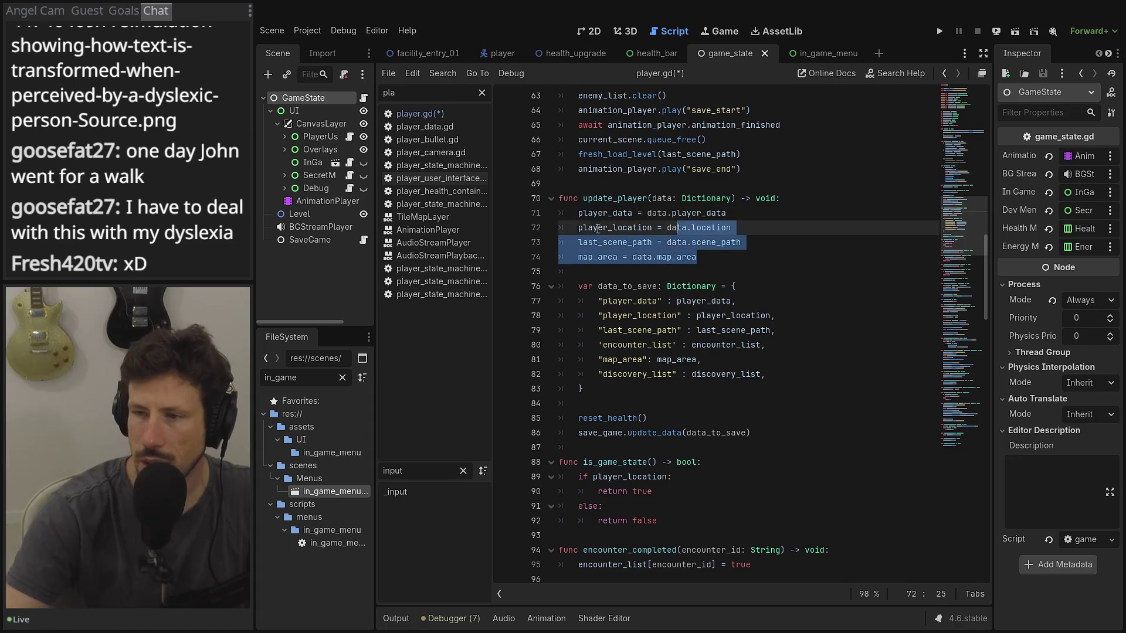
{"action": "left_click", "coordinate": [780, 223]}
{"action": "left_click_drag", "start_coordinate": [781, 223], "coordinate": [585, 228]}
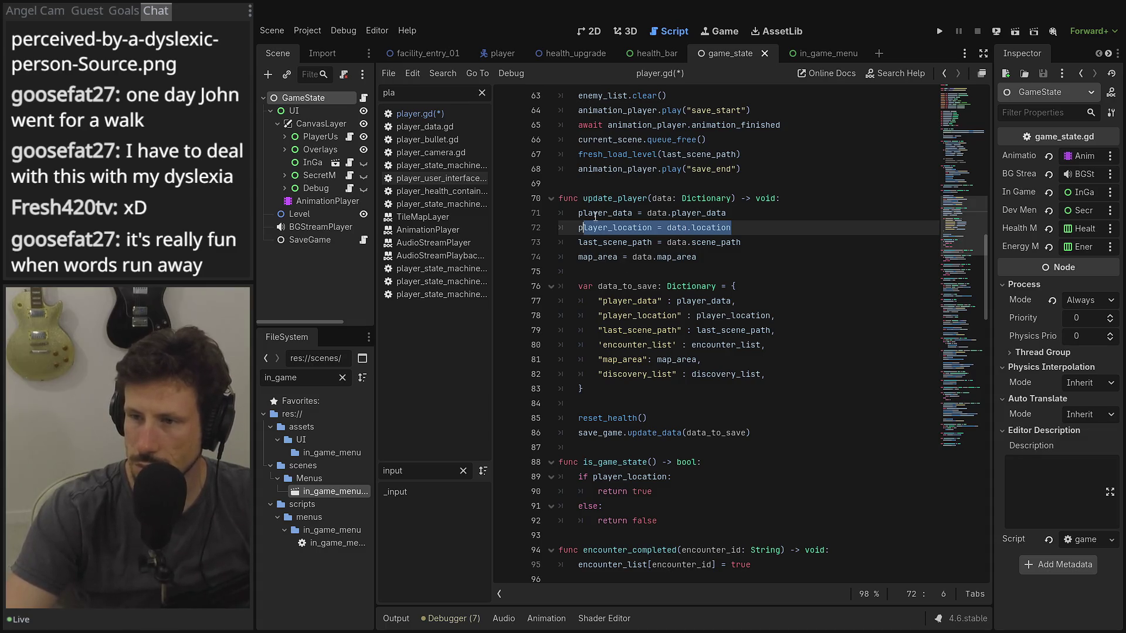
{"action": "double_click", "coordinate": [699, 213]}
{"action": "mouse_move", "coordinate": [699, 213]}
{"action": "left_mouse_down"}
{"action": "mouse_move", "coordinate": [609, 208]}
{"action": "mouse_move", "coordinate": [753, 215]}
{"action": "mouse_move", "coordinate": [738, 214]}
{"action": "left_mouse_up"}
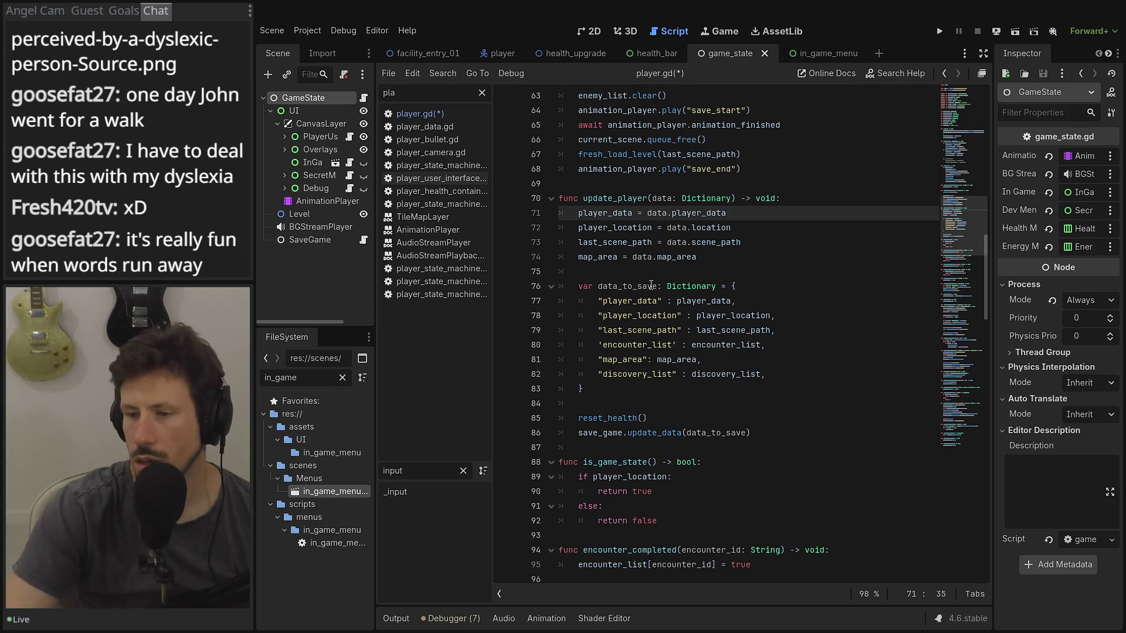
{"action": "left_click_drag", "start_coordinate": [751, 433], "coordinate": [455, 194]}
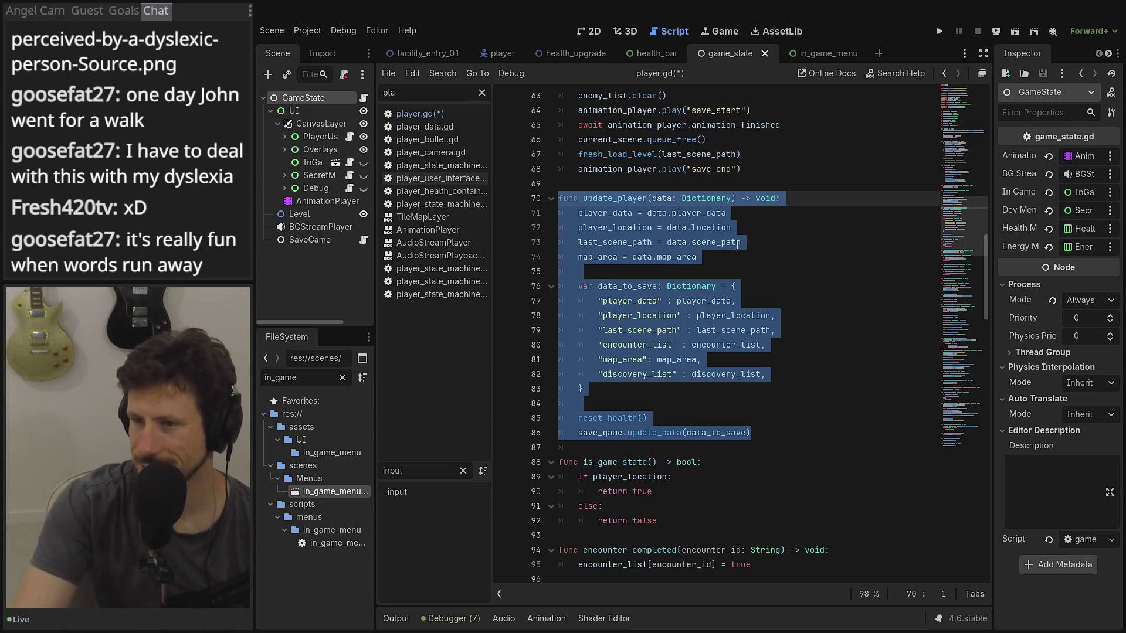
{"action": "left_click", "coordinate": [736, 241]}
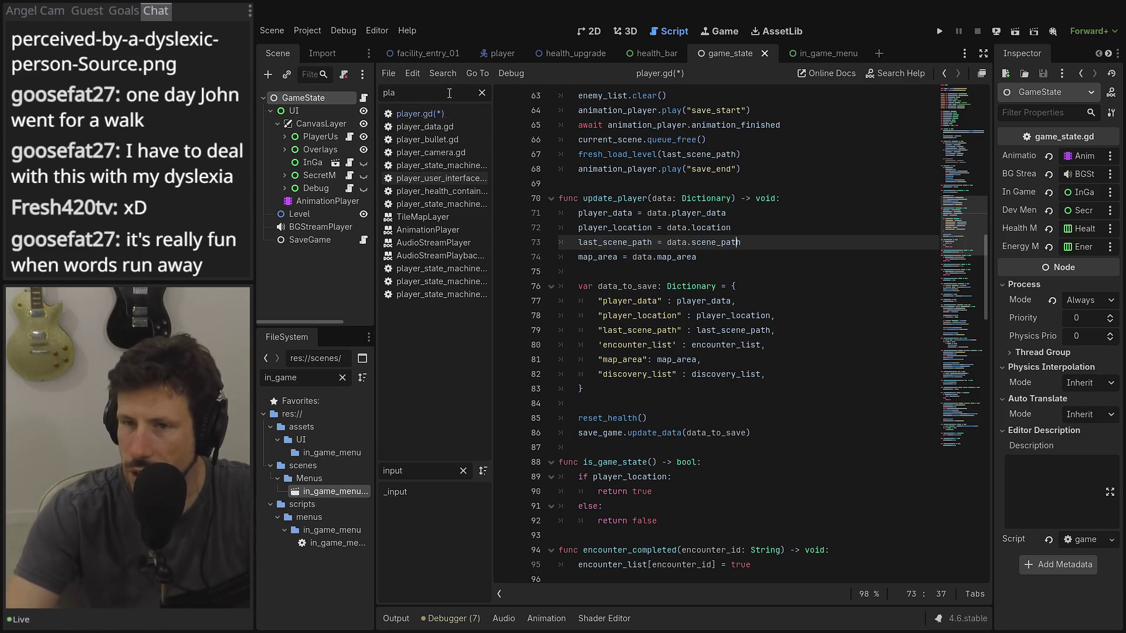
{"action": "left_click", "coordinate": [420, 113]}
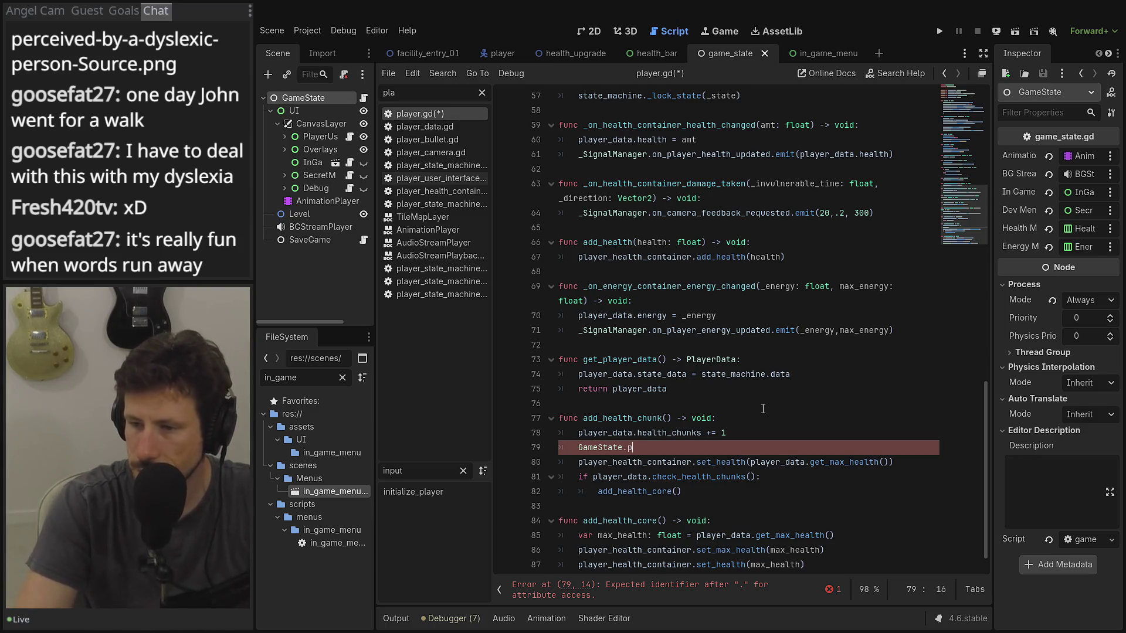
Step: Complete line 79 as 'GameState.player_data = player_data' and save player.gd
{"action": "type", "text": "l"}
{"action": "key", "text": "Return"}
{"action": "type", "text": "= player"}
{"action": "key", "text": "Return"}
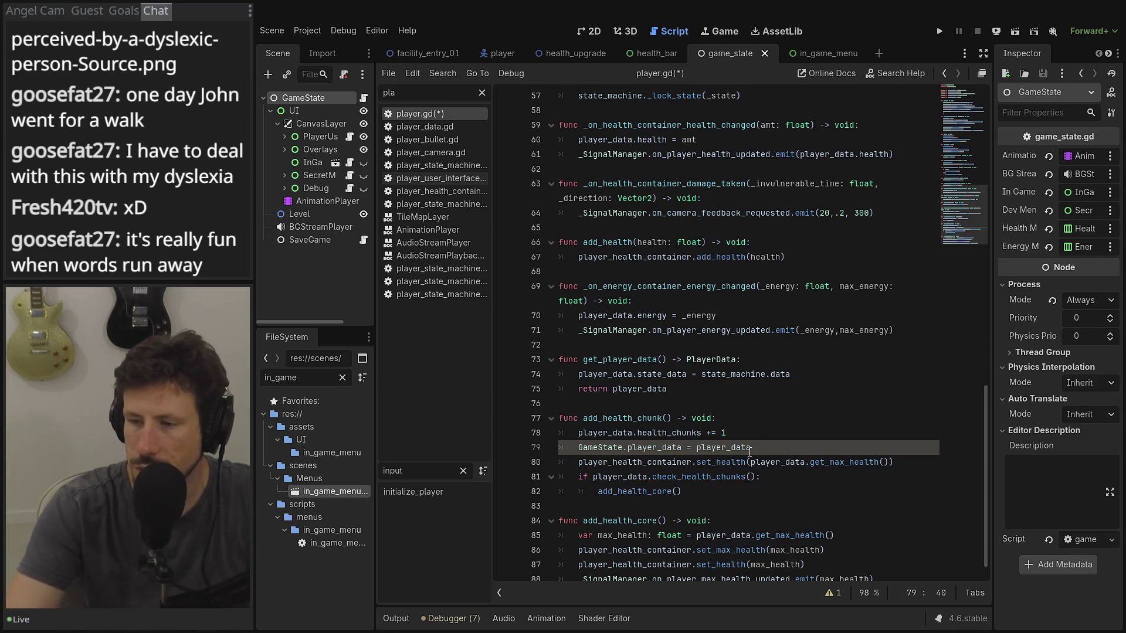
{"action": "key", "text": "ctrl+s"}
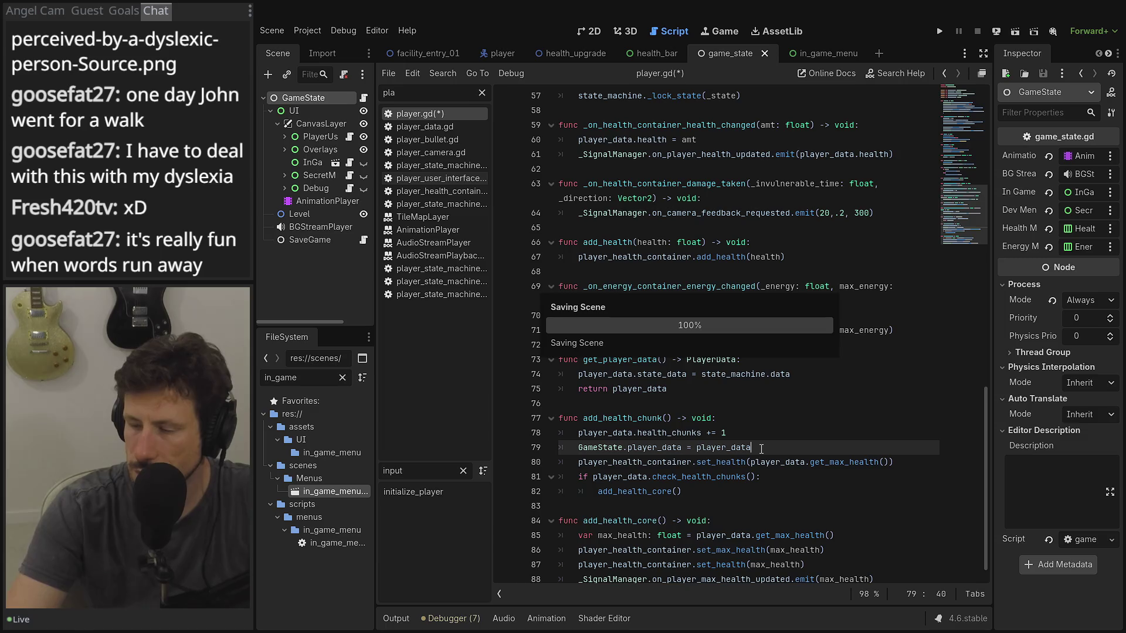
{"action": "left_click_drag", "start_coordinate": [522, 435], "coordinate": [523, 464]}
{"action": "left_click", "coordinate": [795, 449]}
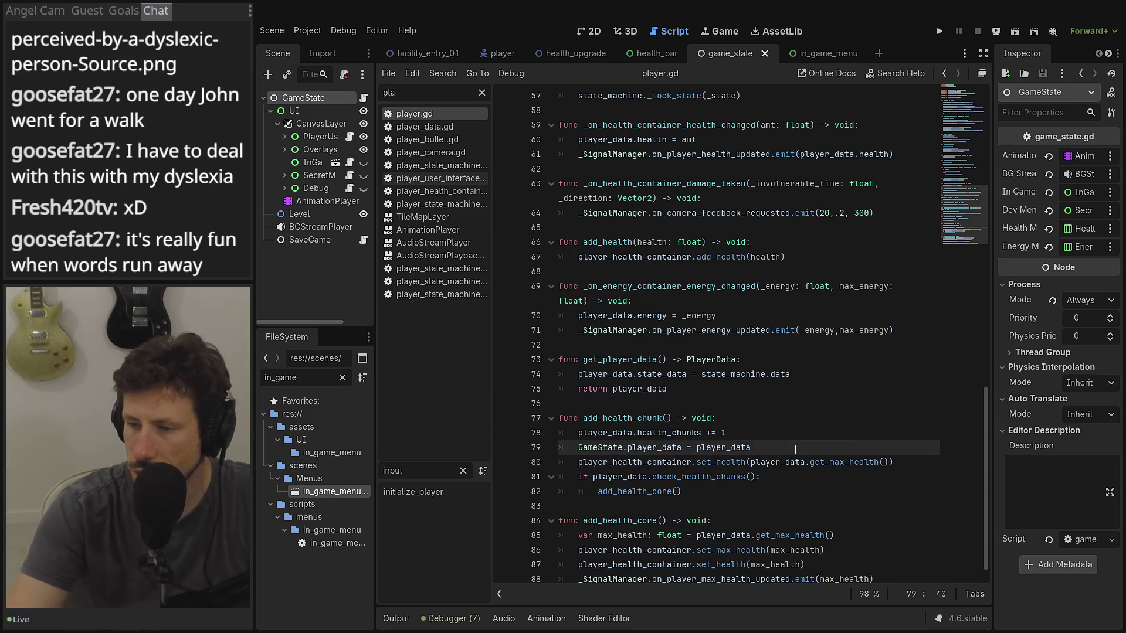
{"action": "scroll", "coordinate": [781, 452], "scroll_direction": "down", "scroll_amount": 1}
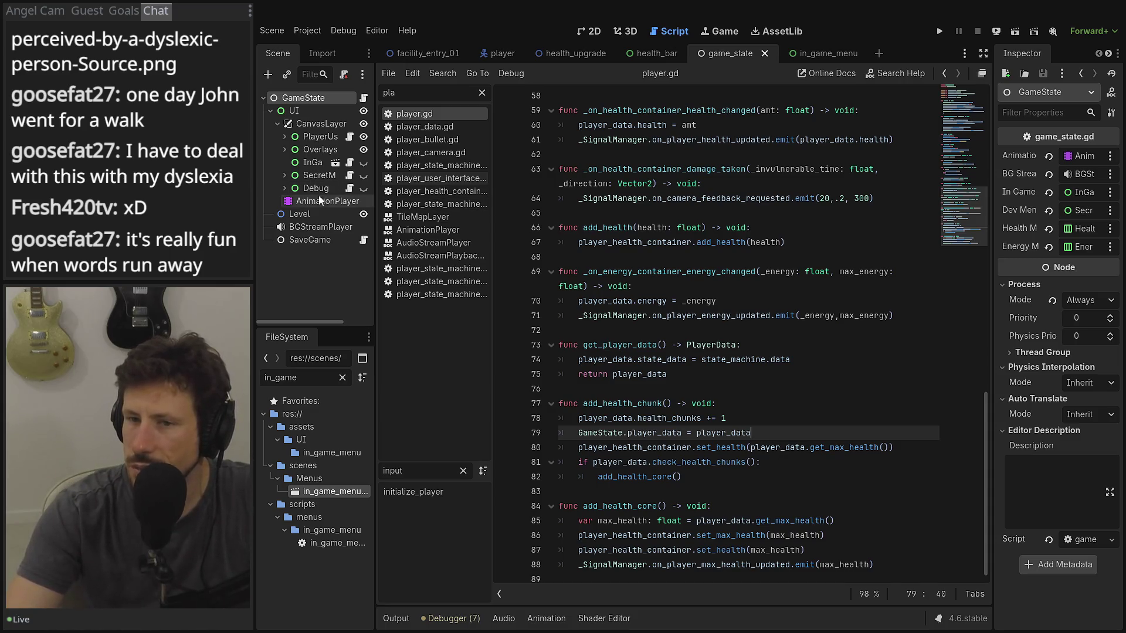
Step: In the facility_entry_01 scene, open the GameStart node's script and a door's script
{"action": "left_click", "coordinate": [397, 53]}
{"action": "left_click", "coordinate": [297, 241]}
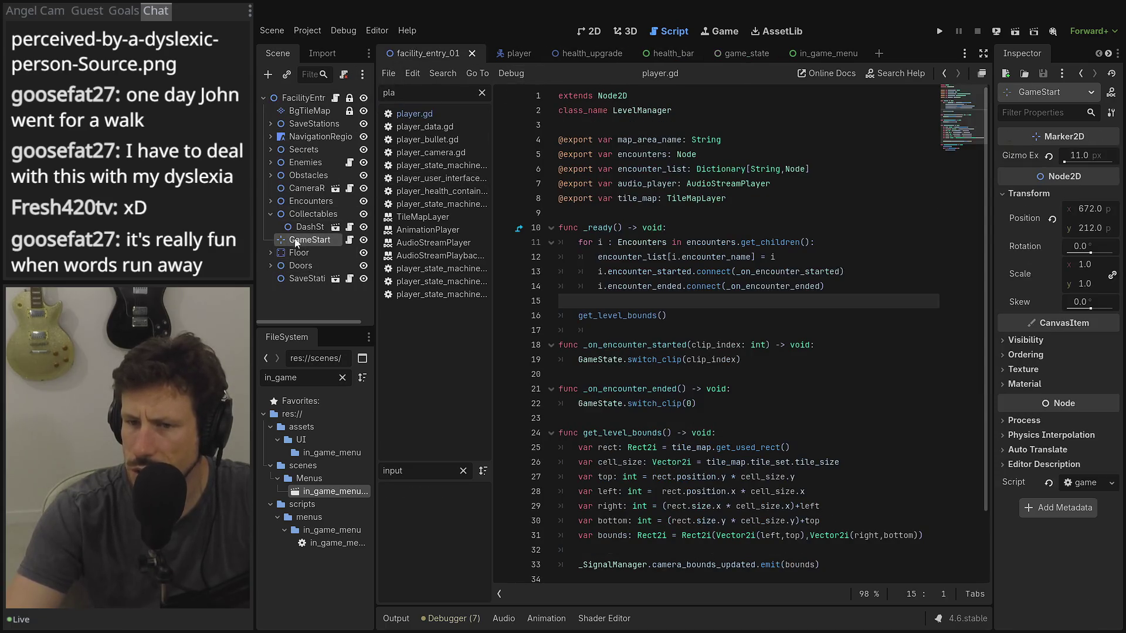
{"action": "left_click", "coordinate": [353, 241]}
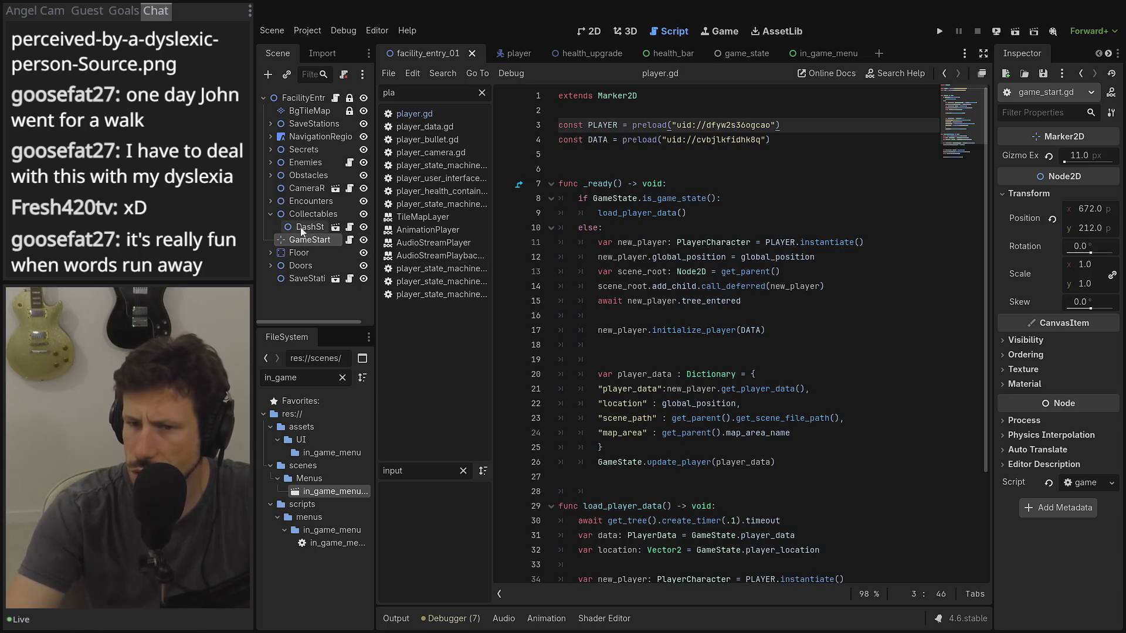
{"action": "left_click", "coordinate": [271, 265]}
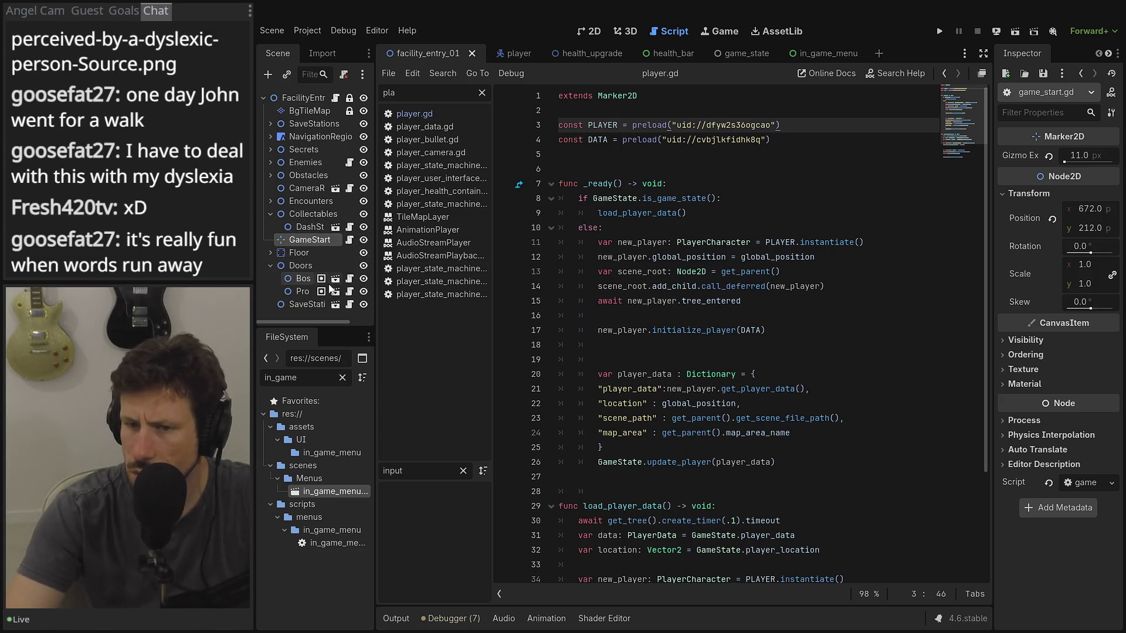
{"action": "left_click", "coordinate": [350, 281]}
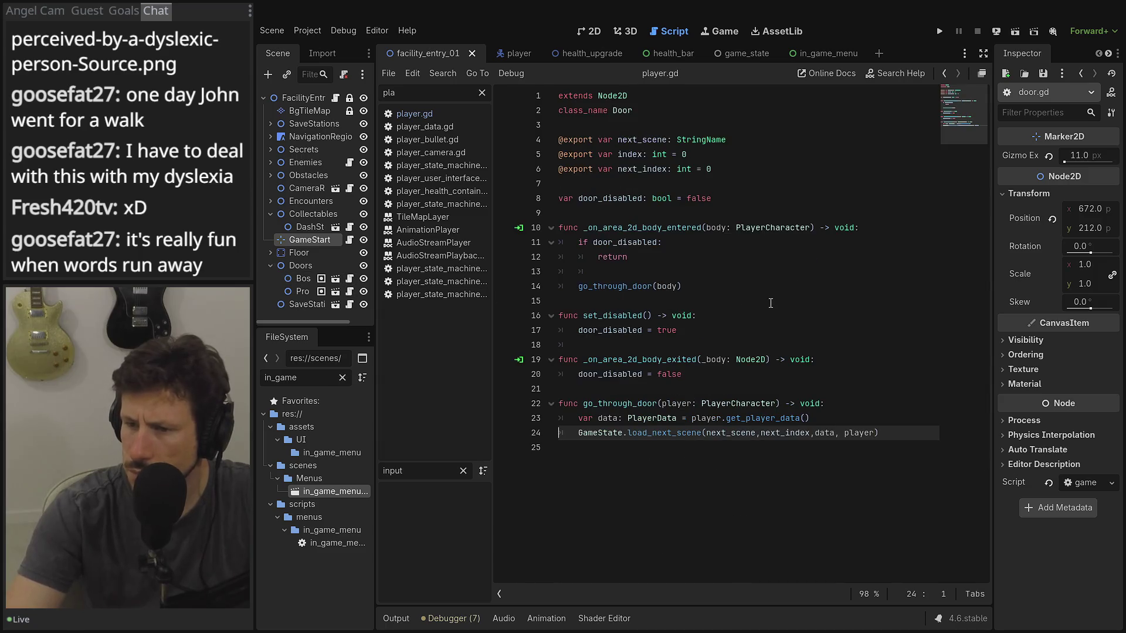
Step: Inspect the load_next_scene call's next_index, data and player arguments, then jump to its definition
{"action": "double_click", "coordinate": [655, 433]}
{"action": "double_click", "coordinate": [786, 433]}
{"action": "double_click", "coordinate": [858, 433]}
{"action": "double_click", "coordinate": [824, 433]}
{"action": "left_click", "coordinate": [692, 433], "text": "ctrl"}
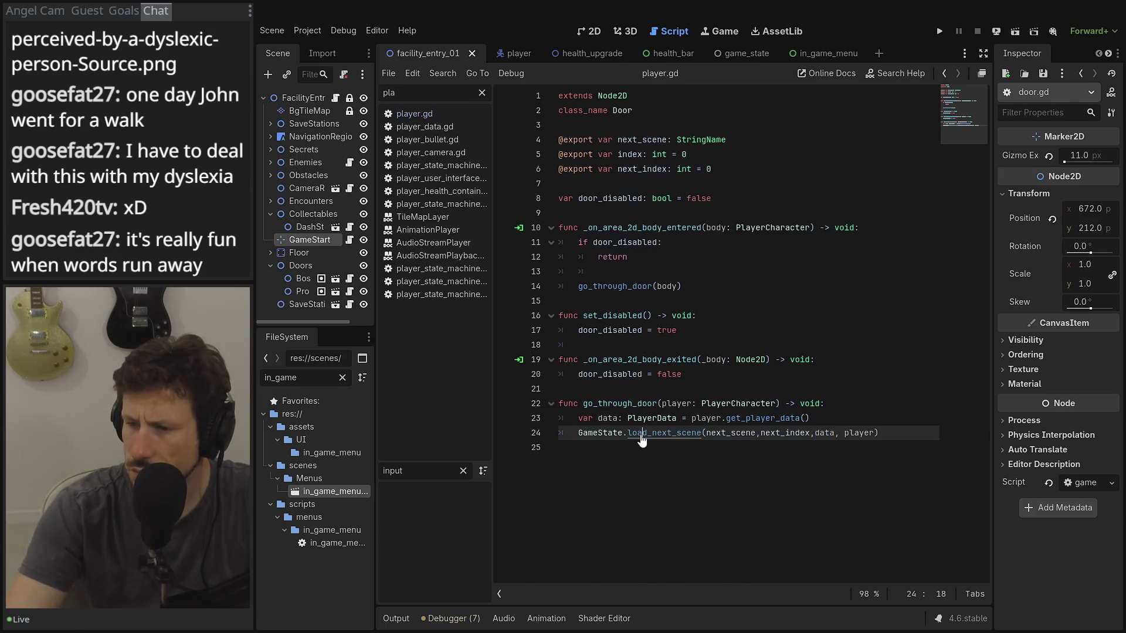
{"action": "scroll", "coordinate": [703, 406], "scroll_direction": "down", "scroll_amount": 2}
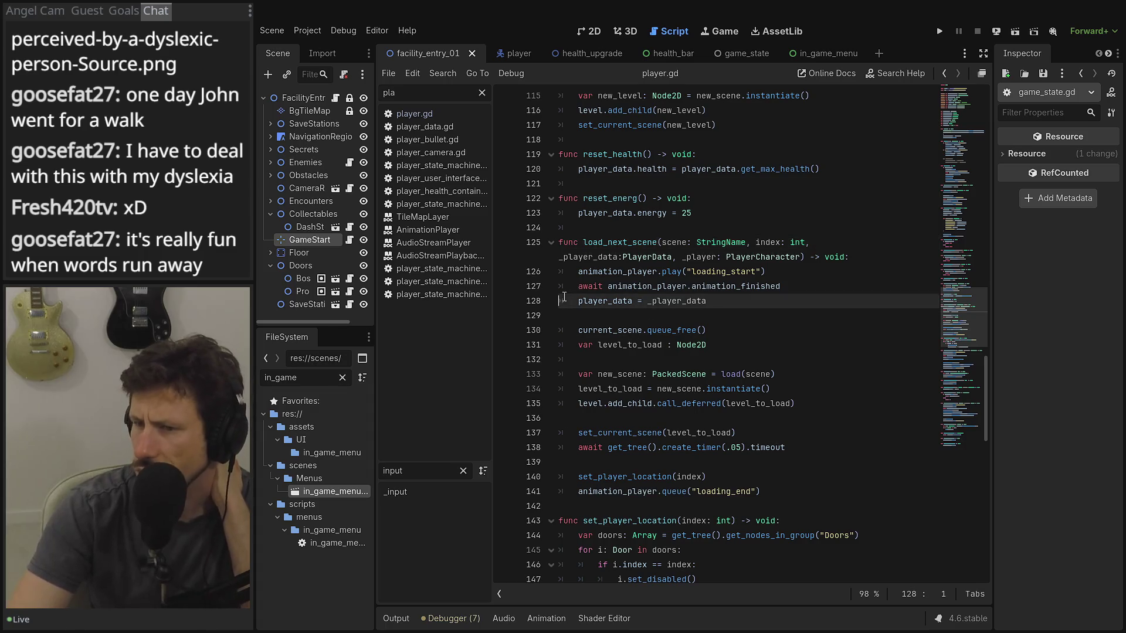
Step: Set a breakpoint on line 128's 'player_data = _player_data' and save the scene
{"action": "left_click_drag", "start_coordinate": [708, 301], "coordinate": [512, 304]}
{"action": "left_click", "coordinate": [512, 303]}
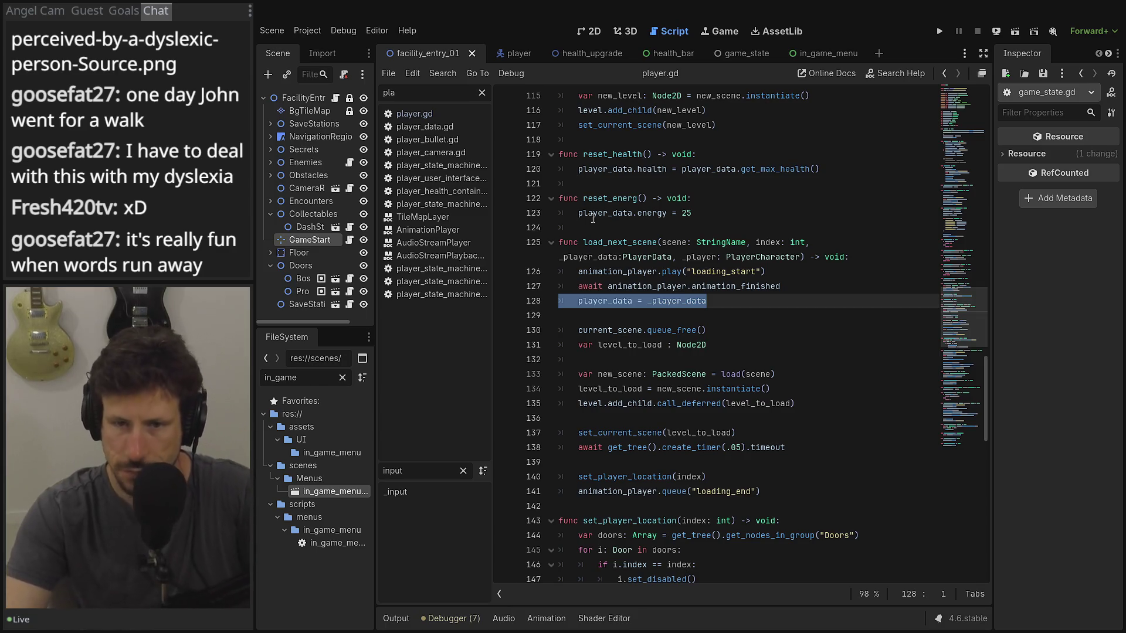
{"action": "left_click", "coordinate": [695, 213]}
{"action": "scroll", "coordinate": [706, 217], "scroll_direction": "up", "scroll_amount": 15}
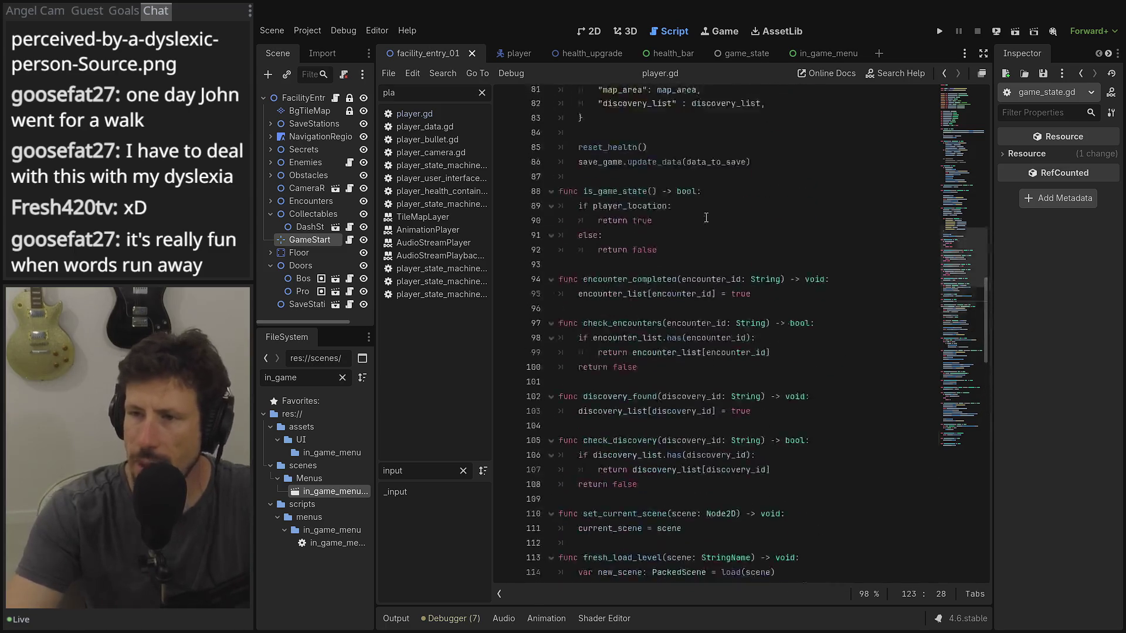
{"action": "scroll", "coordinate": [706, 217], "scroll_direction": "up", "scroll_amount": 10}
{"action": "left_click", "coordinate": [733, 200]}
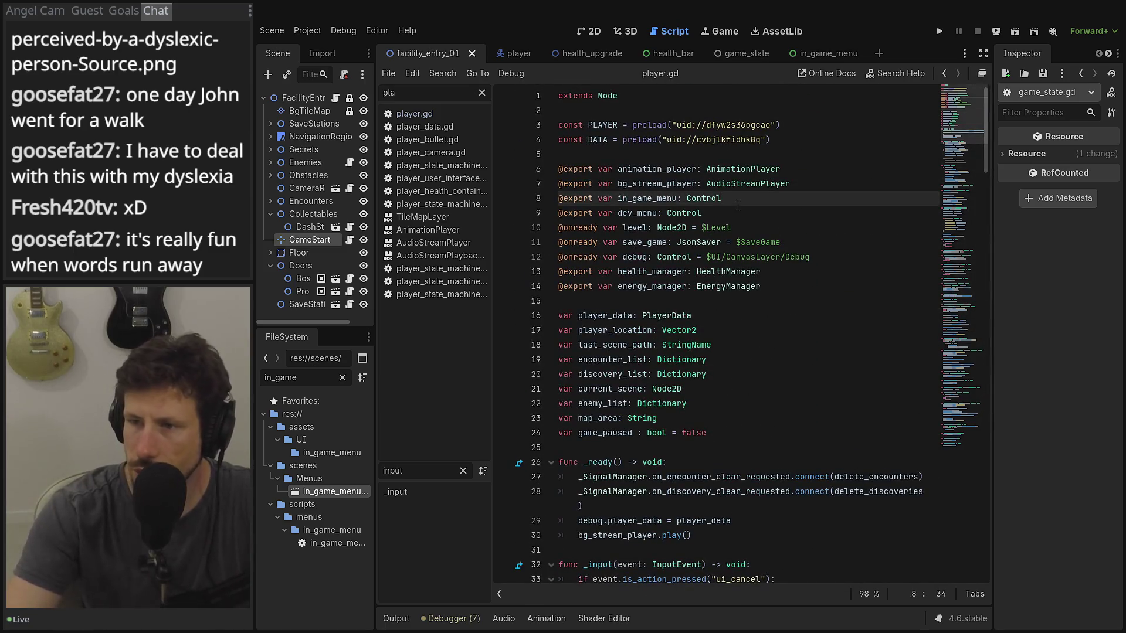
{"action": "key", "text": "ctrl+s"}
{"action": "scroll", "coordinate": [728, 246], "scroll_direction": "down", "scroll_amount": 2}
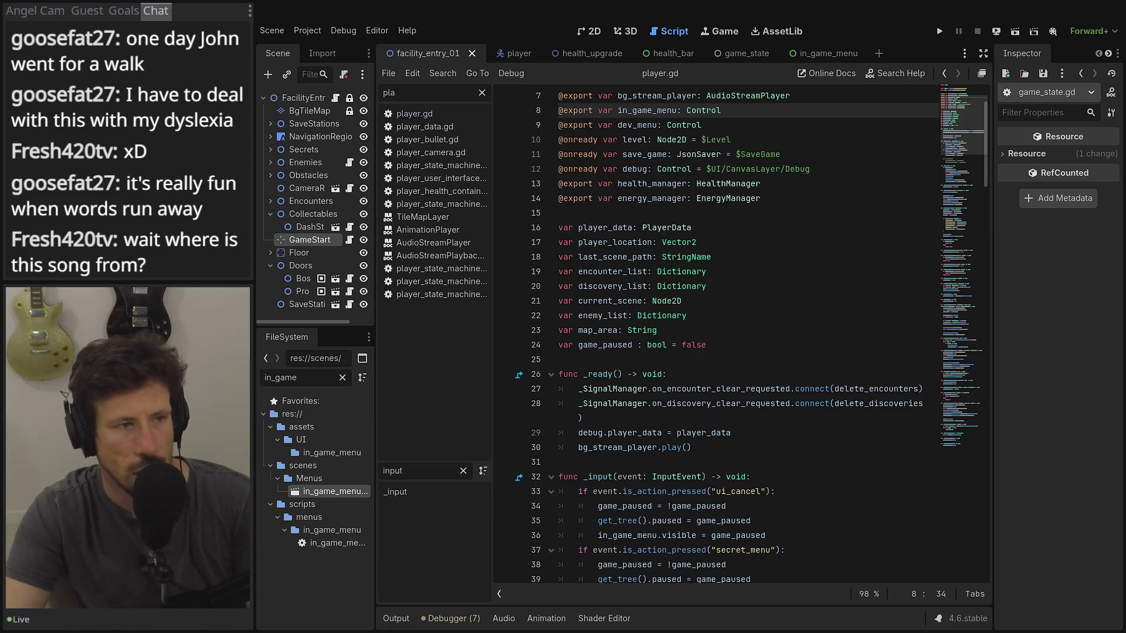
{"action": "key", "text": "alt+Tab"}
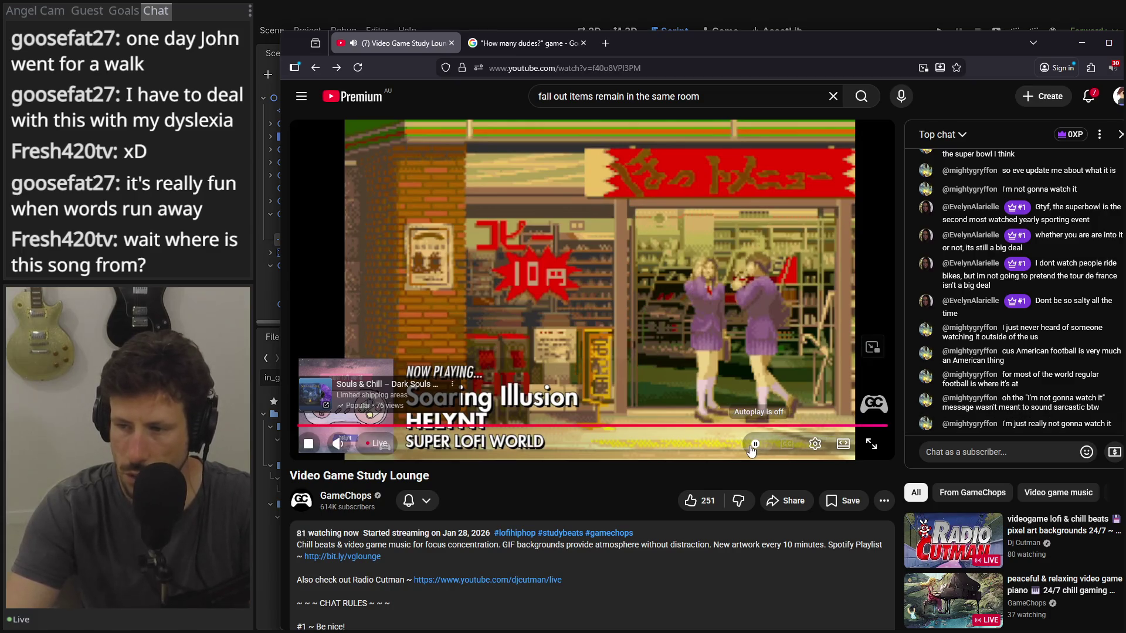
Step: Open and close the YouTube player settings menu, then switch back to Godot
{"action": "left_click", "coordinate": [816, 446]}
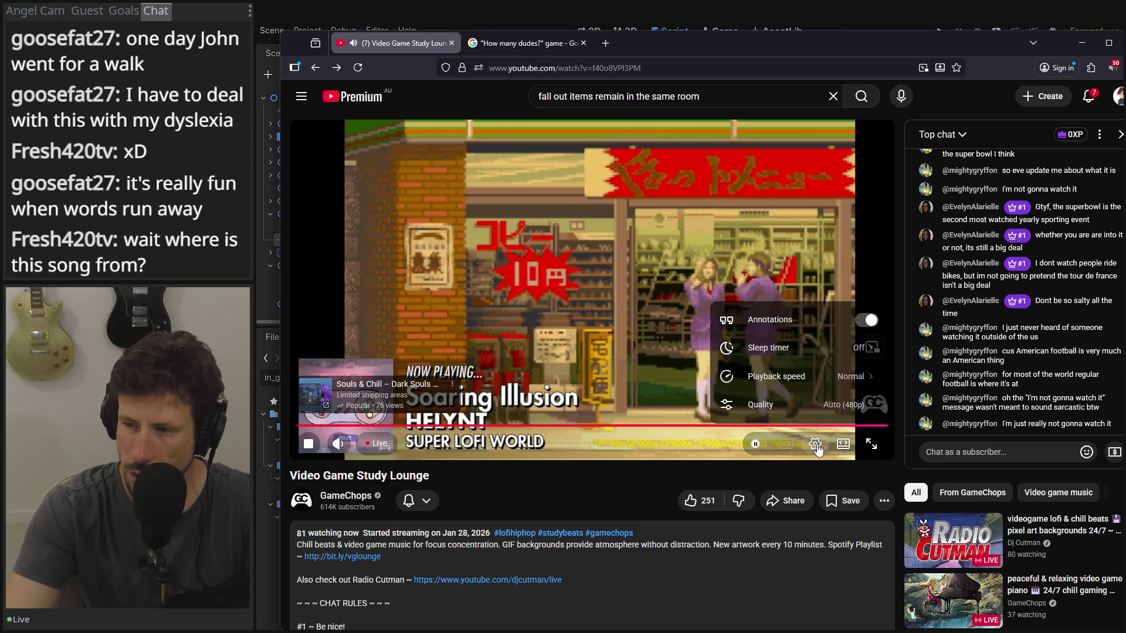
{"action": "left_click", "coordinate": [816, 446]}
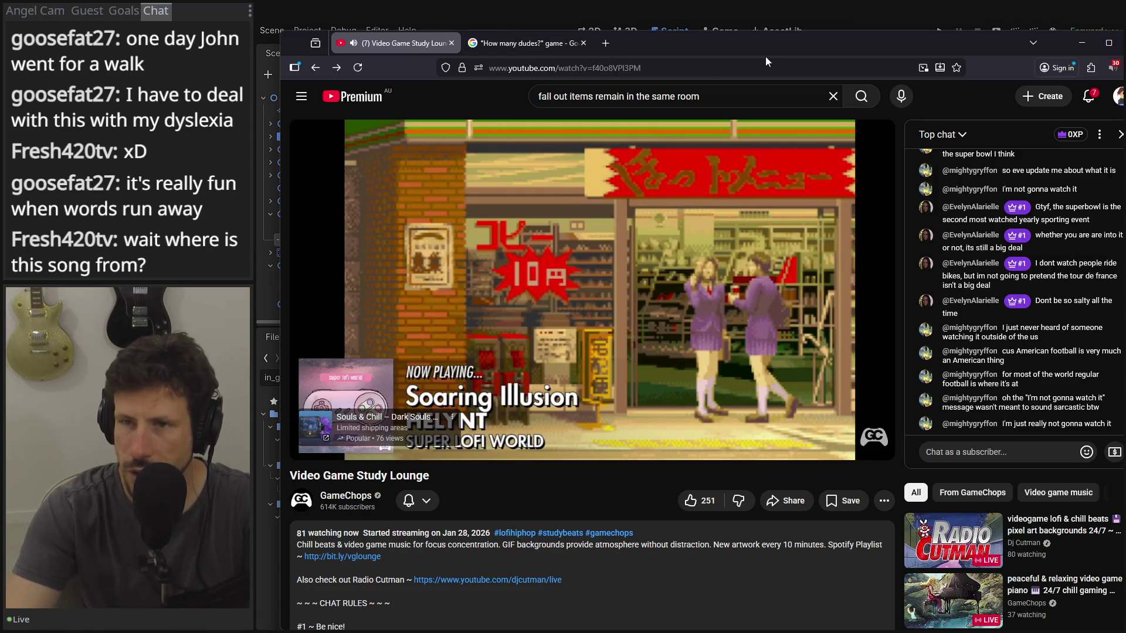
{"action": "key", "text": "alt+Tab"}
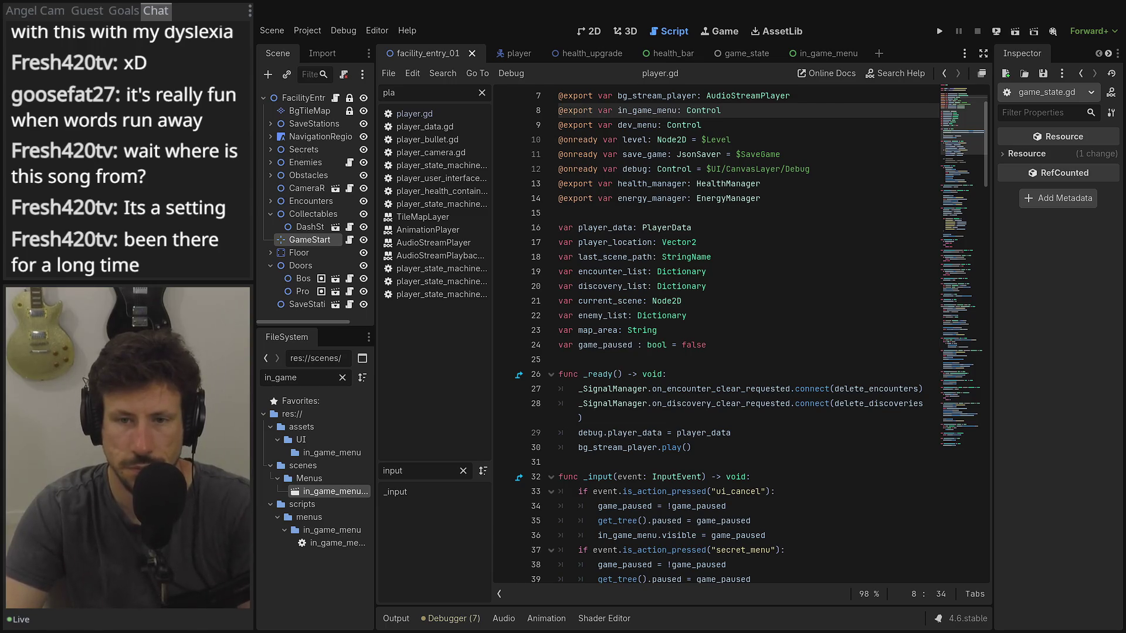
Step: Uncomment lines 42–44 so 'if !game_paused' sets dev_menu and in_game_menu visibility, then open player.gd
{"action": "left_click", "coordinate": [688, 315]}
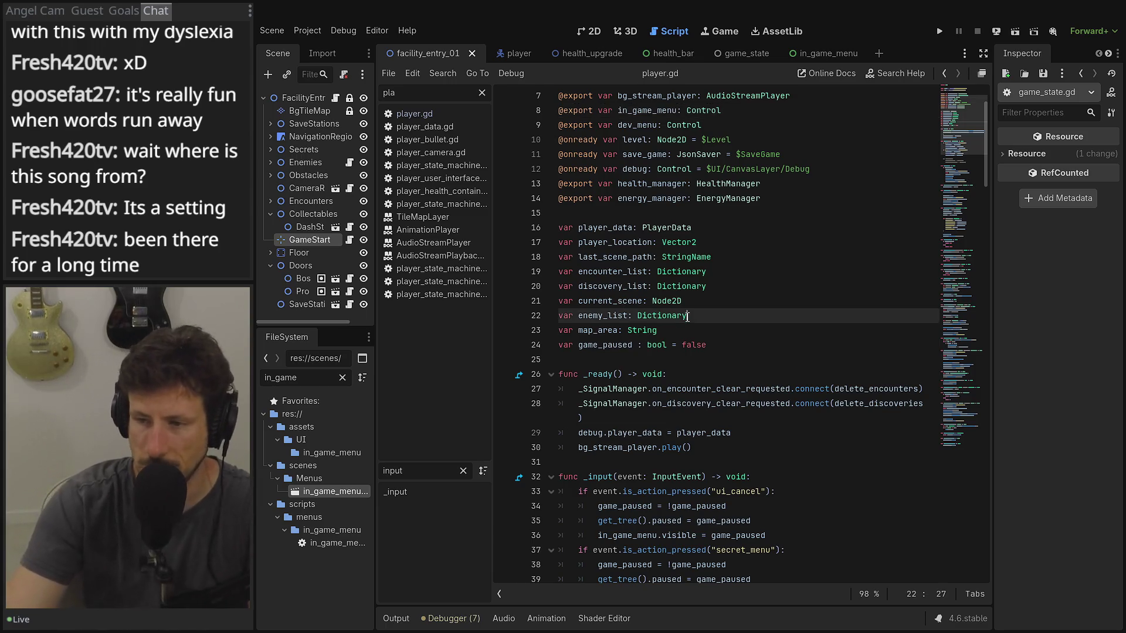
{"action": "scroll", "coordinate": [688, 317], "scroll_direction": "down", "scroll_amount": 3}
{"action": "left_click", "coordinate": [797, 533]}
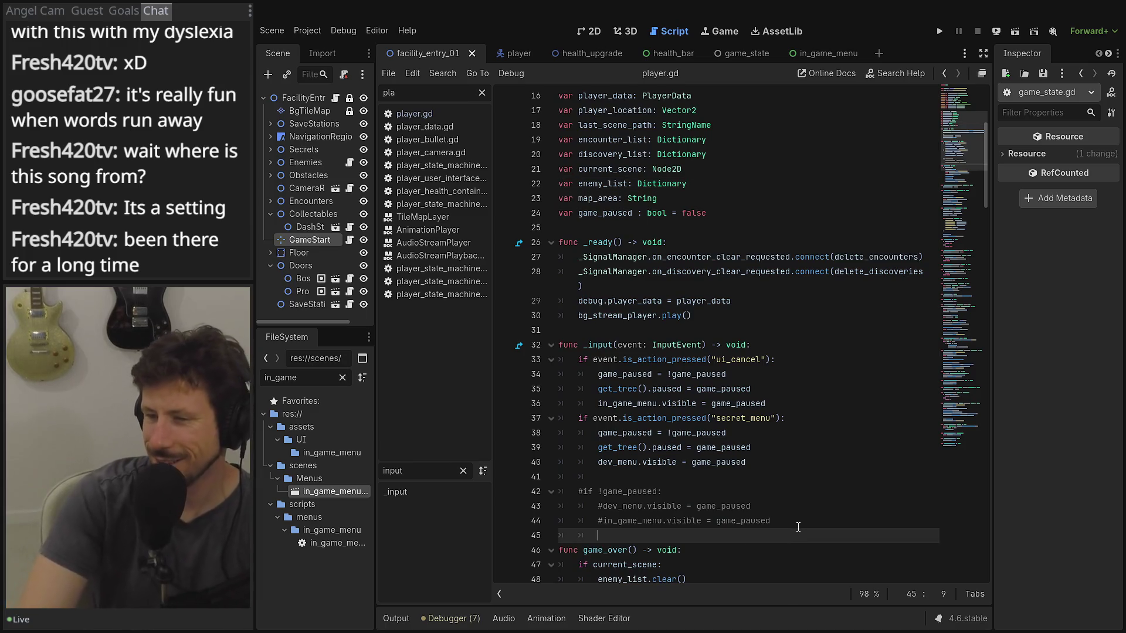
{"action": "left_click_drag", "start_coordinate": [774, 521], "coordinate": [508, 494]}
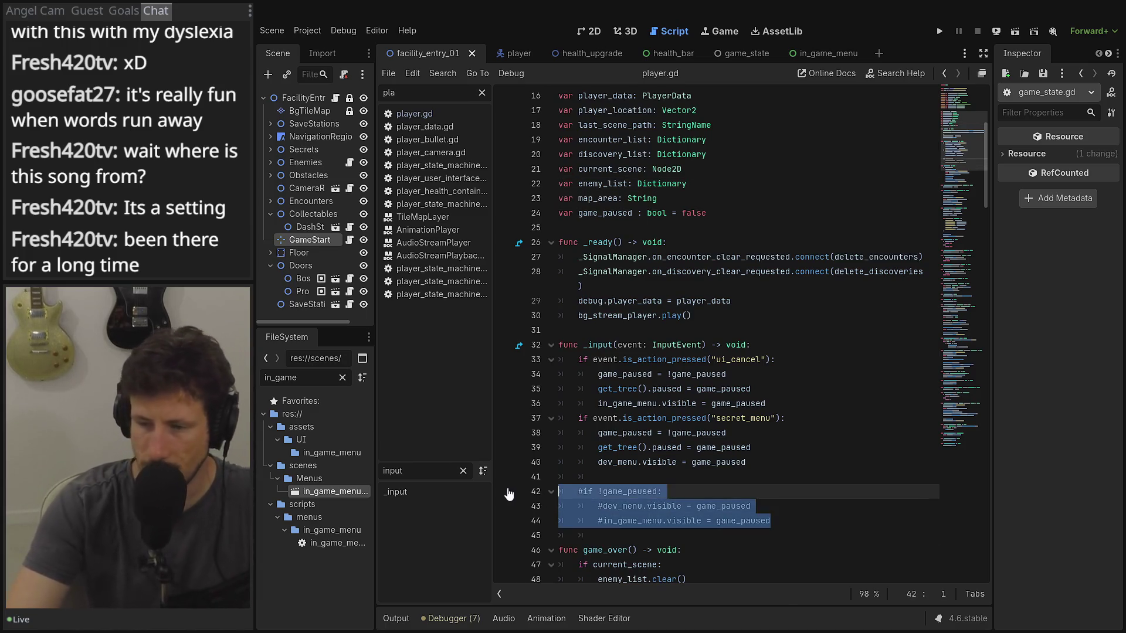
{"action": "key", "text": "ctrl+k"}
{"action": "left_click", "coordinate": [763, 484]}
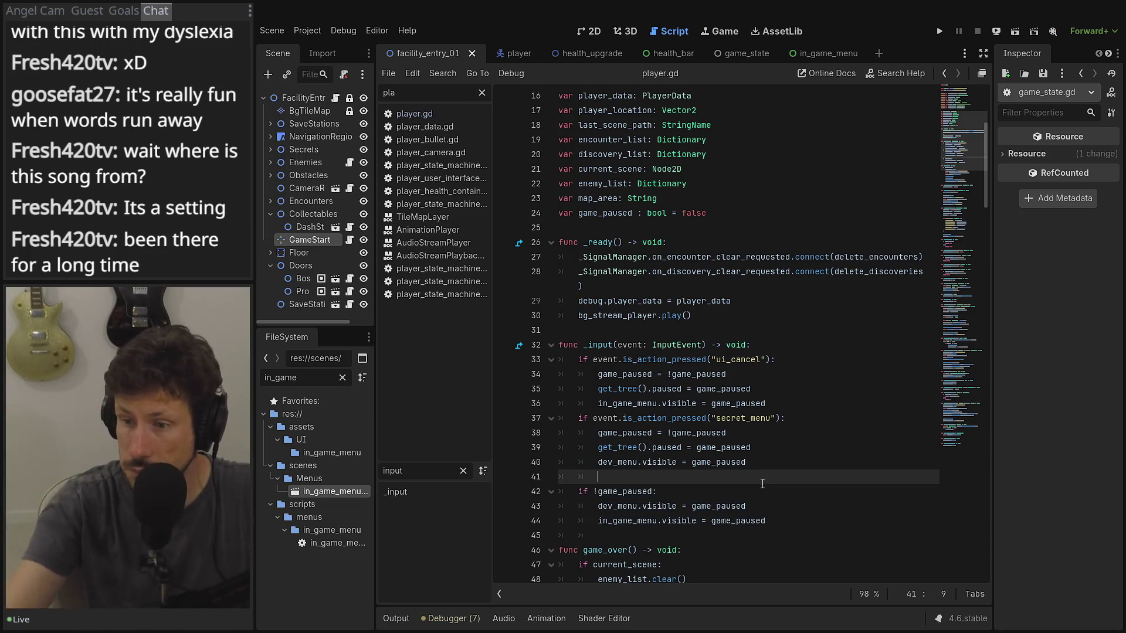
{"action": "left_click", "coordinate": [696, 438]}
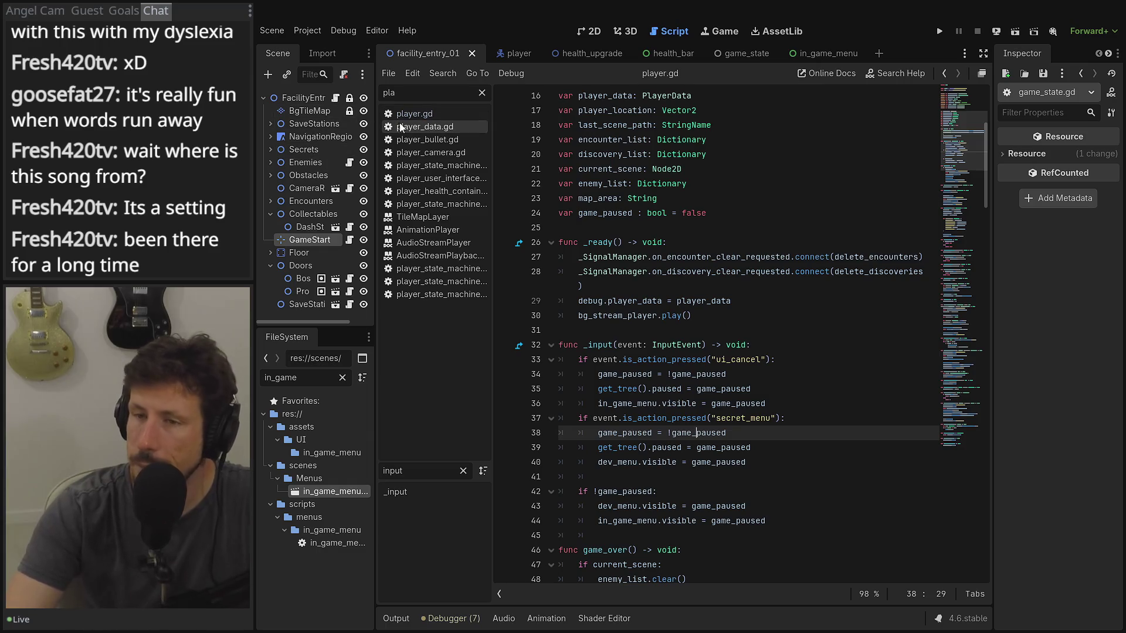
{"action": "left_click", "coordinate": [404, 118]}
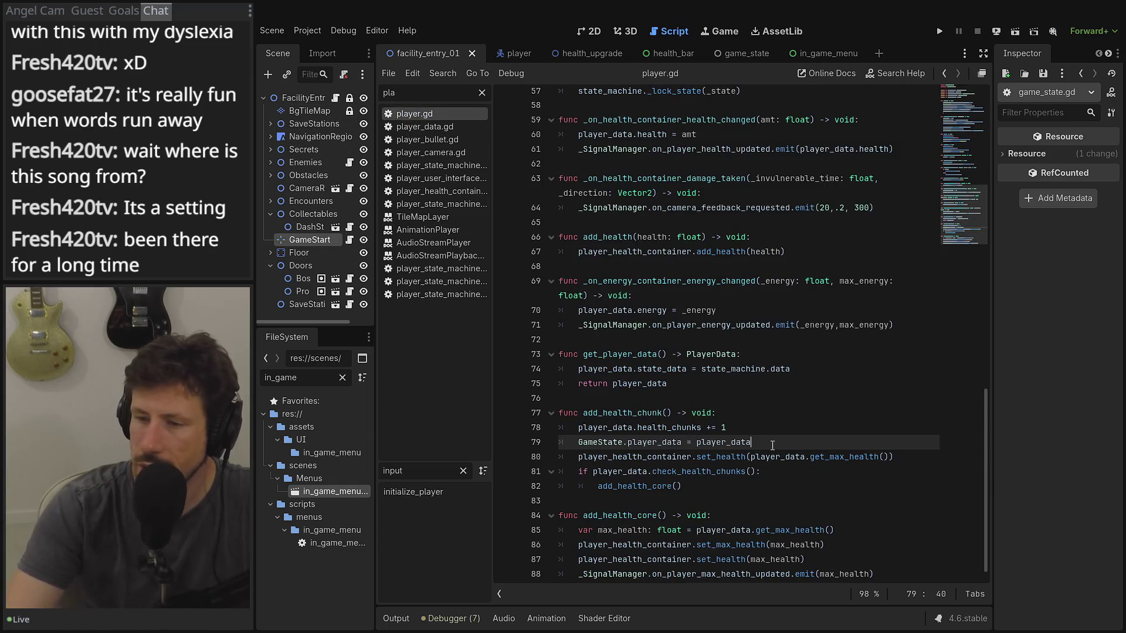
Step: Cut the GameState.player_data assignment out of add_health_chunk and remove the empty line
{"action": "scroll", "coordinate": [796, 445], "scroll_direction": "down", "scroll_amount": 1}
{"action": "left_click_drag", "start_coordinate": [763, 433], "coordinate": [578, 433]}
{"action": "left_click", "coordinate": [730, 506]}
{"action": "left_click", "coordinate": [860, 520]}
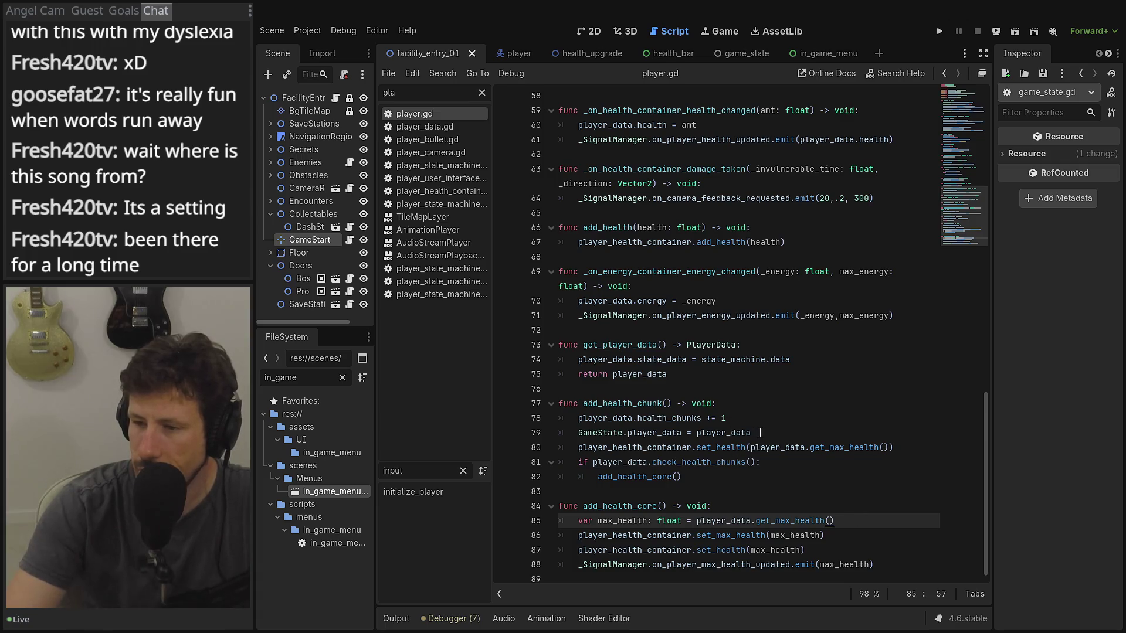
{"action": "triple_click", "coordinate": [760, 433]}
{"action": "key", "text": "ctrl+c"}
{"action": "key", "text": "BackSpace"}
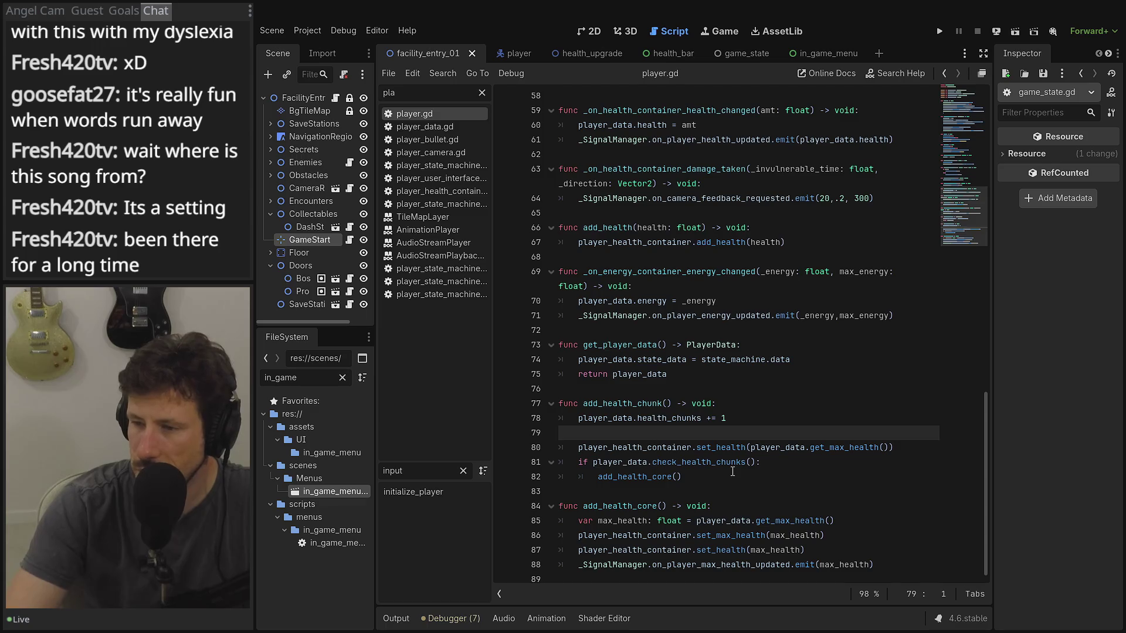
{"action": "key", "text": "BackSpace"}
Step: Paste the GameState.player_data line after add_health_core(), dedent it to function level, and save
{"action": "left_click", "coordinate": [723, 457]}
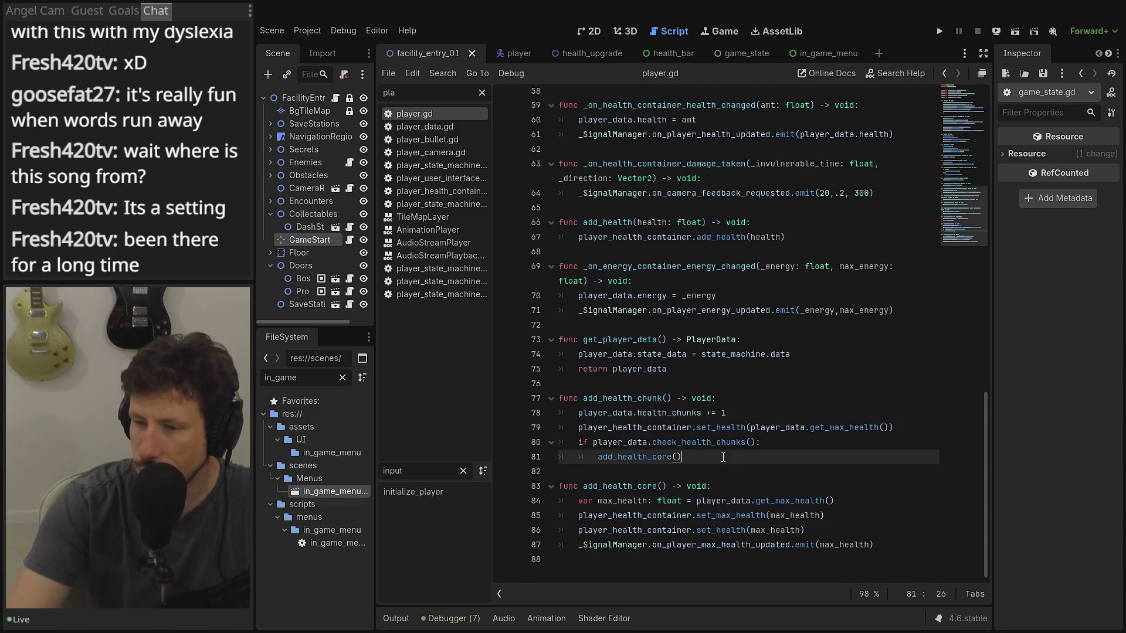
{"action": "key", "text": "Return"}
{"action": "key", "text": "ctrl+v"}
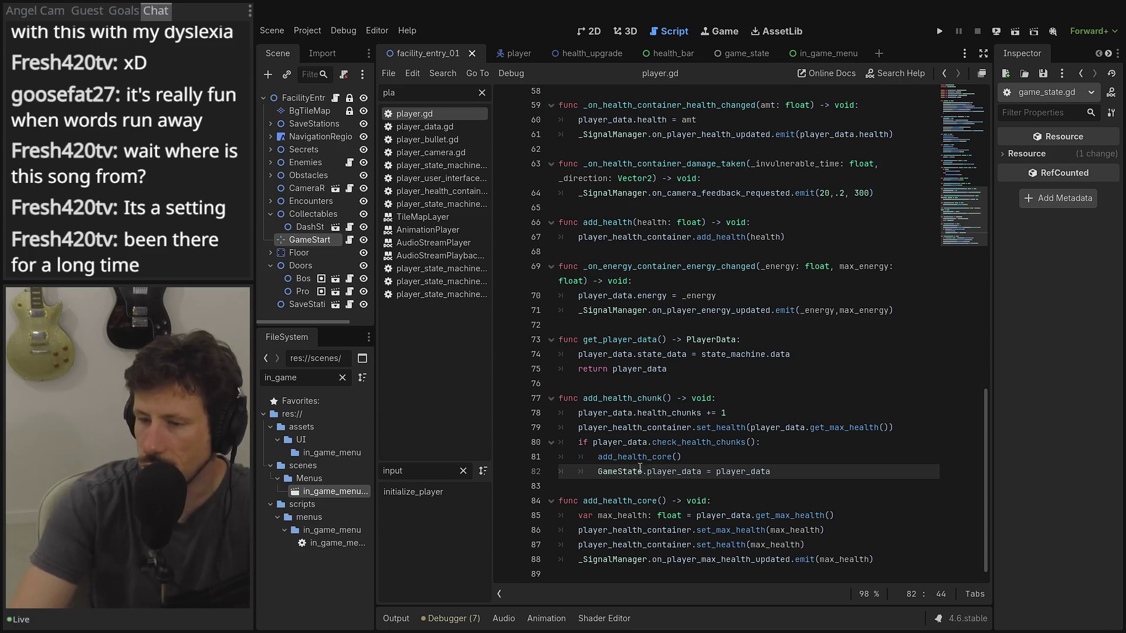
{"action": "left_click", "coordinate": [582, 476]}
{"action": "key", "text": "BackSpace"}
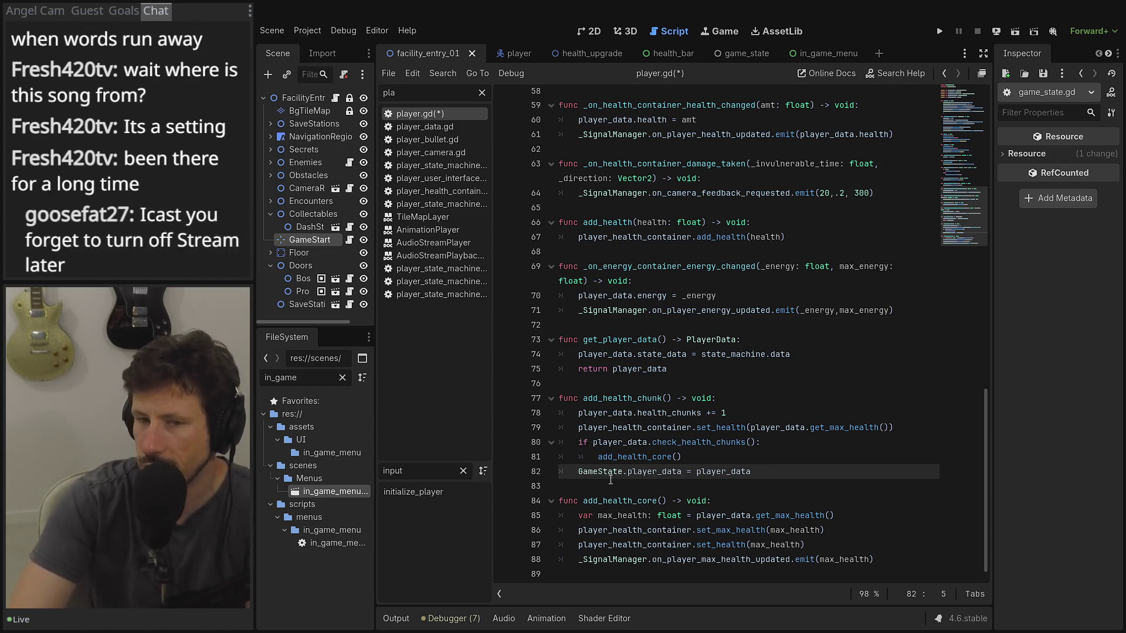
{"action": "key", "text": "ctrl+s"}
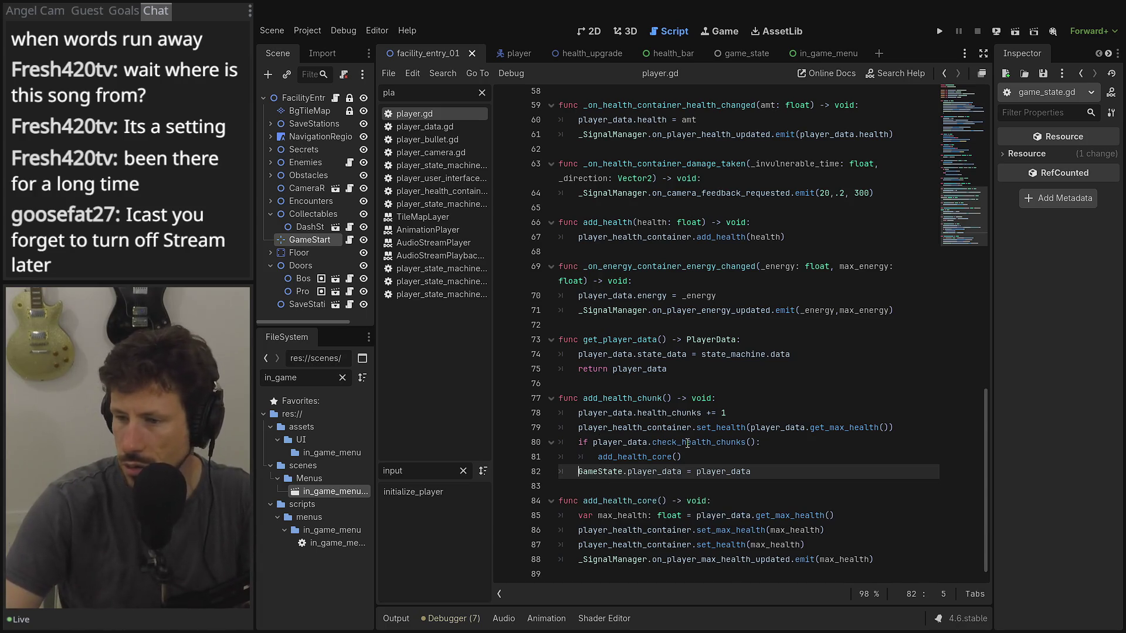
Step: Save player.gd again and bring up the in_game_menu script
{"action": "left_click", "coordinate": [923, 423]}
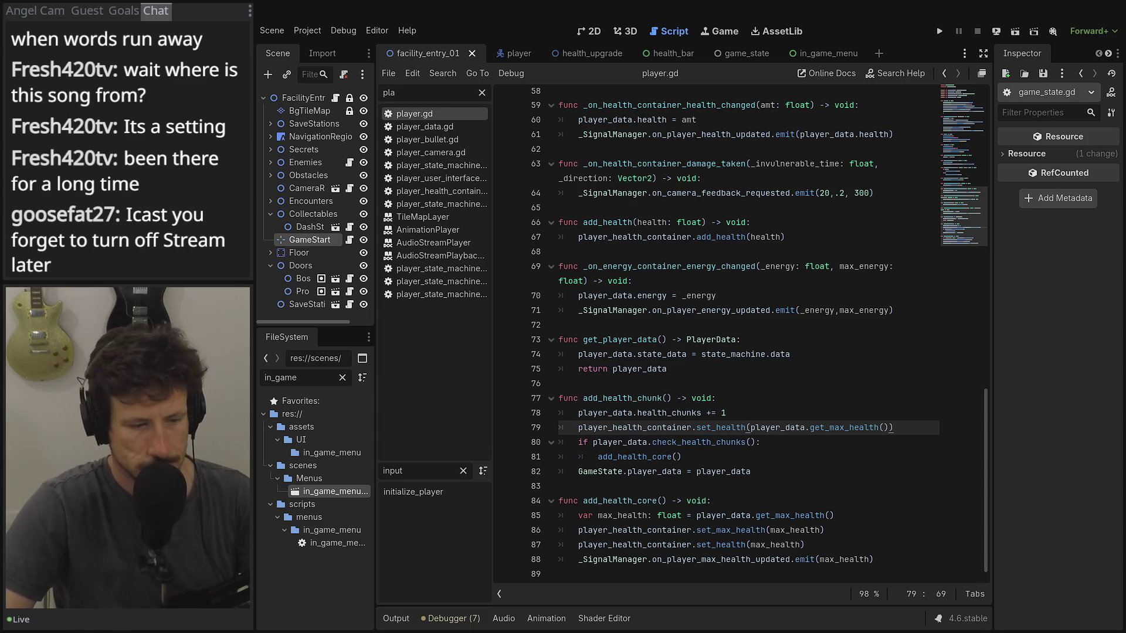
{"action": "mouse_move", "coordinate": [712, 245]}
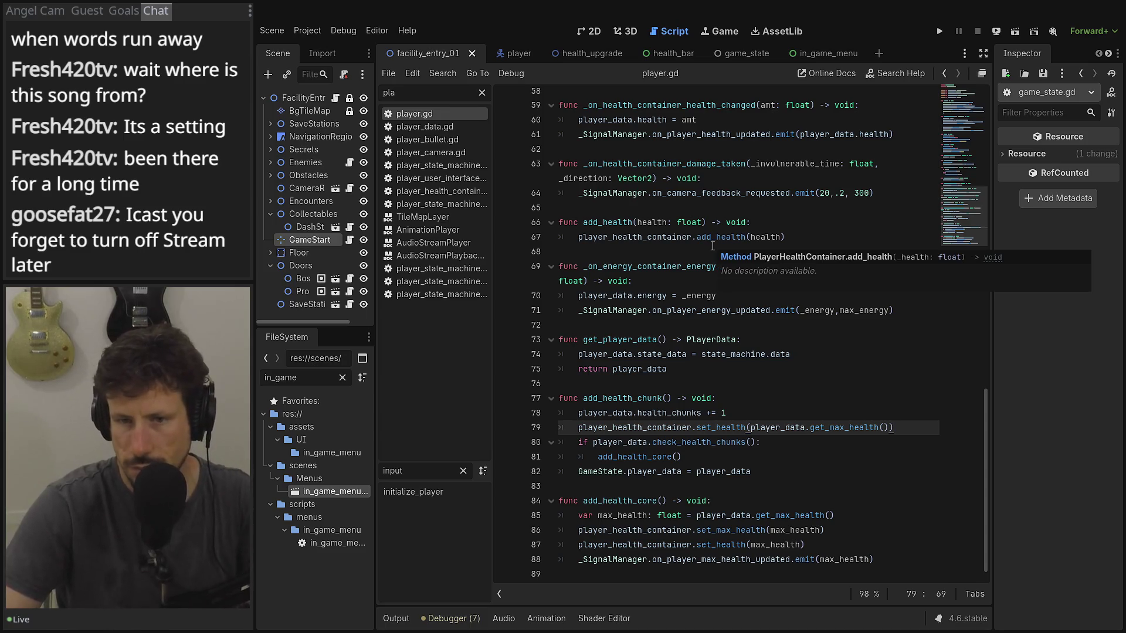
{"action": "left_click", "coordinate": [756, 471]}
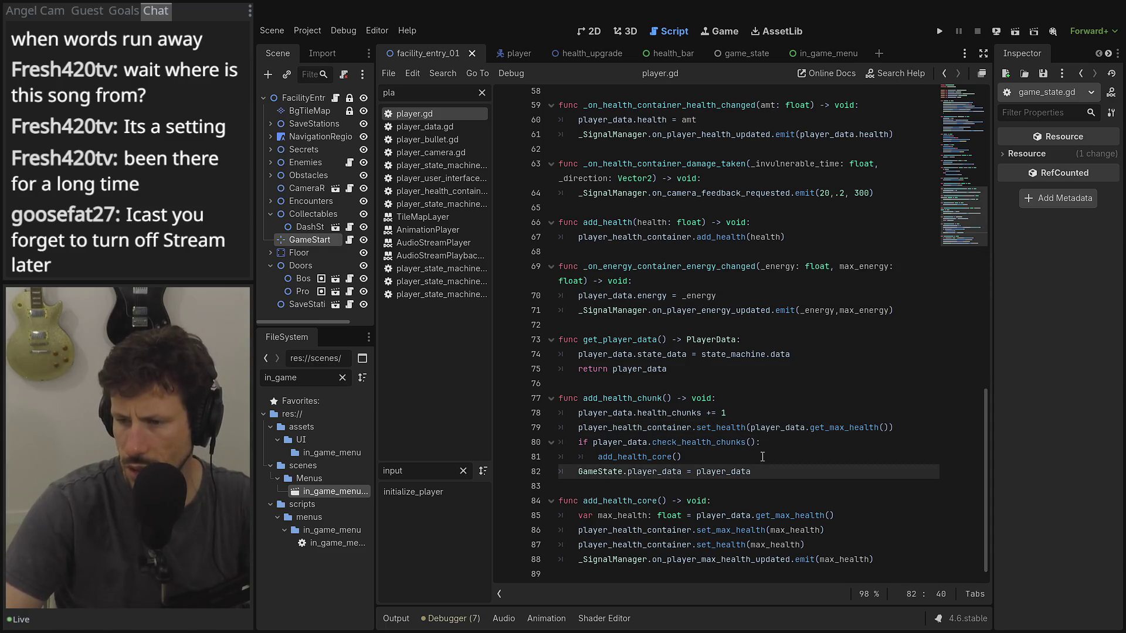
{"action": "key", "text": "ctrl+s"}
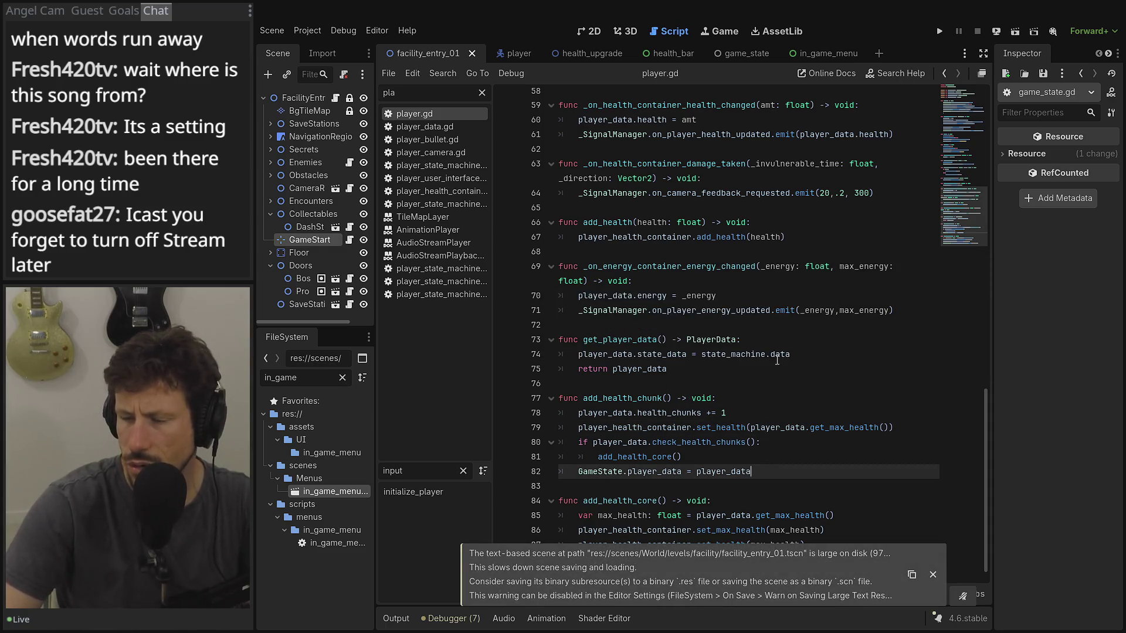
{"action": "left_click", "coordinate": [741, 53]}
{"action": "left_click", "coordinate": [808, 53]}
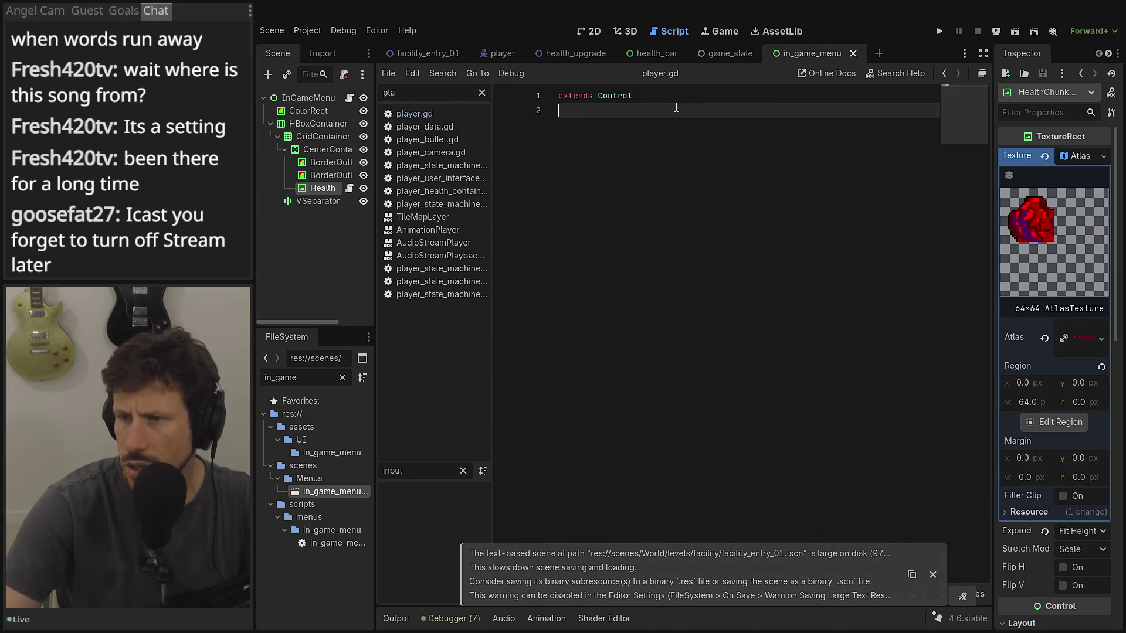
Step: Add a _ready() function connecting visibility_changed to init_game_menu
{"action": "key", "text": "Return"}
{"action": "key", "text": "Return"}
{"action": "type", "text": "func"}
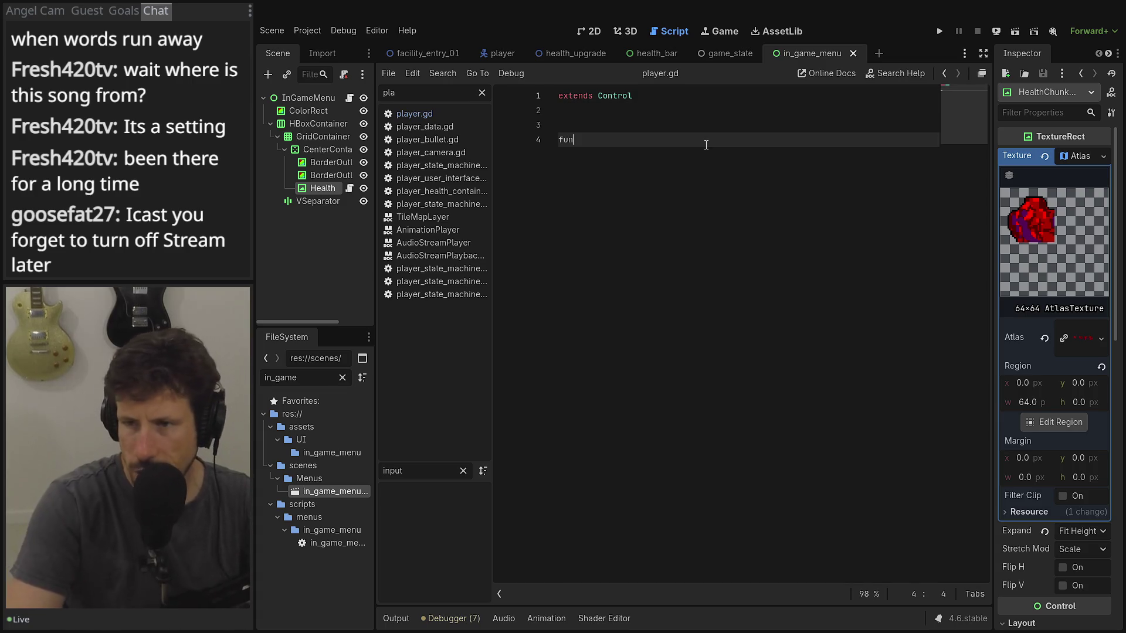
{"action": "type", "text": " _rea"}
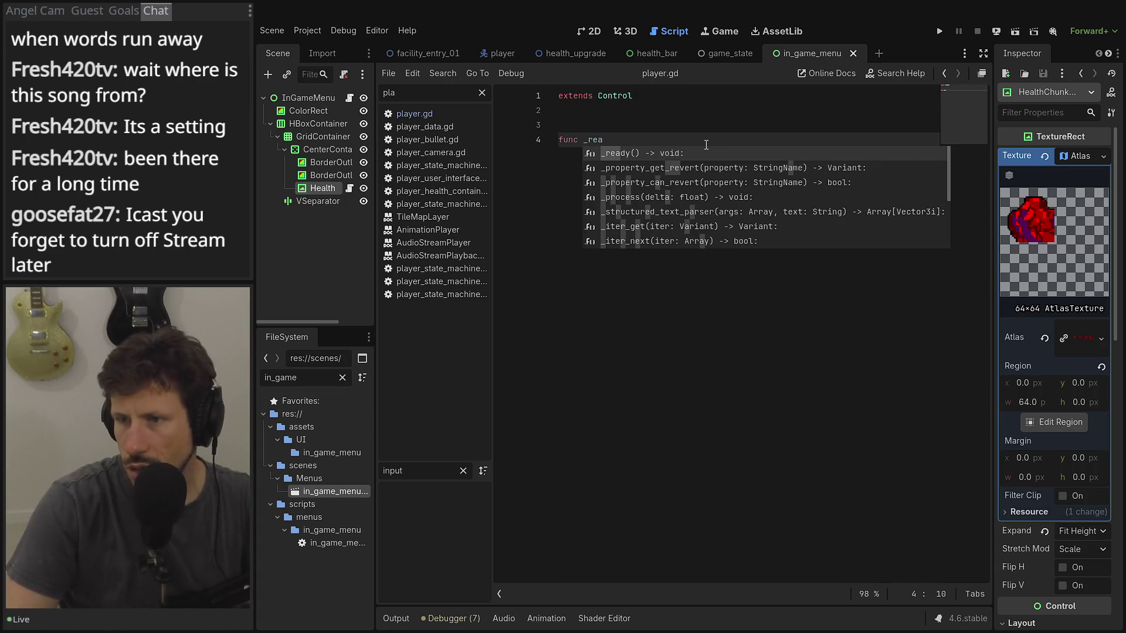
{"action": "key", "text": "Return"}
{"action": "key", "text": "Return"}
{"action": "type", "text": "vis"}
{"action": "key", "text": "Return"}
{"action": "type", "text": "."}
{"action": "key", "text": "Return"}
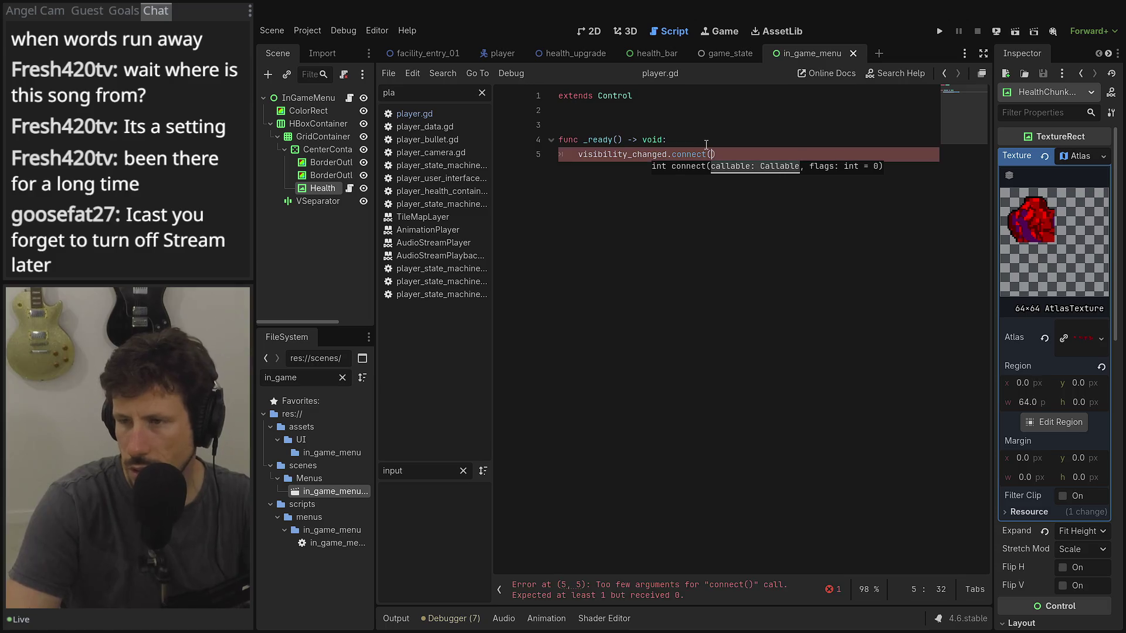
{"action": "type", "text": "ini"}
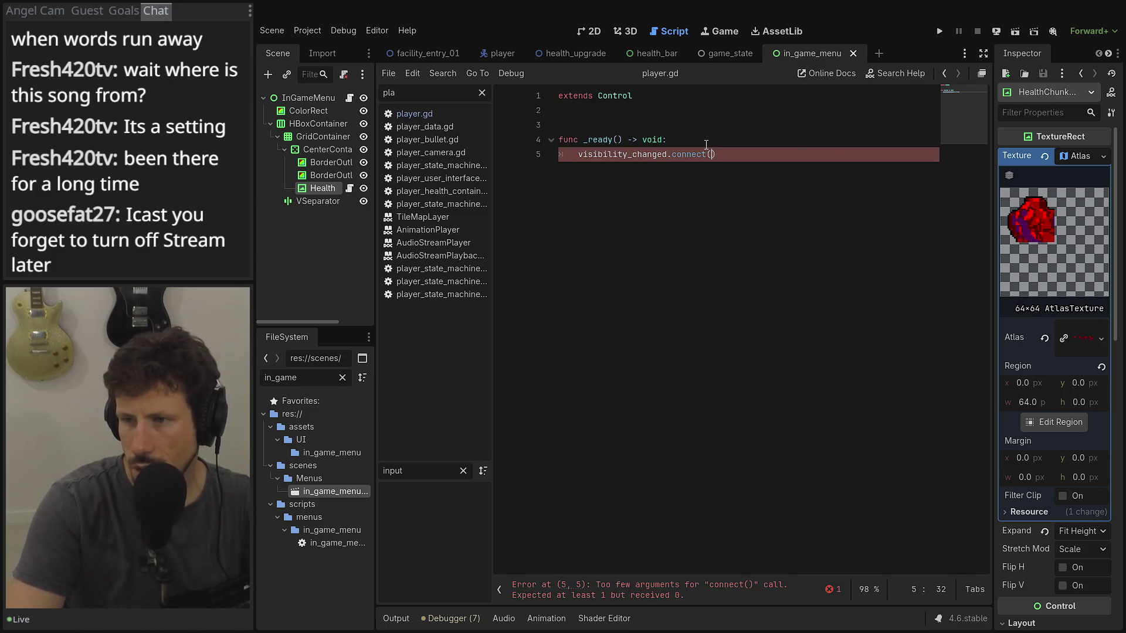
{"action": "type", "text": "t_"}
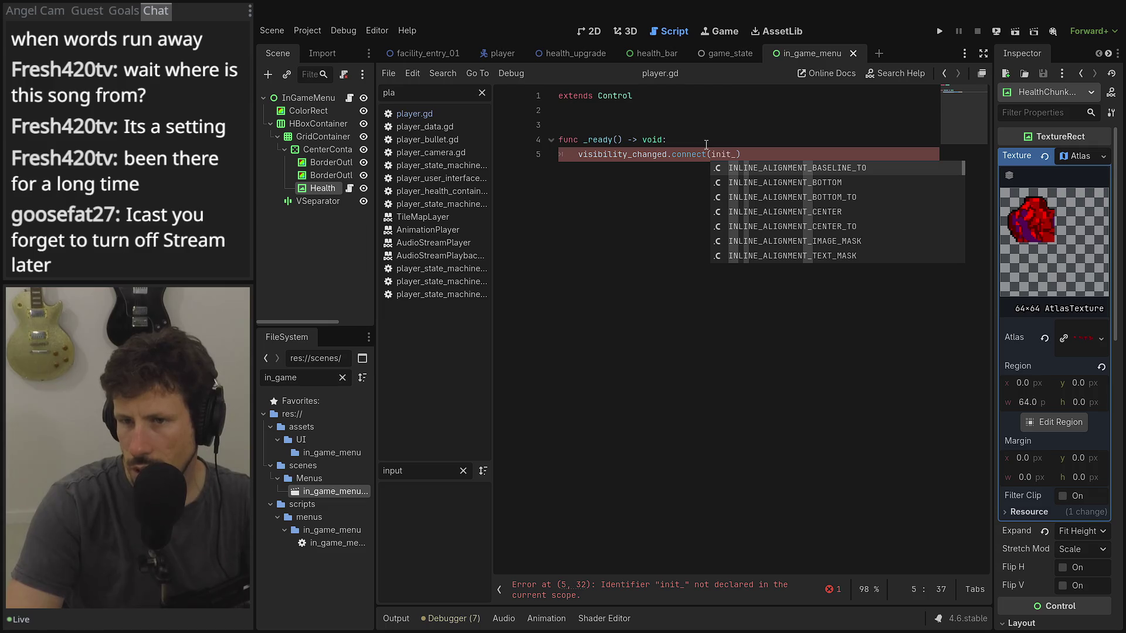
{"action": "type", "text": "gane_menu"}
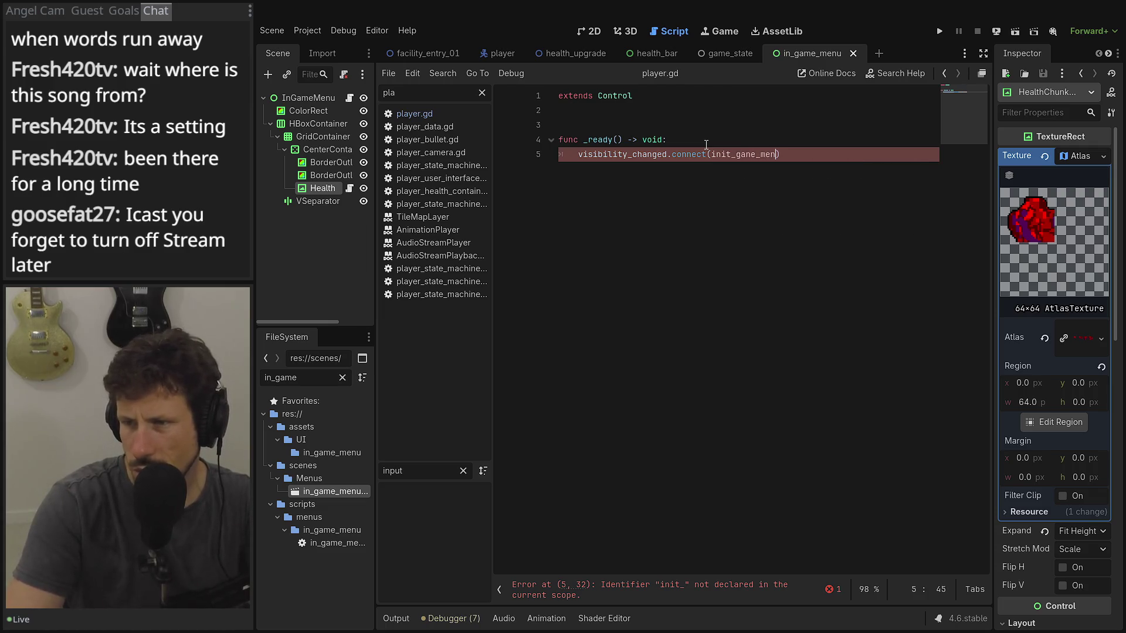
{"action": "key", "text": "End"}
{"action": "key", "text": "Return"}
{"action": "key", "text": "Return"}
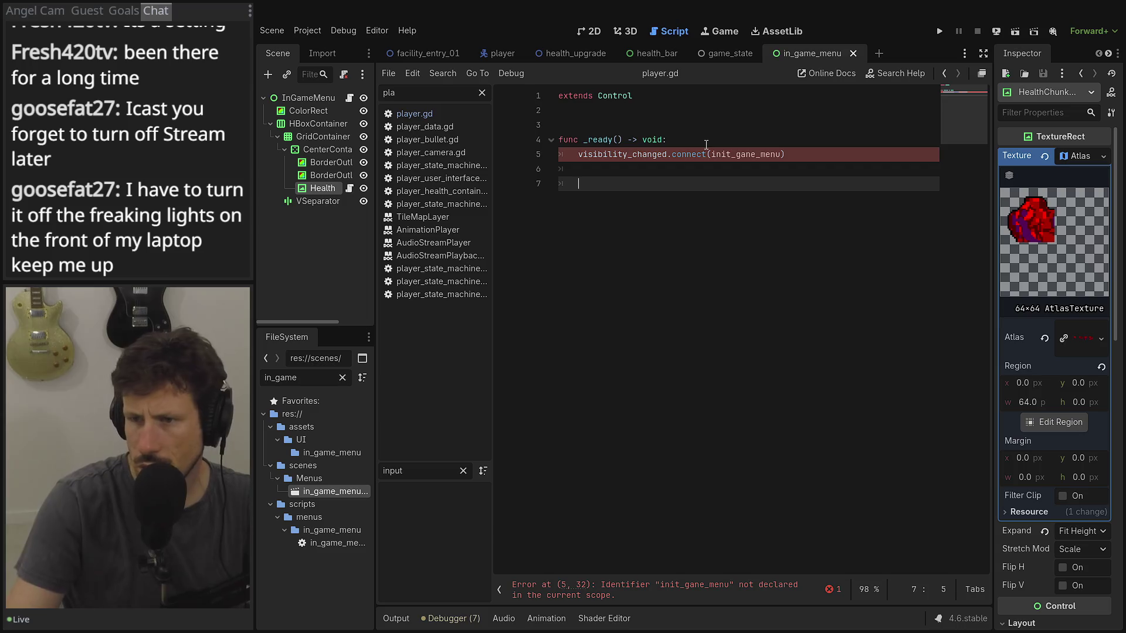
Step: Declare func init_game_menu() -> void: with a pass placeholder body
{"action": "double_click", "coordinate": [744, 154]}
{"action": "key", "text": "ctrl+c"}
{"action": "left_click", "coordinate": [709, 193]}
{"action": "type", "text": "func"}
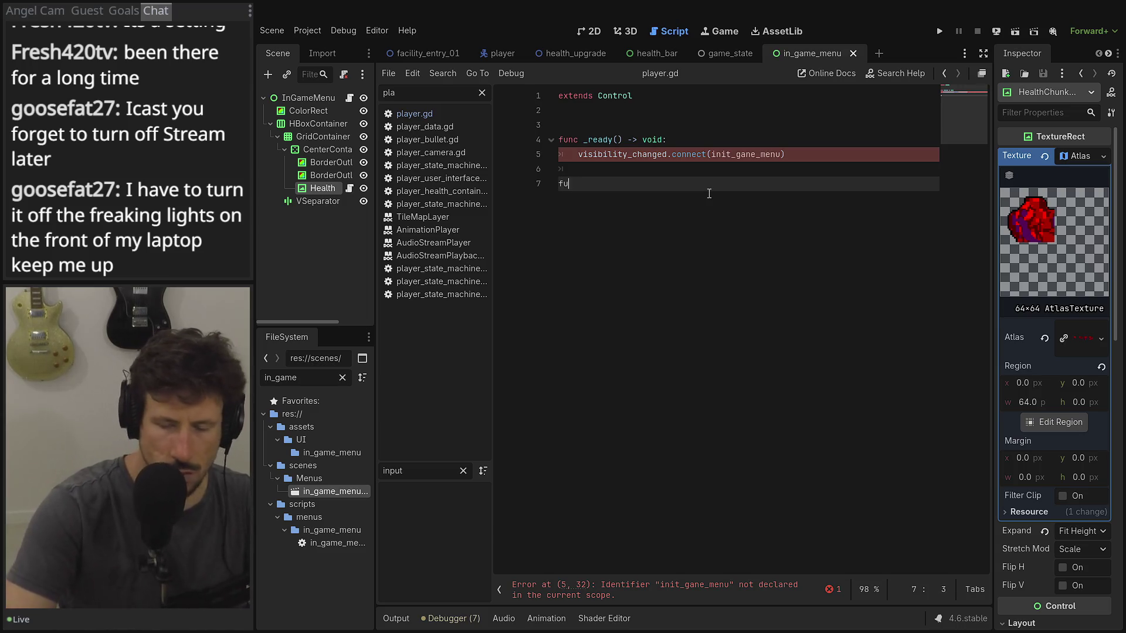
{"action": "key", "text": "ctrl+v"}
{"action": "type", "text": "() "}
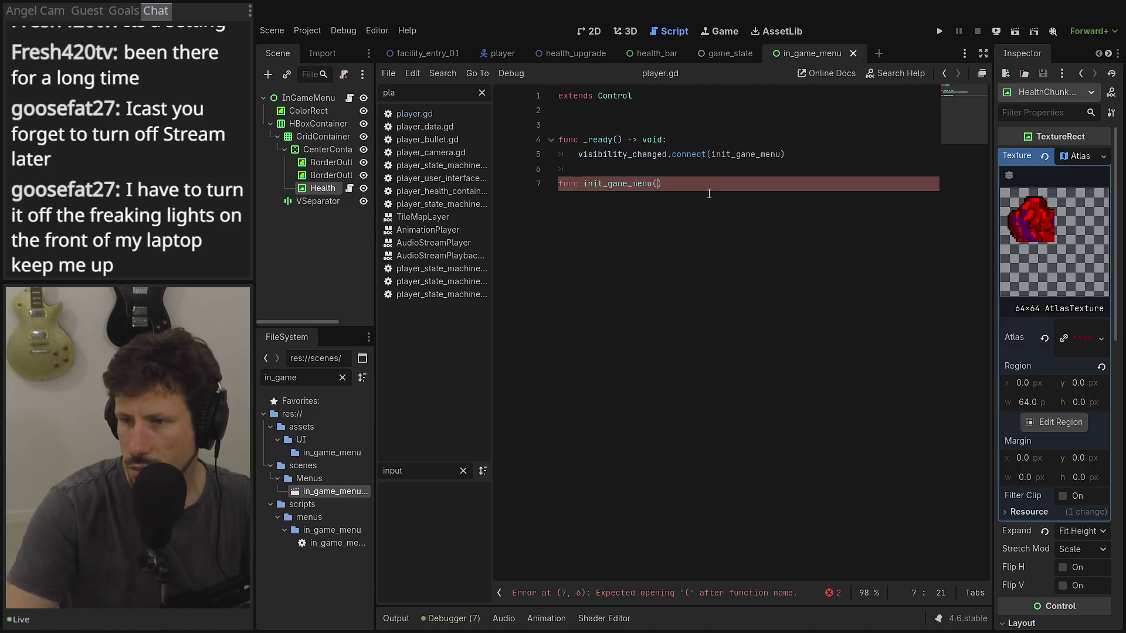
{"action": "type", "text": "-> v"}
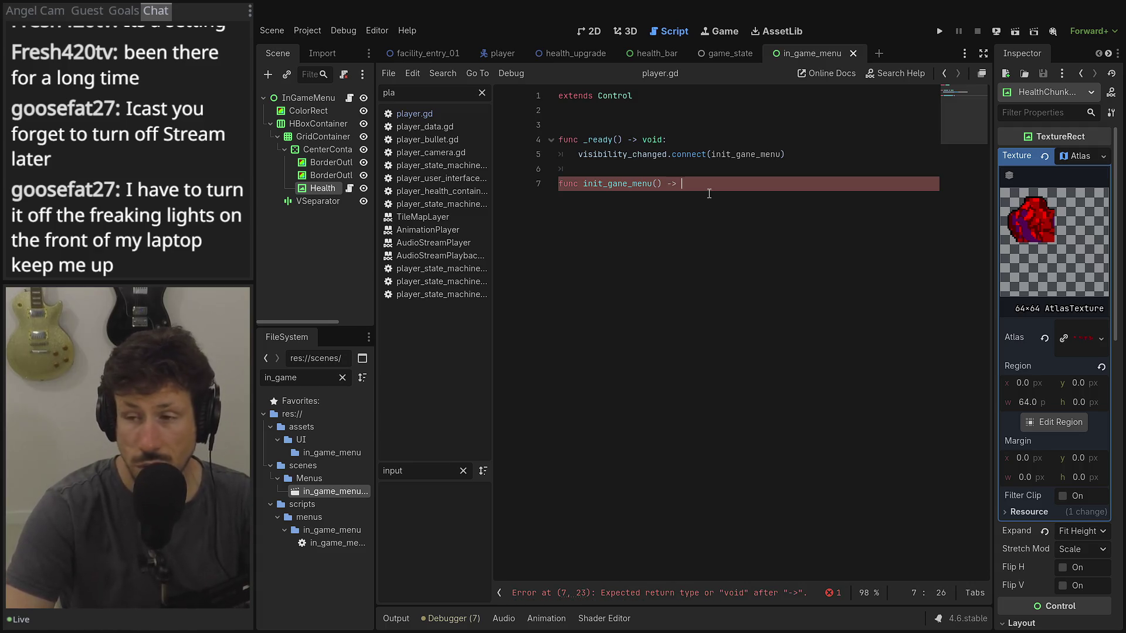
{"action": "type", "text": "oid:"}
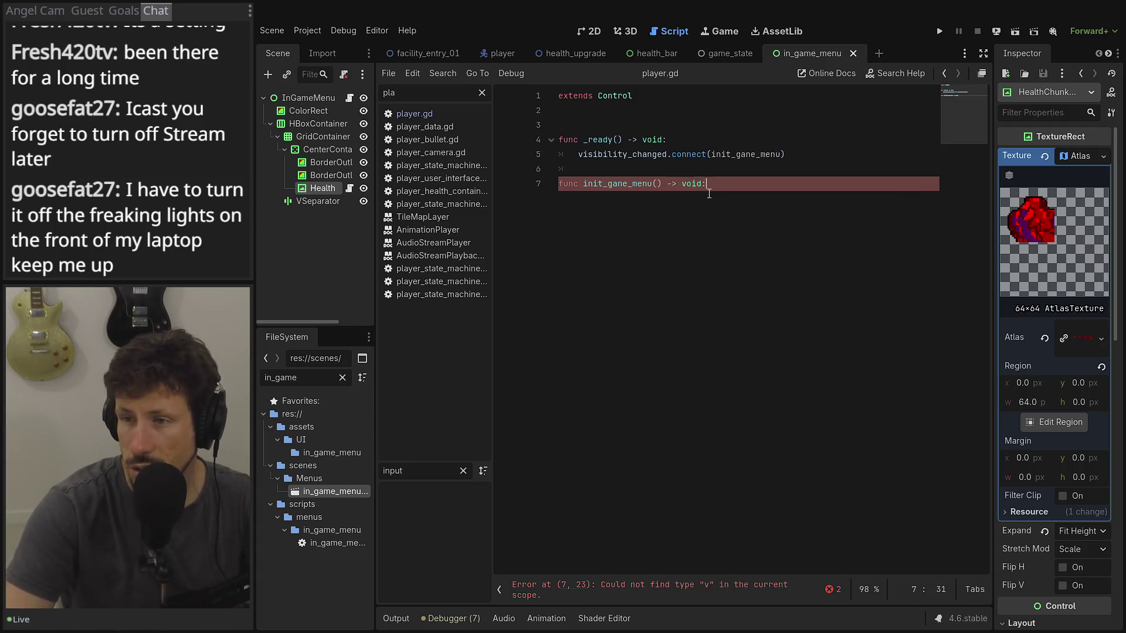
{"action": "key", "text": "Return"}
{"action": "type", "text": "passa"}
{"action": "key", "text": "BackSpace"}
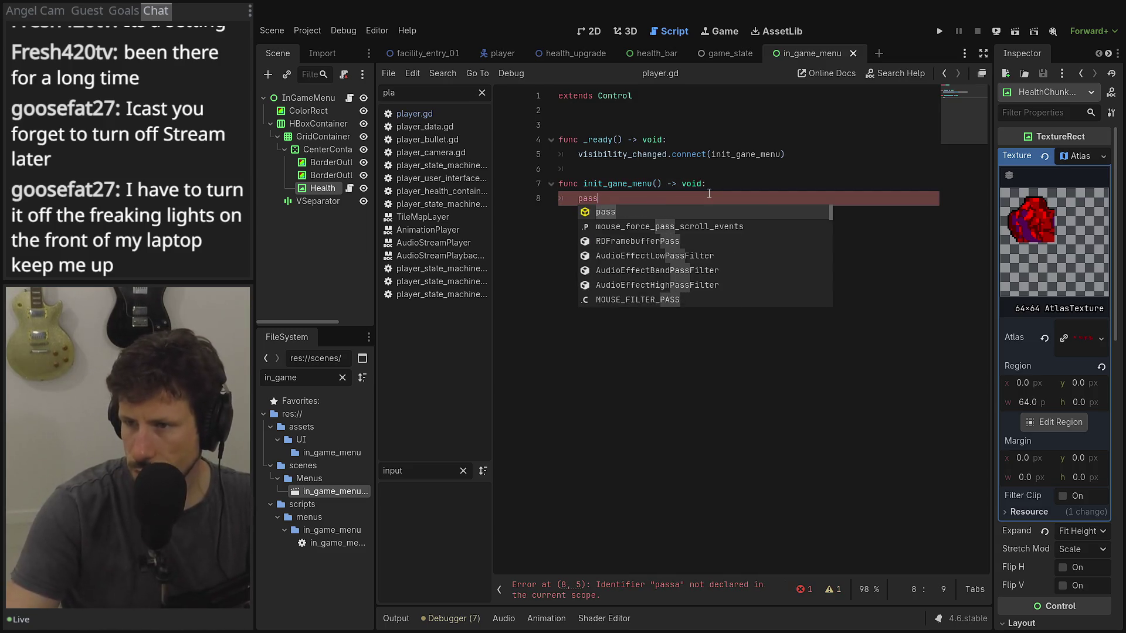
Step: After checking the visibility_changed docs, replace pass with an 'if visible:' block
{"action": "left_click", "coordinate": [657, 155], "text": "ctrl"}
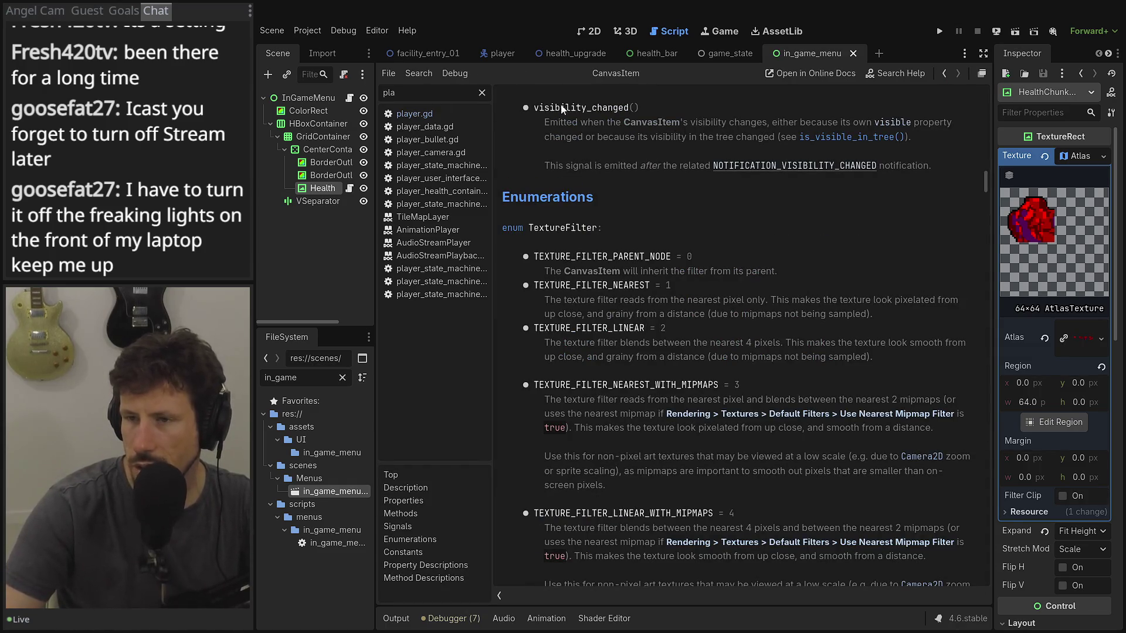
{"action": "scroll", "coordinate": [556, 139], "scroll_direction": "up", "scroll_amount": 2}
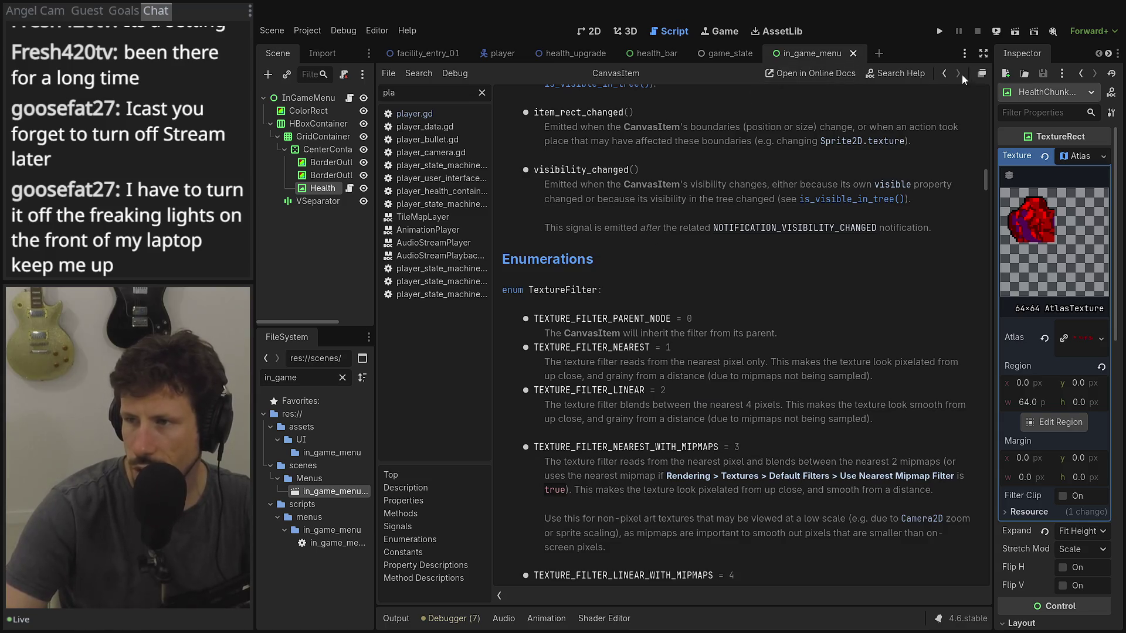
{"action": "left_click", "coordinate": [944, 74]}
{"action": "double_click", "coordinate": [633, 198]}
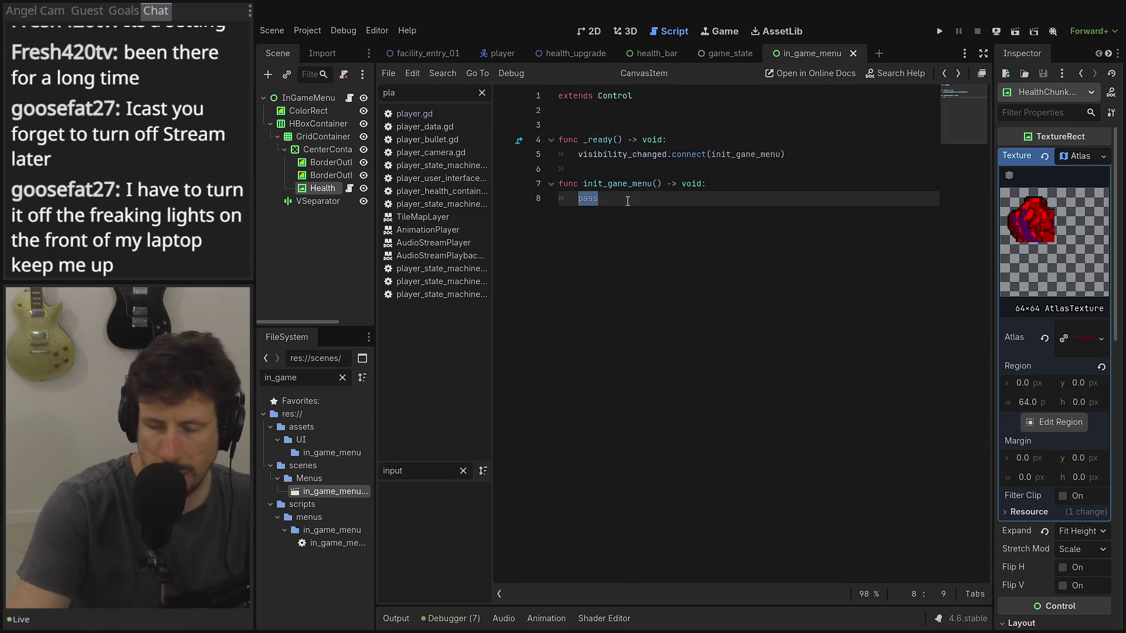
{"action": "type", "text": "if vb"}
{"action": "key", "text": "BackSpace"}
{"action": "type", "text": "is"}
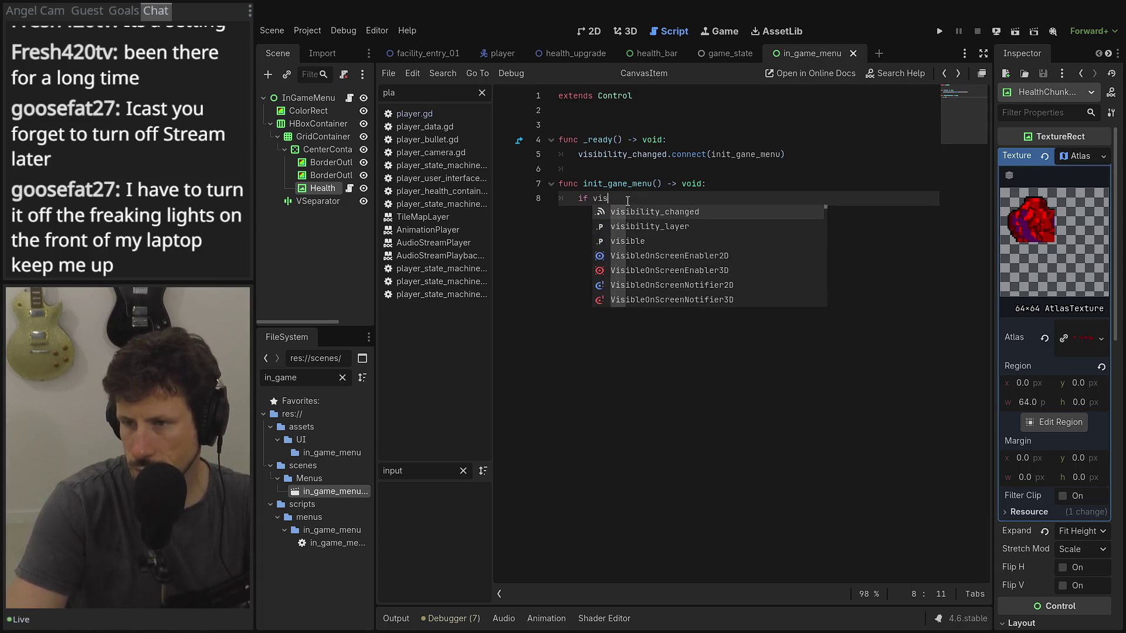
{"action": "key", "text": "Down"}
{"action": "key", "text": "Down"}
{"action": "key", "text": "Return"}
{"action": "type", "text": ":"}
{"action": "key", "text": "Return"}
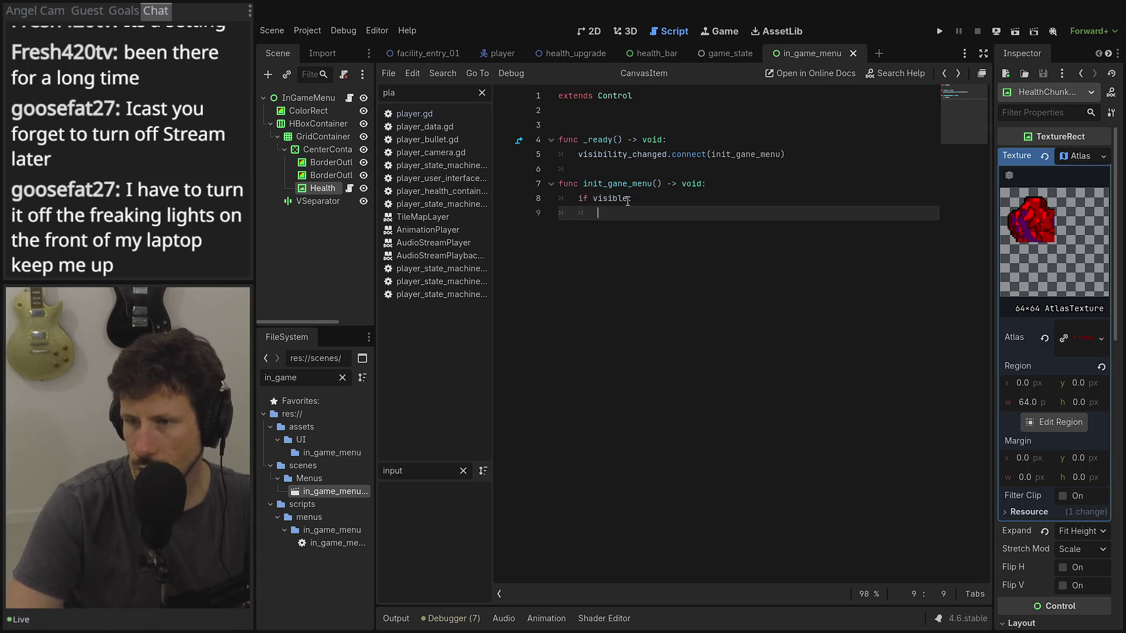
{"action": "left_click", "coordinate": [354, 186]}
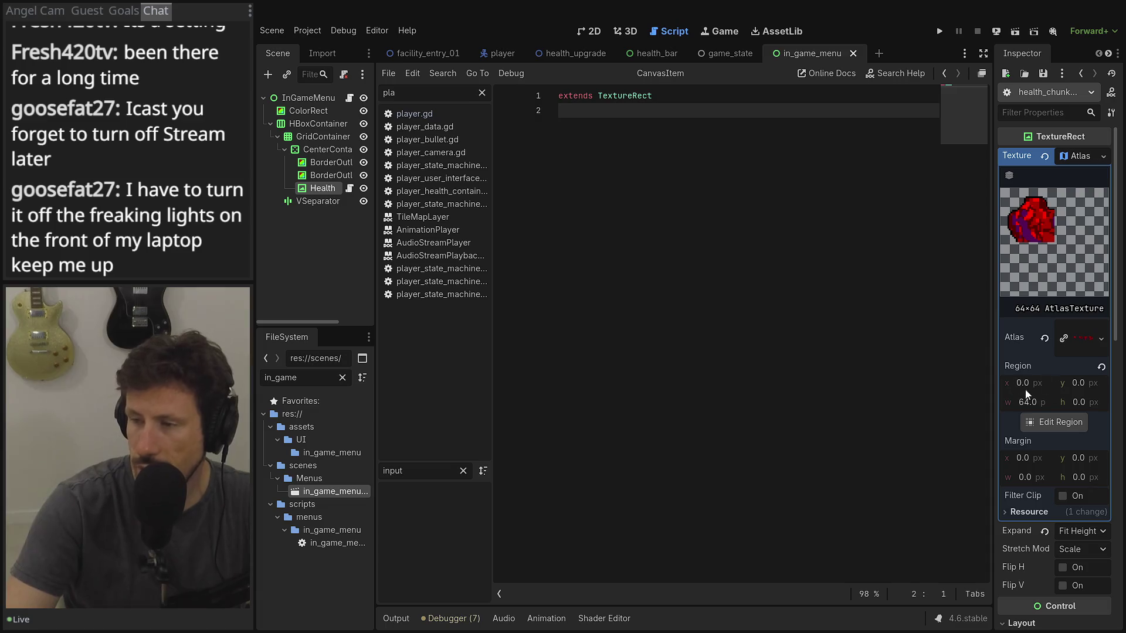
Step: Start a function declaration _show_chunks(chunks: int) below extends TextureRect
{"action": "key", "text": "Return"}
{"action": "key", "text": "Return"}
{"action": "type", "text": "func "}
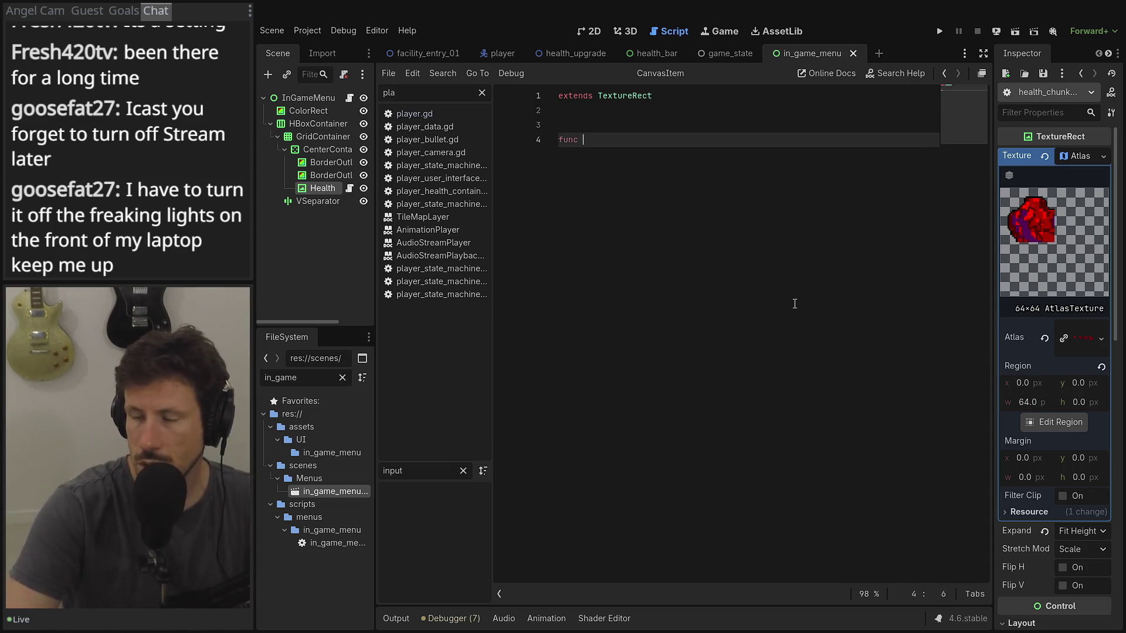
{"action": "type", "text": "_show_"}
{"action": "type", "text": "at"}
{"action": "key", "text": "BackSpace"}
{"action": "key", "text": "BackSpace"}
{"action": "type", "text": "chunk"}
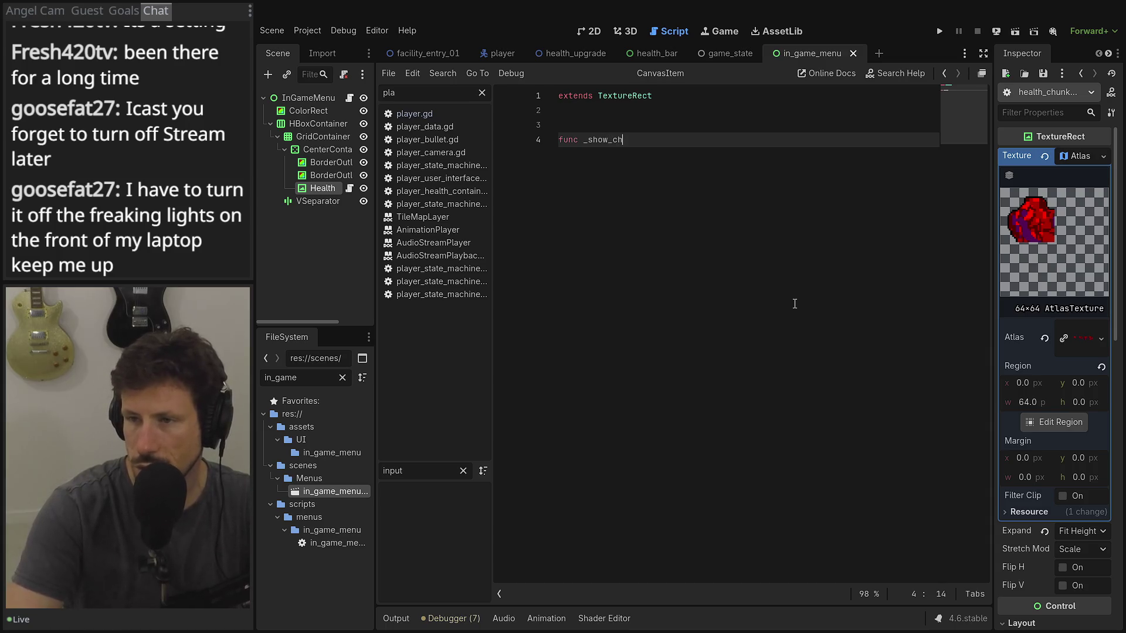
{"action": "type", "text": "s("}
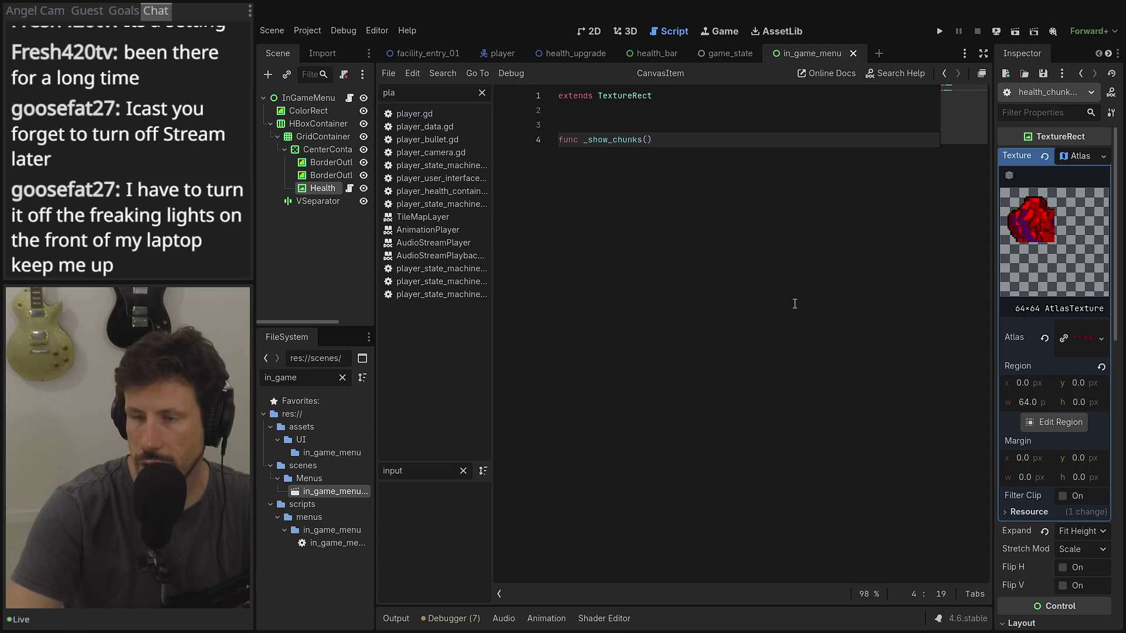
{"action": "type", "text": "d"}
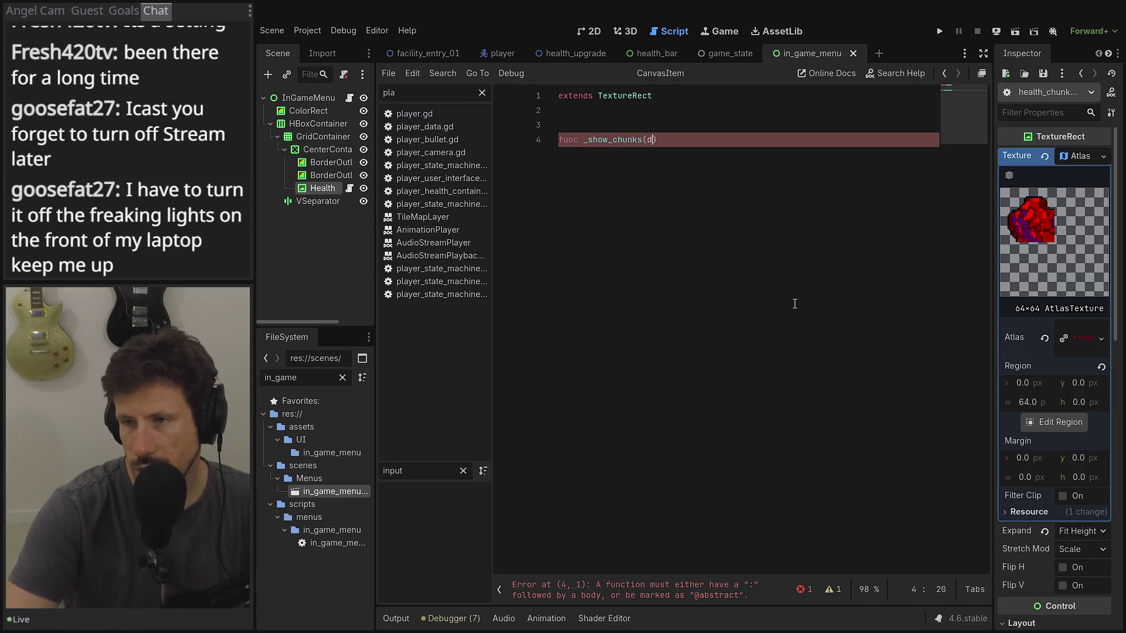
{"action": "key", "text": "BackSpace"}
{"action": "type", "text": "chunks: int) "}
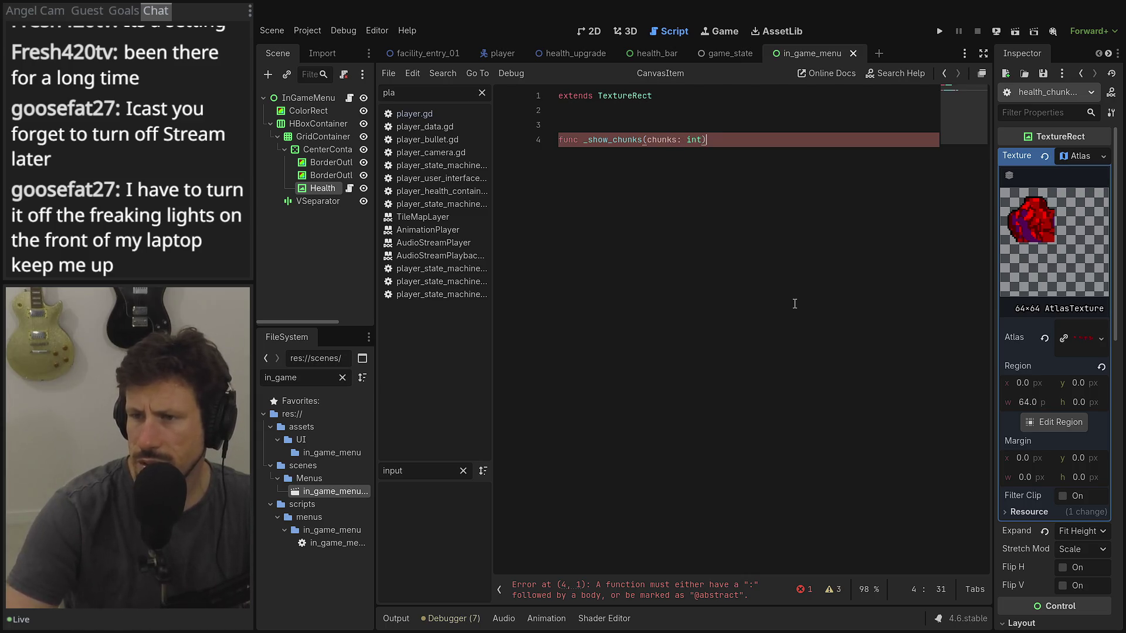
{"action": "type", "text": "="}
{"action": "key", "text": "Up"}
{"action": "key", "text": "Up"}
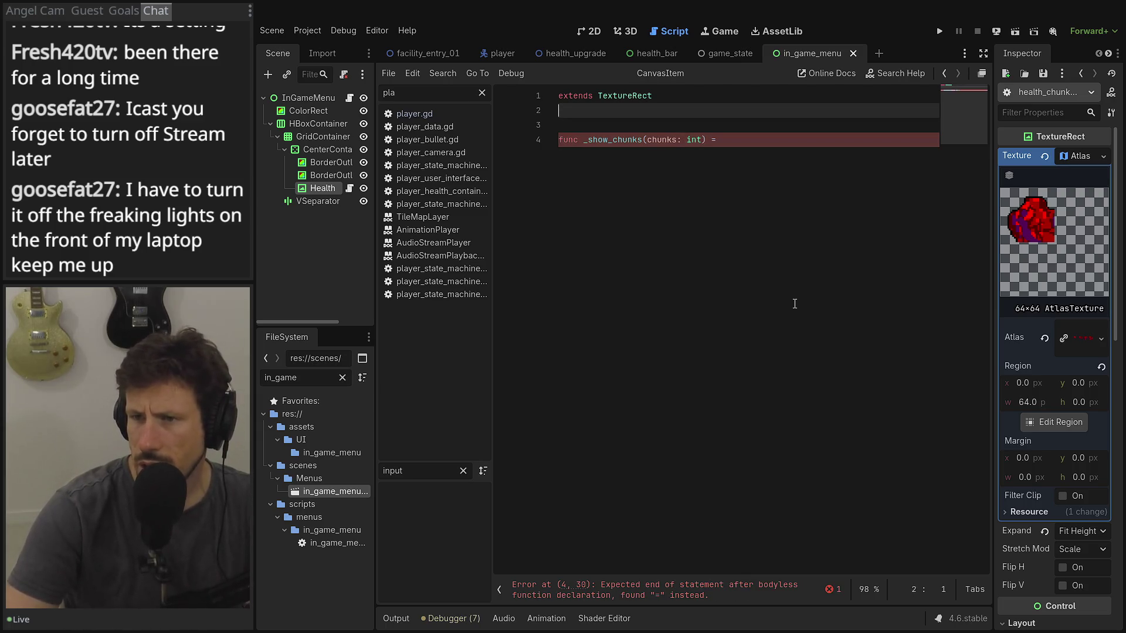
{"action": "key", "text": "Return"}
{"action": "type", "text": "@ex"}
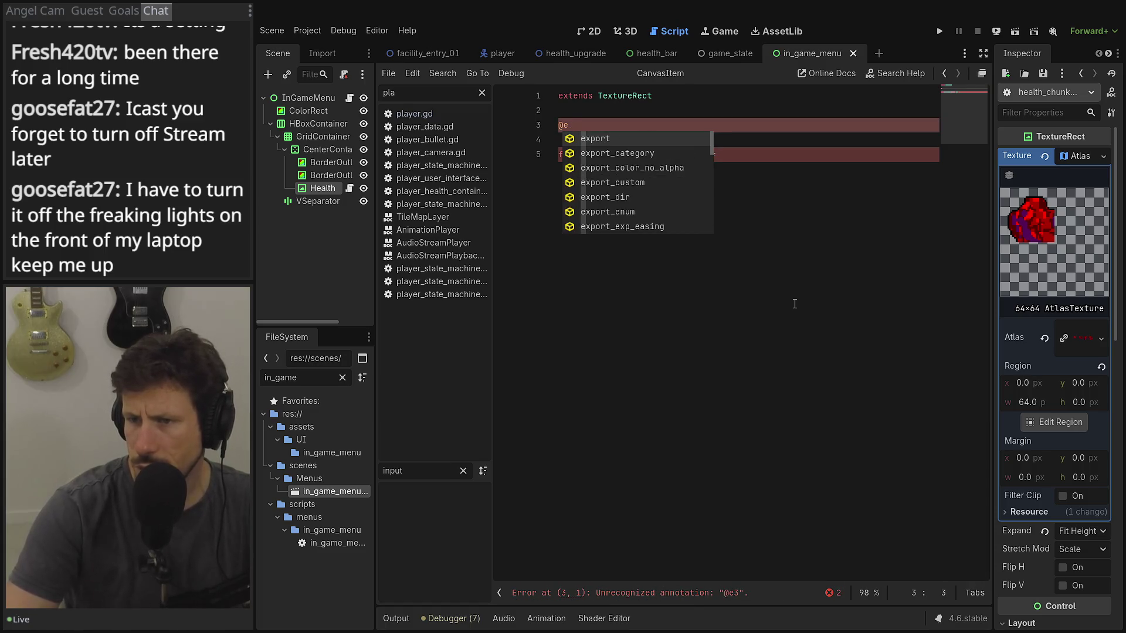
{"action": "key", "text": "Return"}
{"action": "type", "text": "var"}
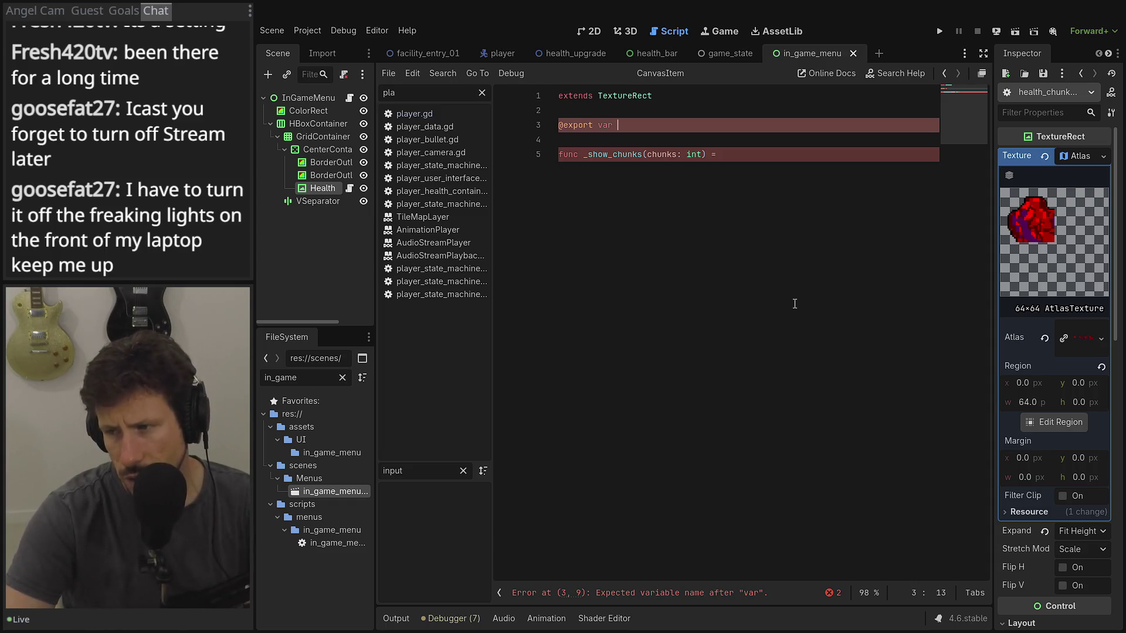
{"action": "type", "text": "chunk"}
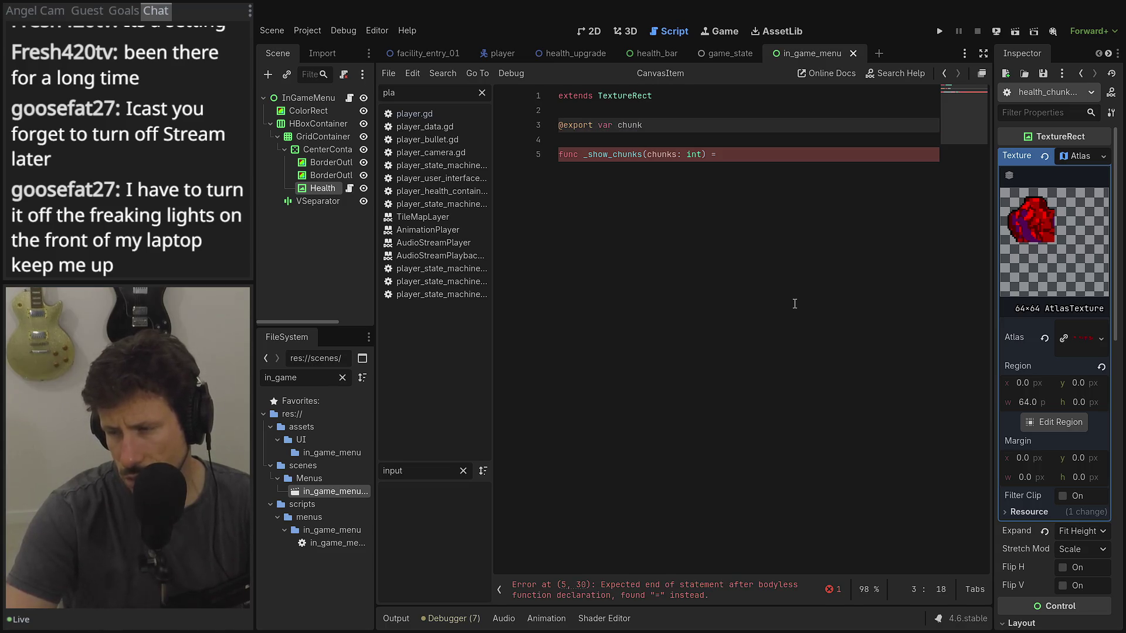
{"action": "key", "text": "BackSpace"}
{"action": "key", "text": "BackSpace"}
{"action": "key", "text": "BackSpace"}
{"action": "type", "text": "region"}
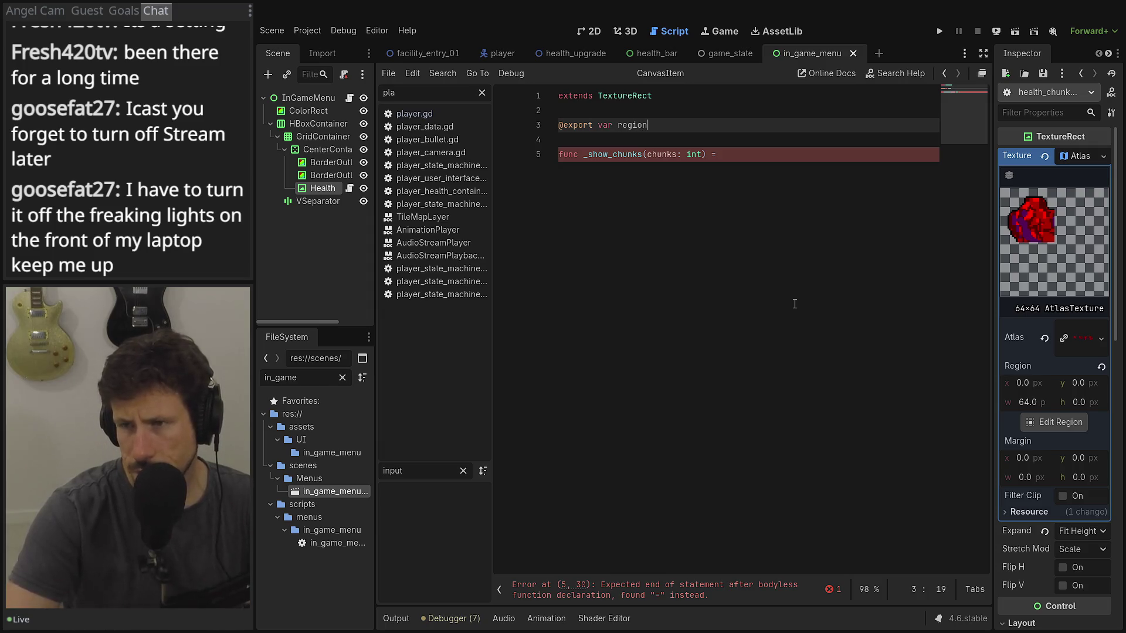
{"action": "type", "text": "_size: fl"}
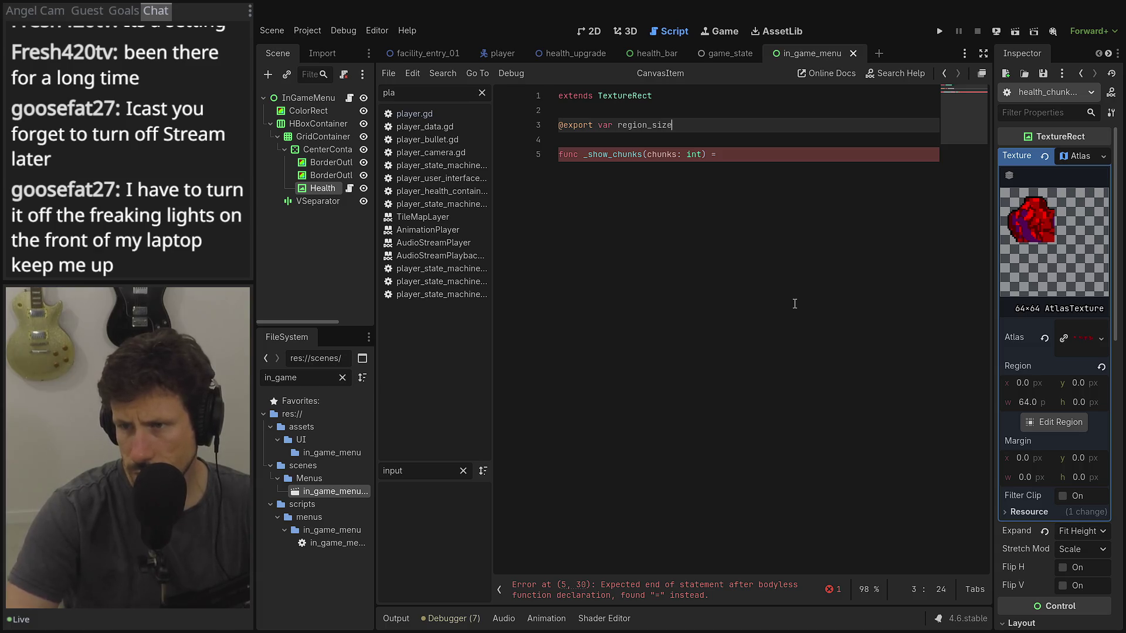
{"action": "type", "text": "oat = 5"}
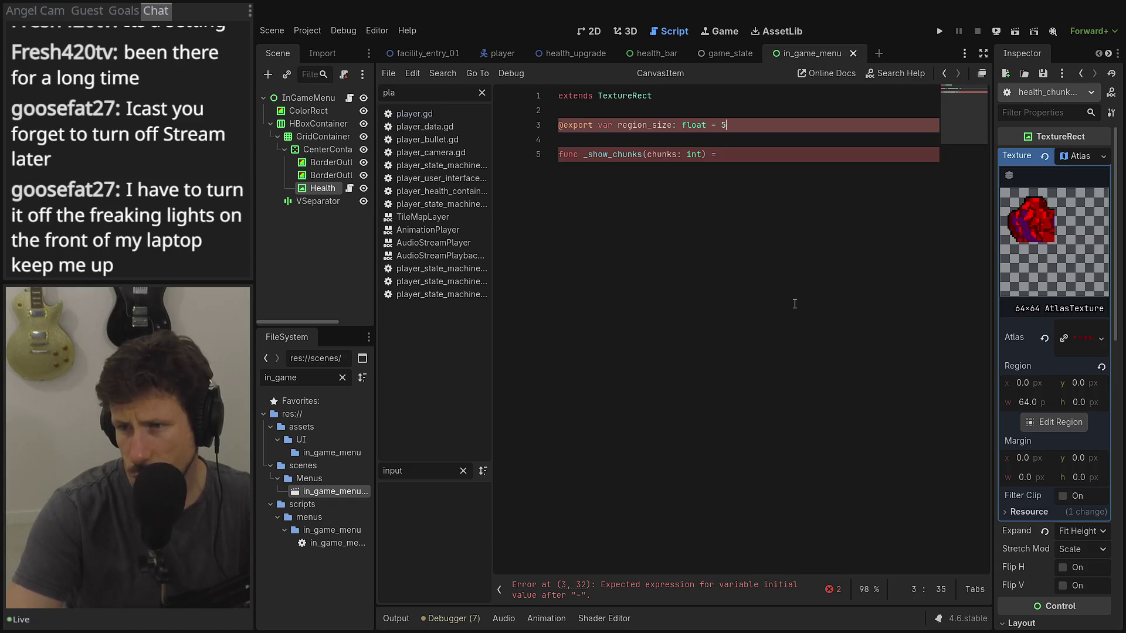
{"action": "key", "text": "BackSpace"}
{"action": "type", "text": "64."}
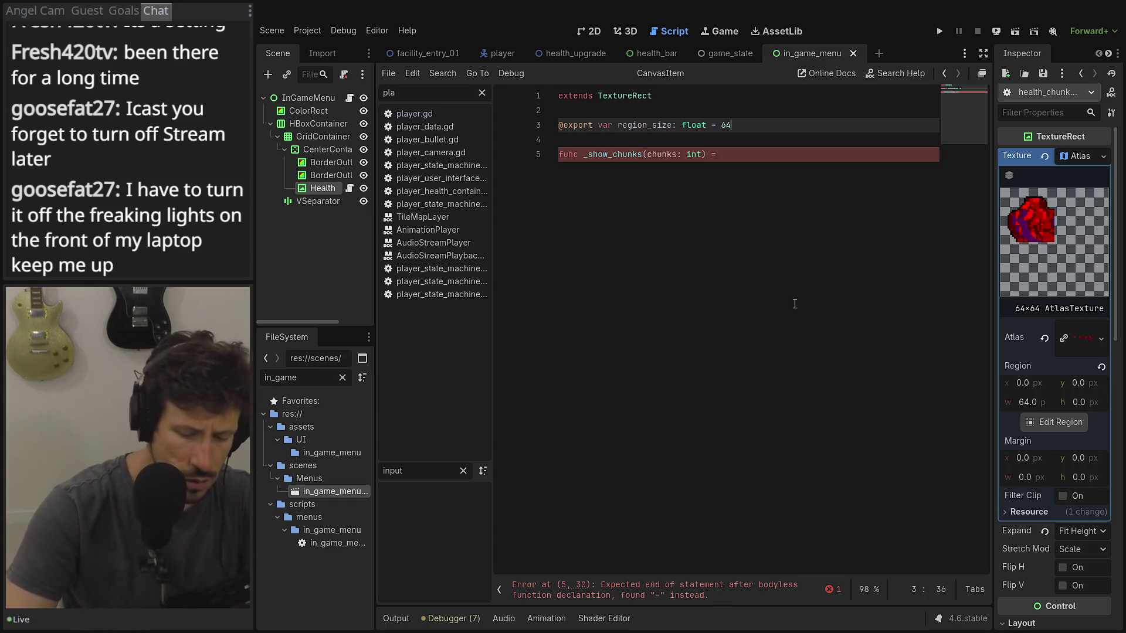
{"action": "type", "text": "0"}
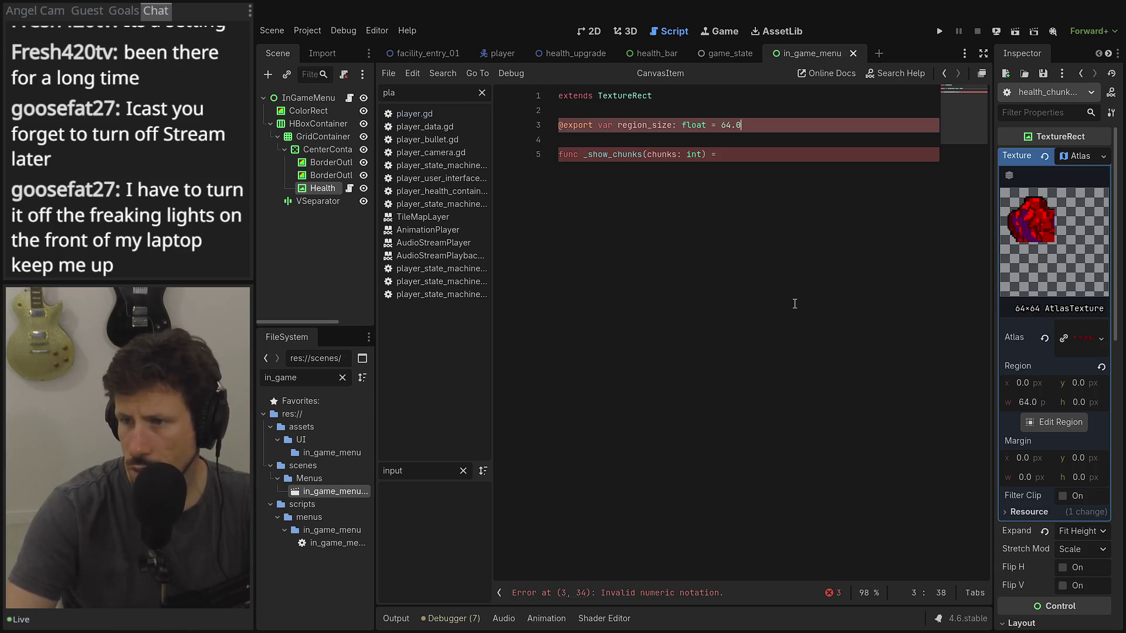
Step: Finish the declaration as _show_chunks(chunks: int) -> void: and begin its body
{"action": "left_click", "coordinate": [734, 152]}
{"action": "key", "text": "BackSpace"}
{"action": "type", "text": "-> void:"}
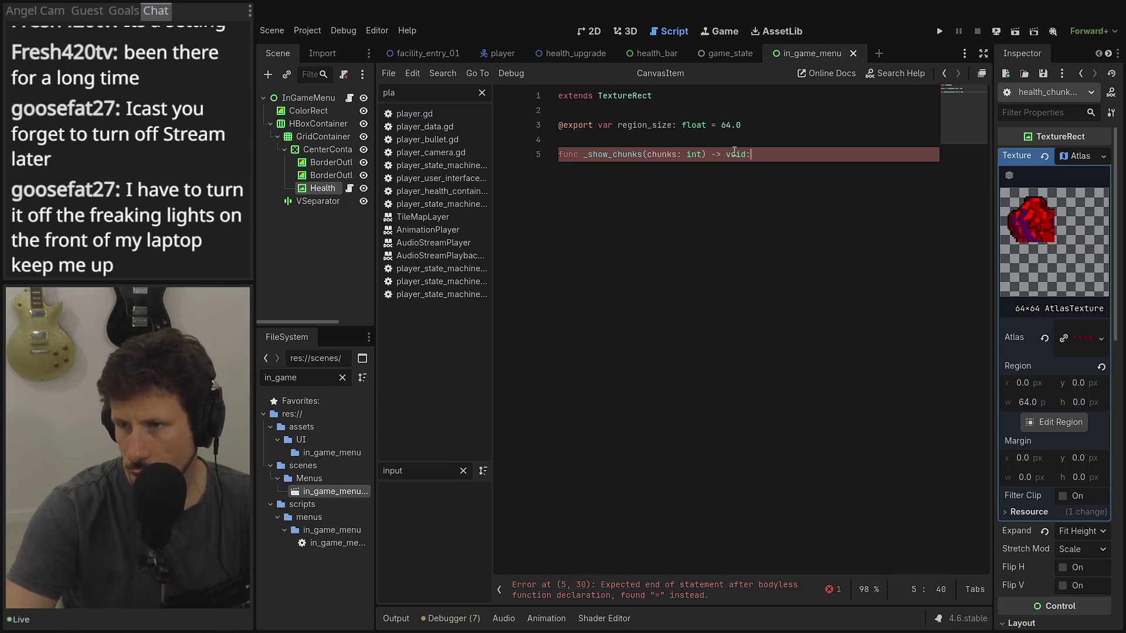
{"action": "key", "text": "Return"}
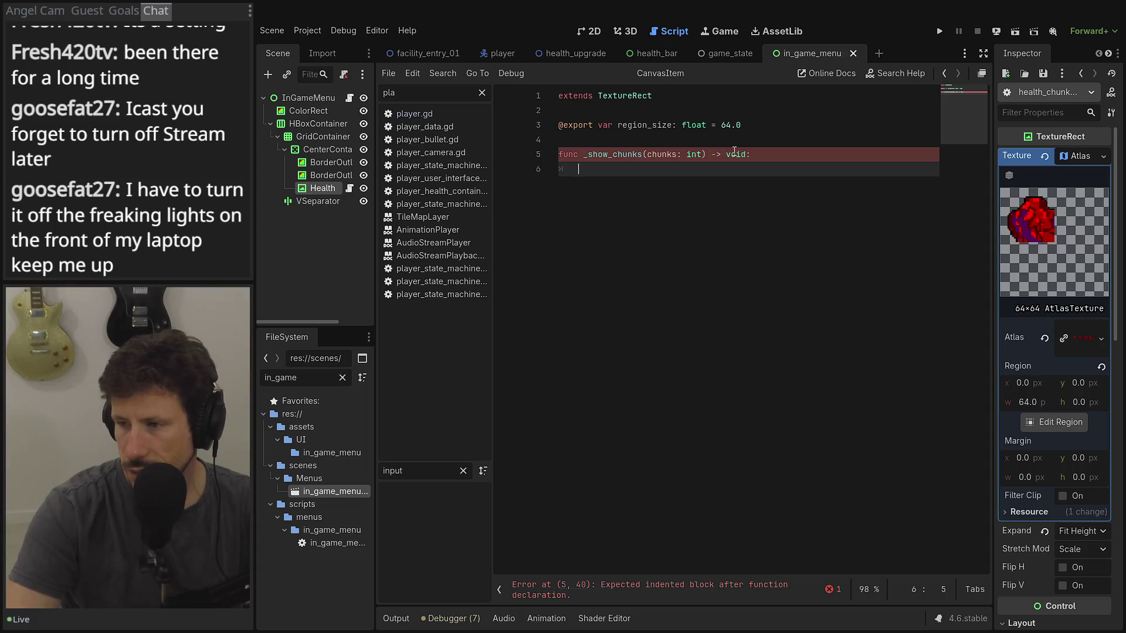
Step: Store the node's texture in var atlas: AtlasTexture inside _show_chunks
{"action": "type", "text": "var"}
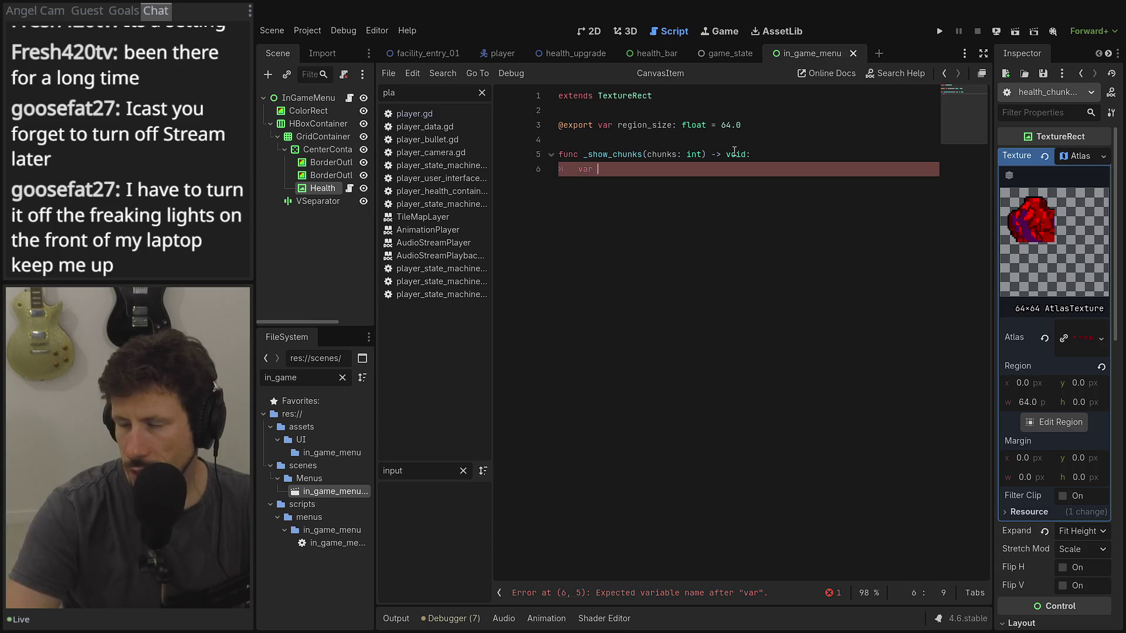
{"action": "type", "text": " atlas"}
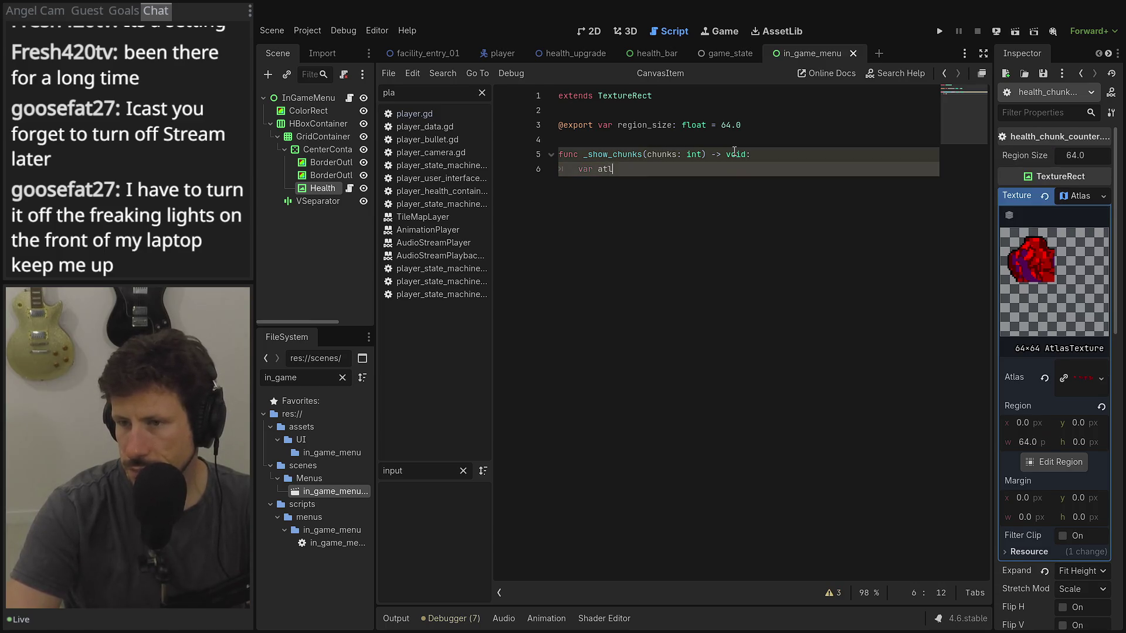
{"action": "type", "text": ": Atl"}
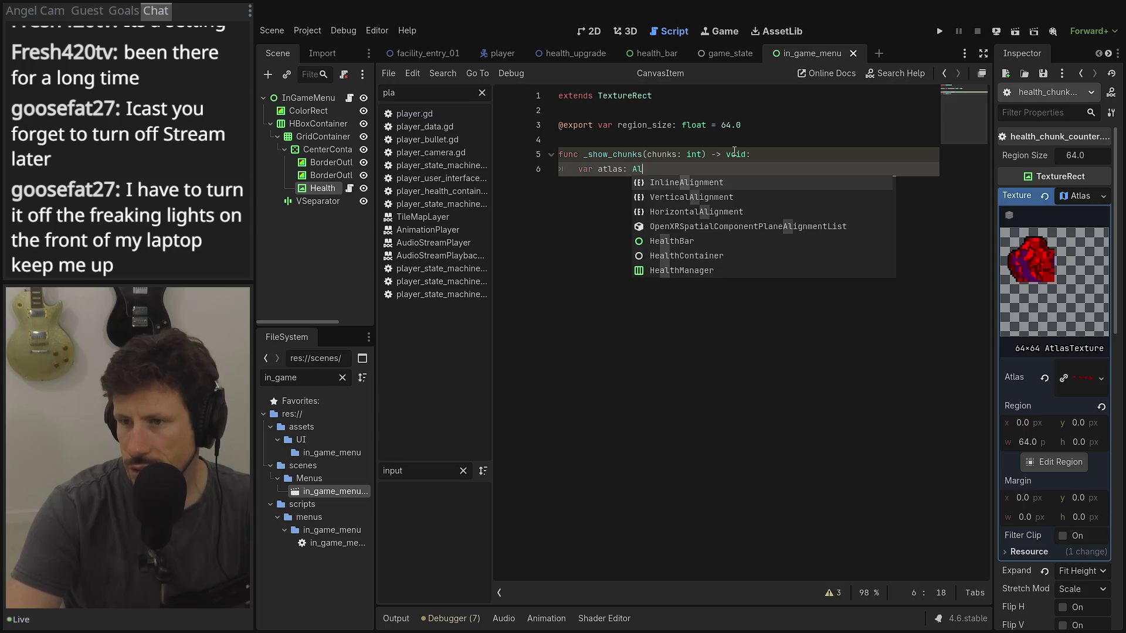
{"action": "key", "text": "Return"}
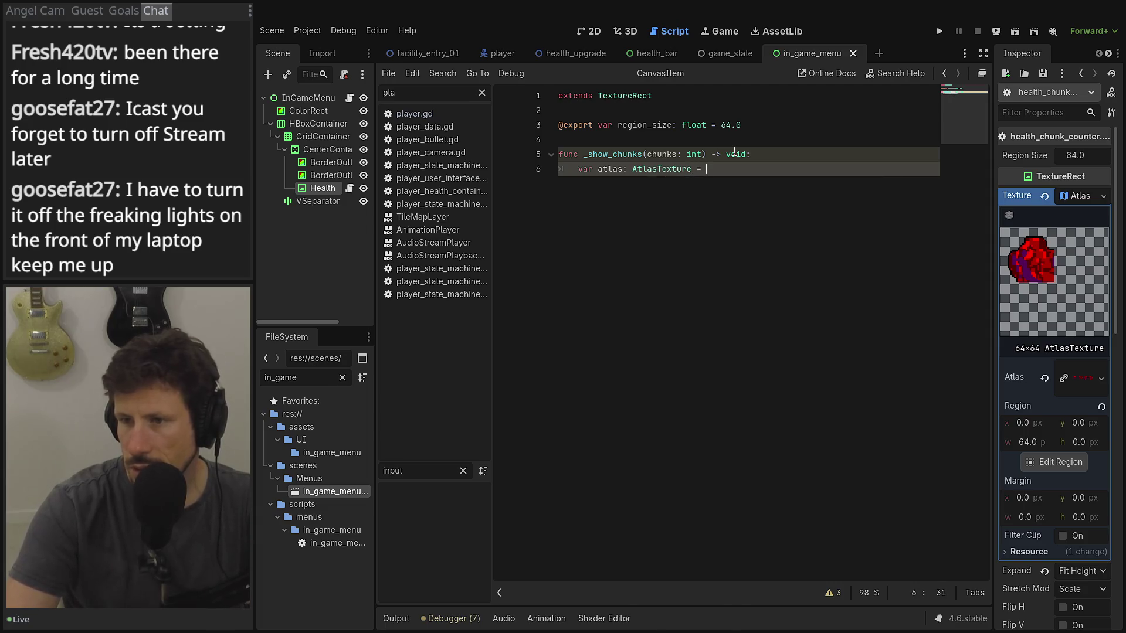
{"action": "type", "text": "get_te"}
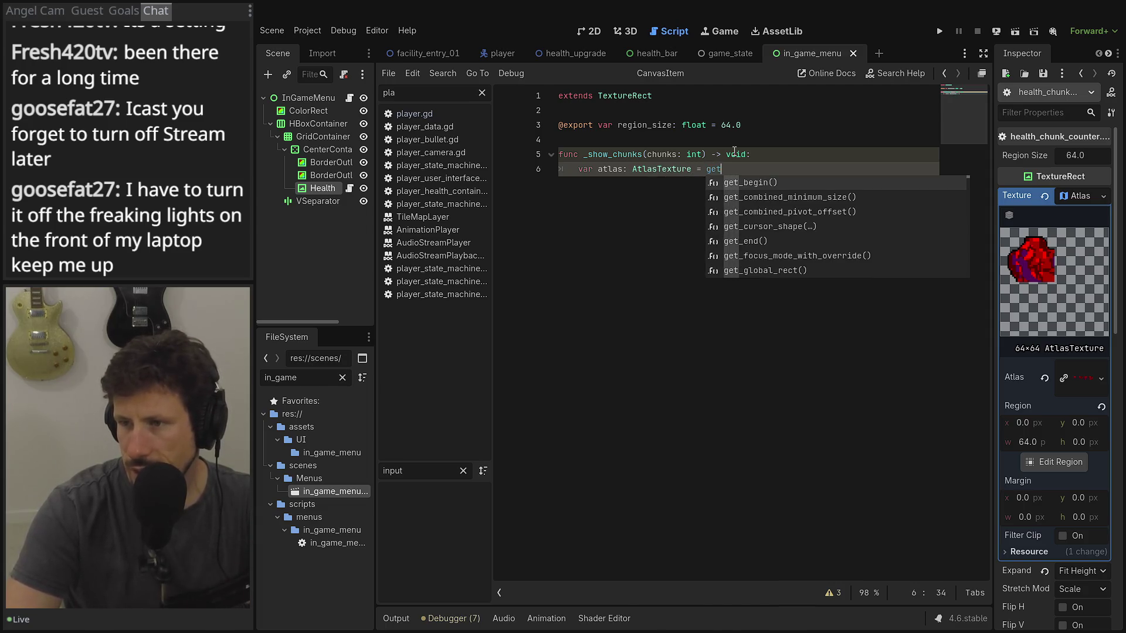
{"action": "type", "text": "xt"}
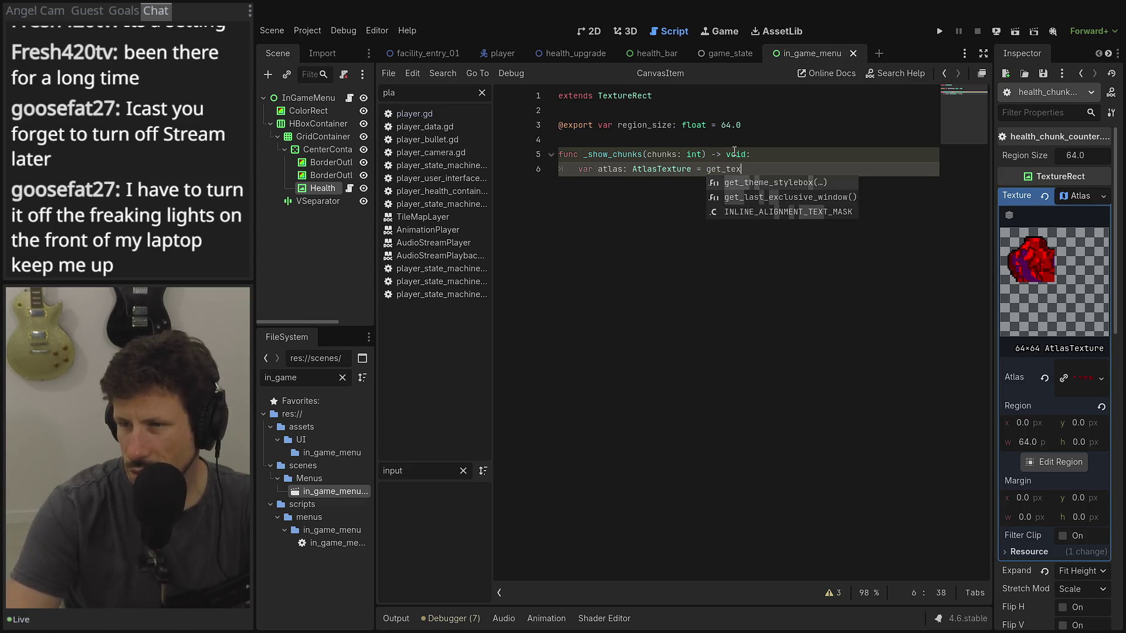
{"action": "key", "text": "BackSpace"}
{"action": "key", "text": "BackSpace"}
{"action": "key", "text": "BackSpace"}
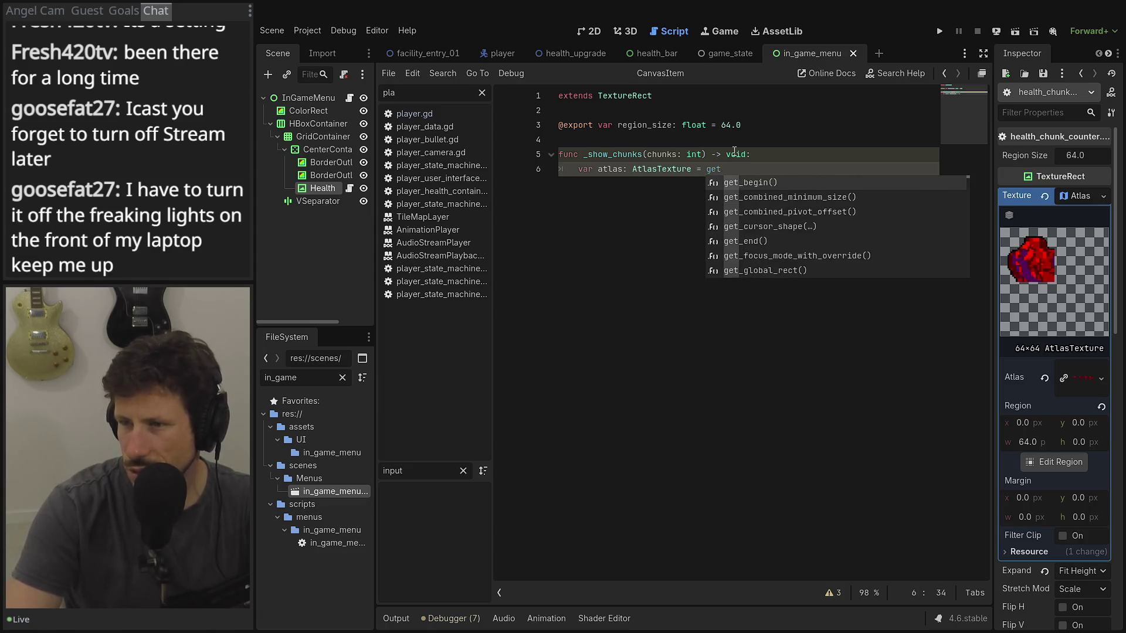
{"action": "type", "text": "texture"}
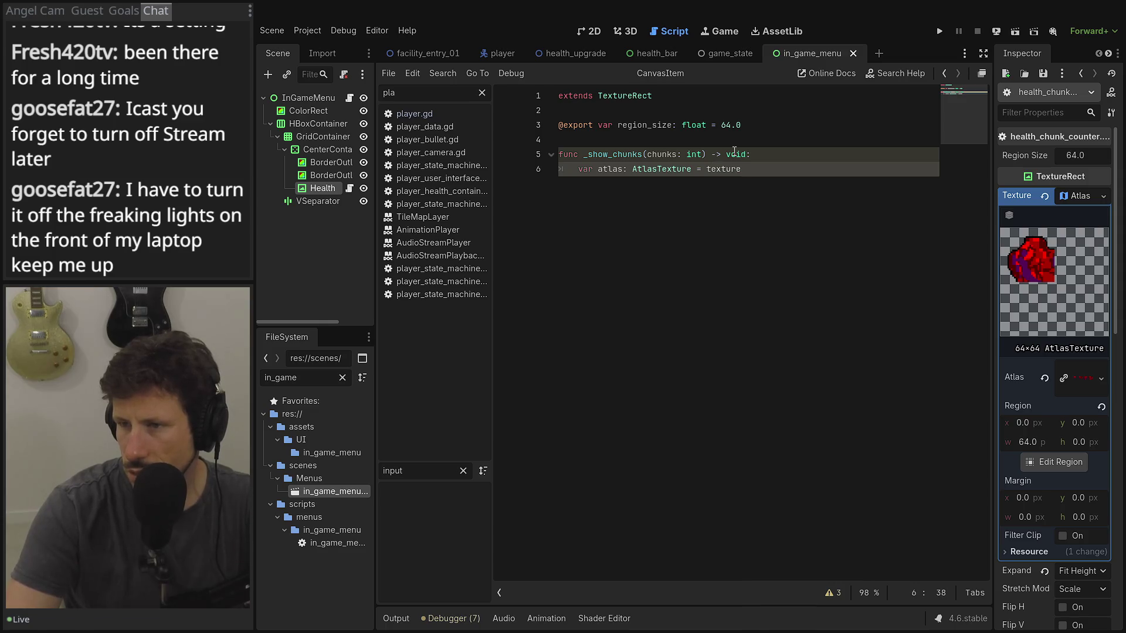
{"action": "key", "text": "Return"}
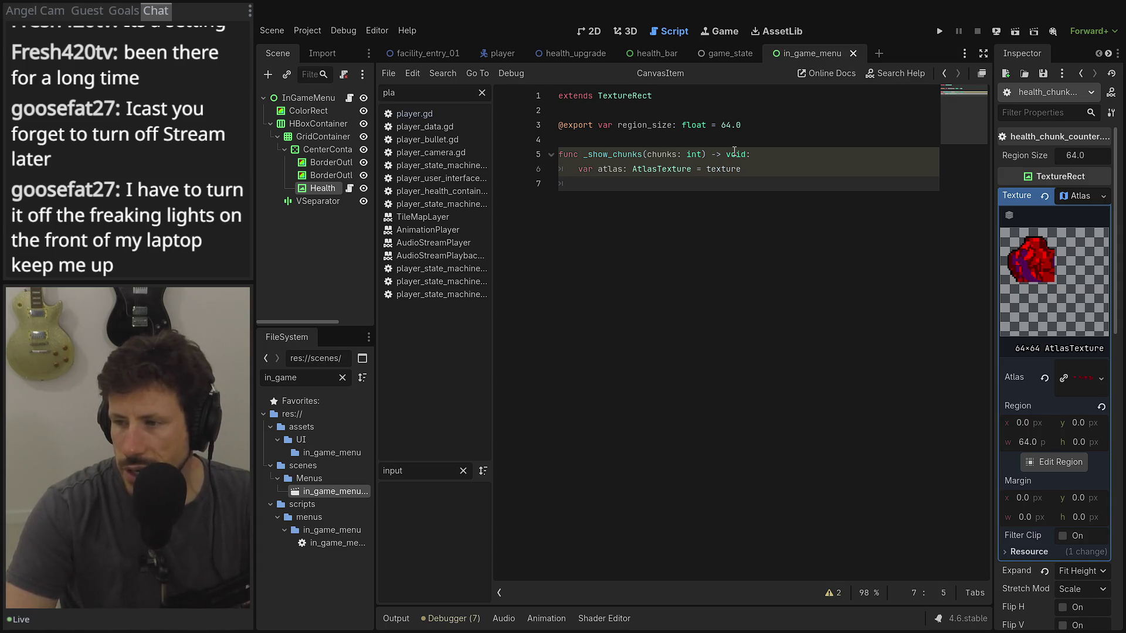
Step: Begin line 7 with atlas.region.x
{"action": "type", "text": "atlas.re"}
{"action": "key", "text": "Return"}
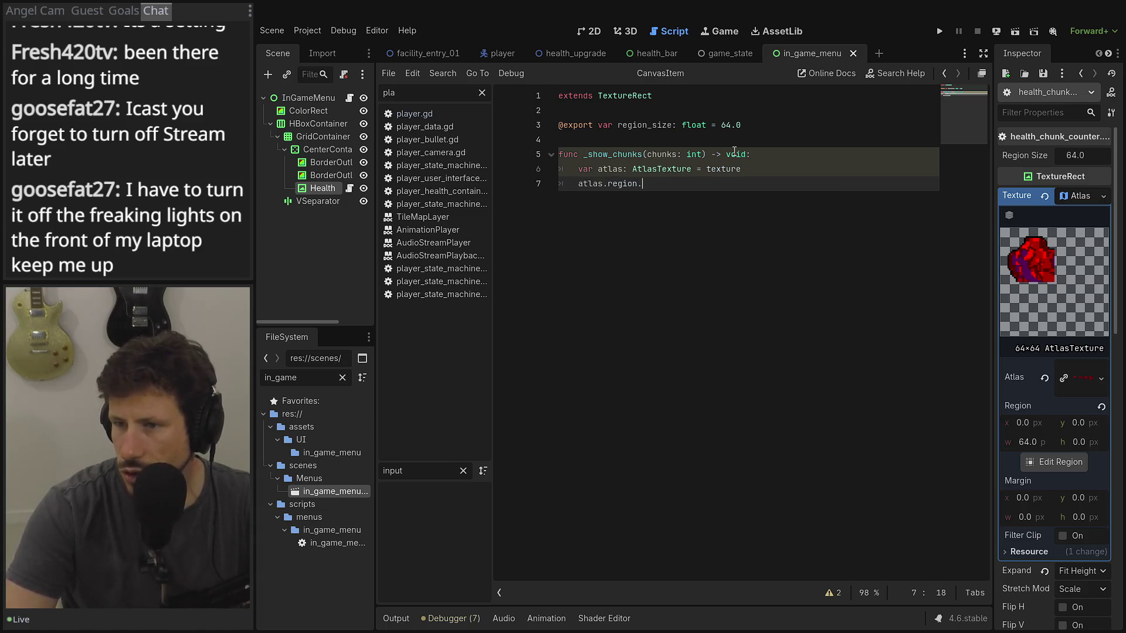
{"action": "type", "text": "."}
{"action": "type", "text": "xsd"}
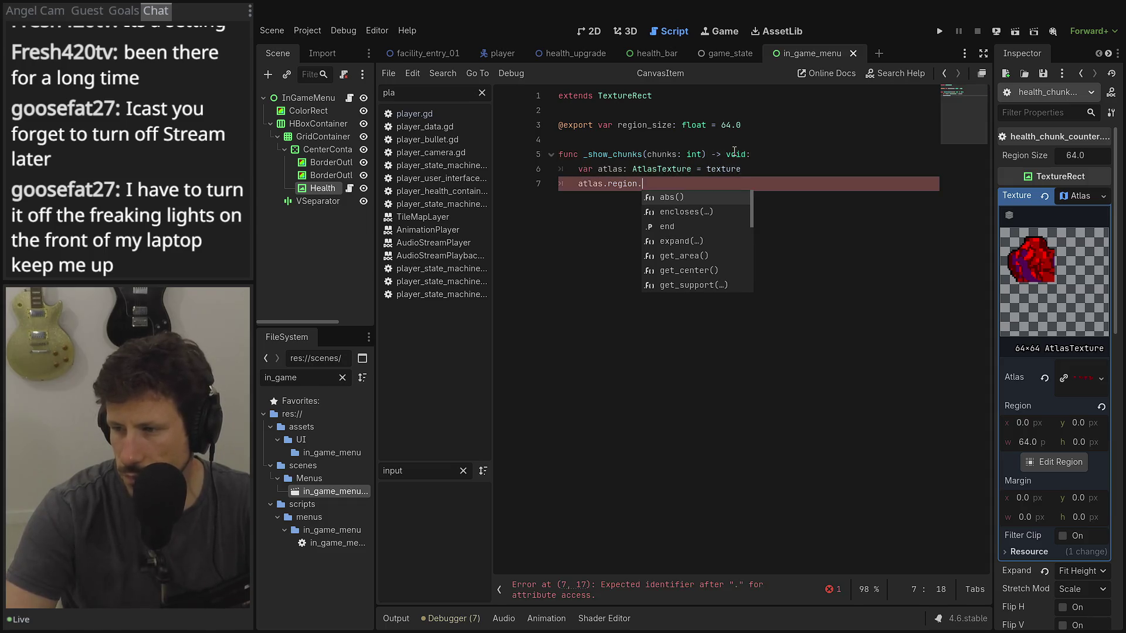
{"action": "key", "text": "BackSpace"}
{"action": "key", "text": "BackSpace"}
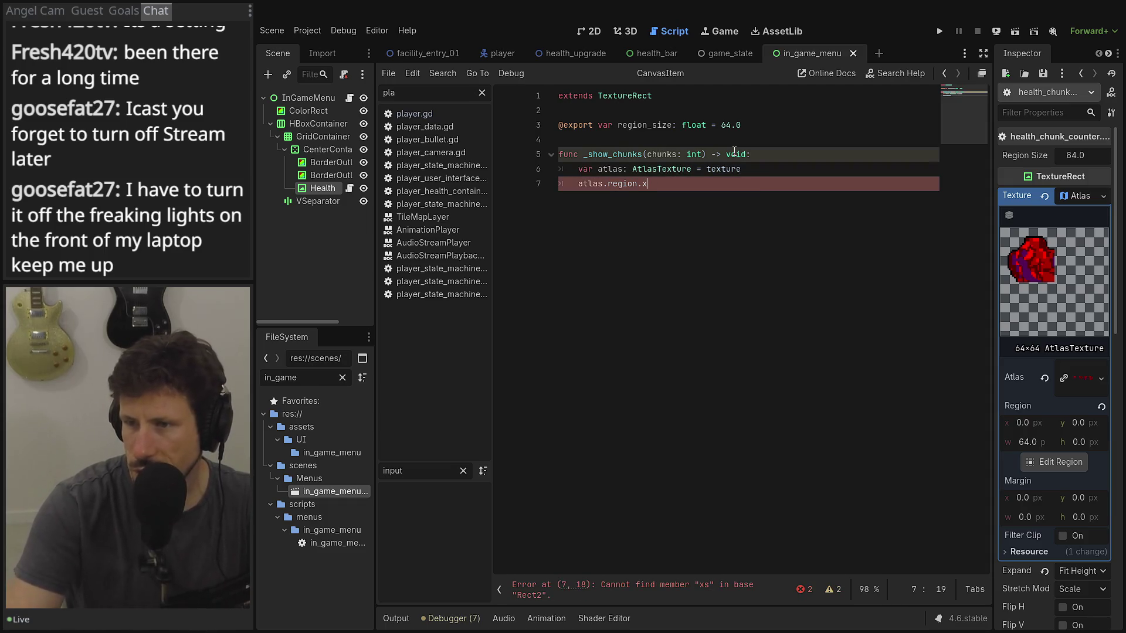
Step: Set the atlas Region x field in the Inspector to 64
{"action": "left_click", "coordinate": [1034, 422]}
{"action": "type", "text": "64"}
{"action": "key", "text": "Return"}
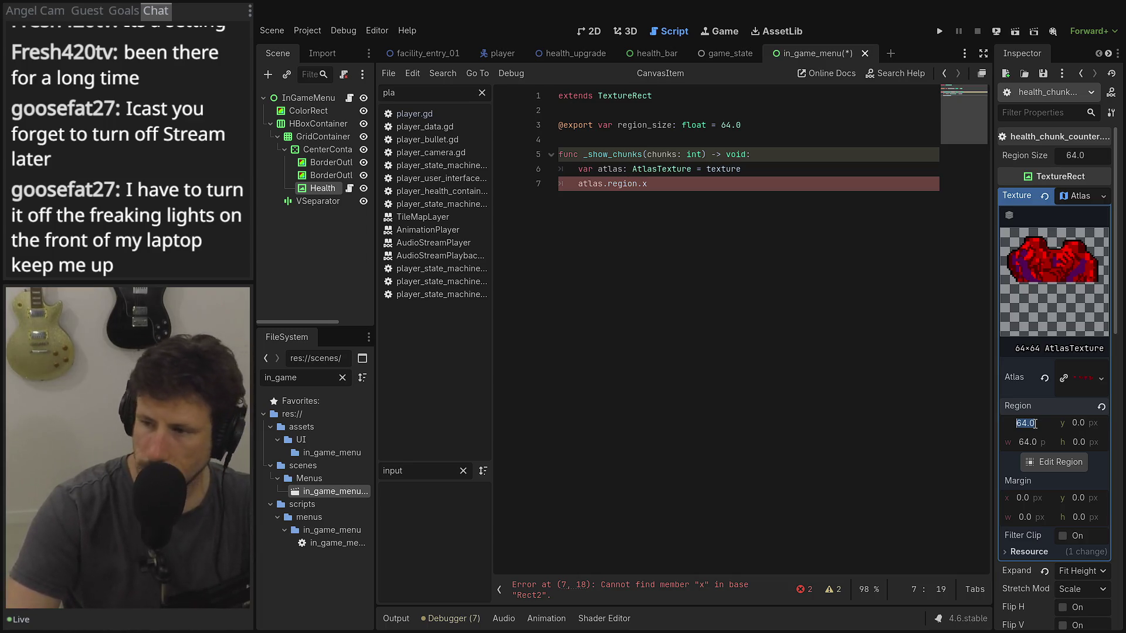
Step: Reset Region x to 0, complete line 7 as atlas.region.x = chunks * region_size, and save
{"action": "type", "text": "0"}
{"action": "key", "text": "Tab"}
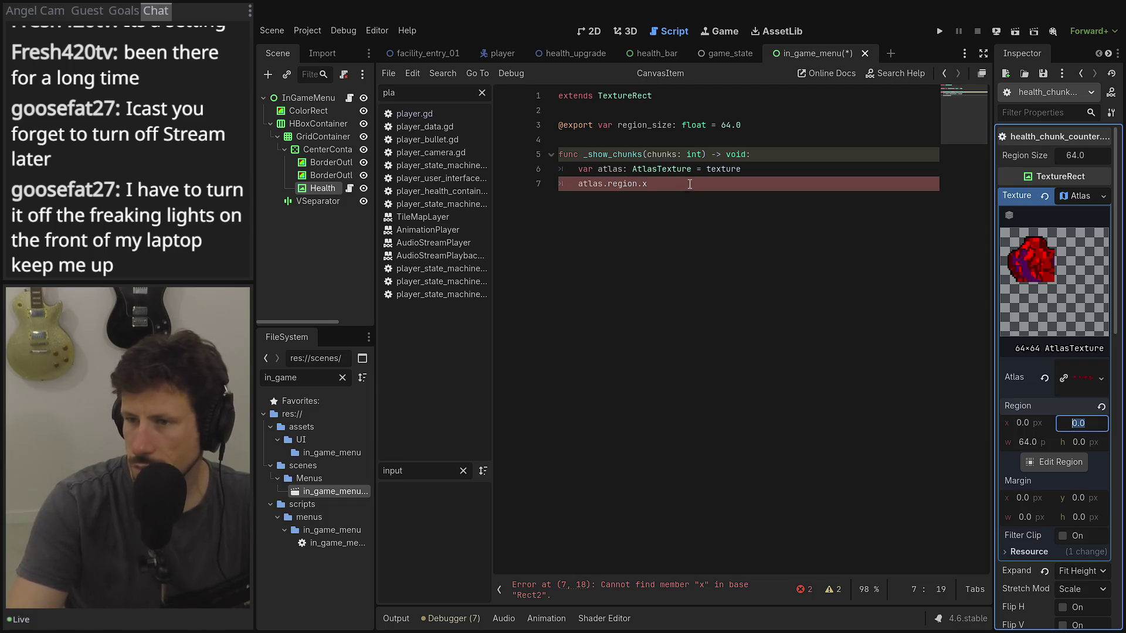
{"action": "left_click", "coordinate": [690, 184]}
{"action": "type", "text": "= chunks"}
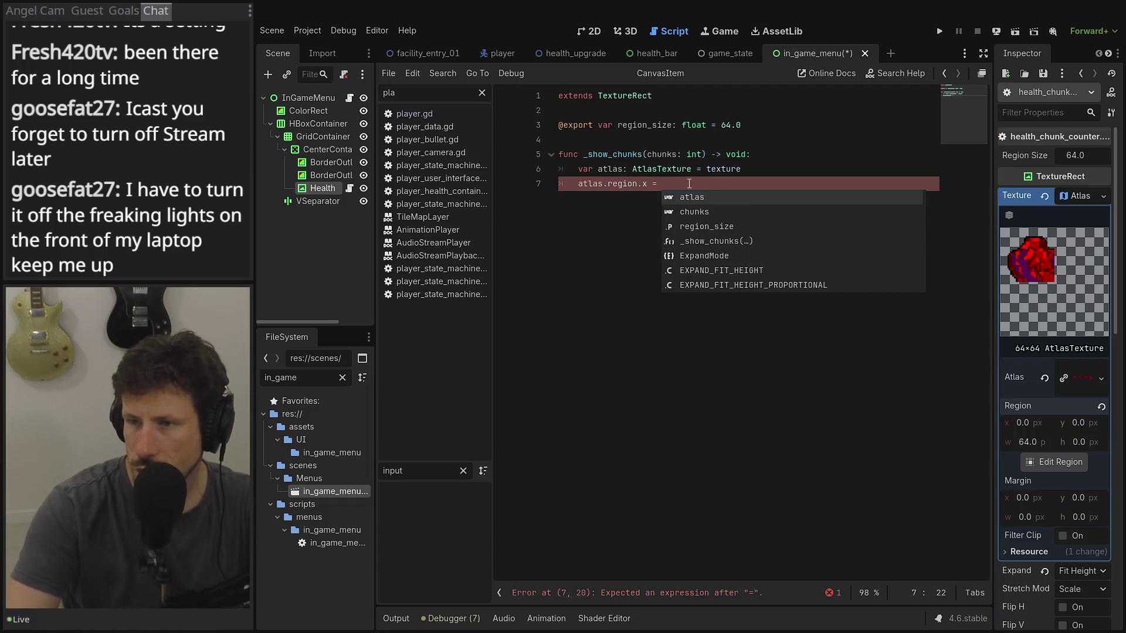
{"action": "type", "text": " * "}
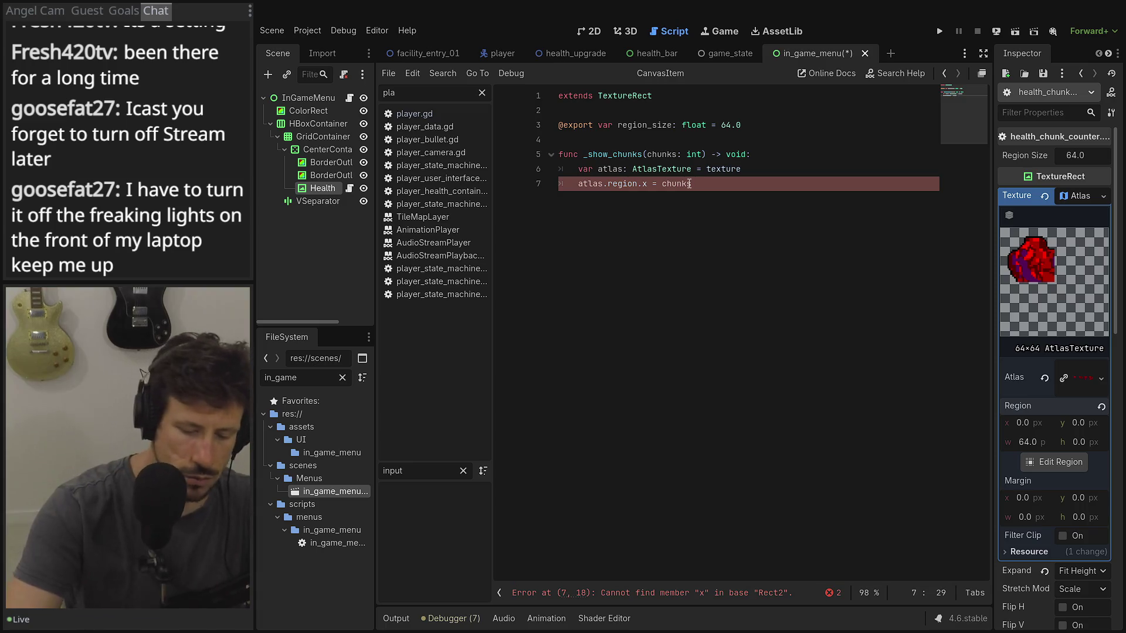
{"action": "type", "text": "re"}
{"action": "key", "text": "Return"}
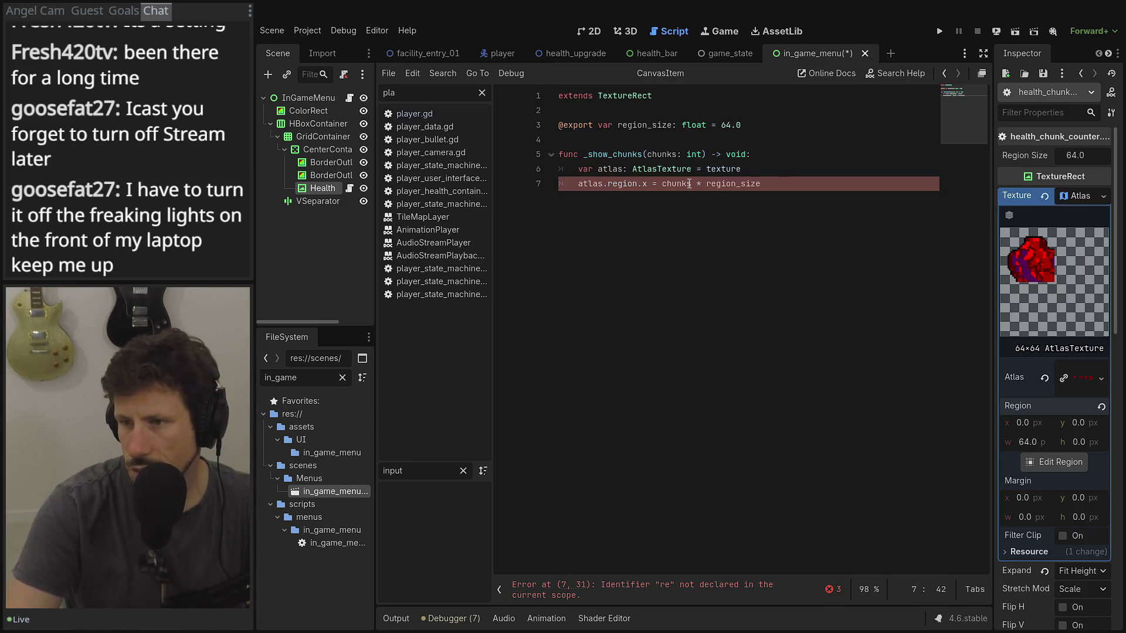
{"action": "key", "text": "ctrl+s"}
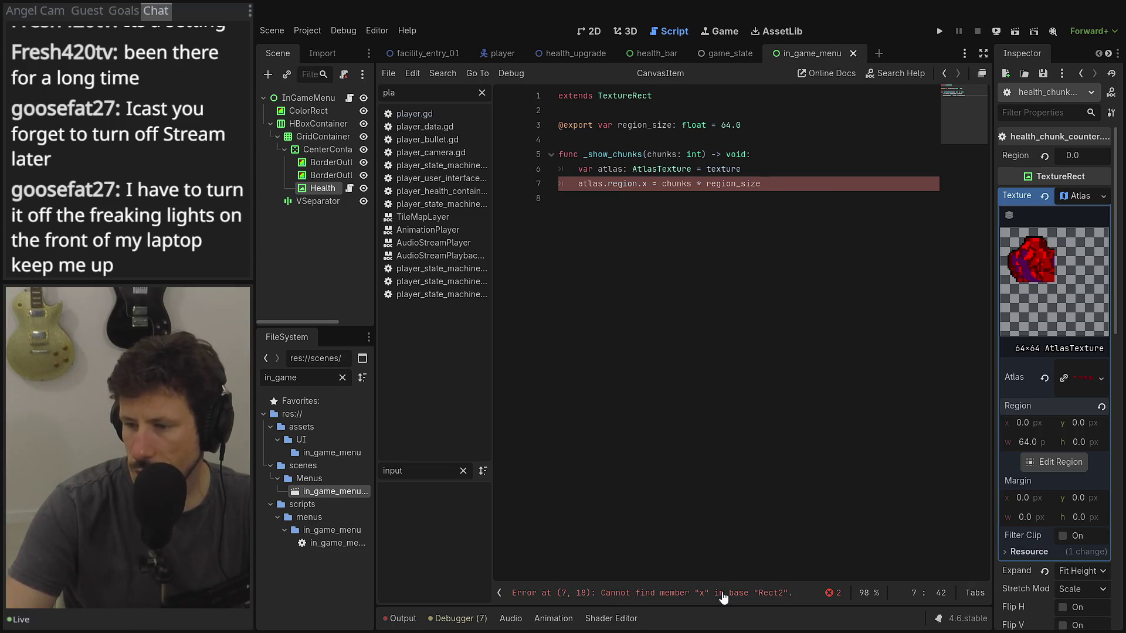
{"action": "left_click", "coordinate": [651, 178]}
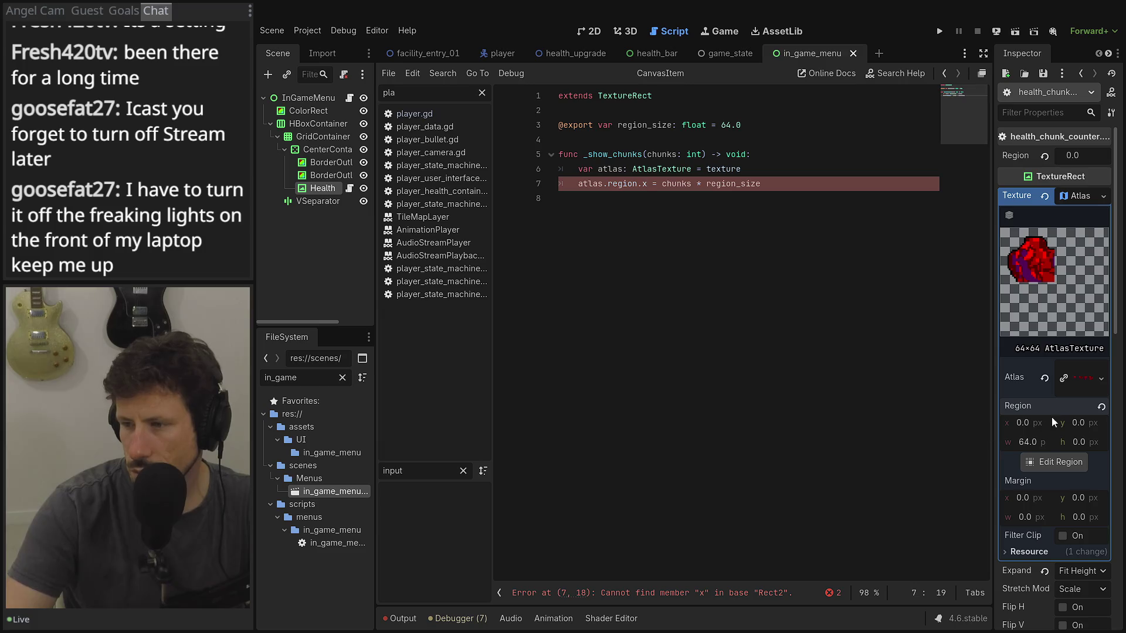
{"action": "mouse_move", "coordinate": [1048, 412]}
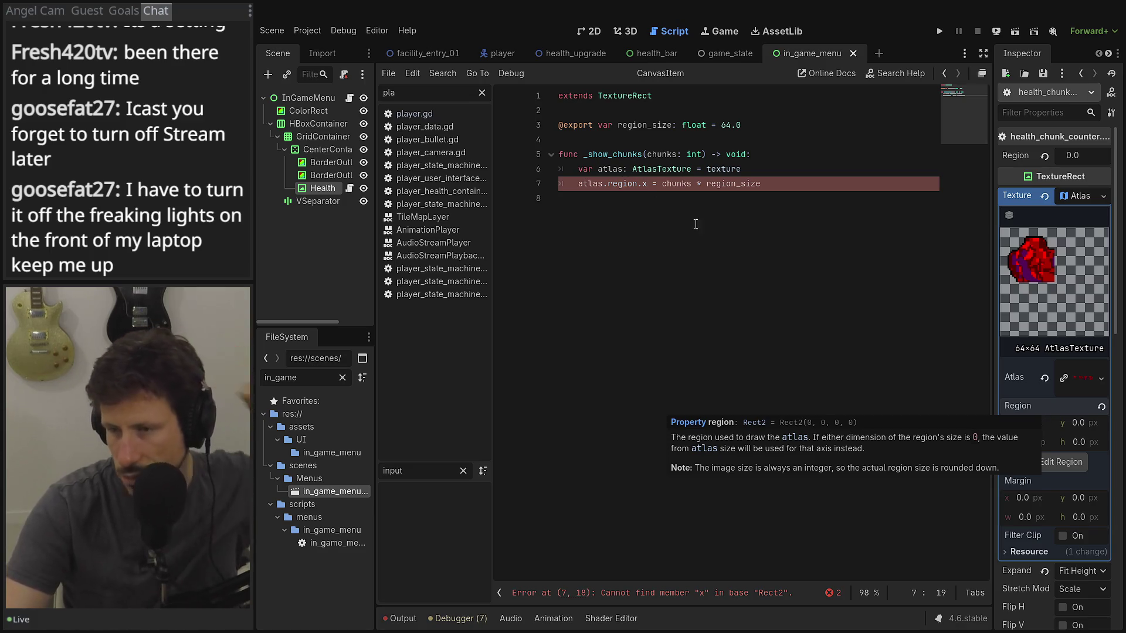
Step: Drop .x from atlas.region and search the AtlasTexture and Texture2D docs for region
{"action": "key", "text": "BackSpace"}
{"action": "key", "text": "BackSpace"}
{"action": "left_click", "coordinate": [633, 185], "text": "ctrl"}
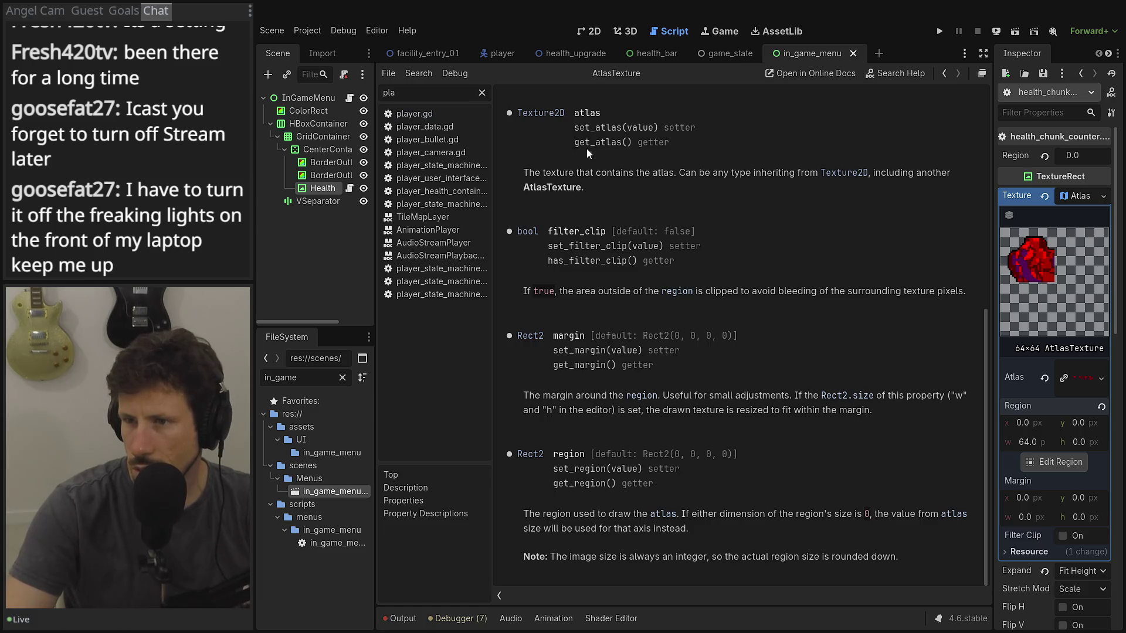
{"action": "left_click", "coordinate": [561, 117]}
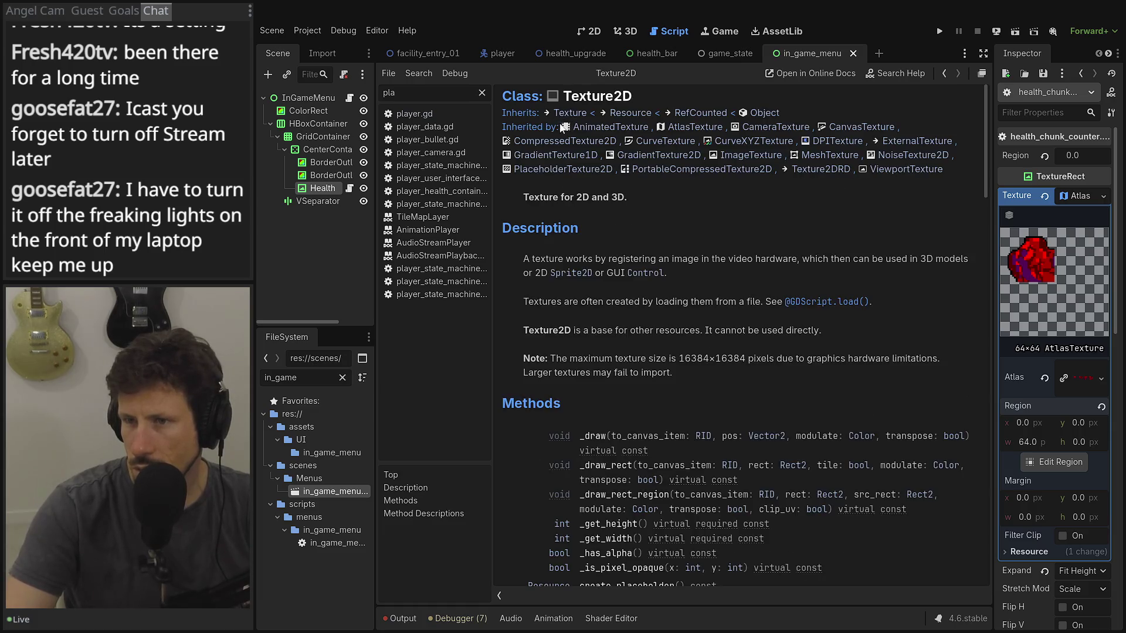
{"action": "scroll", "coordinate": [551, 328], "scroll_direction": "down", "scroll_amount": 5}
{"action": "scroll", "coordinate": [559, 339], "scroll_direction": "down", "scroll_amount": 5}
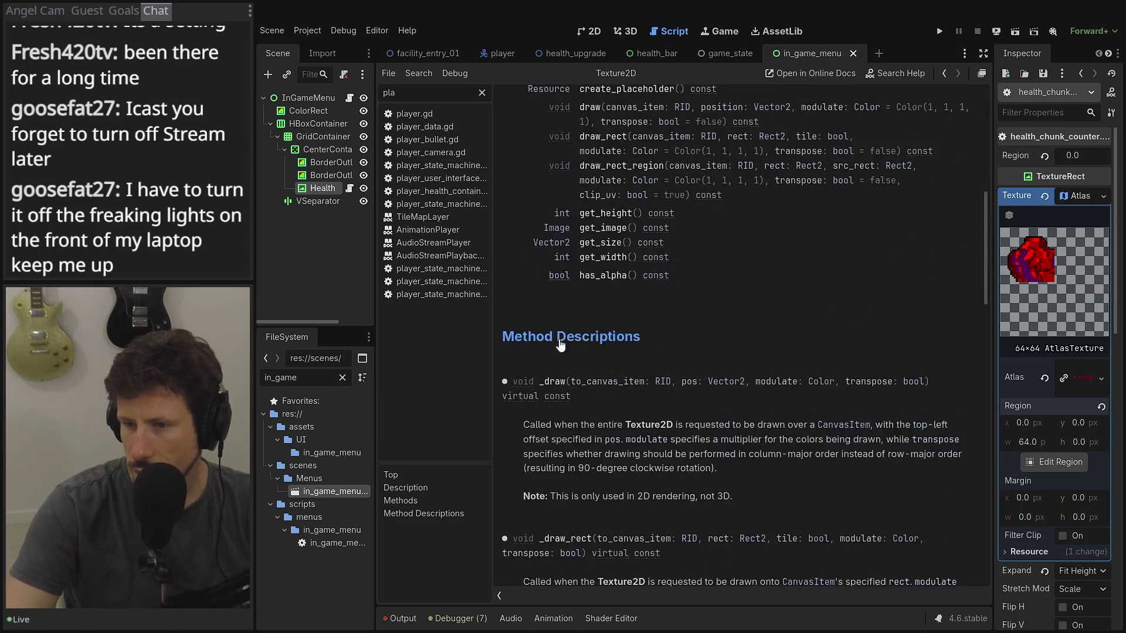
{"action": "key", "text": "ctrl+f"}
{"action": "type", "text": "re"}
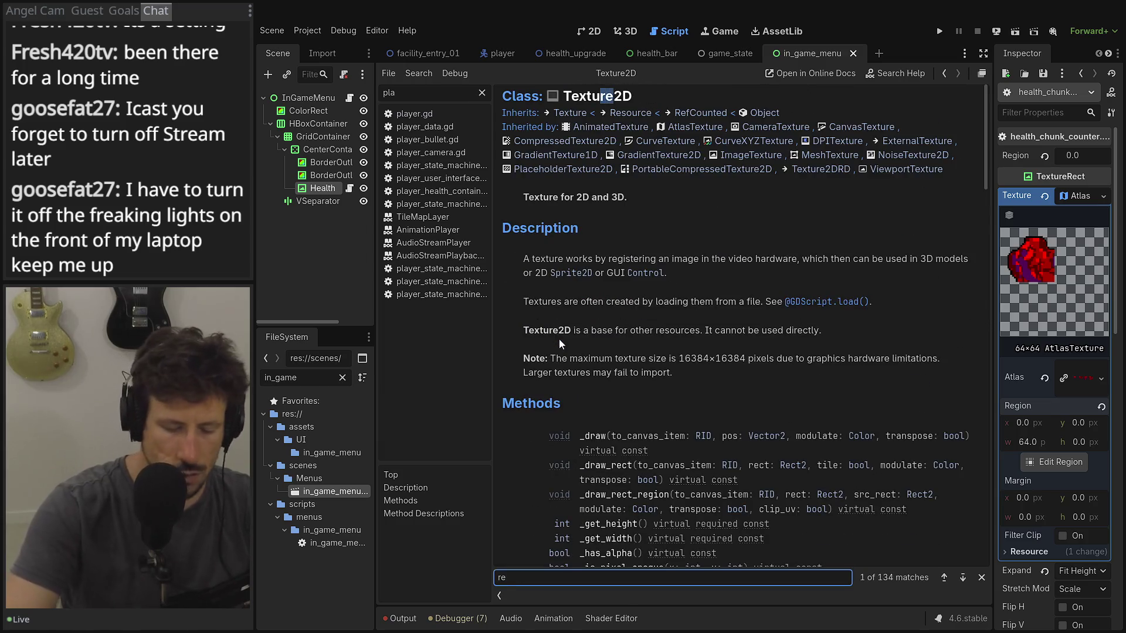
{"action": "type", "text": "gion"}
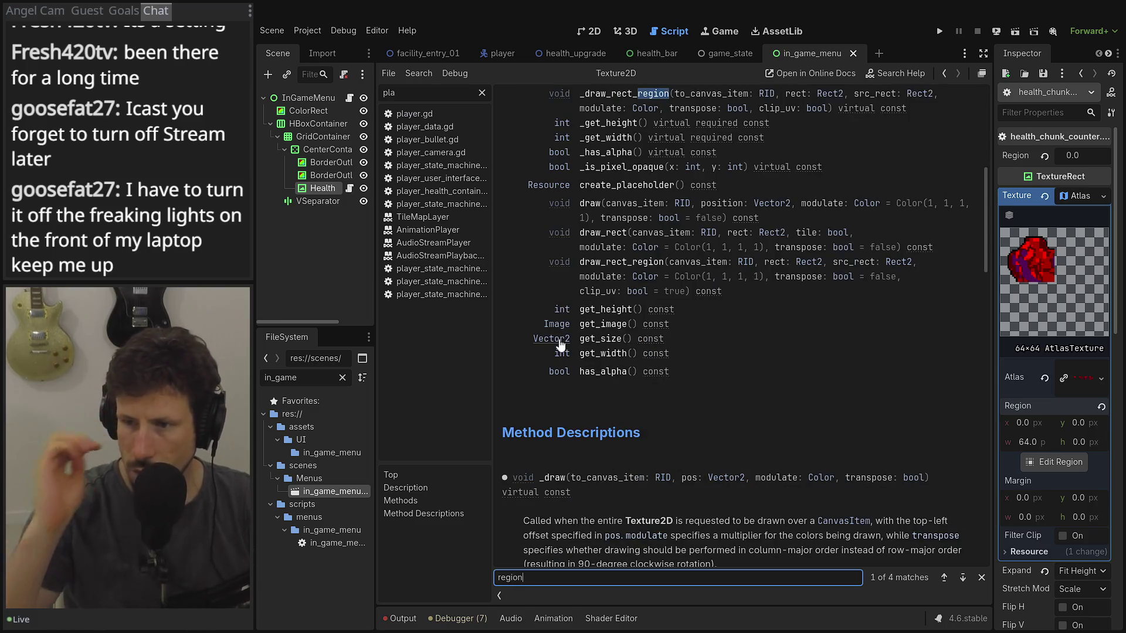
{"action": "scroll", "coordinate": [749, 154], "scroll_direction": "up", "scroll_amount": 2}
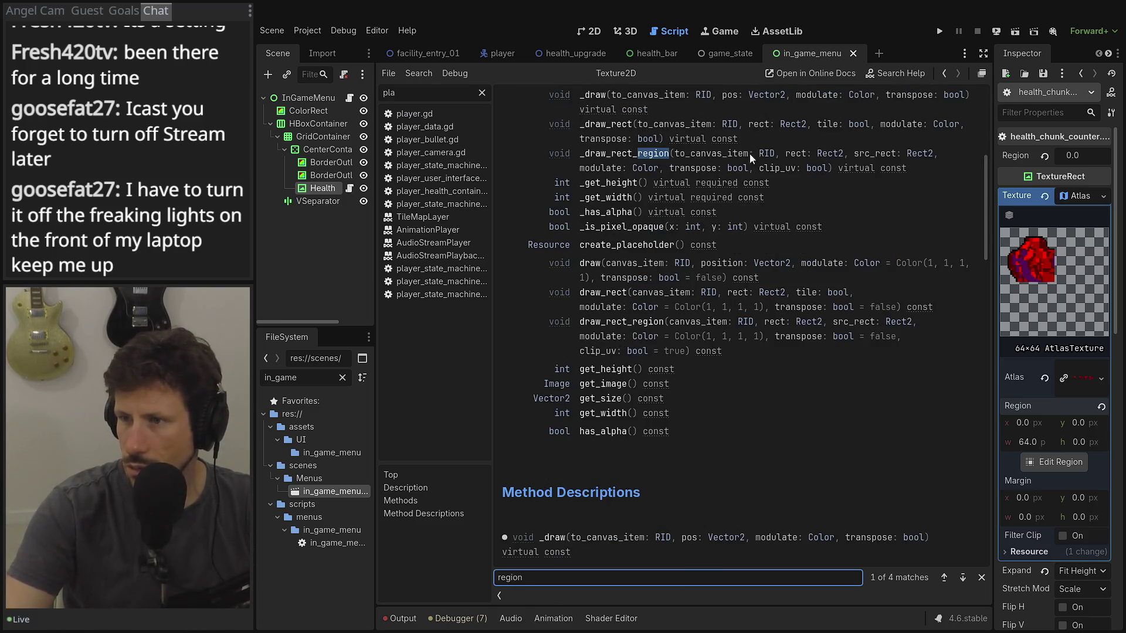
Step: Read the Rect2 class reference covering its position, size and end properties
{"action": "left_click", "coordinate": [832, 155]}
{"action": "scroll", "coordinate": [589, 444], "scroll_direction": "down", "scroll_amount": 2}
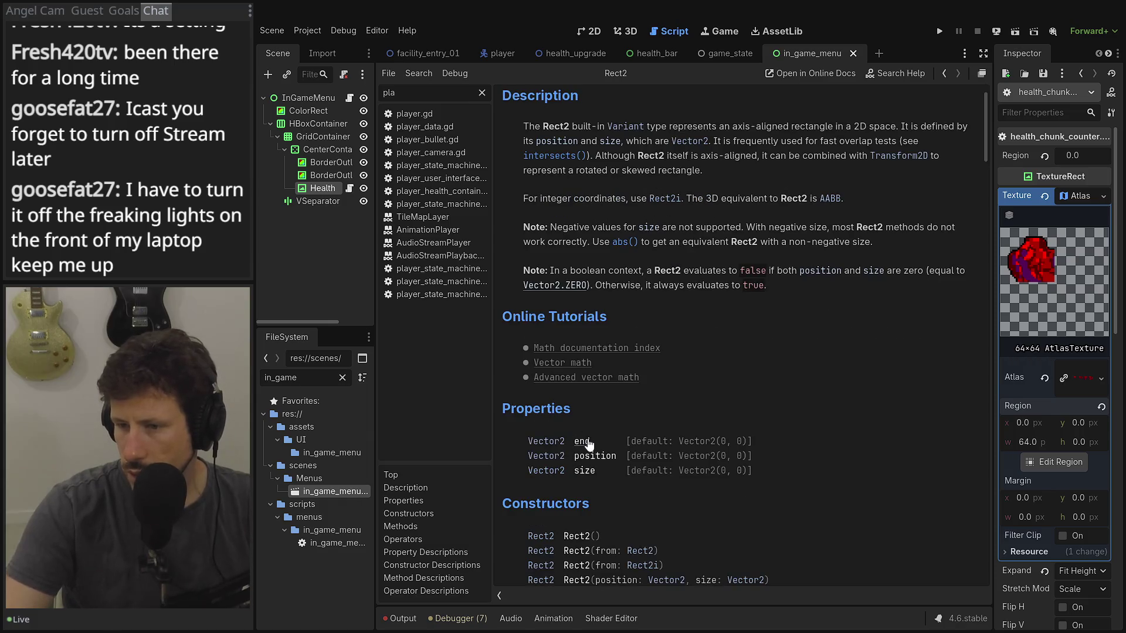
{"action": "scroll", "coordinate": [589, 444], "scroll_direction": "down", "scroll_amount": 4}
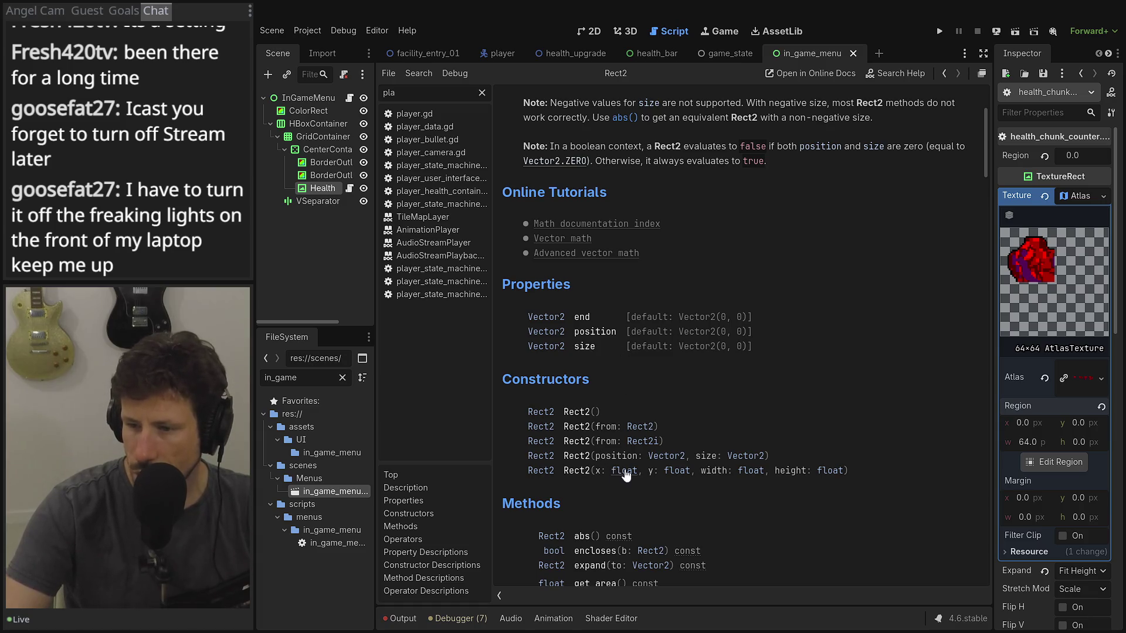
{"action": "scroll", "coordinate": [629, 466], "scroll_direction": "down", "scroll_amount": 4}
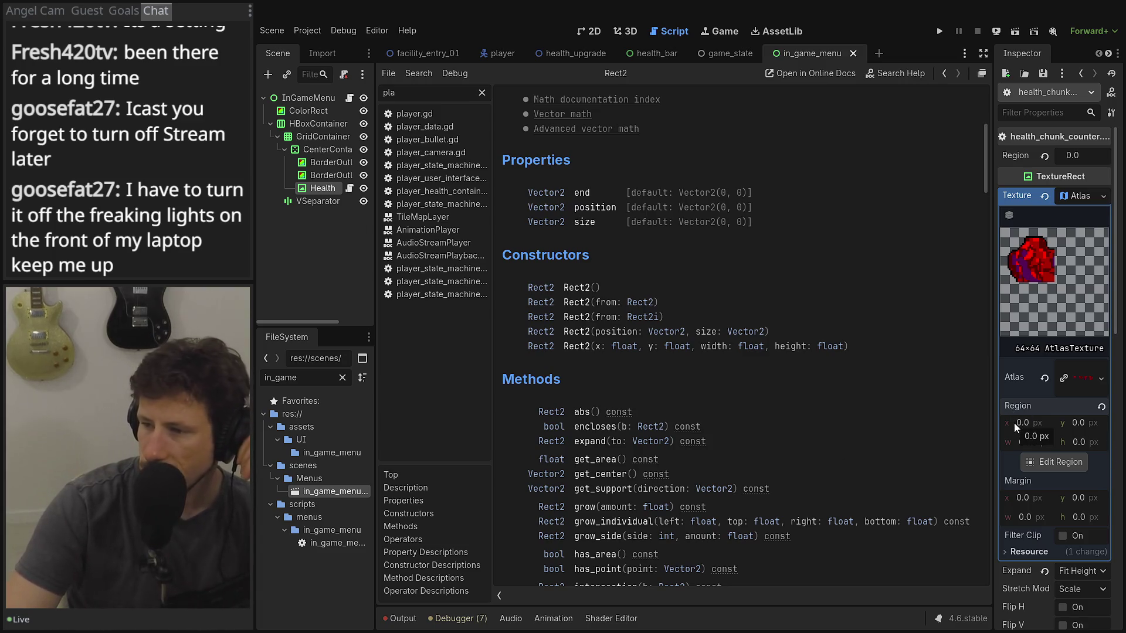
{"action": "mouse_move", "coordinate": [1018, 411]}
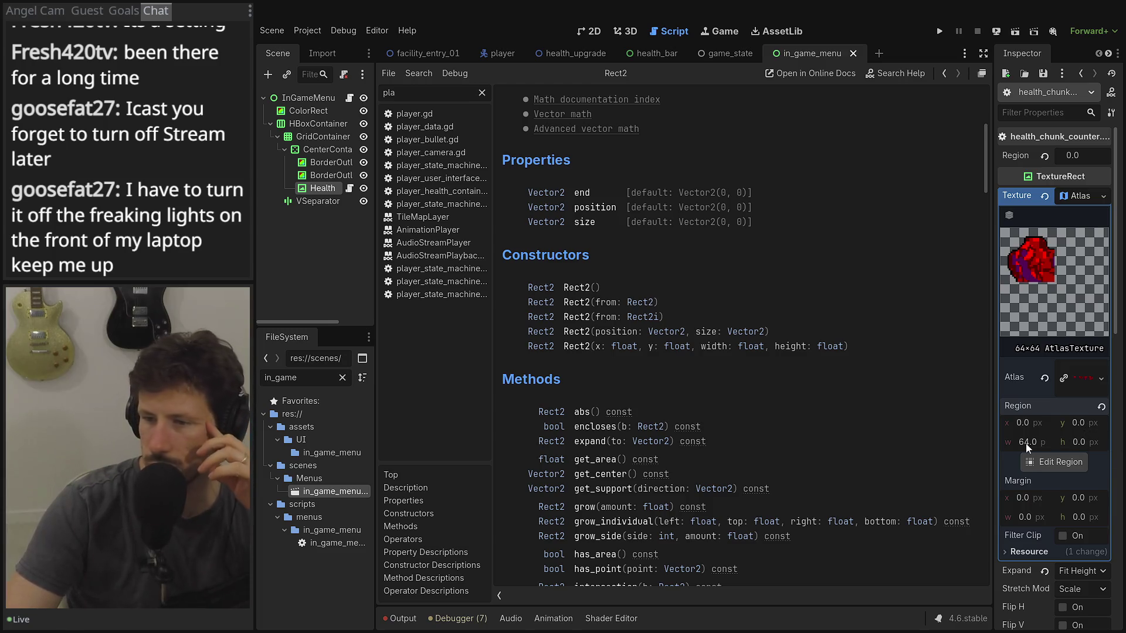
{"action": "scroll", "coordinate": [898, 366], "scroll_direction": "up", "scroll_amount": 5}
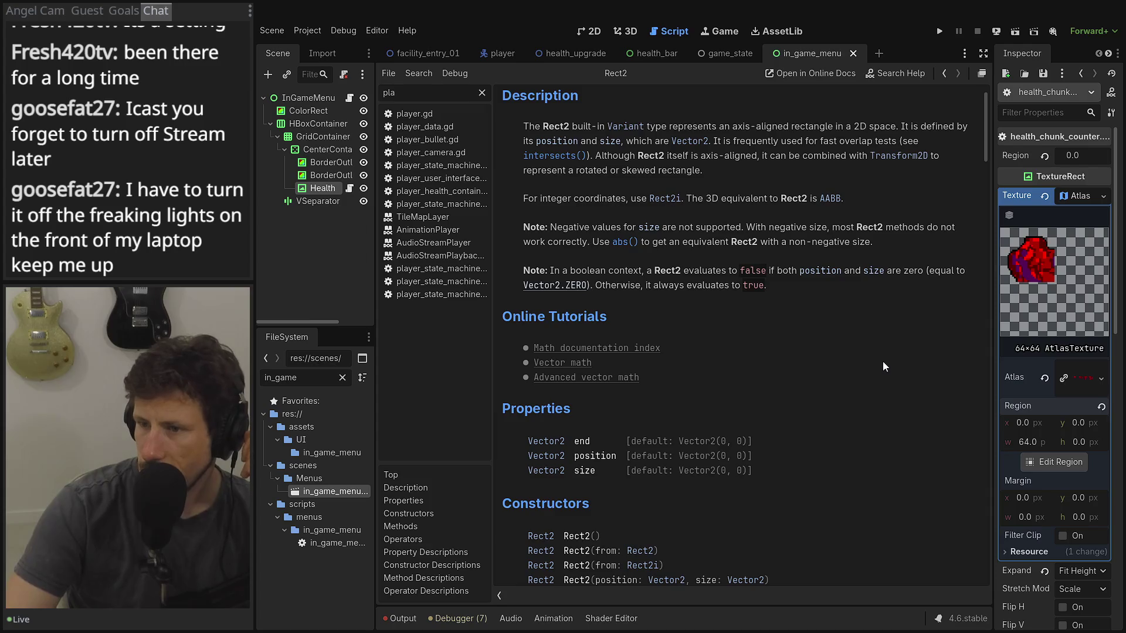
{"action": "scroll", "coordinate": [883, 366], "scroll_direction": "down", "scroll_amount": 10}
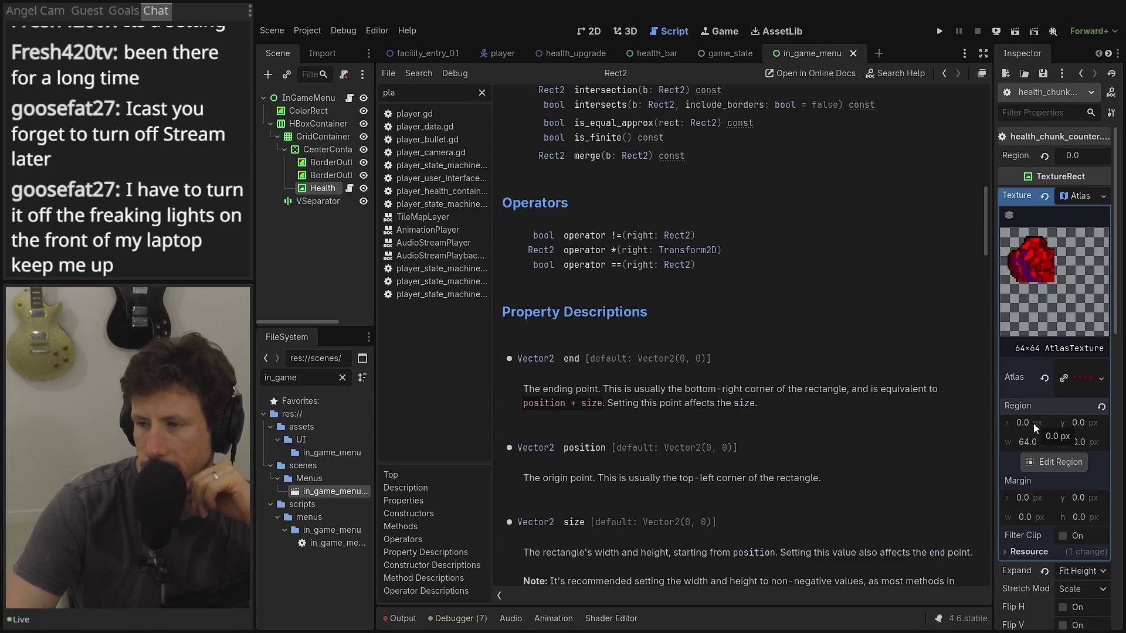
{"action": "scroll", "coordinate": [881, 416], "scroll_direction": "up", "scroll_amount": 15}
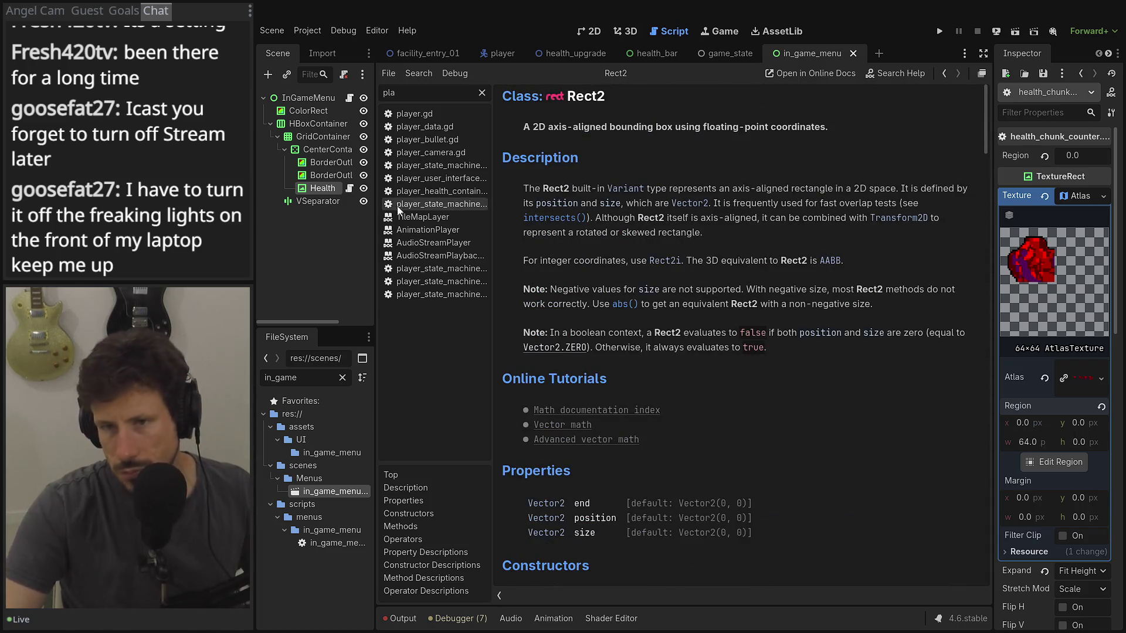
{"action": "left_click", "coordinate": [349, 188]}
Step: Change line 7 to atlas.region.position.x = chunks * region_size and save
{"action": "double_click", "coordinate": [621, 184]}
{"action": "left_click", "coordinate": [659, 183]}
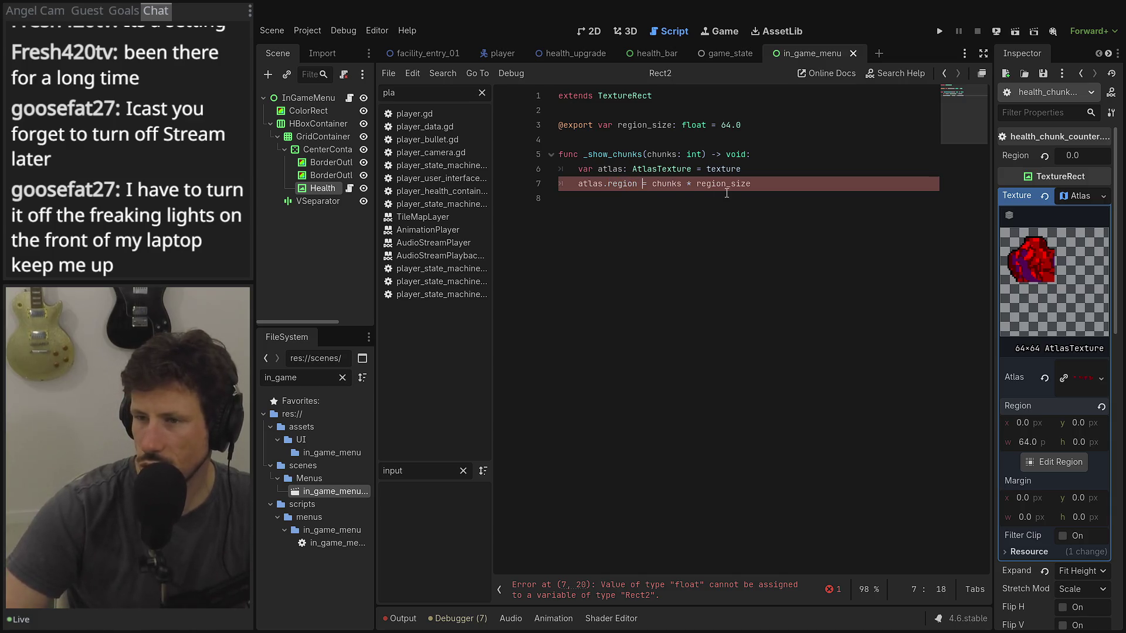
{"action": "type", "text": ".position."}
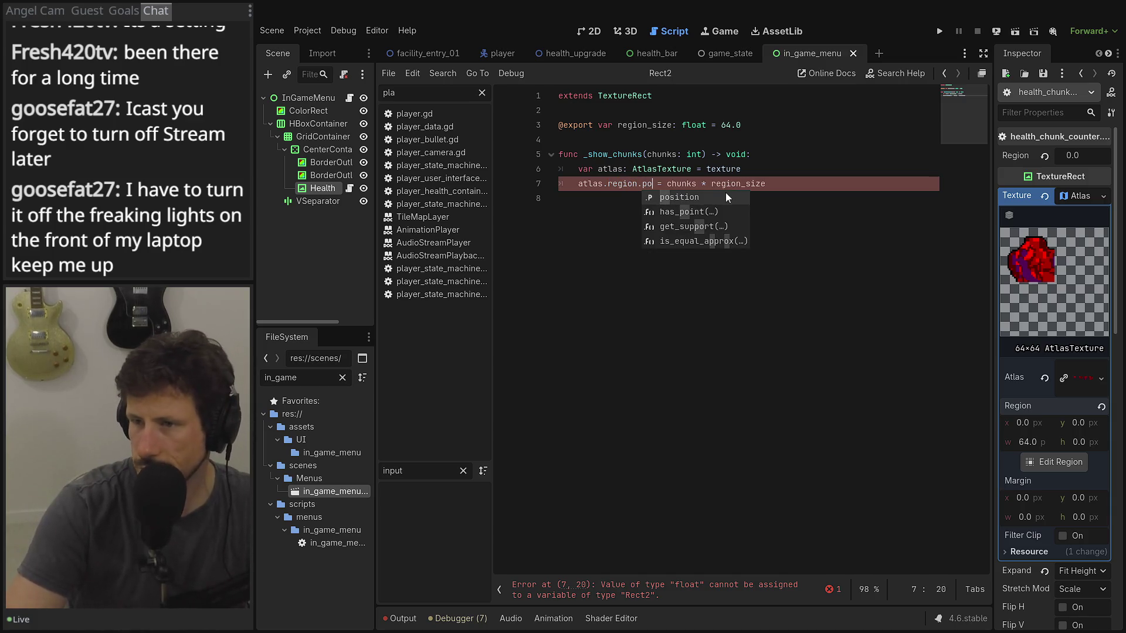
{"action": "type", "text": "x"}
{"action": "left_click", "coordinate": [804, 154]}
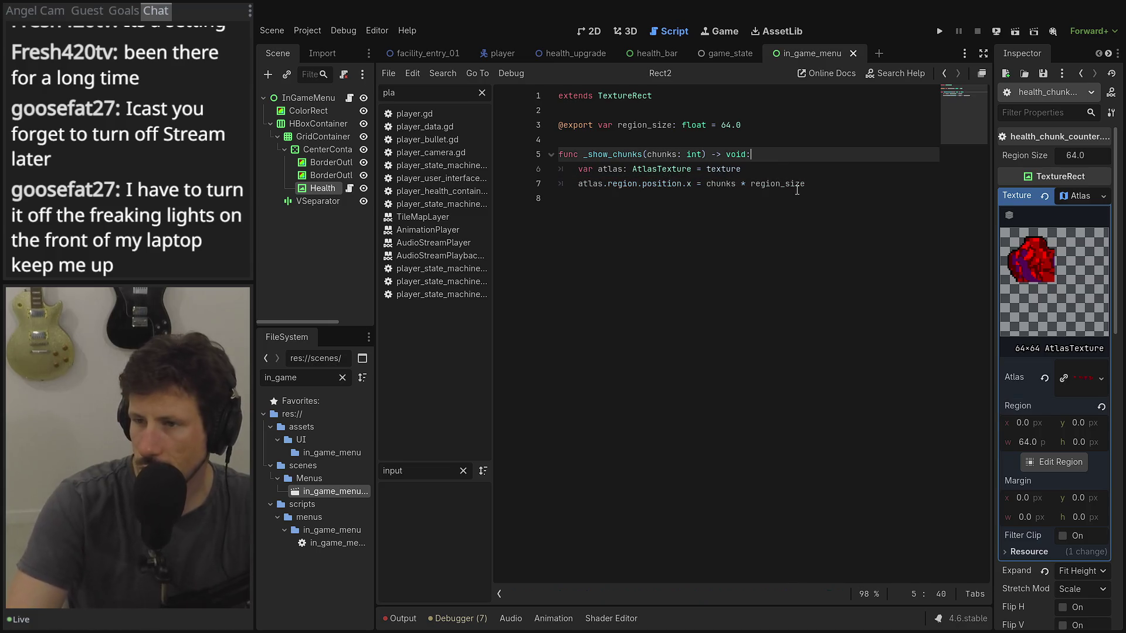
{"action": "key", "text": "ctrl+s"}
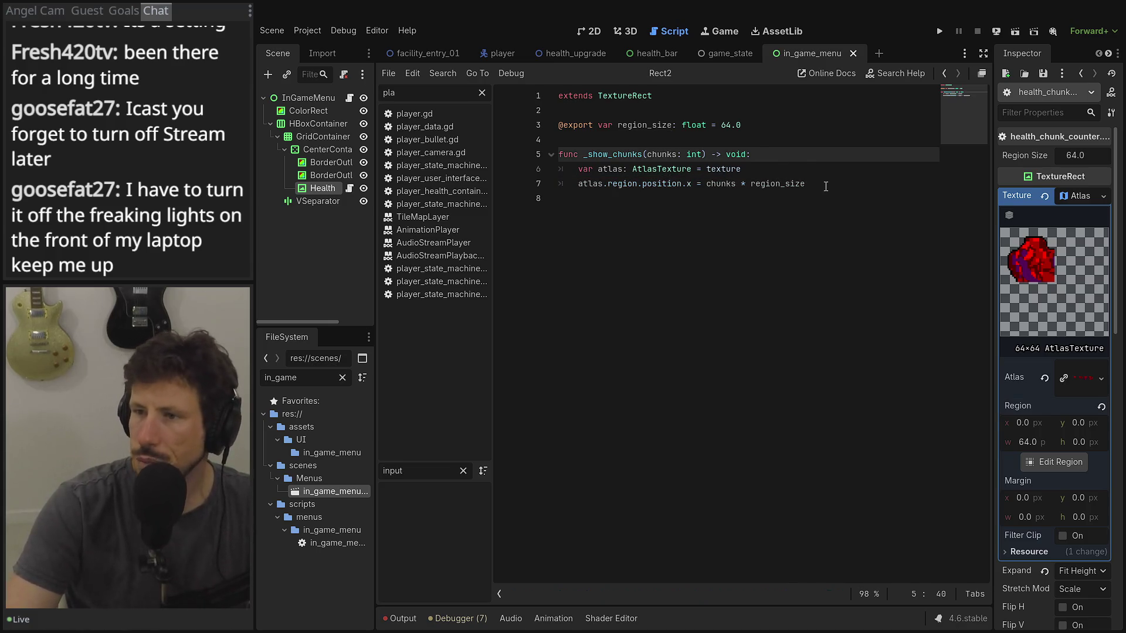
Step: Rename _show_chunks to show_chunks and save the script
{"action": "double_click", "coordinate": [629, 158]}
{"action": "left_click", "coordinate": [589, 157]}
{"action": "key", "text": "BackSpace"}
{"action": "key", "text": "ctrl+s"}
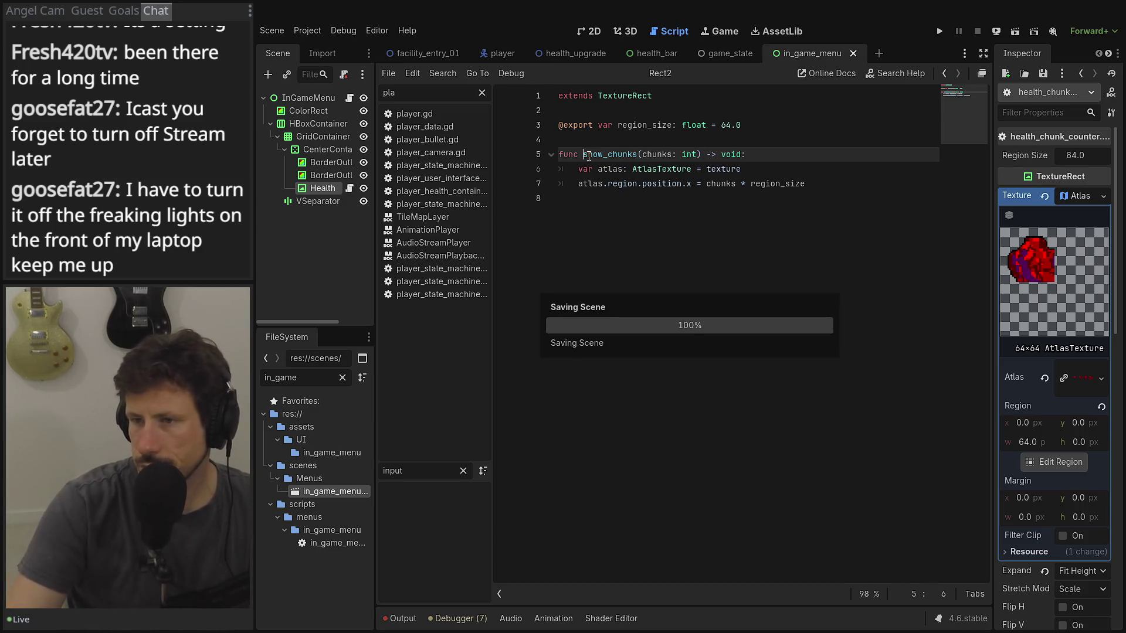
{"action": "double_click", "coordinate": [604, 154]}
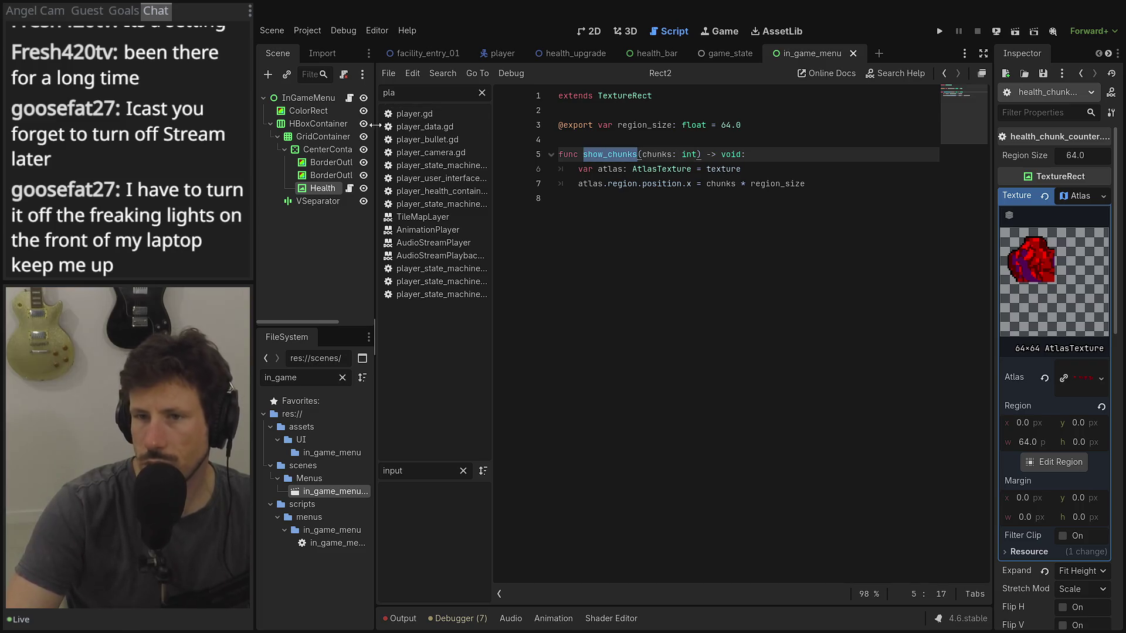
{"action": "left_click", "coordinate": [350, 98]}
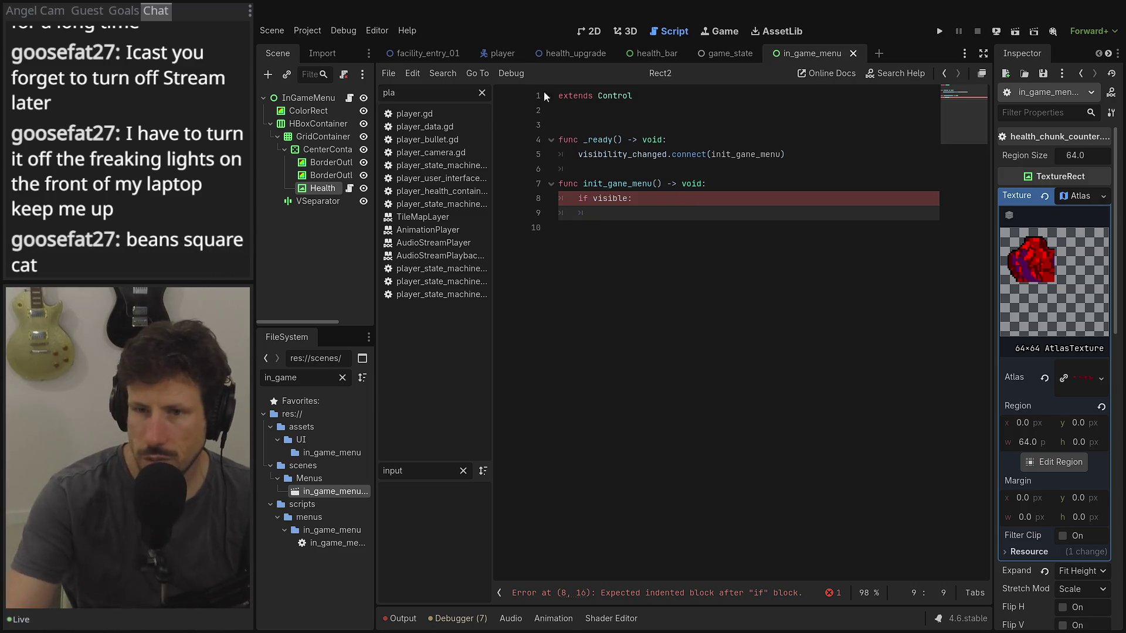
{"action": "left_click", "coordinate": [626, 115]}
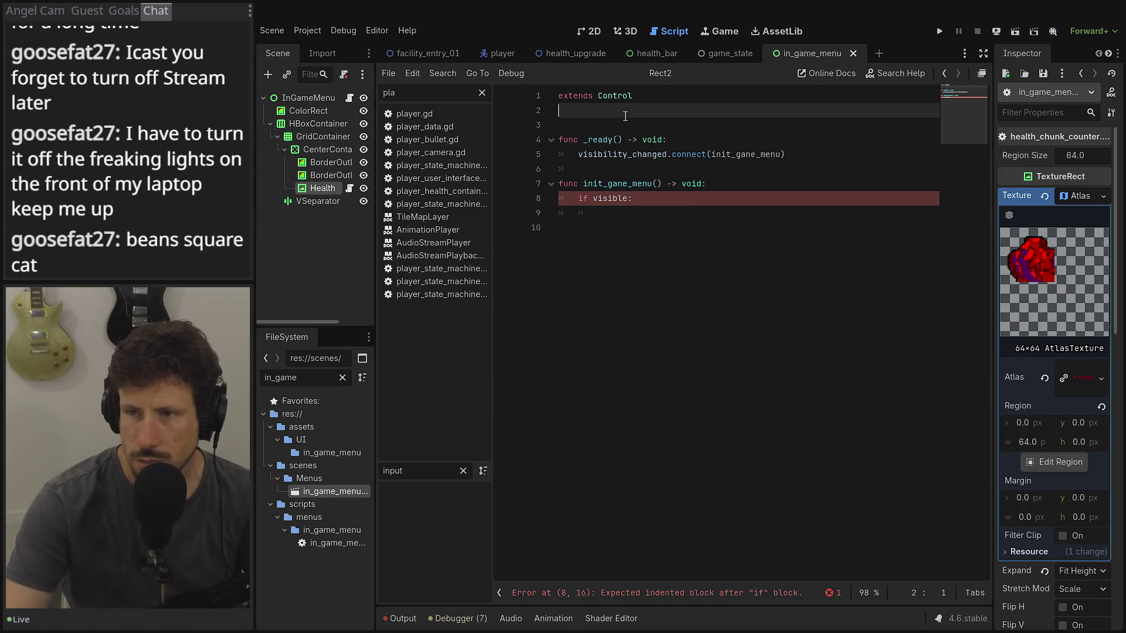
{"action": "key", "text": "Return"}
{"action": "type", "text": "expor"}
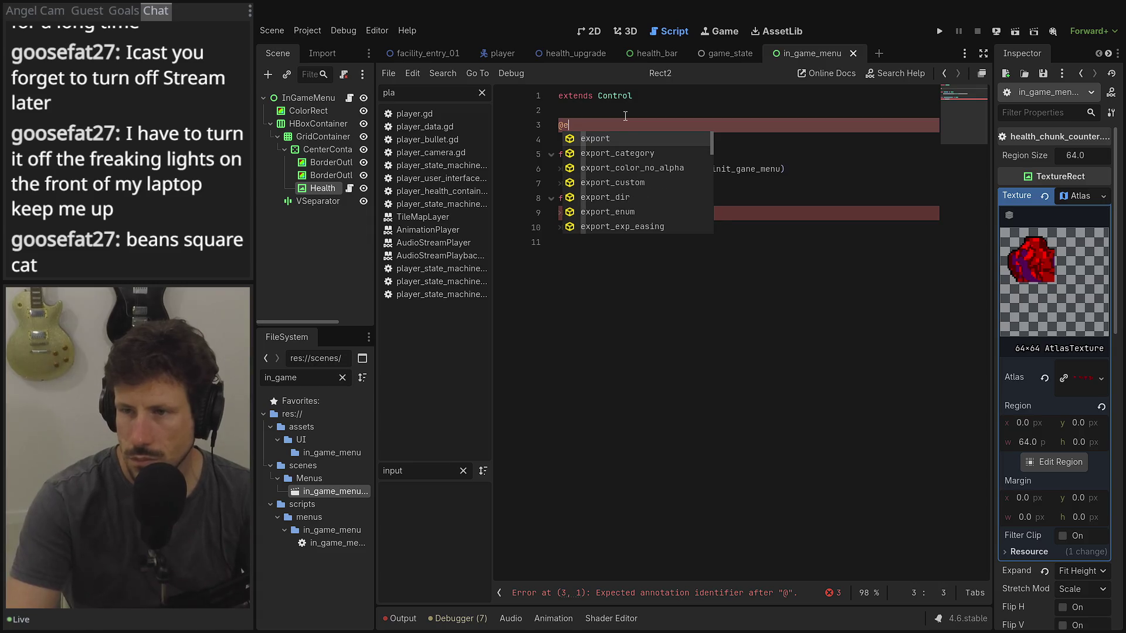
{"action": "type", "text": "t var ch"}
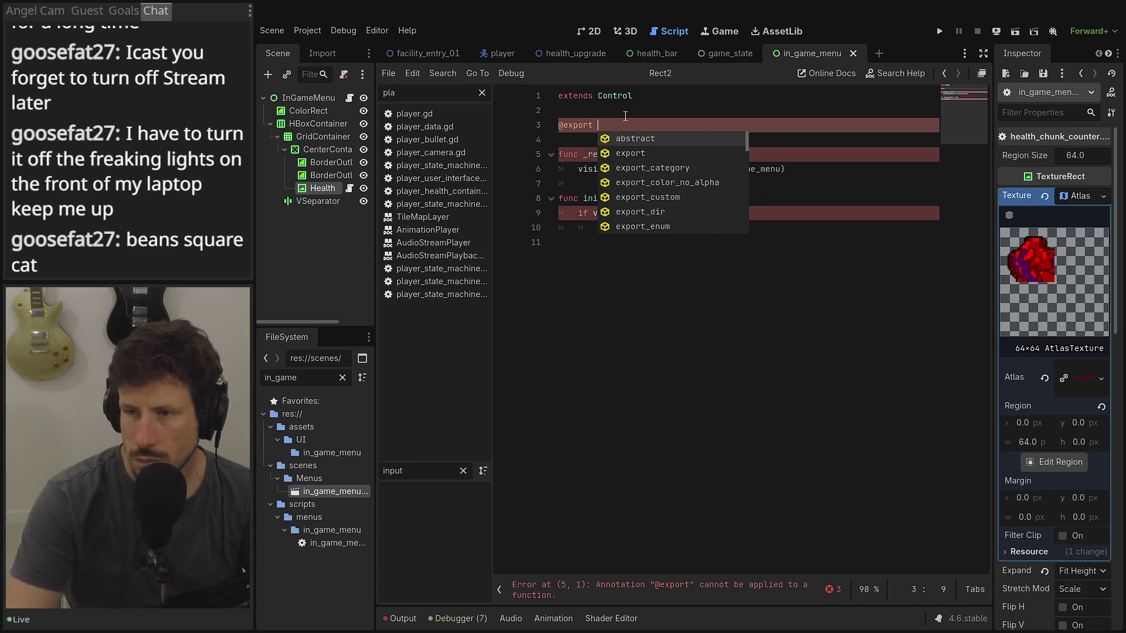
{"action": "type", "text": "unk_"}
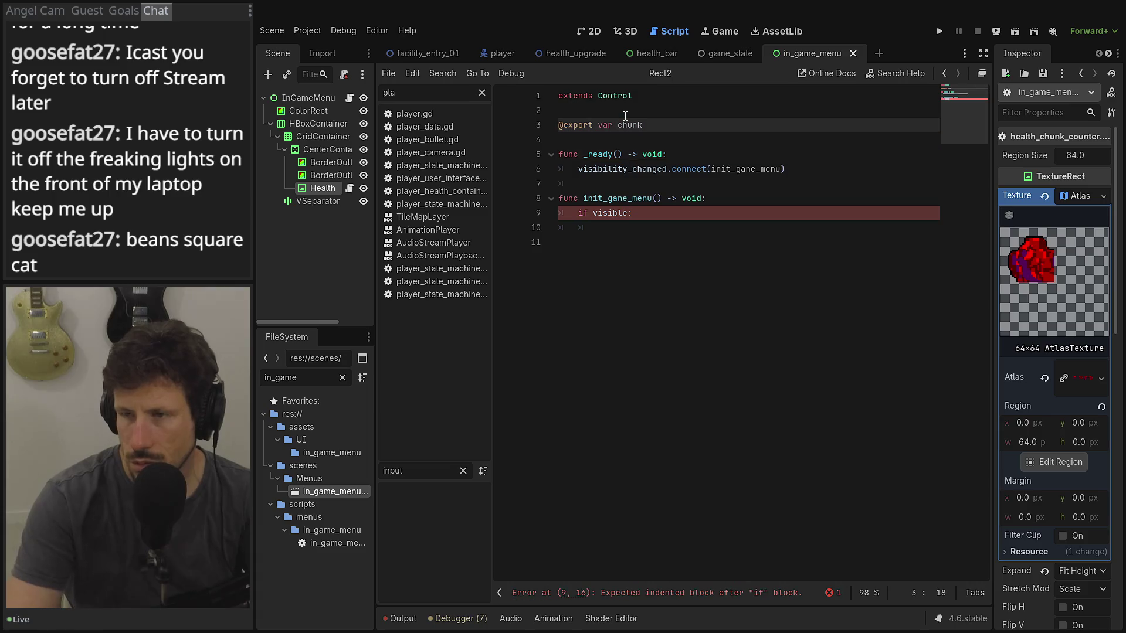
{"action": "type", "text": "display"}
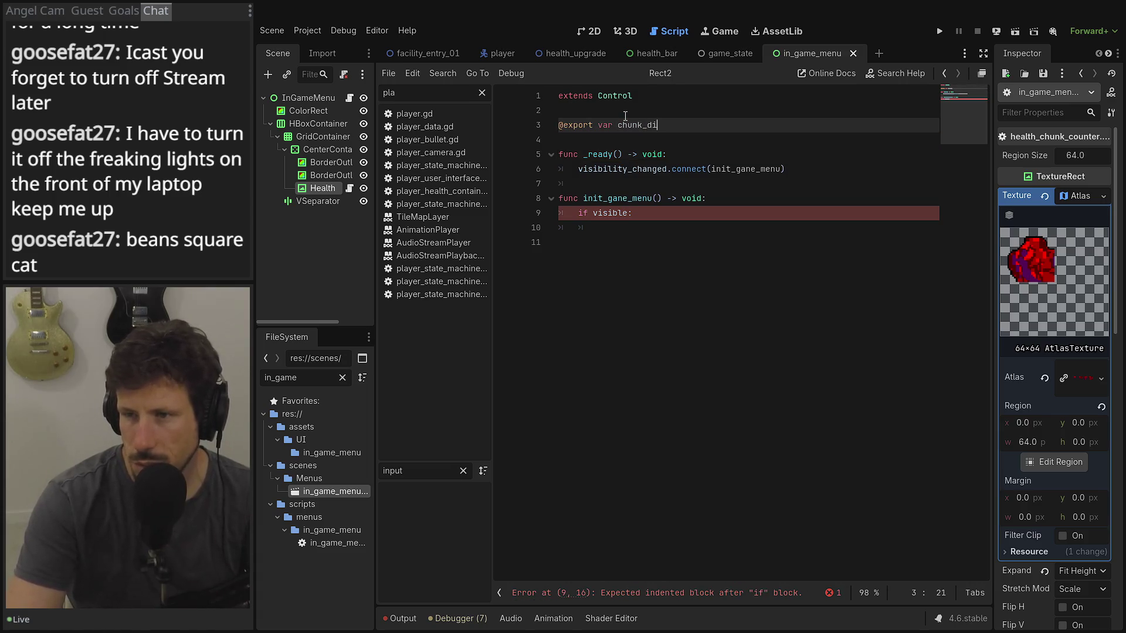
{"action": "type", "text": ": flo"}
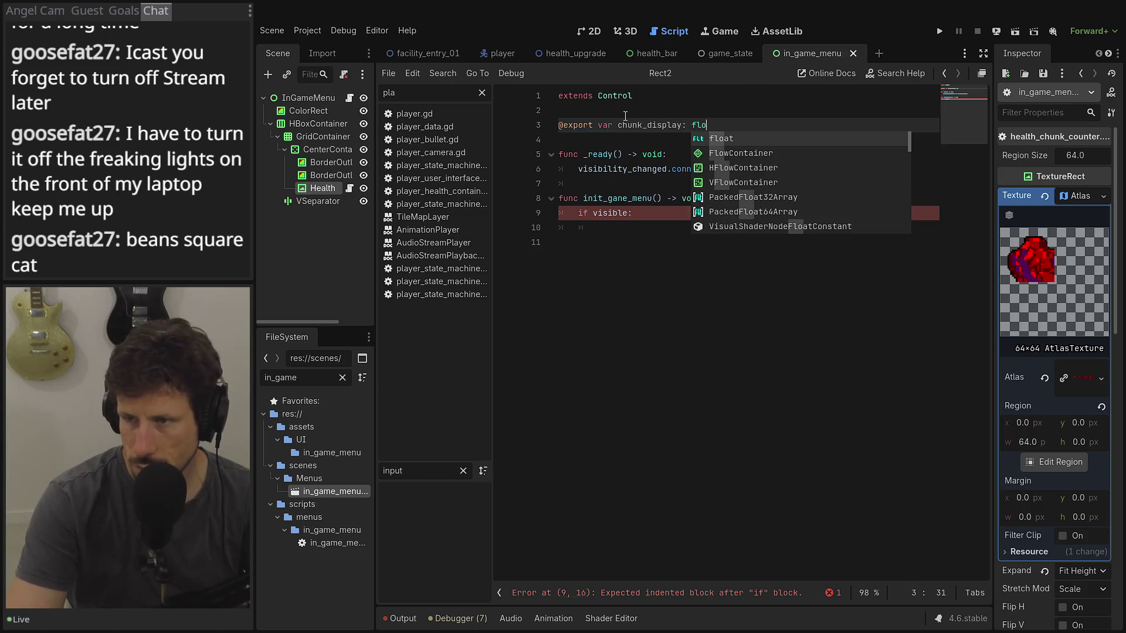
{"action": "key", "text": "BackSpace"}
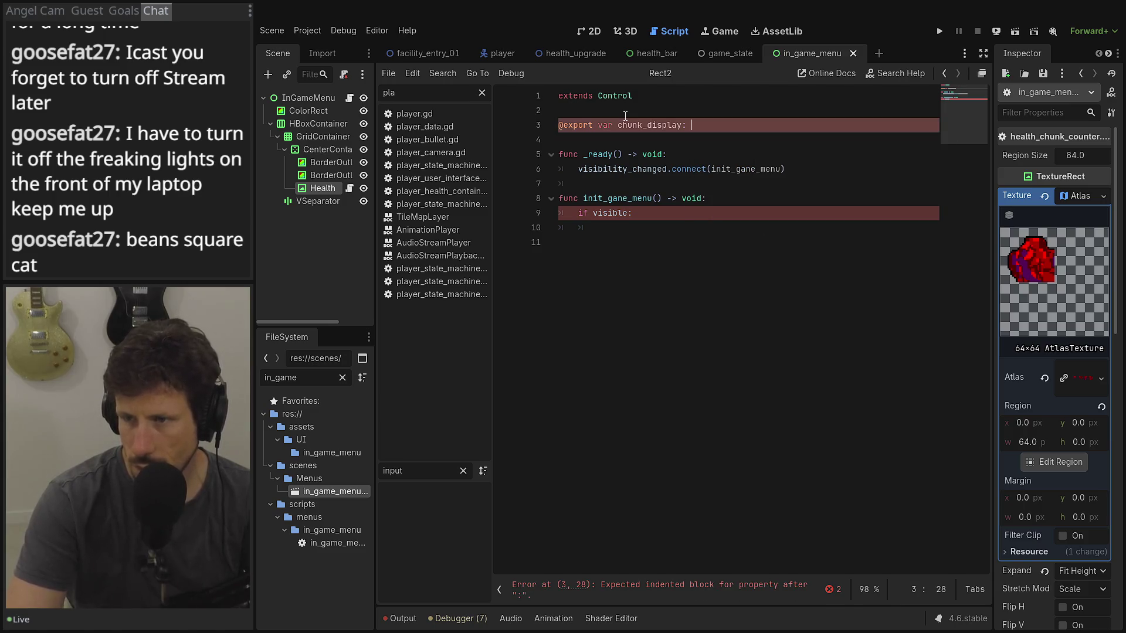
{"action": "type", "text": "Tex"}
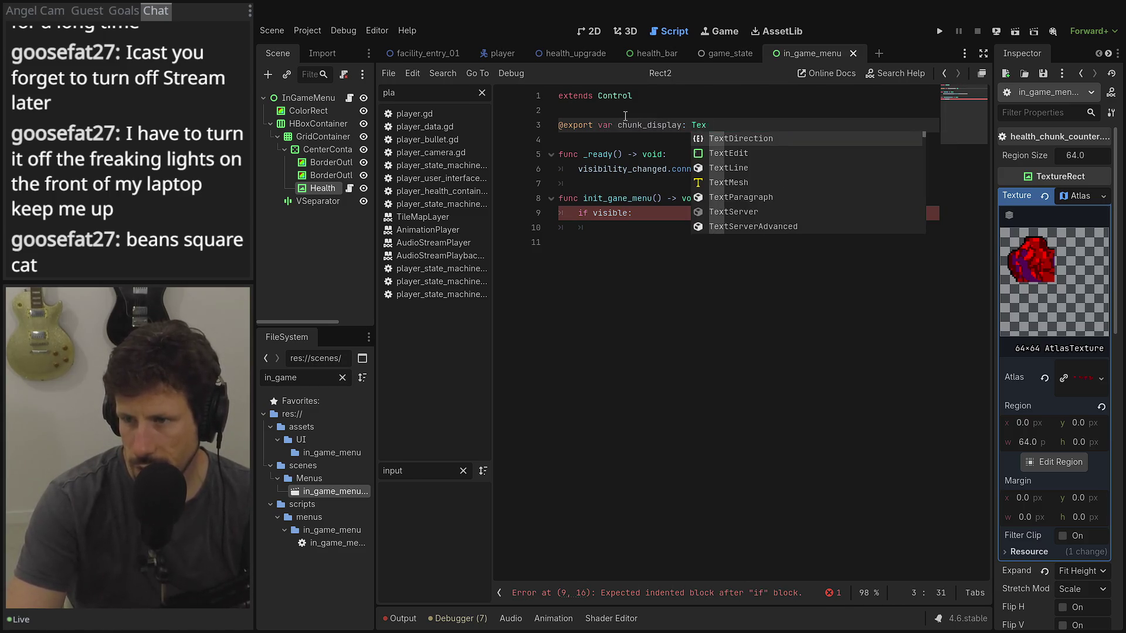
{"action": "type", "text": "re"}
{"action": "key", "text": "BackSpace"}
{"action": "key", "text": "BackSpace"}
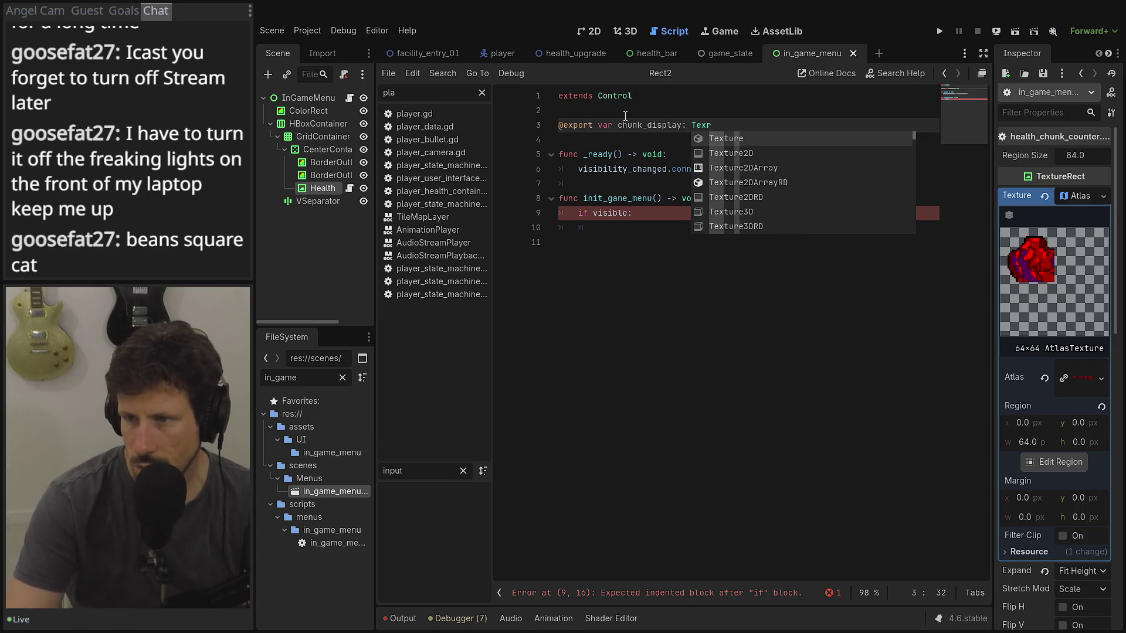
{"action": "type", "text": "turer"}
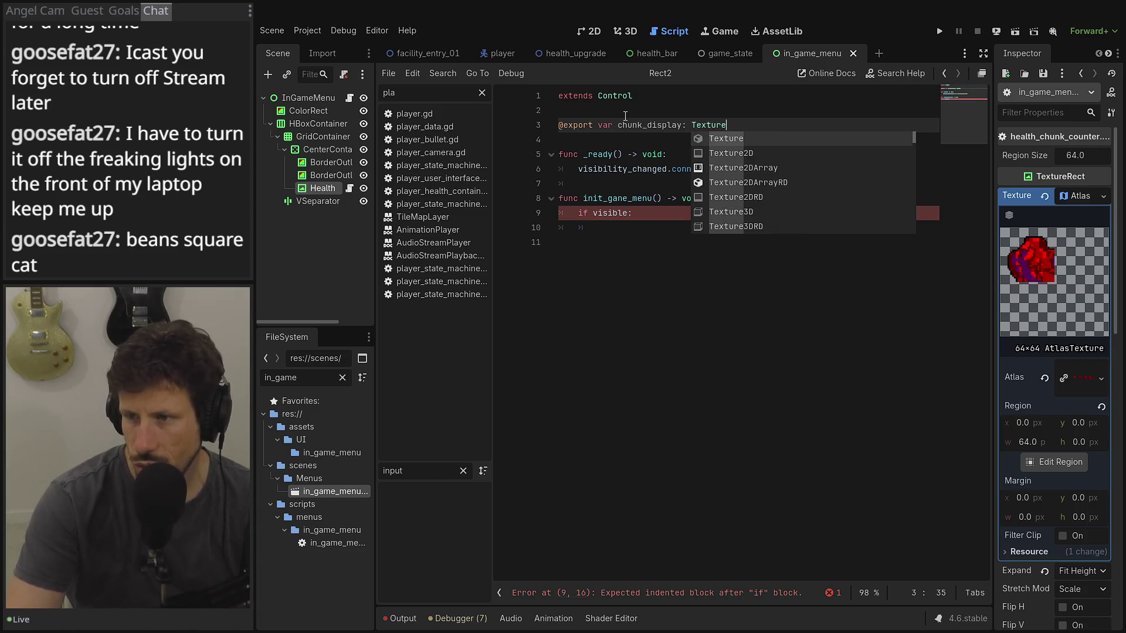
{"action": "key", "text": "Return"}
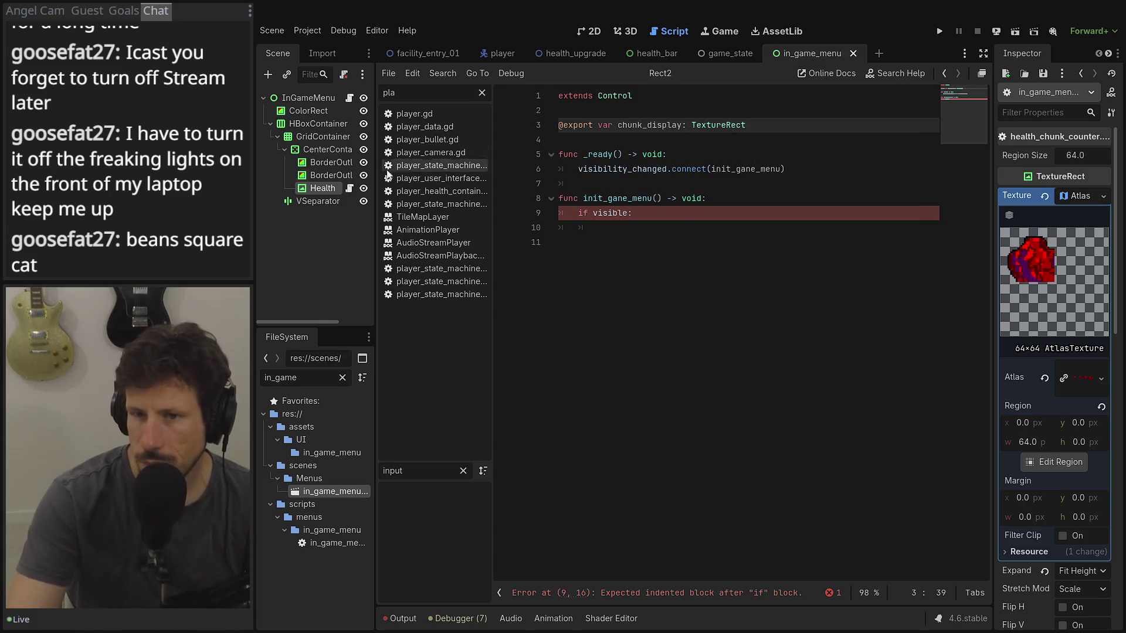
Step: Put pass inside the 'if visible:' block and save
{"action": "left_click", "coordinate": [298, 97]}
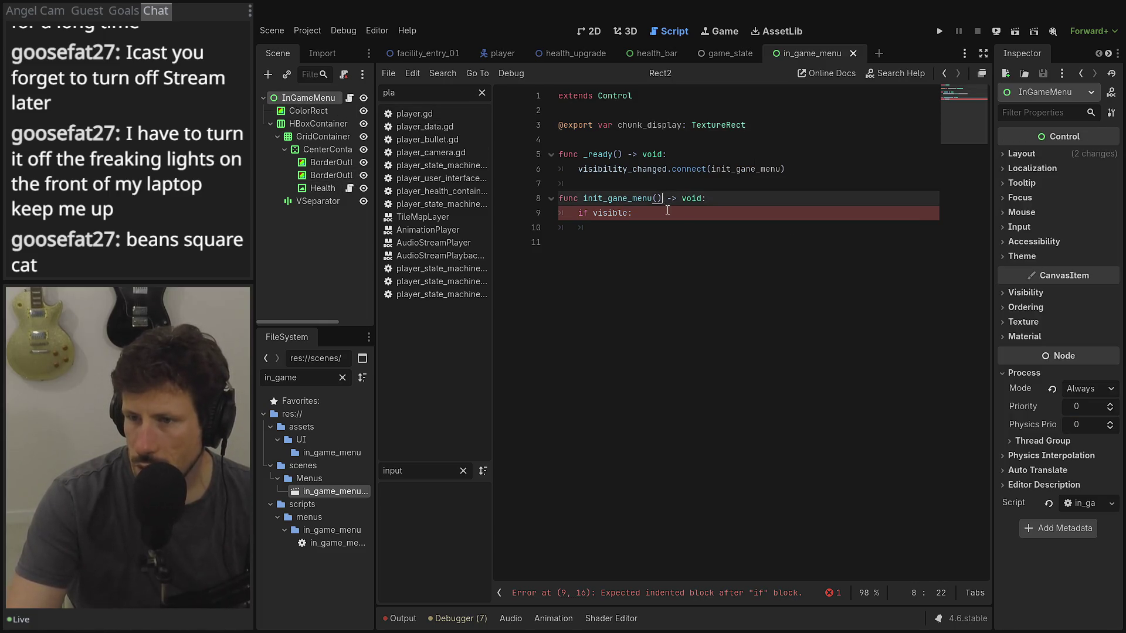
{"action": "left_click", "coordinate": [646, 235]}
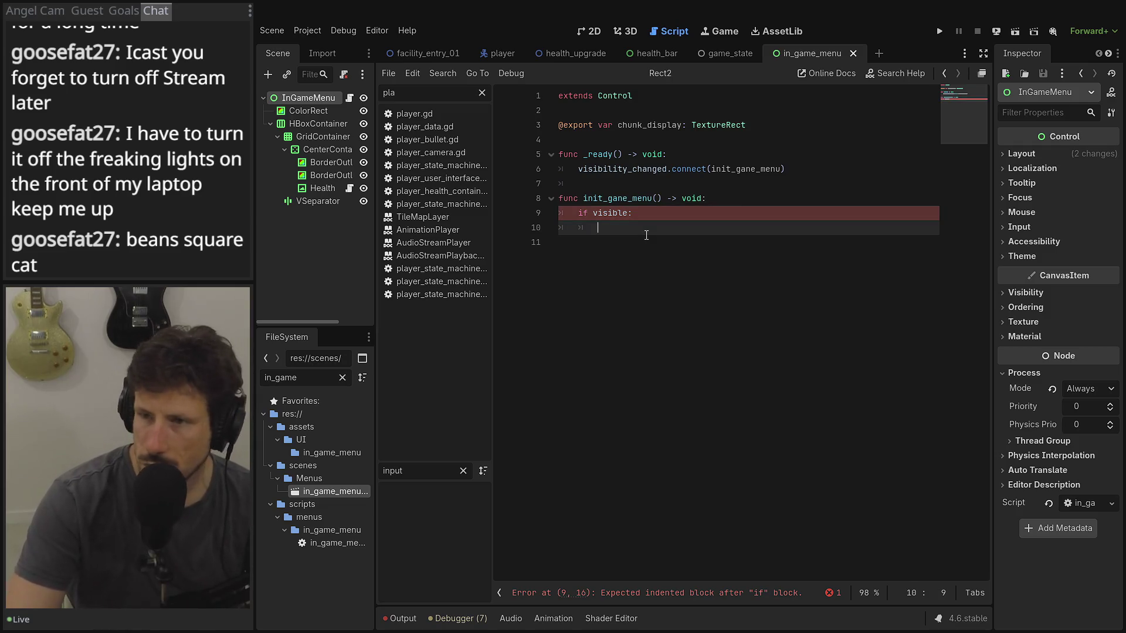
{"action": "type", "text": "poass"}
{"action": "key", "text": "BackSpace"}
{"action": "key", "text": "BackSpace"}
{"action": "key", "text": "BackSpace"}
{"action": "type", "text": "as"}
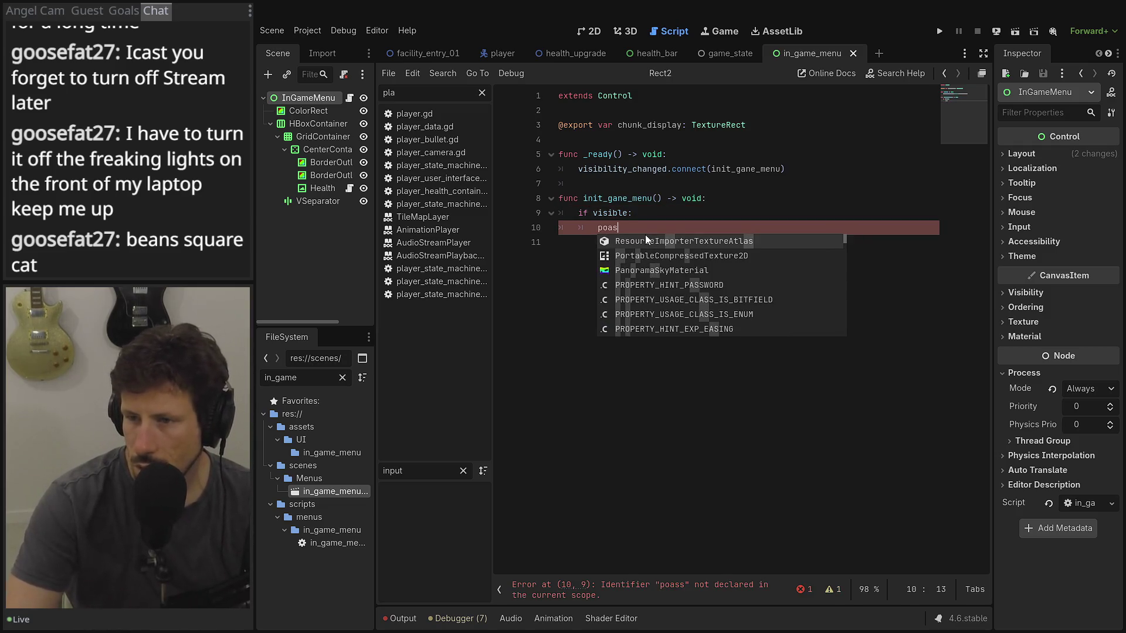
{"action": "type", "text": "s"}
{"action": "key", "text": "ctrl+s"}
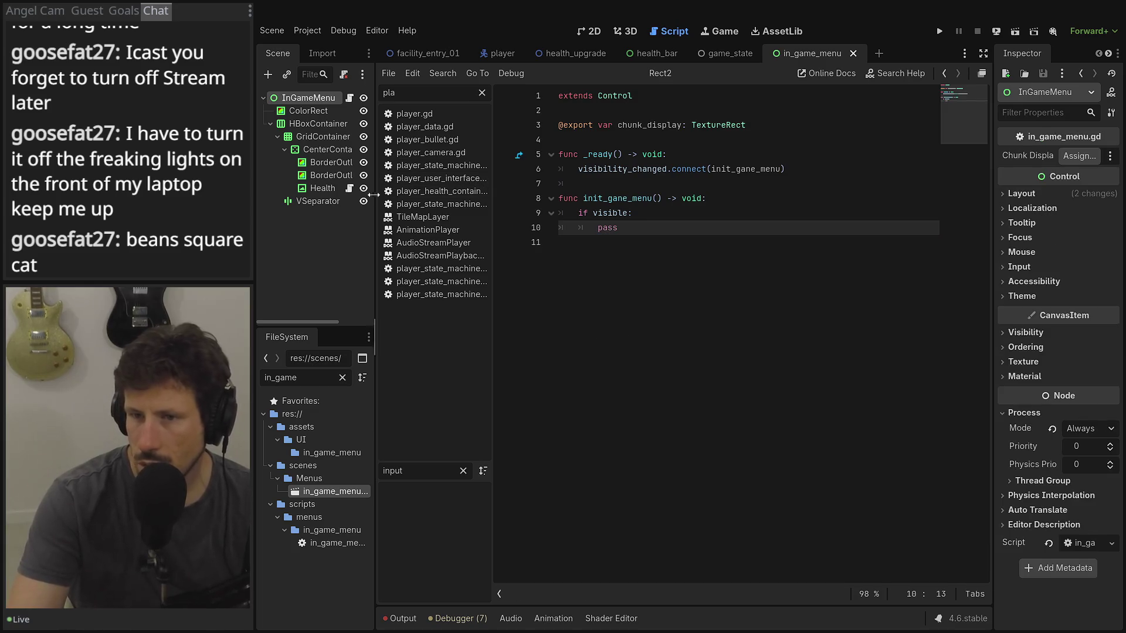
{"action": "left_click", "coordinate": [350, 187]}
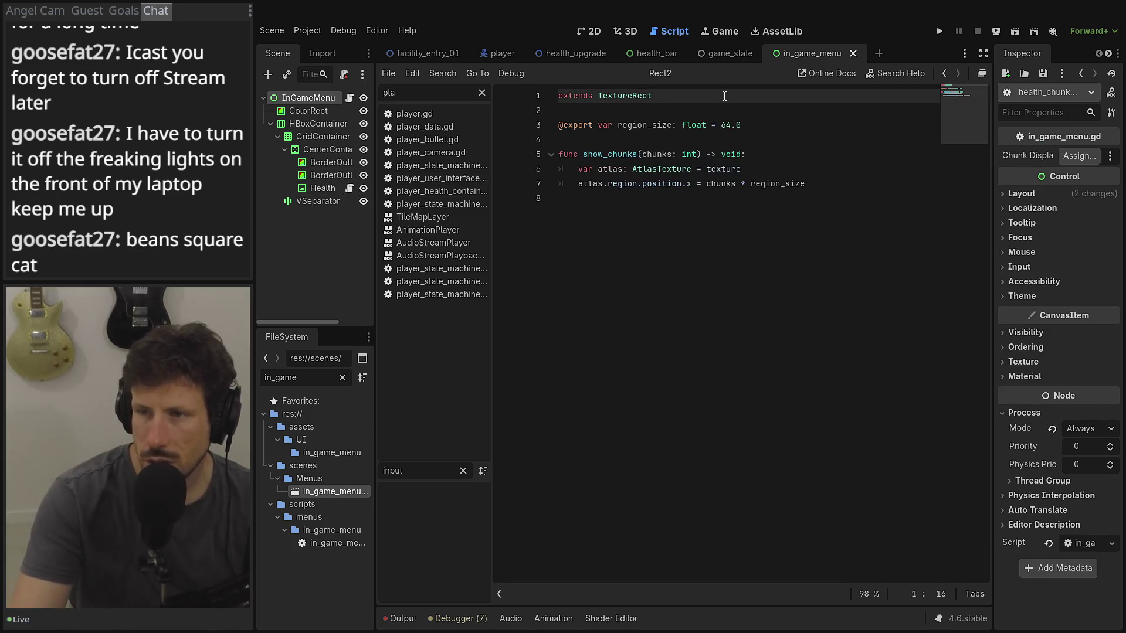
Step: Add 'class_name ChunkDisplay' below extends TextureRect in the Health script and save it
{"action": "key", "text": "Return"}
{"action": "type", "text": "class"}
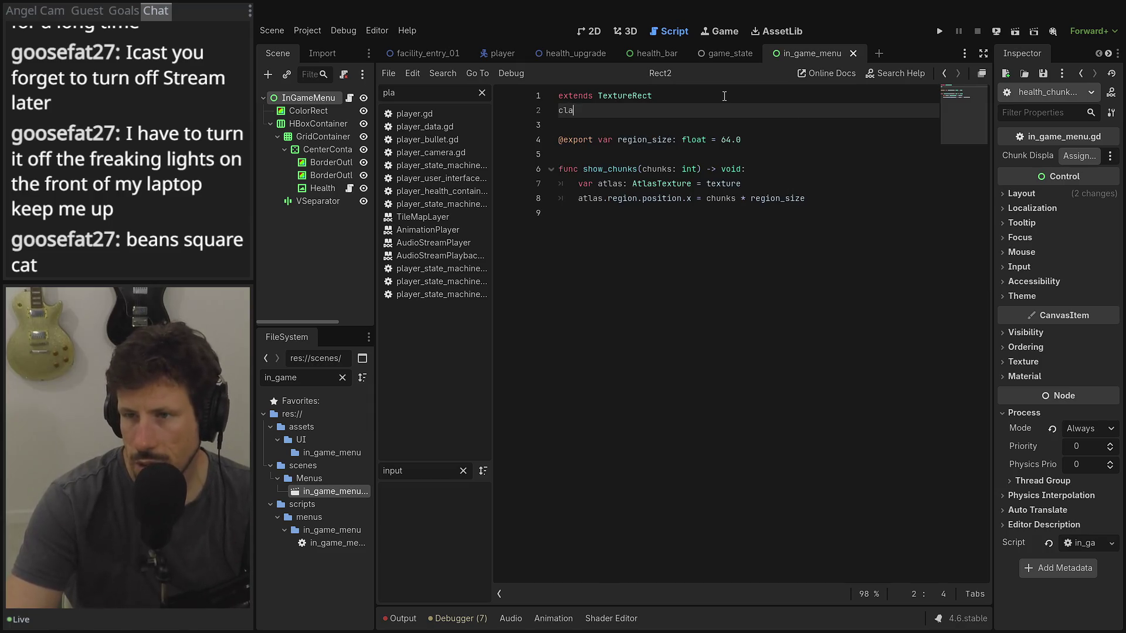
{"action": "type", "text": "_name "}
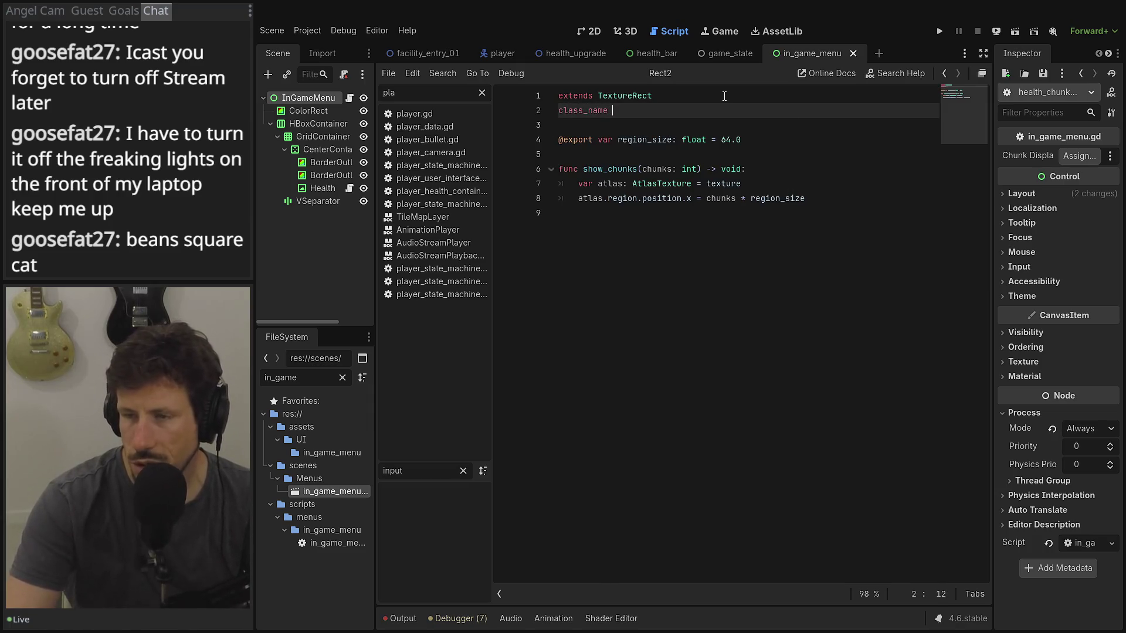
{"action": "type", "text": "chin"}
{"action": "key", "text": "BackSpace"}
{"action": "key", "text": "BackSpace"}
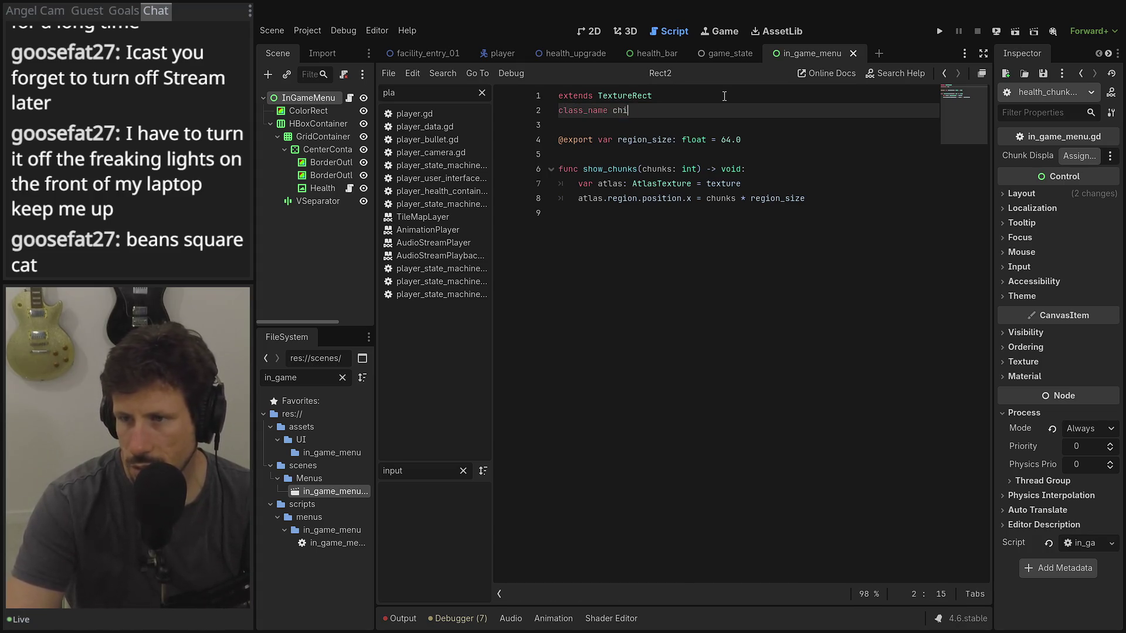
{"action": "key", "text": "BackSpace"}
{"action": "type", "text": "ChunkDisplay"}
{"action": "key", "text": "ctrl+s"}
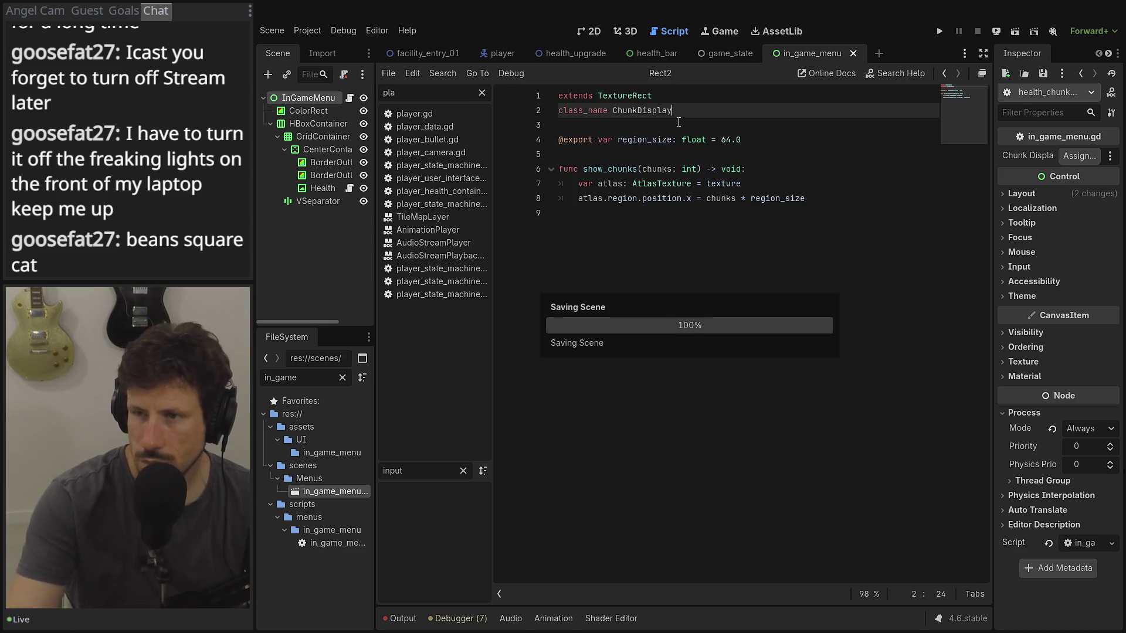
Step: Switch back to in_game_menu.gd with the caret on empty line 4
{"action": "double_click", "coordinate": [645, 112]}
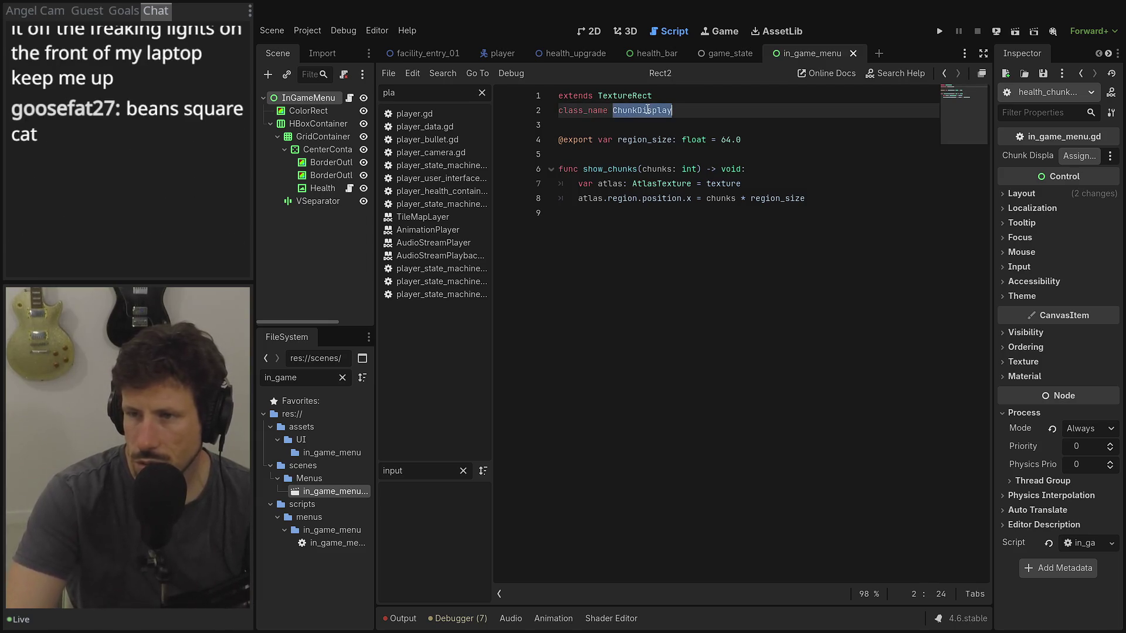
{"action": "left_click", "coordinate": [350, 98]}
{"action": "left_click", "coordinate": [765, 139]}
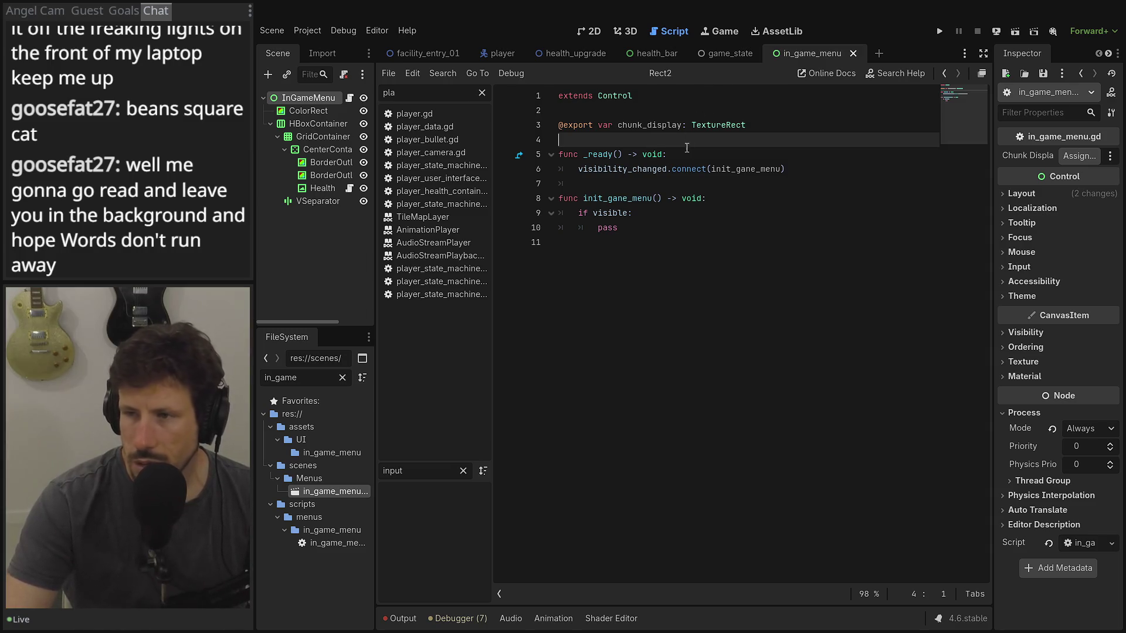
Step: Retype the chunk_display export as ChunkDisplay, save, and assign HealthChunkCounter to it in the Inspector
{"action": "double_click", "coordinate": [731, 126]}
{"action": "type", "text": "ChunkDisplay"}
{"action": "key", "text": "ctrl+s"}
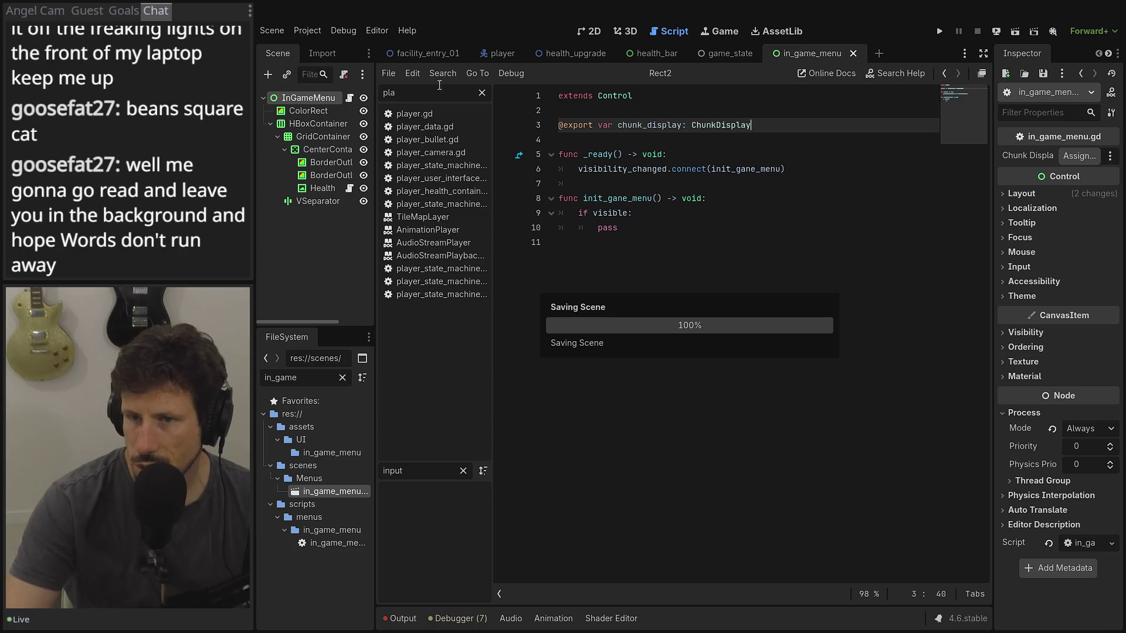
{"action": "left_click", "coordinate": [321, 97]}
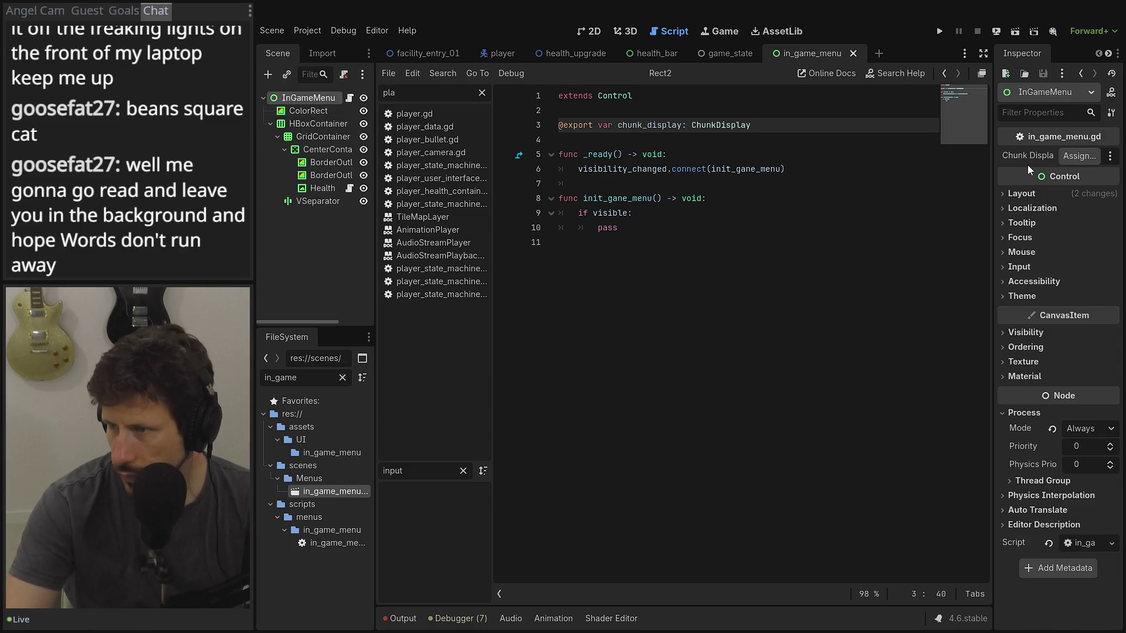
{"action": "left_click", "coordinate": [1080, 156]}
{"action": "double_click", "coordinate": [512, 222]}
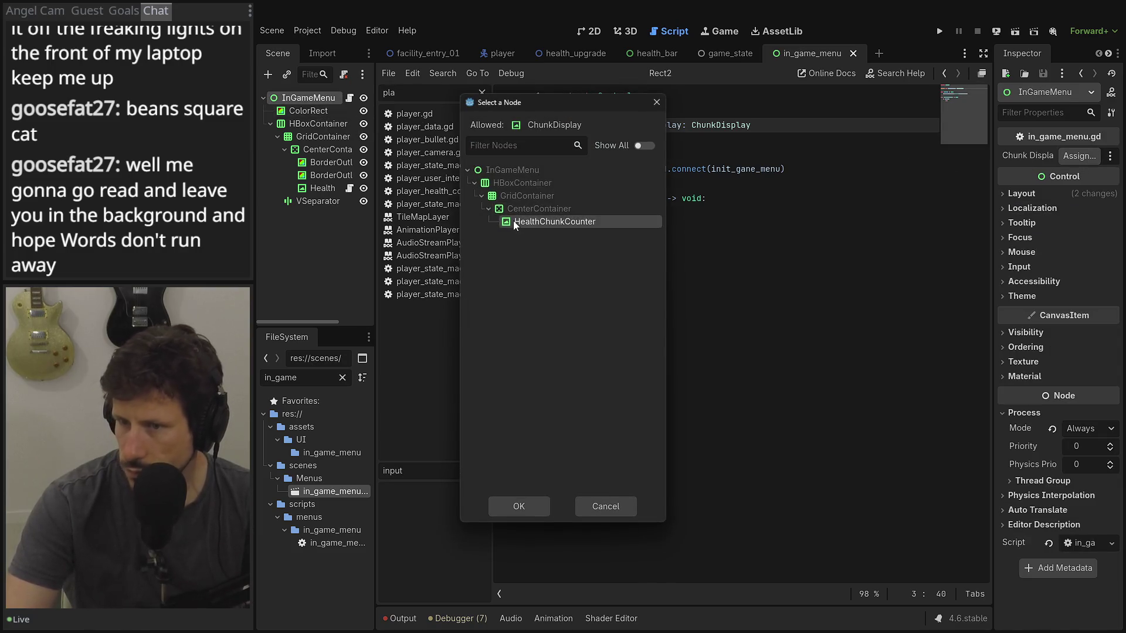
Step: Replace pass with a call to chunk_display.show_chunks using GameState.player_data
{"action": "left_click", "coordinate": [669, 228]}
{"action": "type", "text": "chunk_display."}
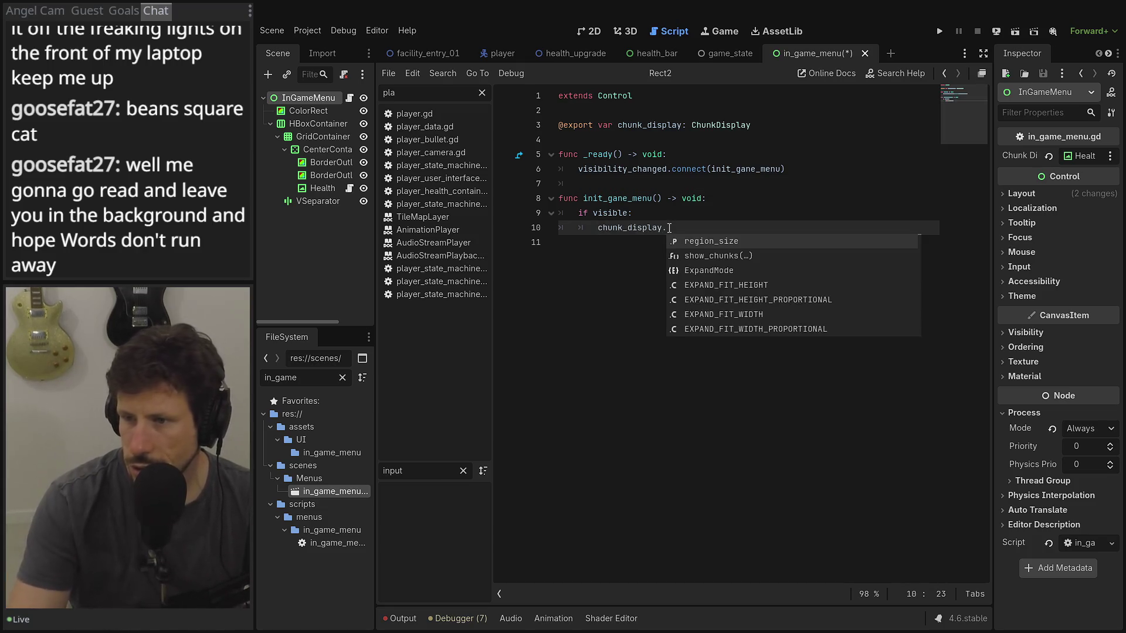
{"action": "key", "text": "Down"}
{"action": "key", "text": "Return"}
{"action": "type", "text": "G"}
{"action": "type", "text": "ameState."}
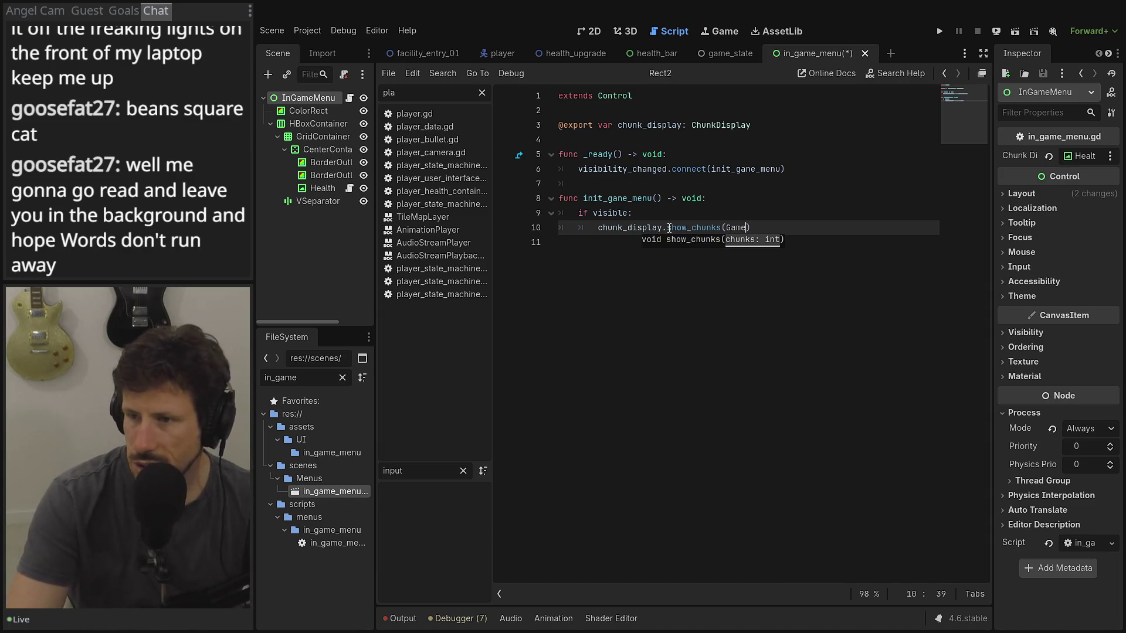
{"action": "type", "text": "pl"}
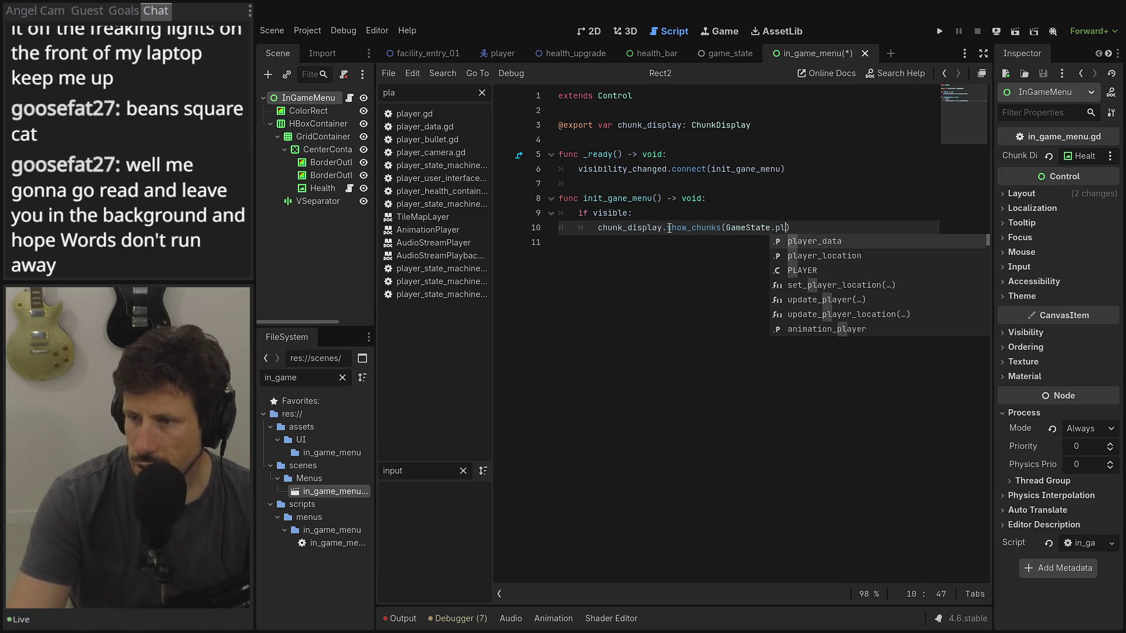
{"action": "key", "text": "Return"}
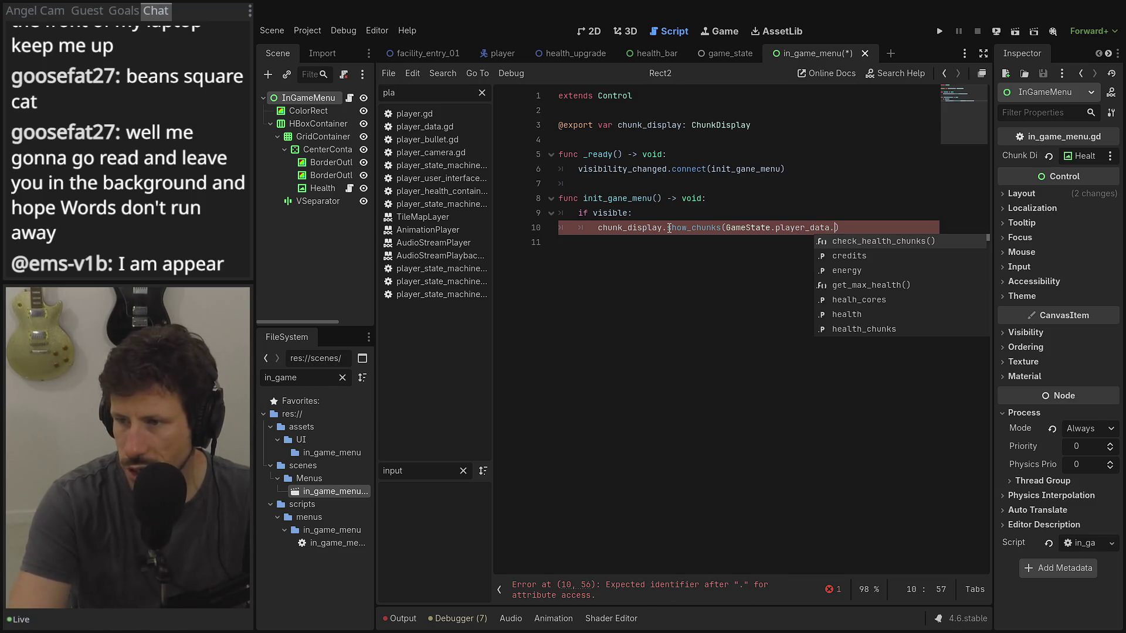
Step: Finish the argument as health_chunks and save the in_game_menu script
{"action": "type", "text": "c"}
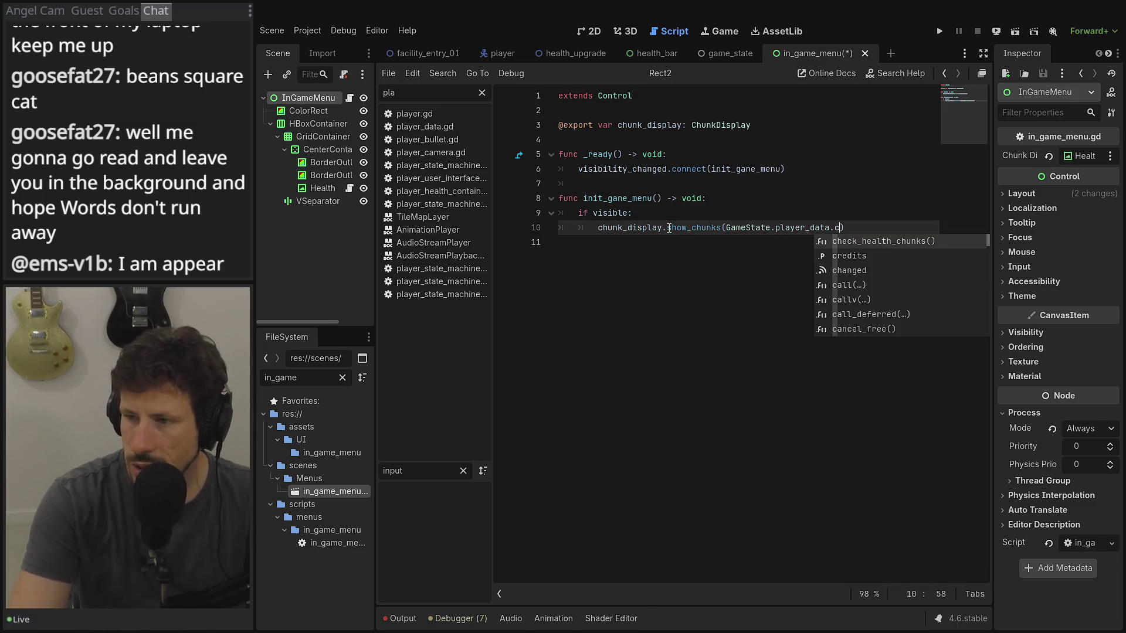
{"action": "key", "text": "BackSpace"}
{"action": "type", "text": "e"}
{"action": "key", "text": "BackSpace"}
{"action": "type", "text": "chun"}
{"action": "key", "text": "BackSpace"}
{"action": "key", "text": "Return"}
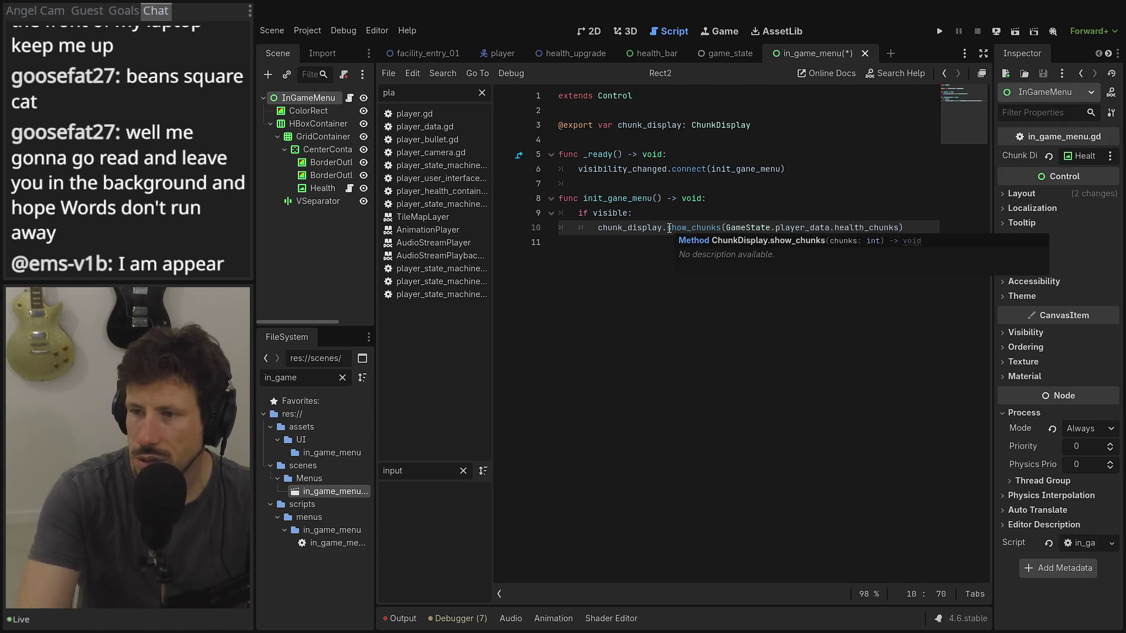
{"action": "double_click", "coordinate": [670, 228]}
{"action": "key", "text": "Up"}
{"action": "key", "text": "ctrl+s"}
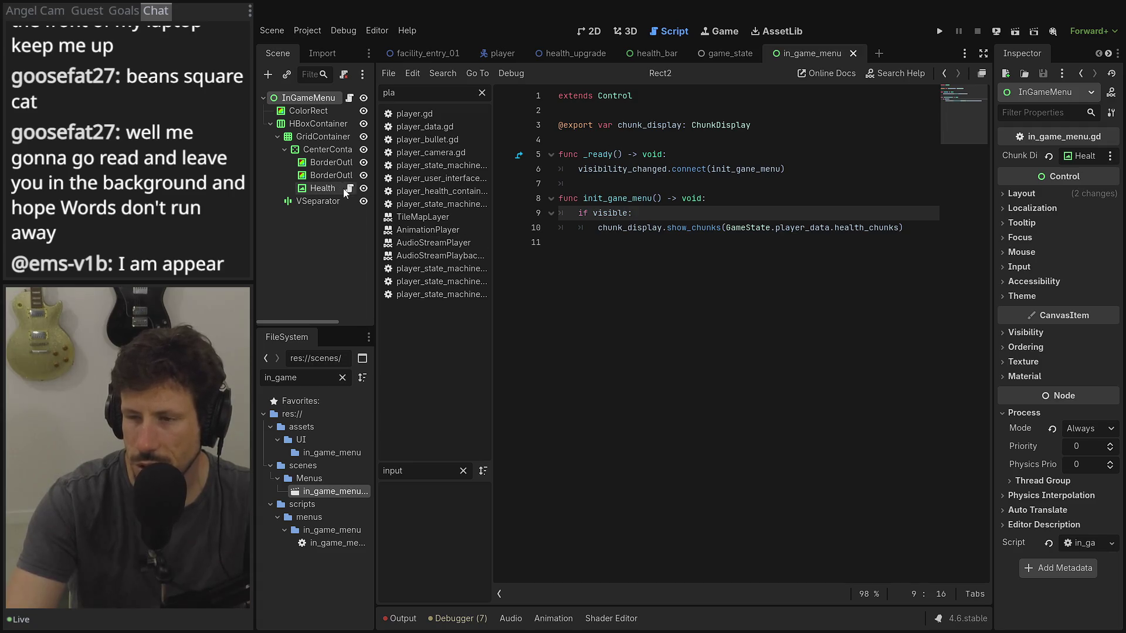
{"action": "left_click", "coordinate": [911, 228]}
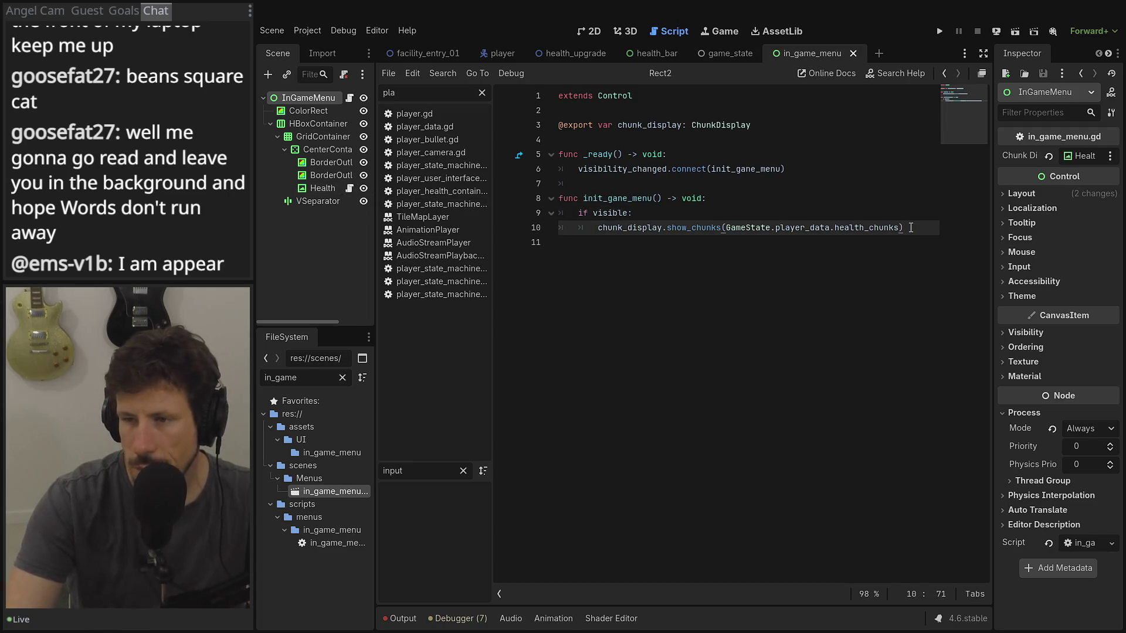
Step: Save the menu script, test-run the project, and close the game window
{"action": "key", "text": "Return"}
{"action": "key", "text": "BackSpace"}
{"action": "type", "text": "e"}
{"action": "key", "text": "BackSpace"}
{"action": "key", "text": "ctrl+s"}
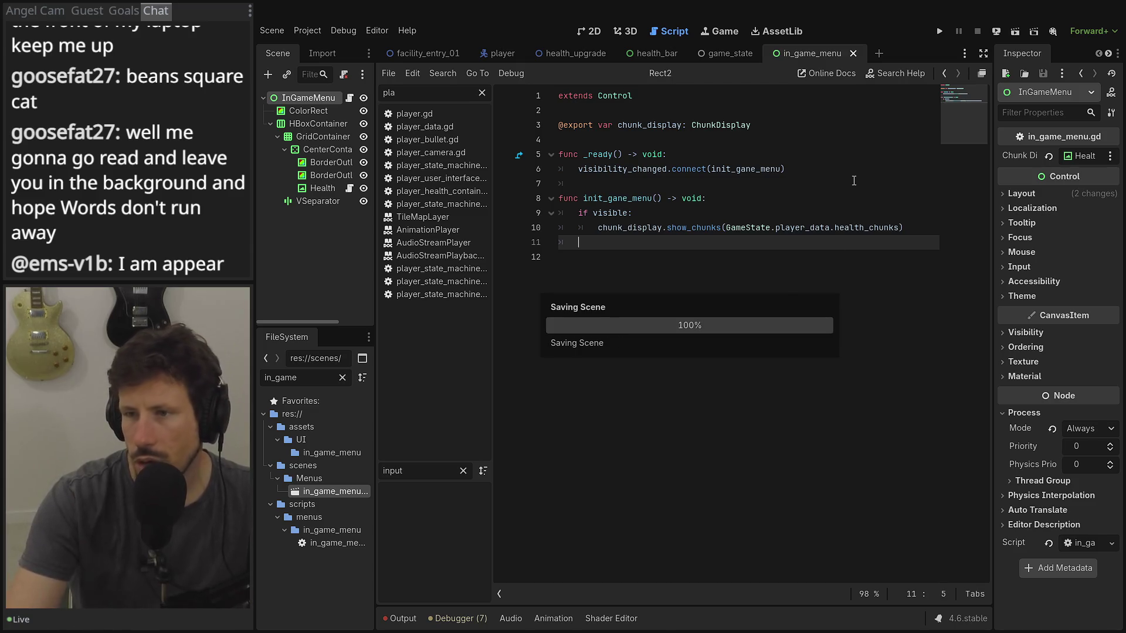
{"action": "left_click", "coordinate": [851, 183]}
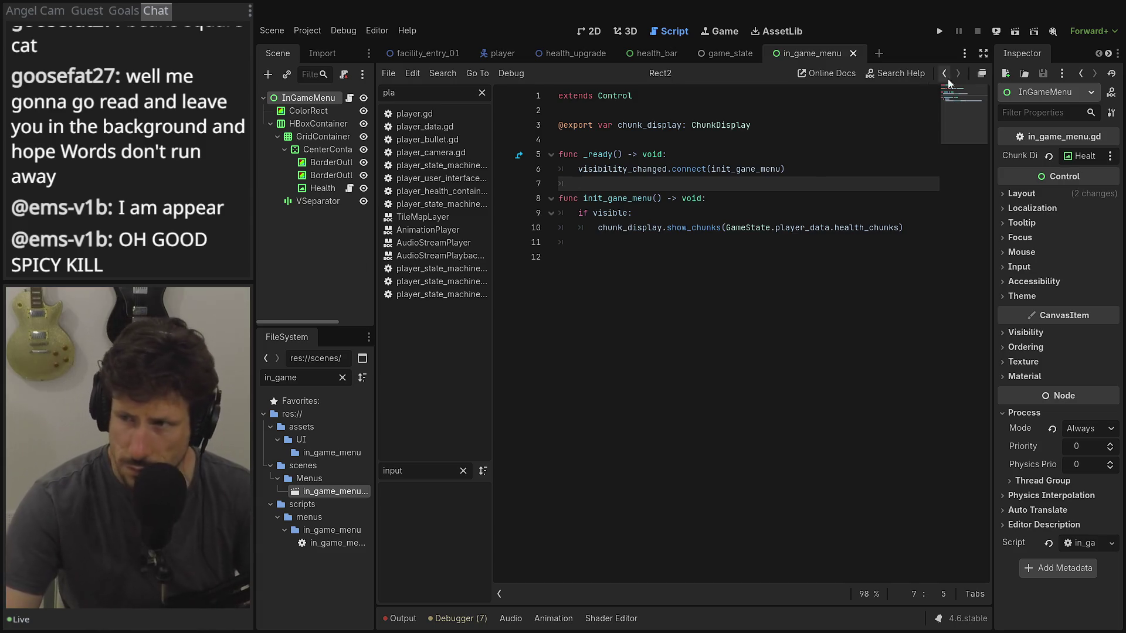
{"action": "left_click", "coordinate": [946, 31]}
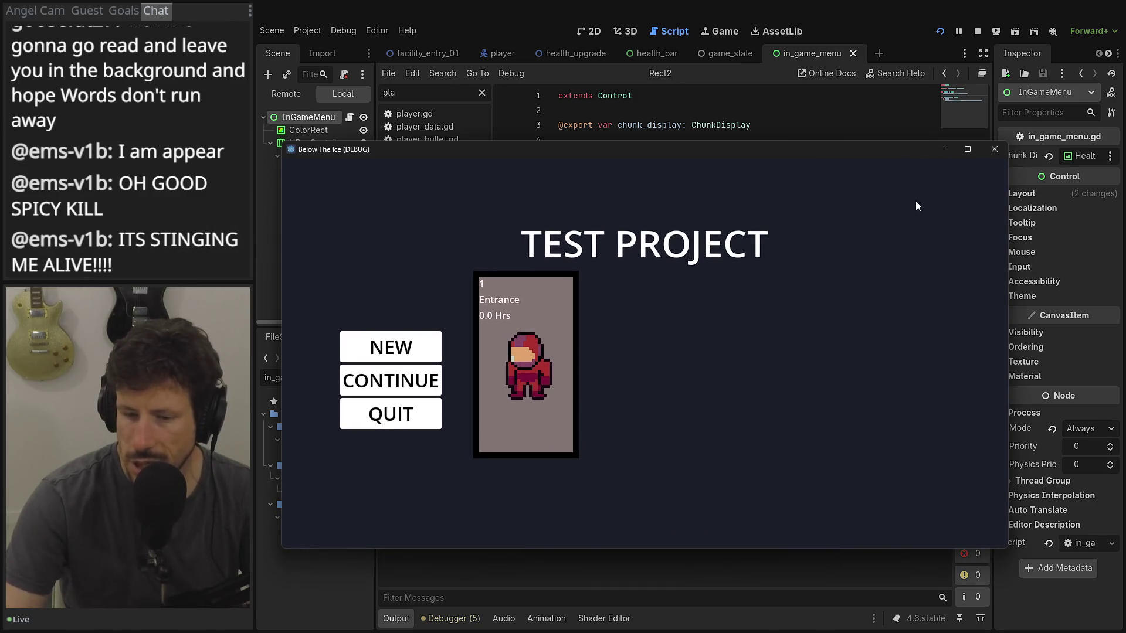
{"action": "left_click", "coordinate": [993, 150]}
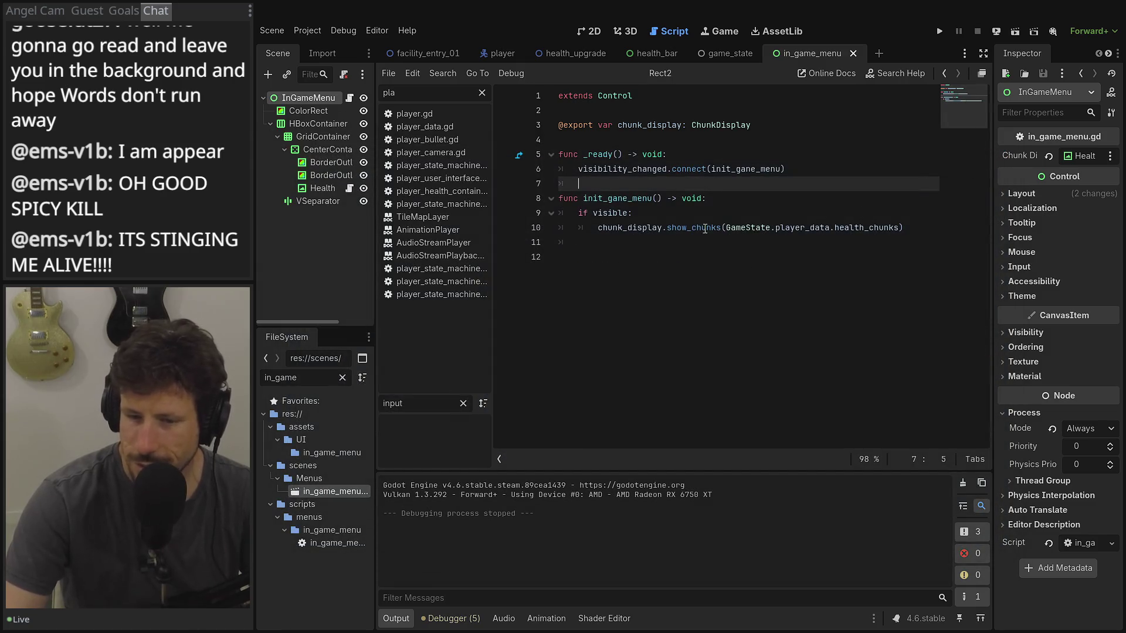
Step: Save, then move through the game_state scene to the health_bar scene
{"action": "key", "text": "ctrl+s"}
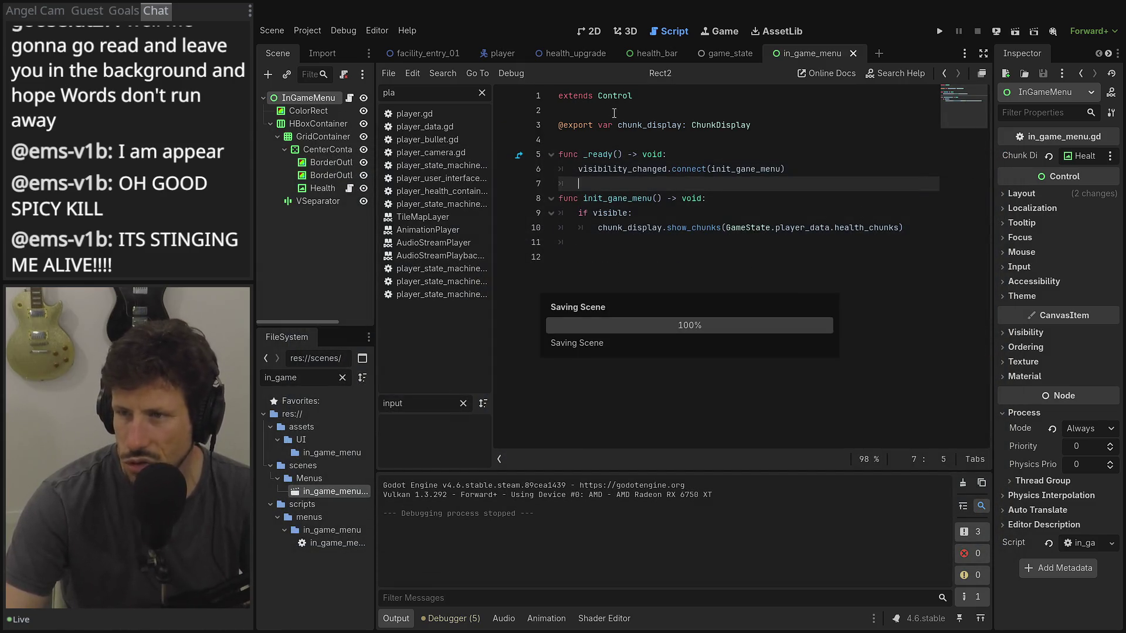
{"action": "left_click", "coordinate": [730, 54]}
{"action": "left_click", "coordinate": [651, 53]}
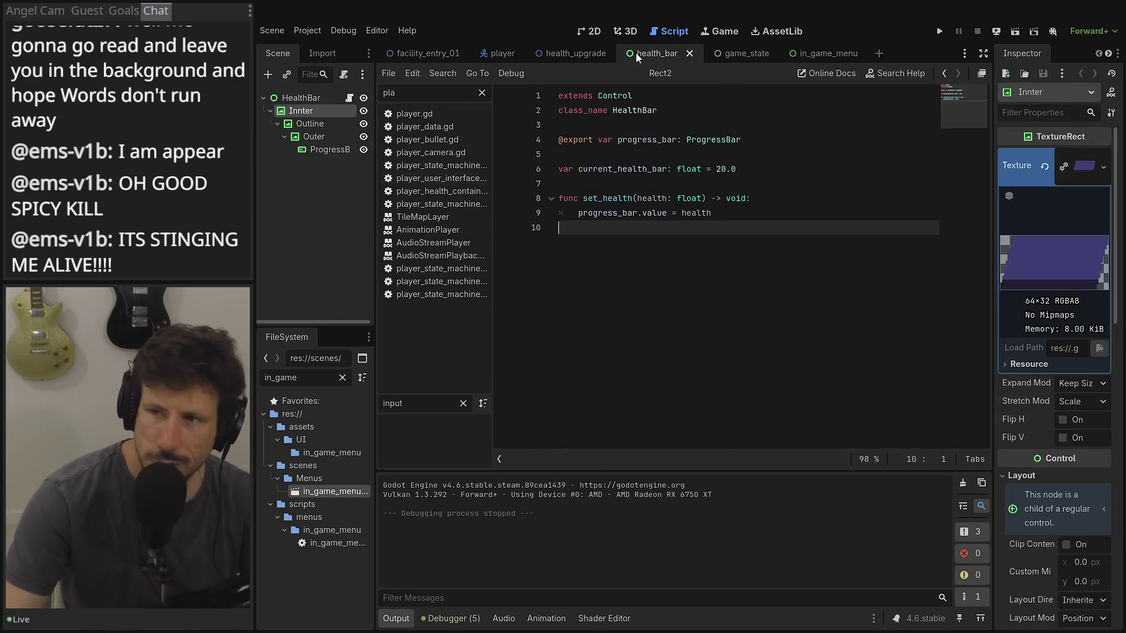
Step: Bring up the facility_entry_01 level in the 2D view
{"action": "left_click", "coordinate": [578, 53]}
{"action": "left_click", "coordinate": [490, 57]}
{"action": "left_click", "coordinate": [424, 54]}
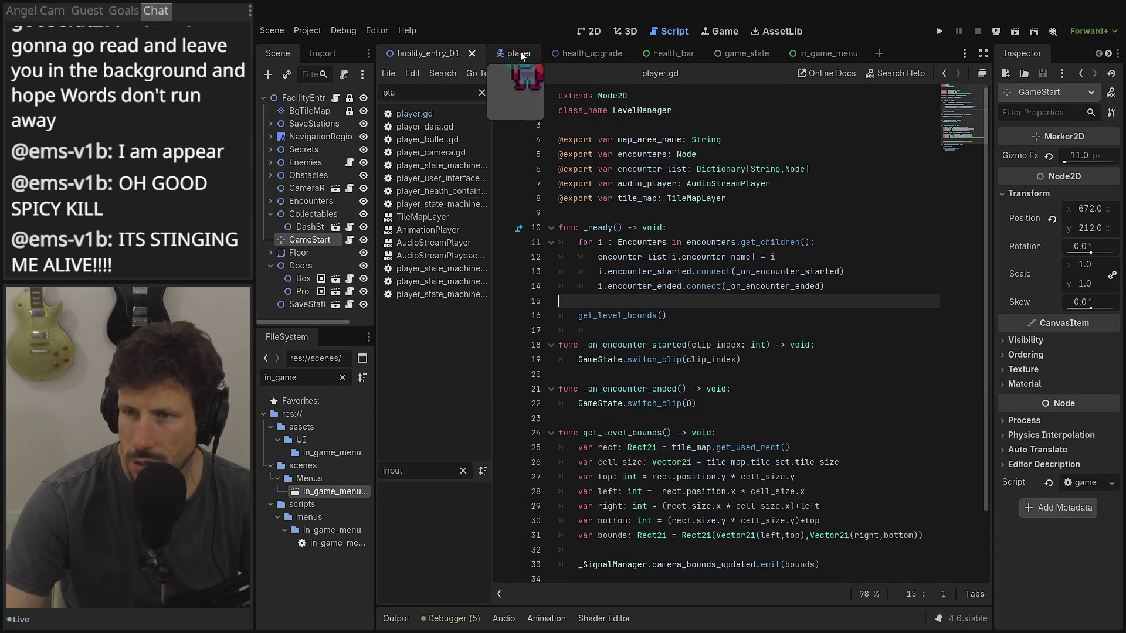
{"action": "left_click", "coordinate": [626, 31]}
{"action": "left_click", "coordinate": [594, 33]}
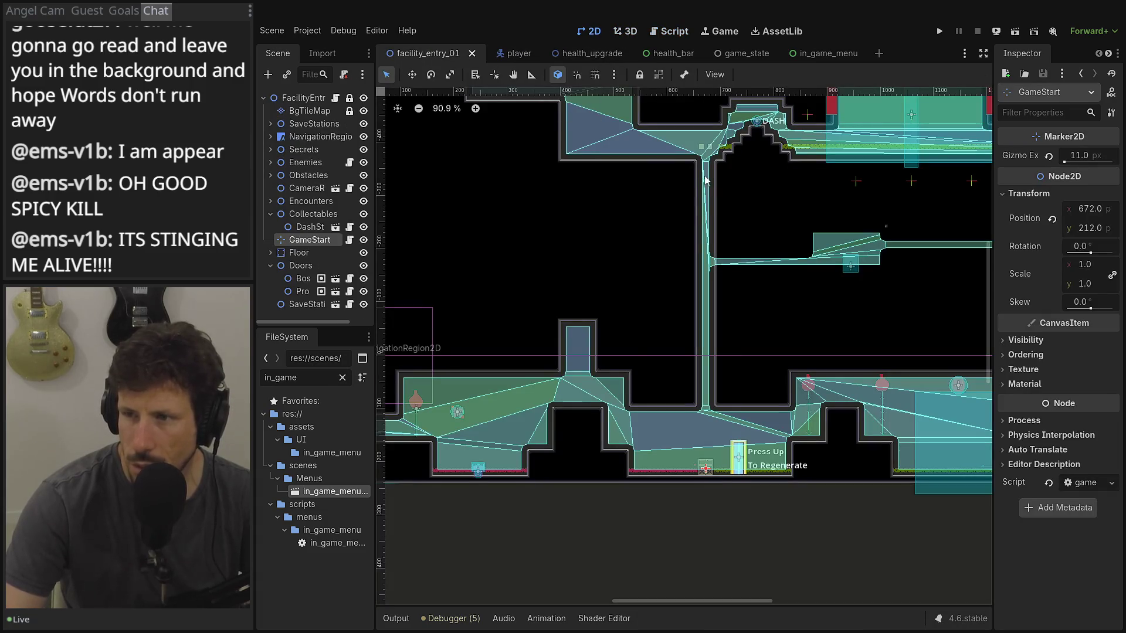
Step: Place two health upgrade pickups side by side in the level under Collectables
{"action": "scroll", "coordinate": [568, 234], "scroll_direction": "down", "scroll_amount": 2}
{"action": "scroll", "coordinate": [687, 315], "scroll_direction": "down", "scroll_amount": 3}
{"action": "scroll", "coordinate": [651, 235], "scroll_direction": "up", "scroll_amount": 1}
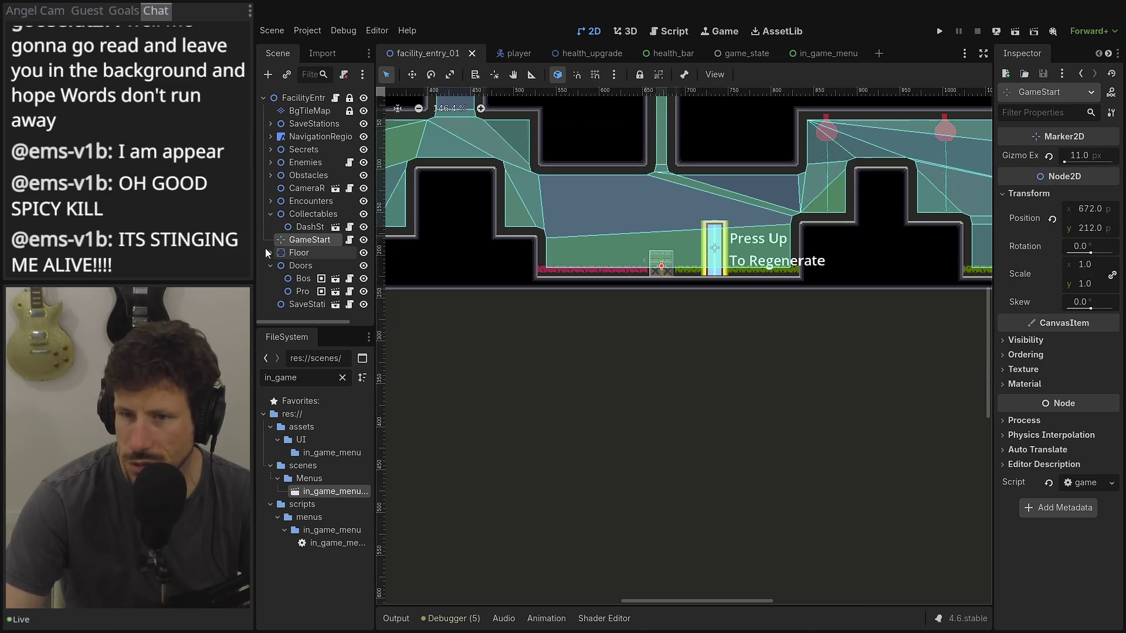
{"action": "left_click", "coordinate": [302, 213]}
{"action": "scroll", "coordinate": [492, 305], "scroll_direction": "up", "scroll_amount": 3}
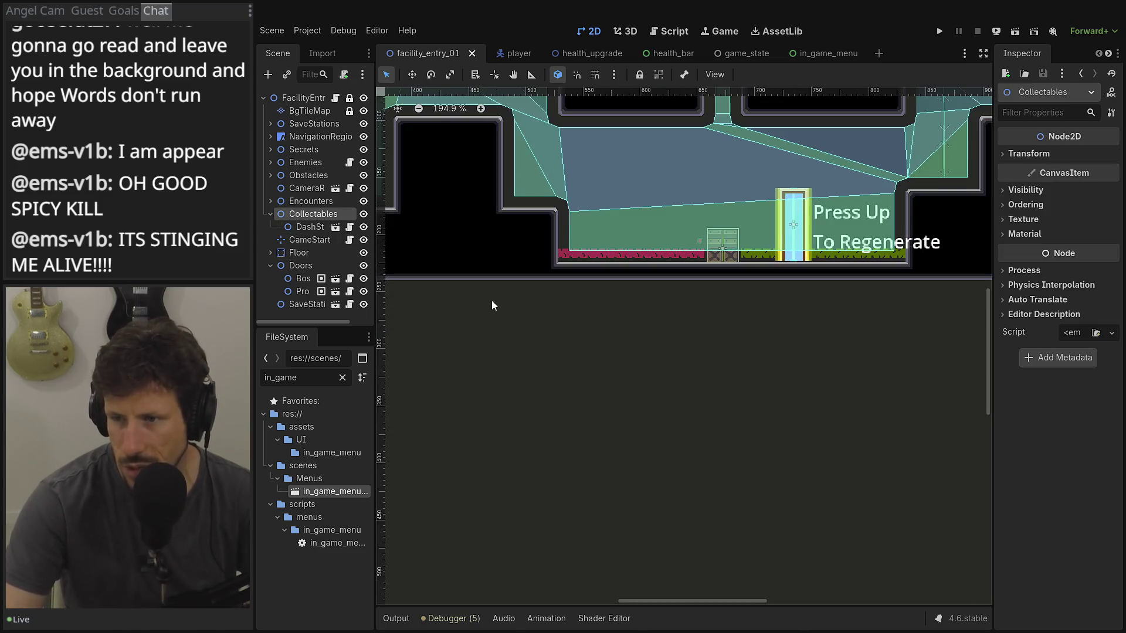
{"action": "scroll", "coordinate": [584, 256], "scroll_direction": "up", "scroll_amount": 4}
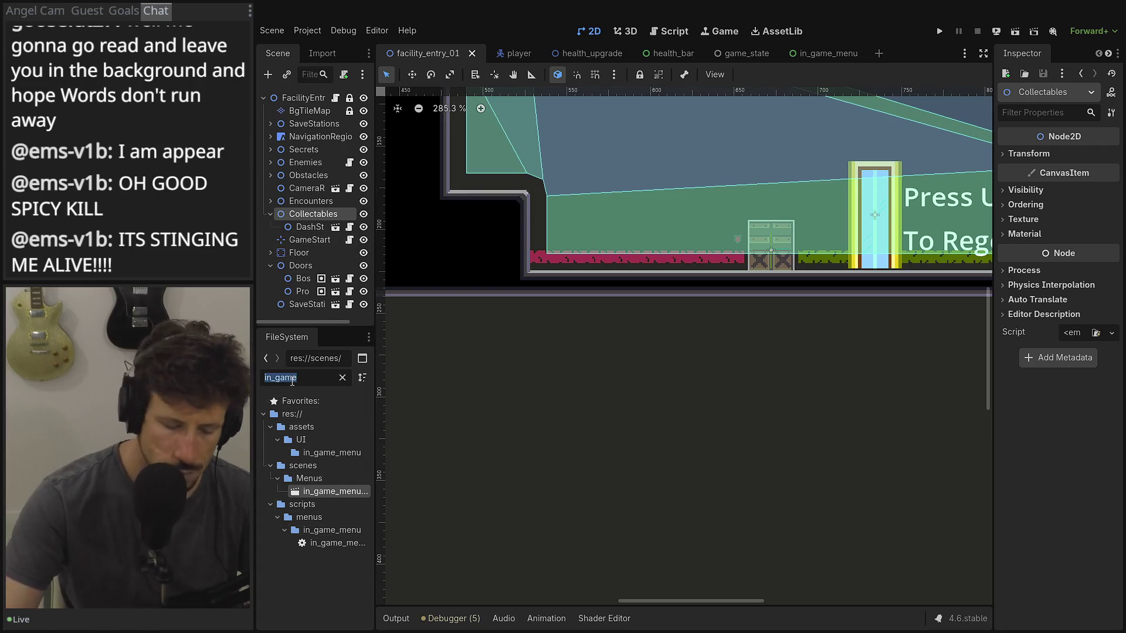
{"action": "type", "text": "healt"}
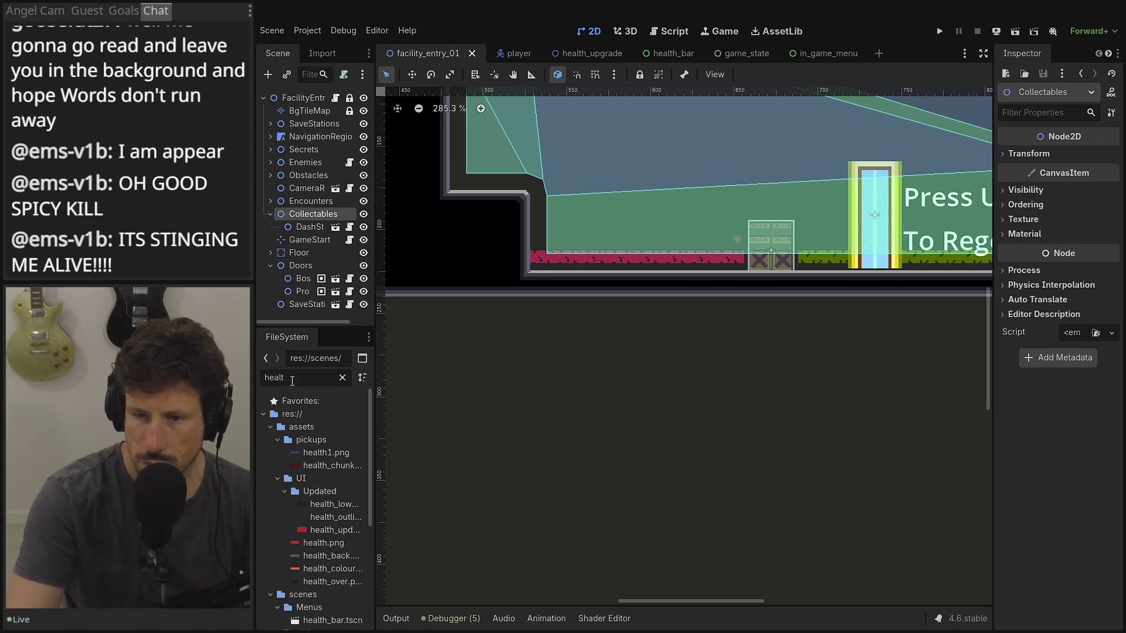
{"action": "scroll", "coordinate": [327, 566], "scroll_direction": "down", "scroll_amount": 2}
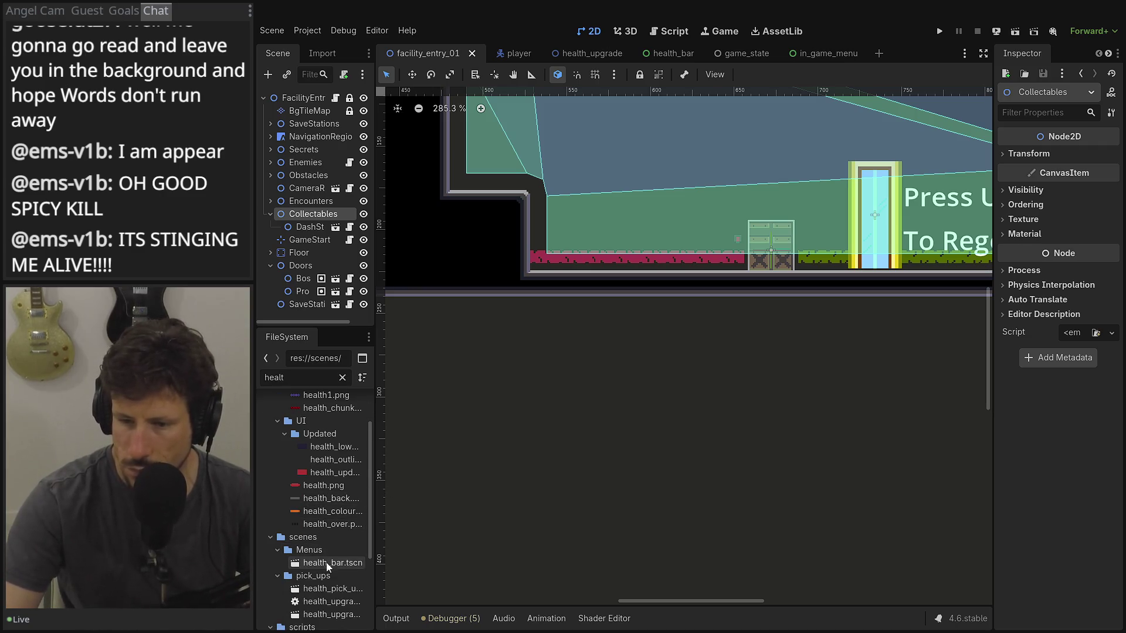
{"action": "left_click_drag", "start_coordinate": [326, 614], "coordinate": [563, 251]}
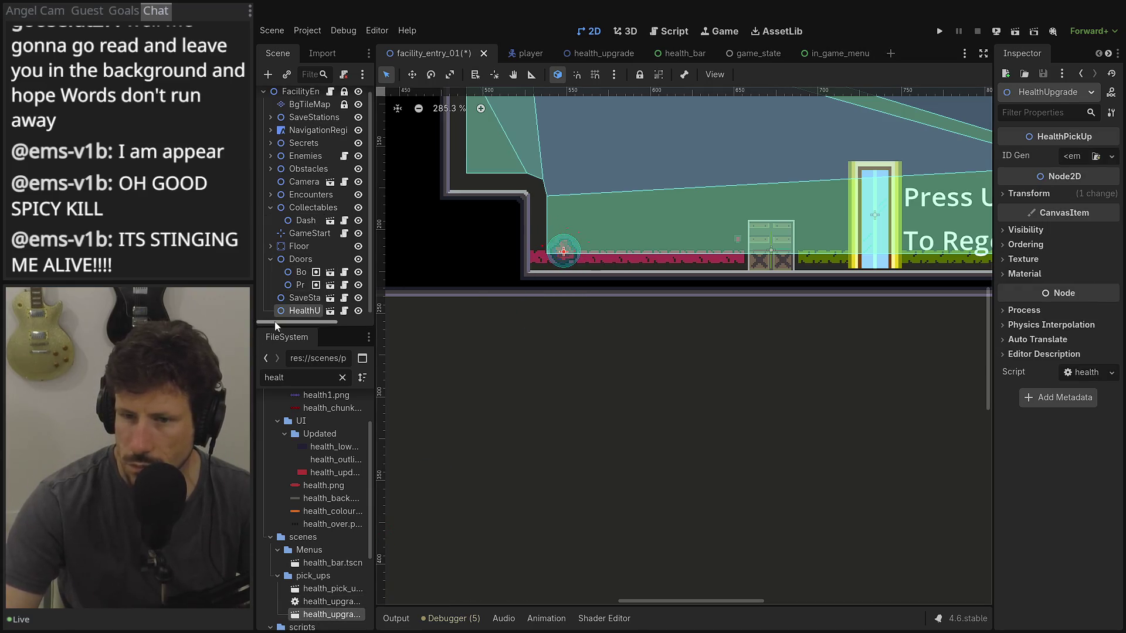
{"action": "left_click_drag", "start_coordinate": [304, 213], "coordinate": [305, 212]}
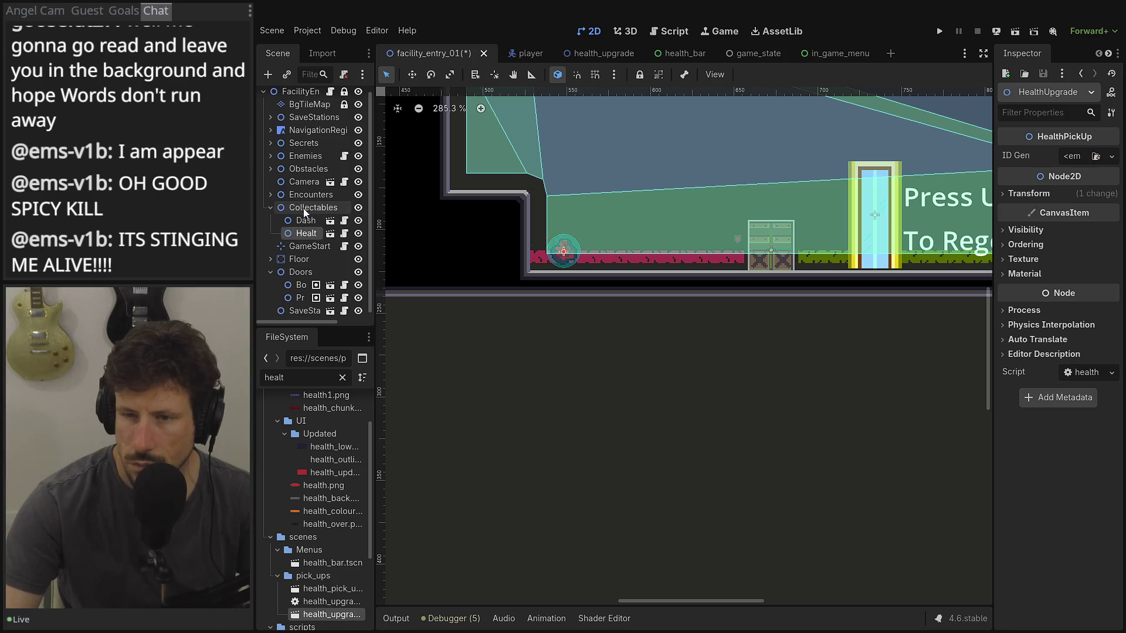
{"action": "key", "text": "ctrl+d"}
{"action": "left_click_drag", "start_coordinate": [573, 251], "coordinate": [644, 245]}
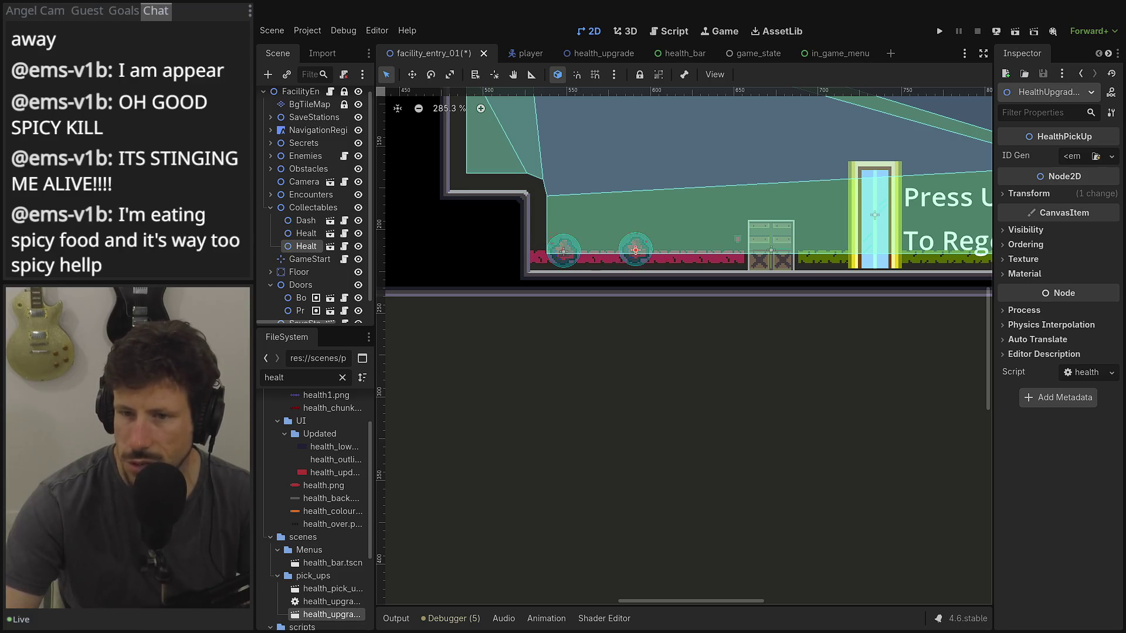
Step: Give both health pickups new UIDGenerator resources with unique IDs
{"action": "left_click", "coordinate": [1069, 160]}
{"action": "left_click", "coordinate": [1073, 191]}
{"action": "left_click", "coordinate": [1076, 179]}
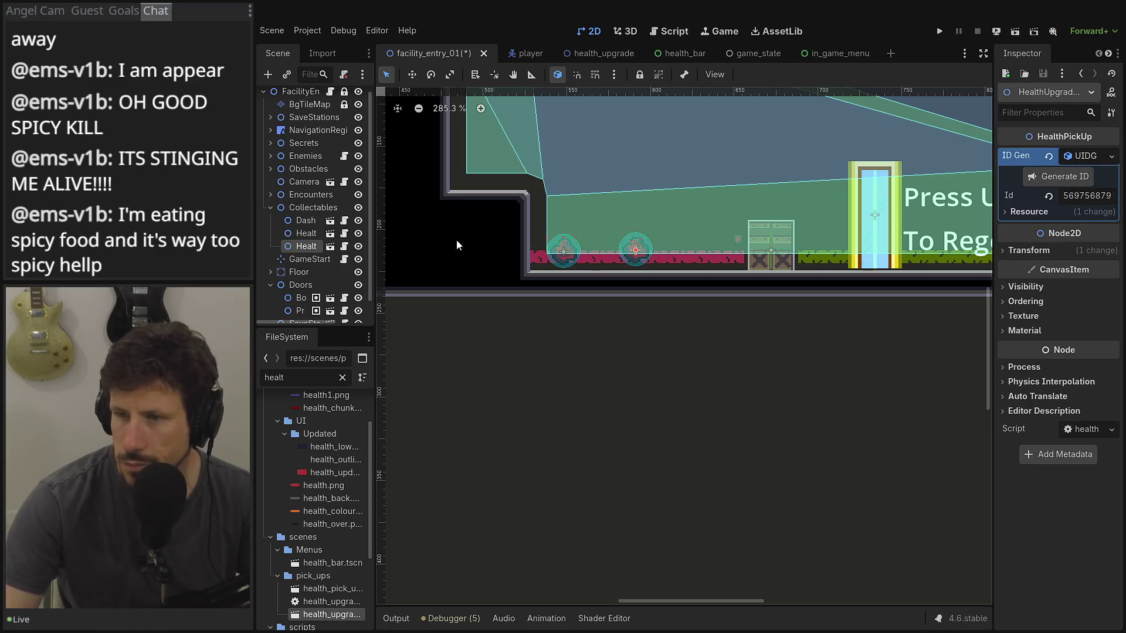
{"action": "left_click", "coordinate": [306, 234]}
{"action": "left_click", "coordinate": [1071, 155]}
{"action": "left_click", "coordinate": [1072, 192]}
{"action": "left_click", "coordinate": [1086, 157]}
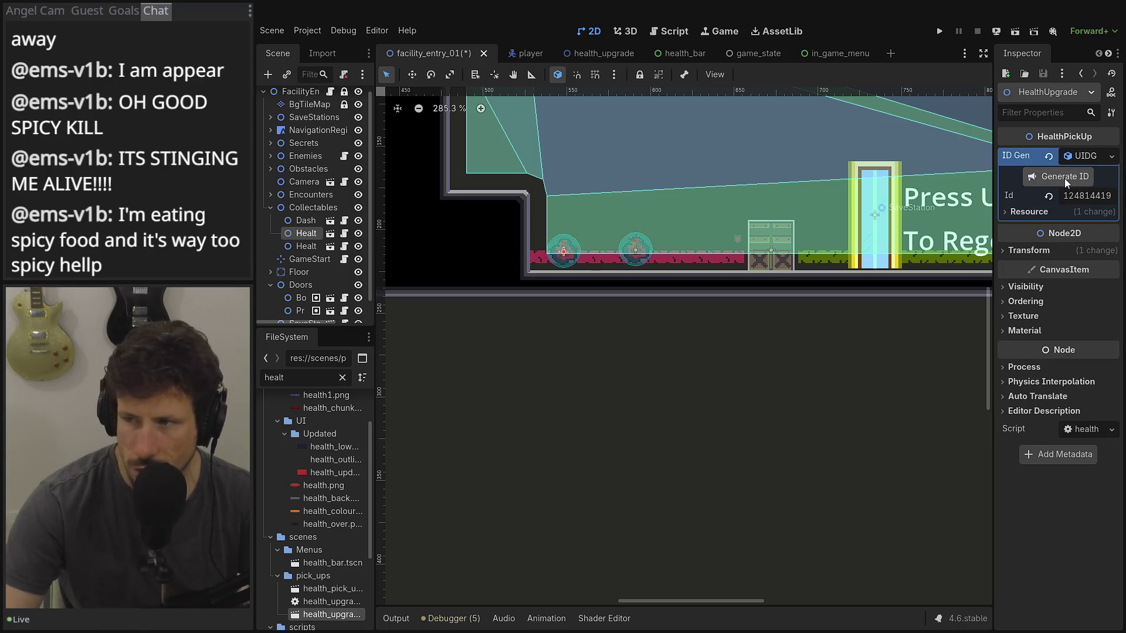
Step: Save the facility_entry_01 scene and launch the game, then switch to Aseprite
{"action": "key", "text": "ctrl+s"}
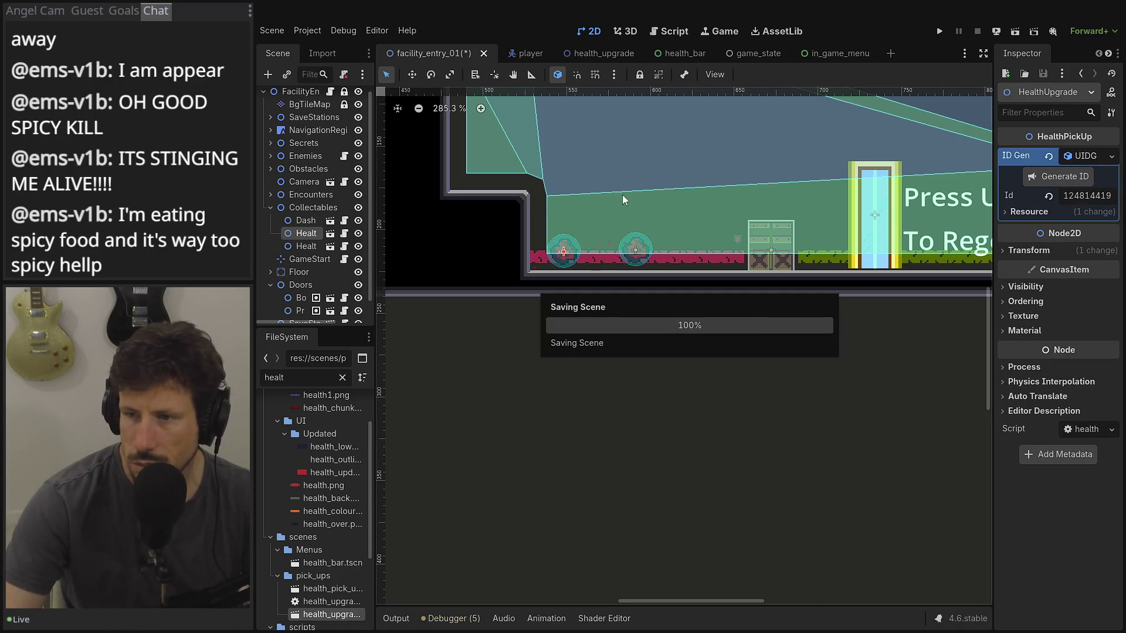
{"action": "left_click", "coordinate": [939, 36]}
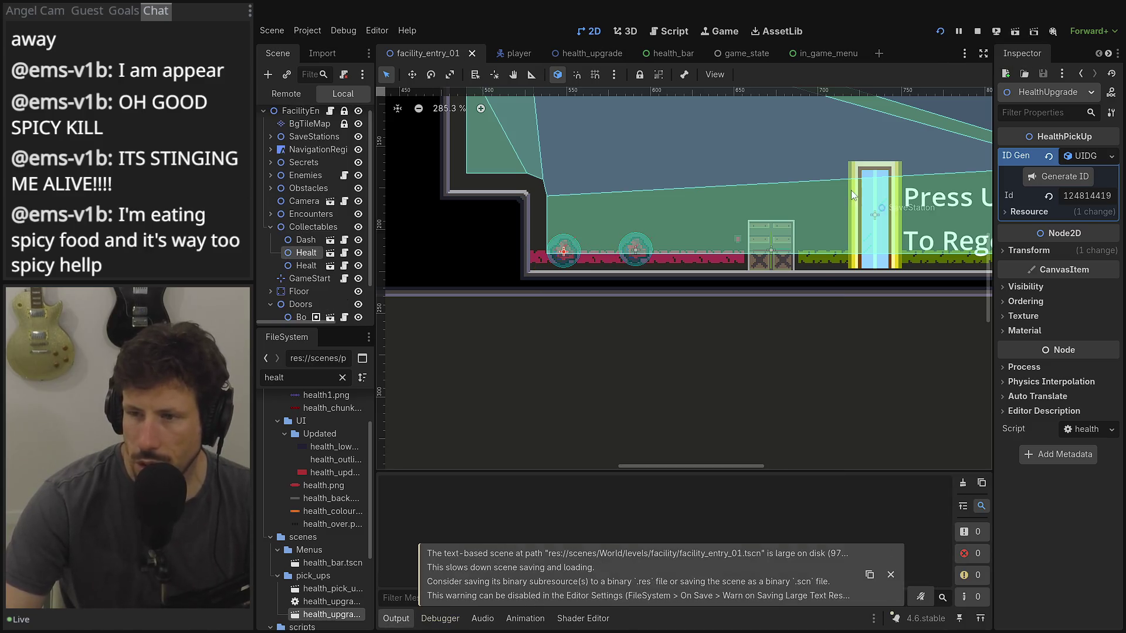
{"action": "key", "text": "alt+Tab"}
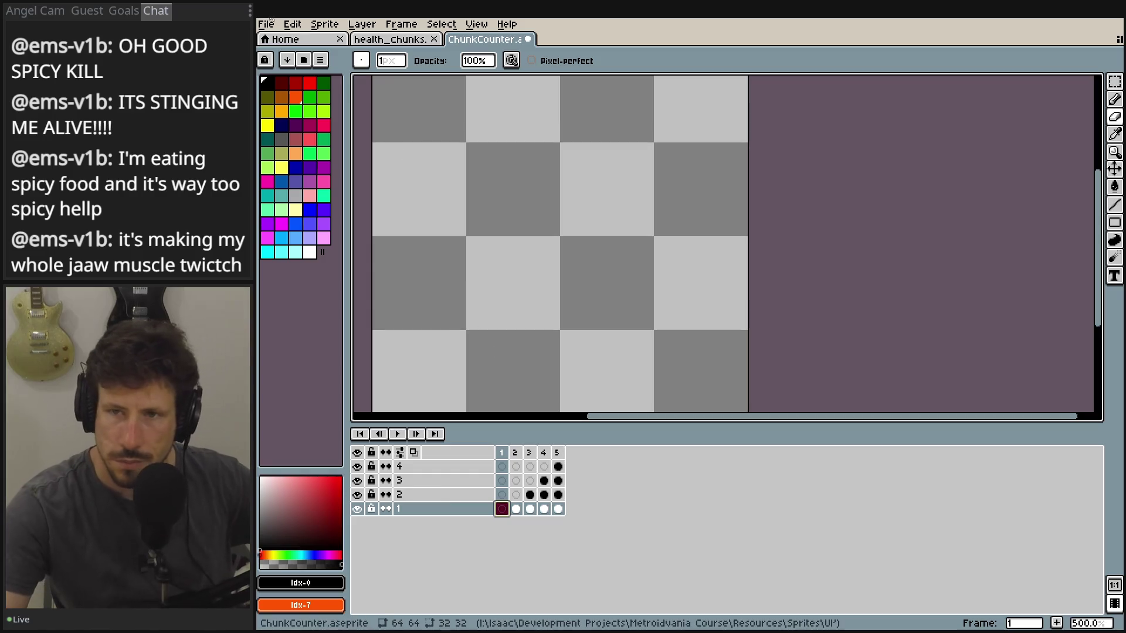
Step: Export the ChunkCounter frames as a sprite sheet over the old file, then minimize Aseprite
{"action": "left_click", "coordinate": [267, 25]}
{"action": "mouse_move", "coordinate": [334, 143]}
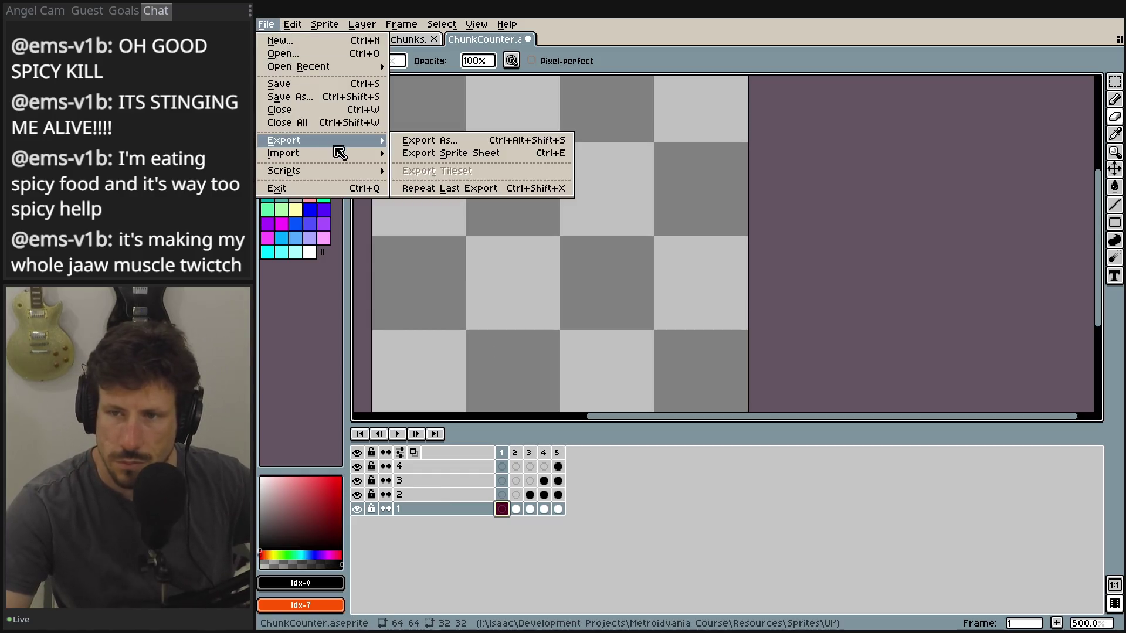
{"action": "left_click", "coordinate": [499, 153]}
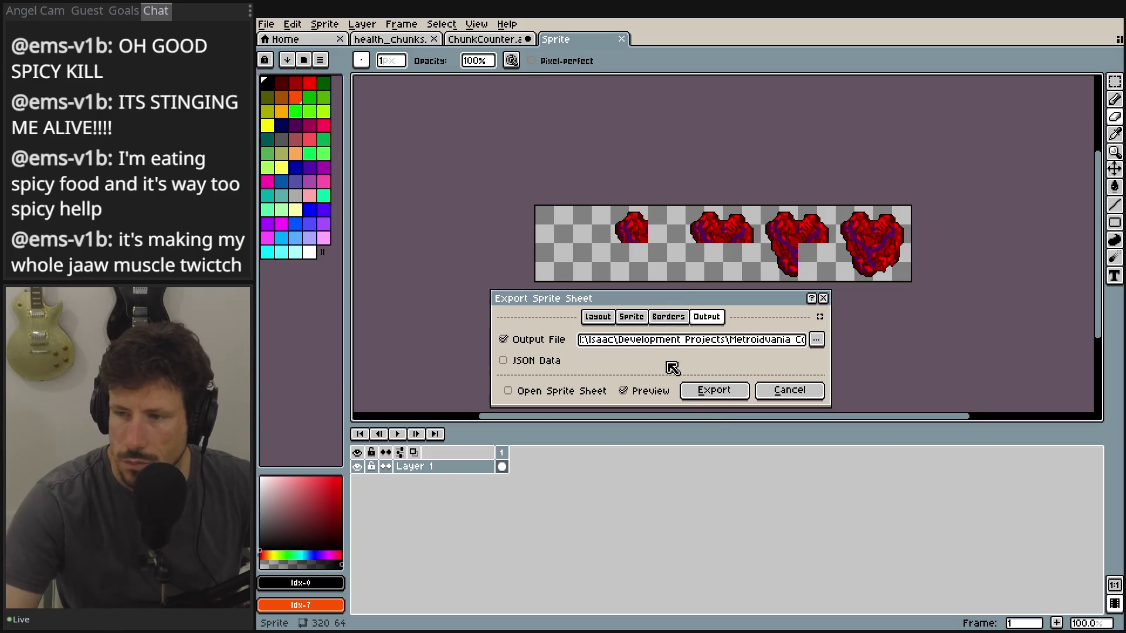
{"action": "left_click", "coordinate": [733, 391]}
{"action": "left_click", "coordinate": [653, 363]}
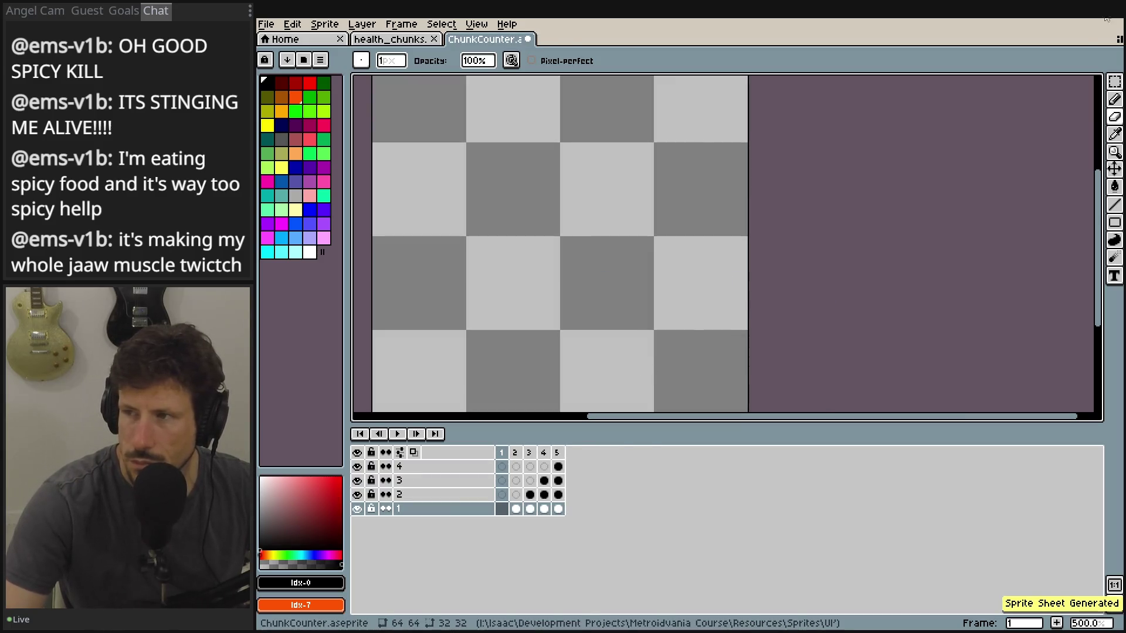
{"action": "left_click", "coordinate": [1059, 26]}
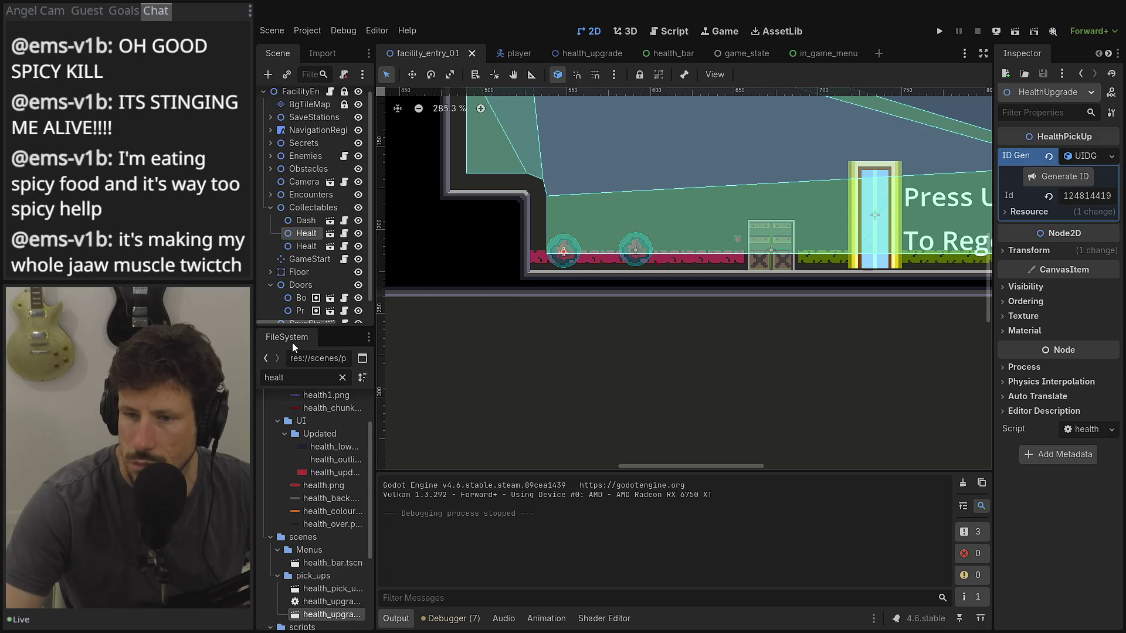
Step: Show the Health node's ChunkDisplay script and run the game from the save slot
{"action": "left_click", "coordinate": [807, 51]}
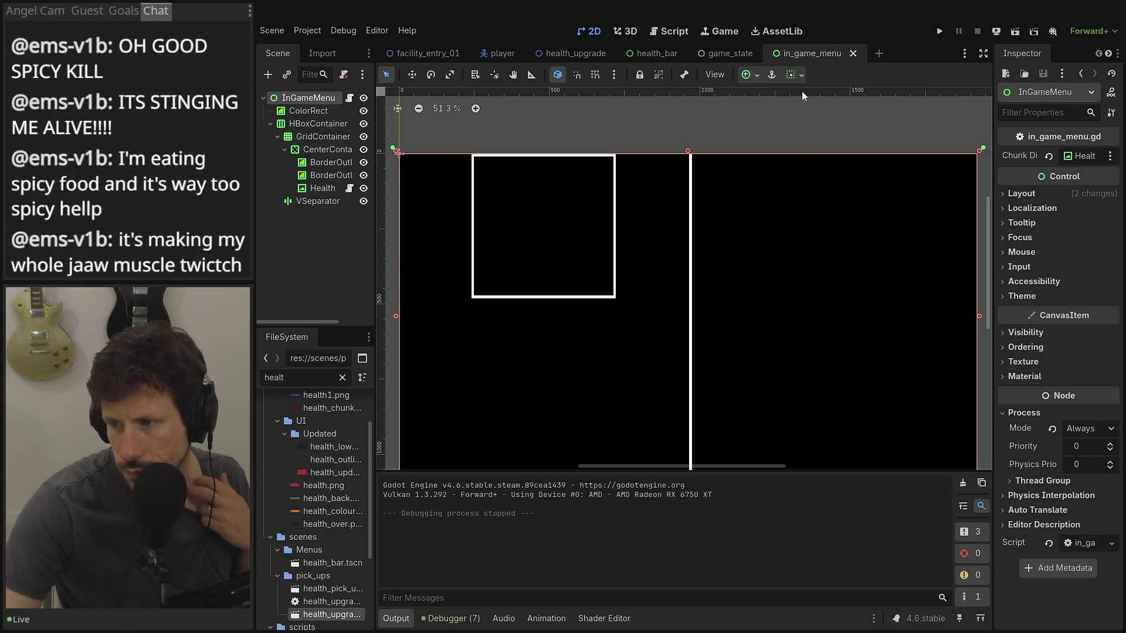
{"action": "left_click", "coordinate": [349, 188]}
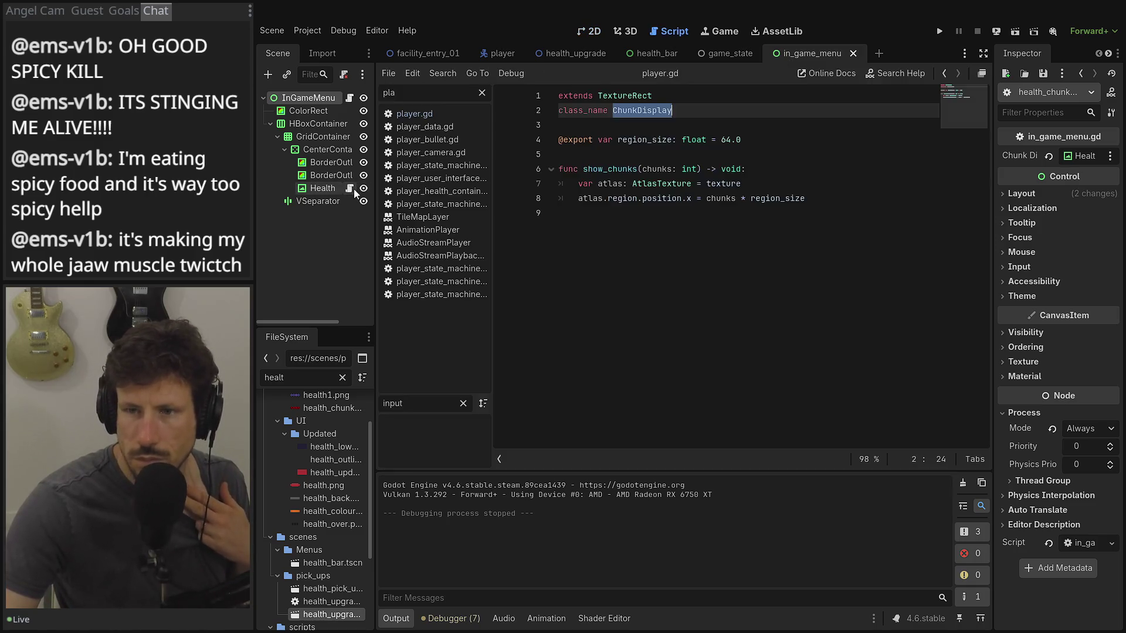
{"action": "left_click", "coordinate": [942, 28]}
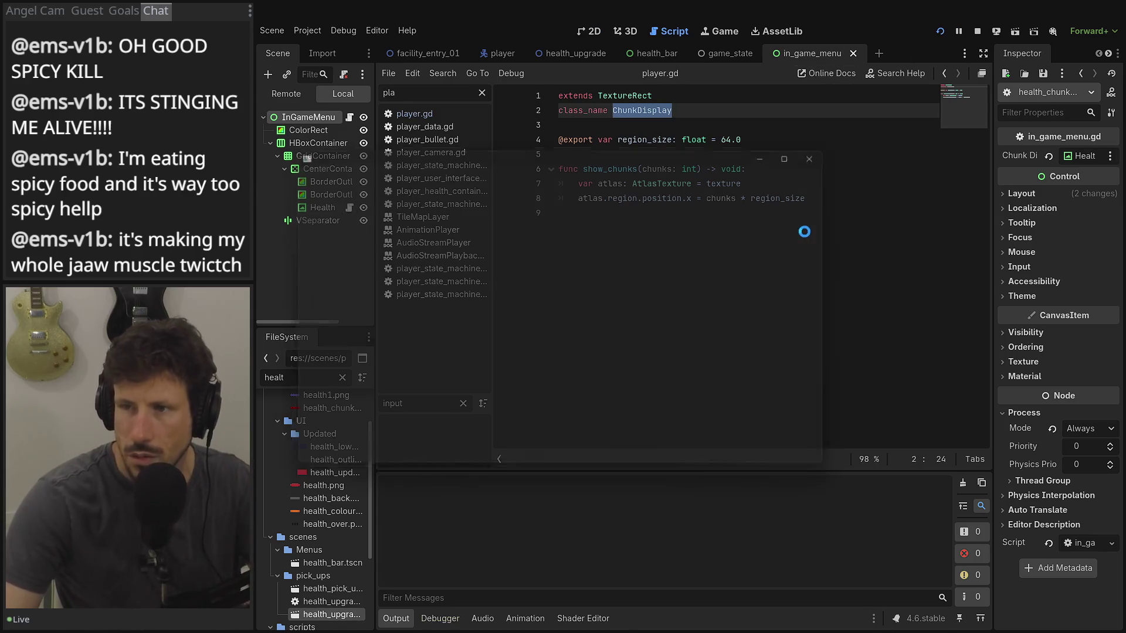
{"action": "left_click", "coordinate": [501, 374]}
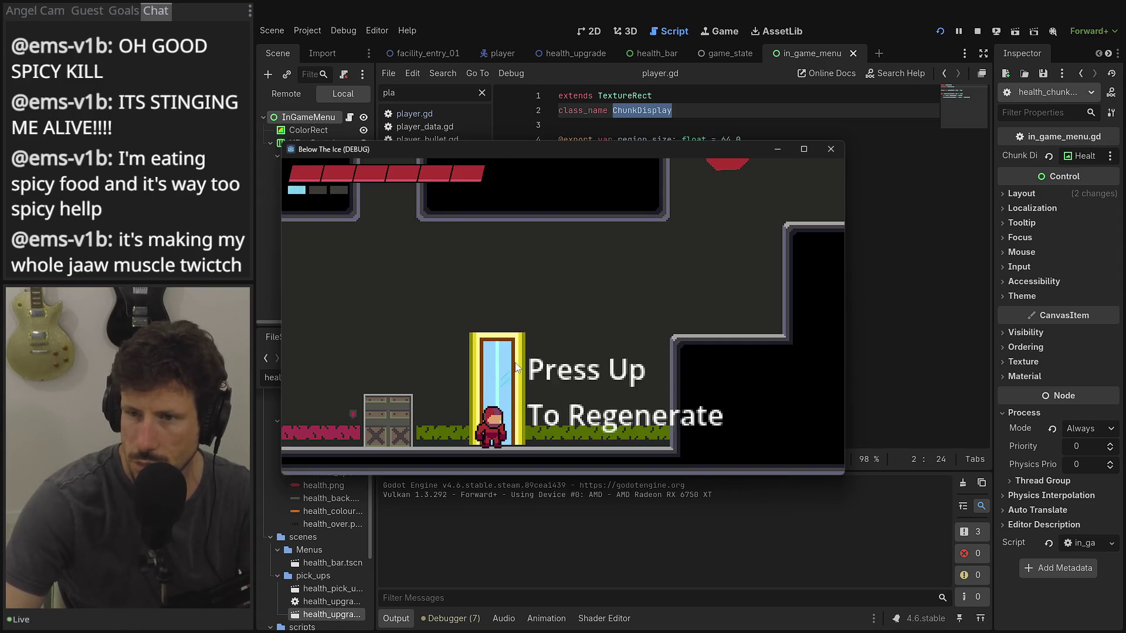
Step: Collect the heart pickup, check the menu, jump along the platforms, and stop the game
{"action": "key", "text": "Left"}
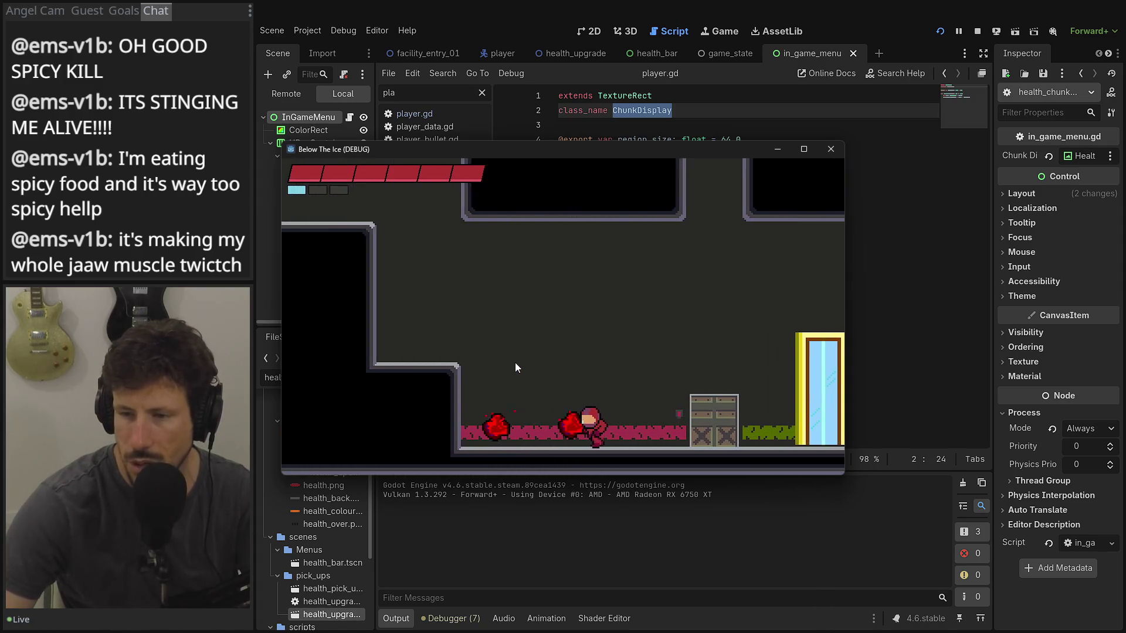
{"action": "key", "text": "Left"}
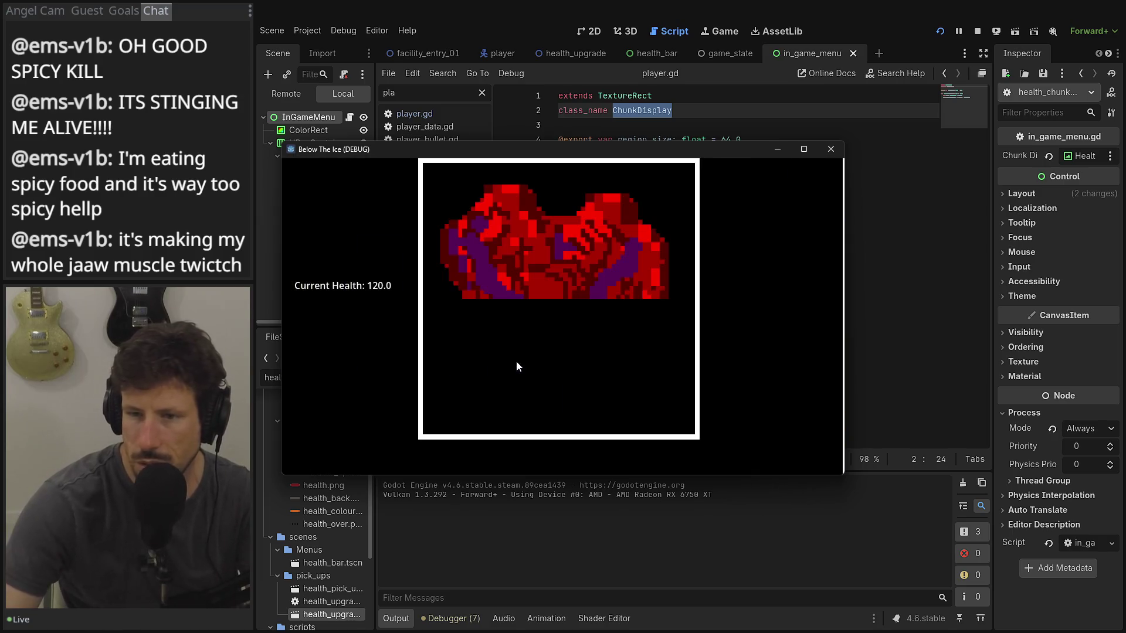
{"action": "key", "text": "Right"}
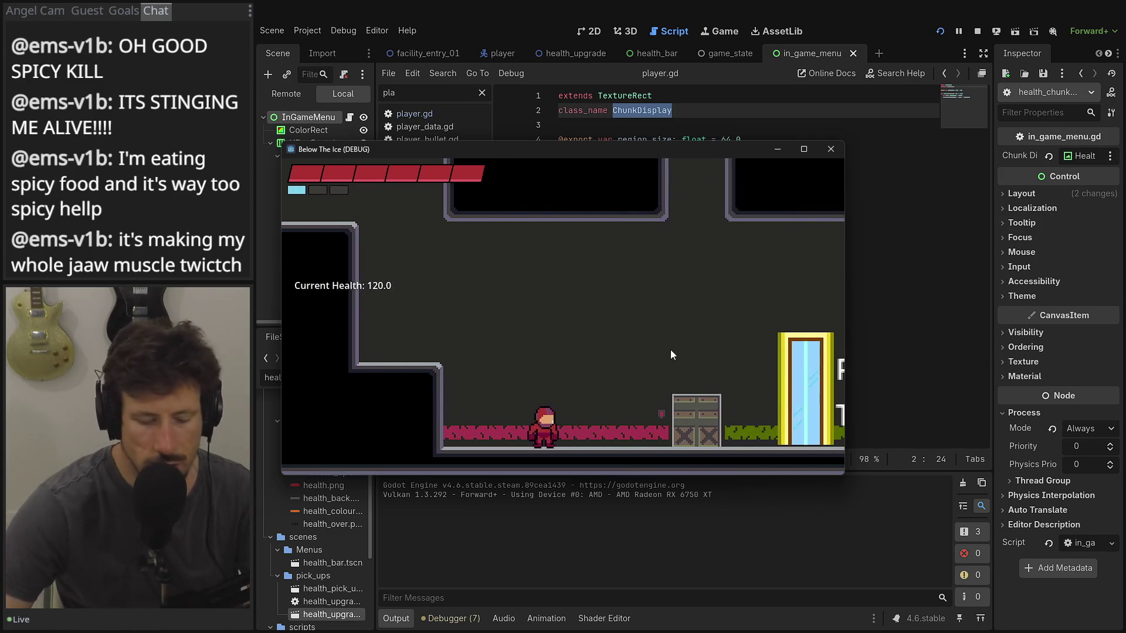
{"action": "key", "text": "Right"}
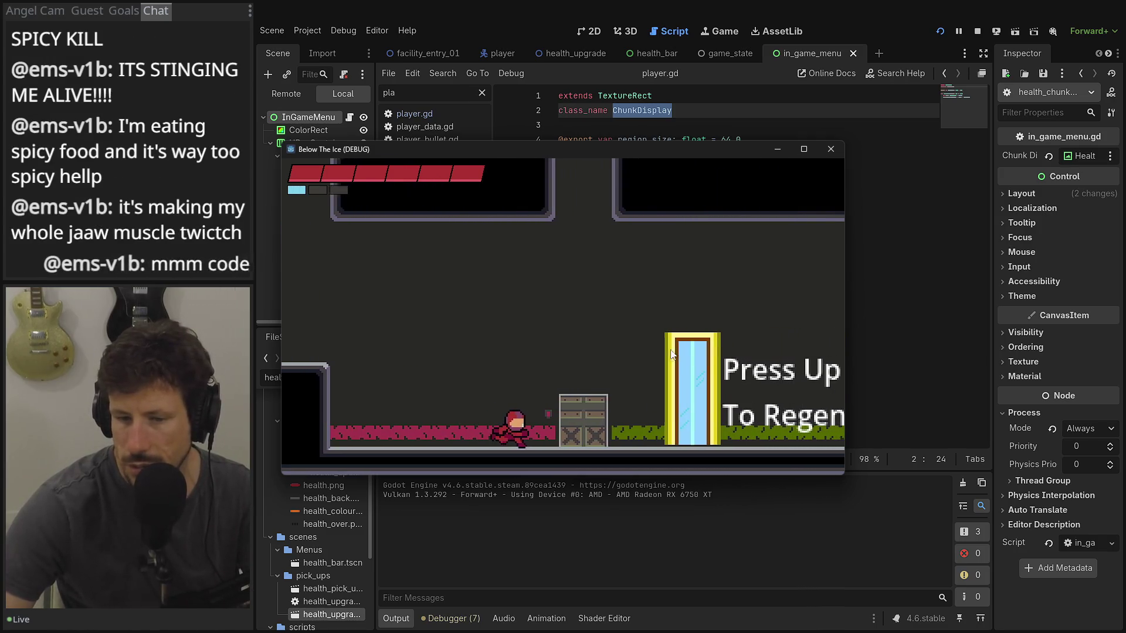
{"action": "key", "text": "space"}
{"action": "key", "text": "Right"}
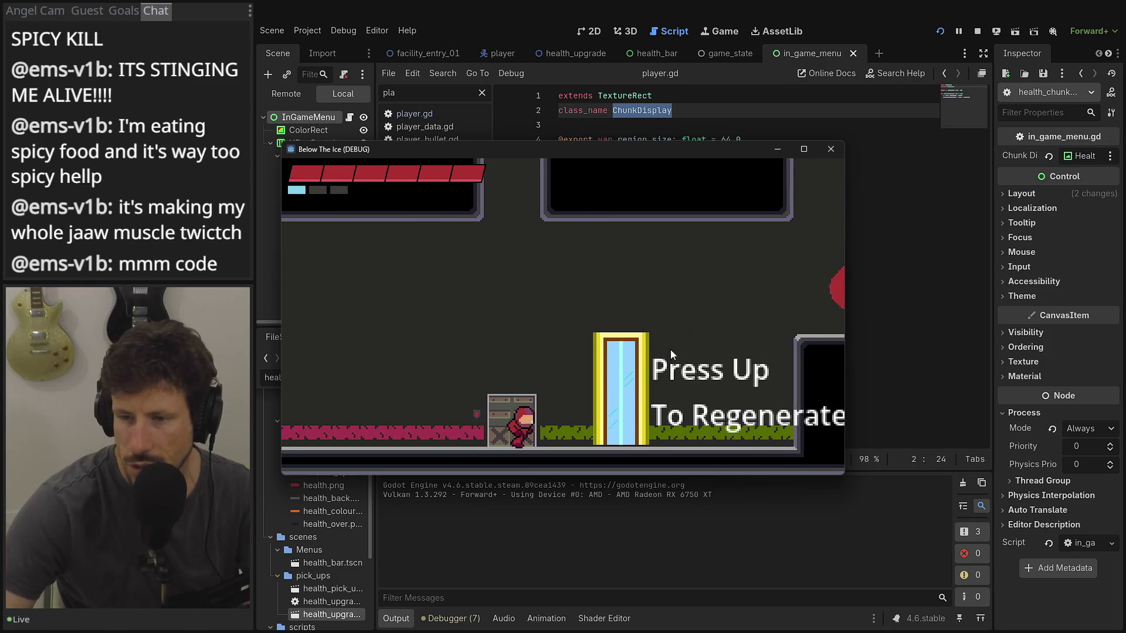
{"action": "key", "text": "space"}
{"action": "key", "text": "Right"}
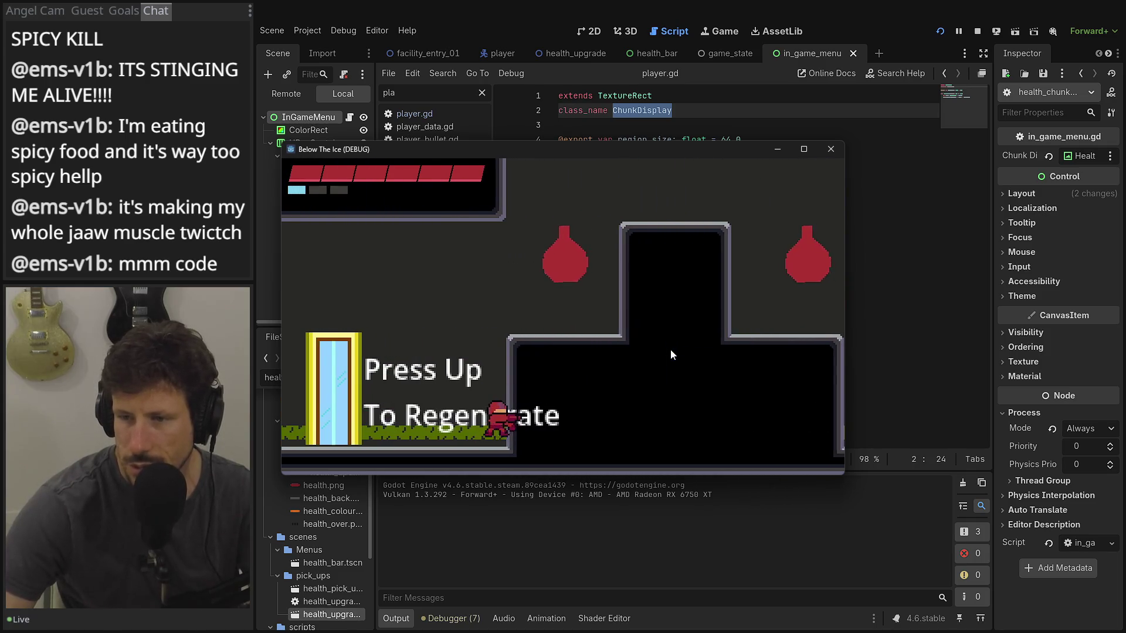
{"action": "key", "text": "Right"}
{"action": "key", "text": "space"}
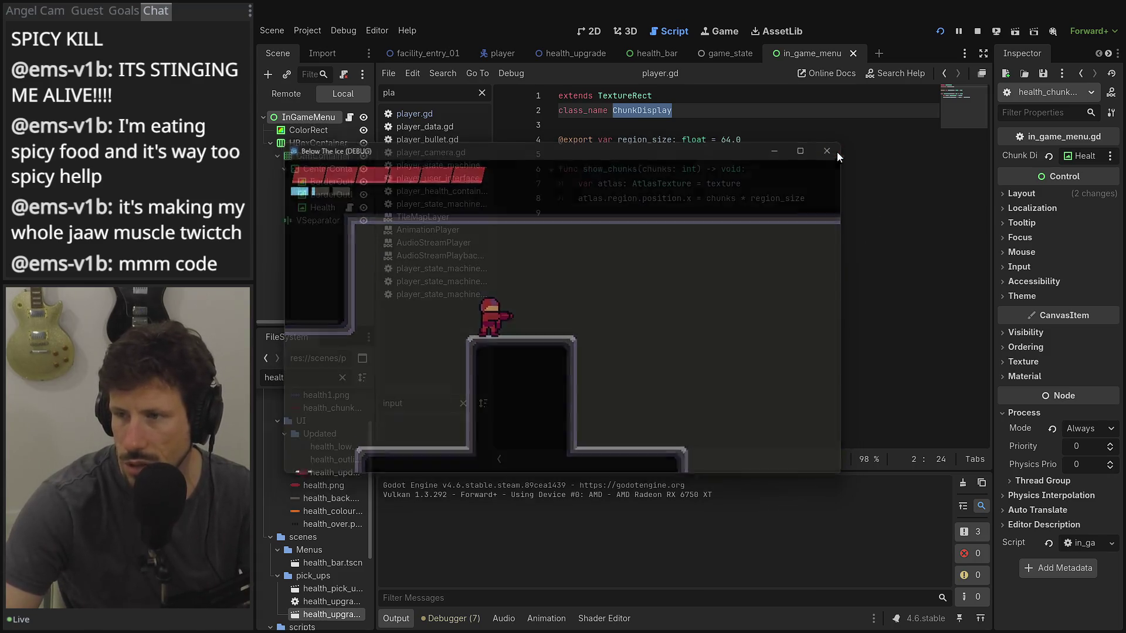
{"action": "left_click", "coordinate": [836, 153]}
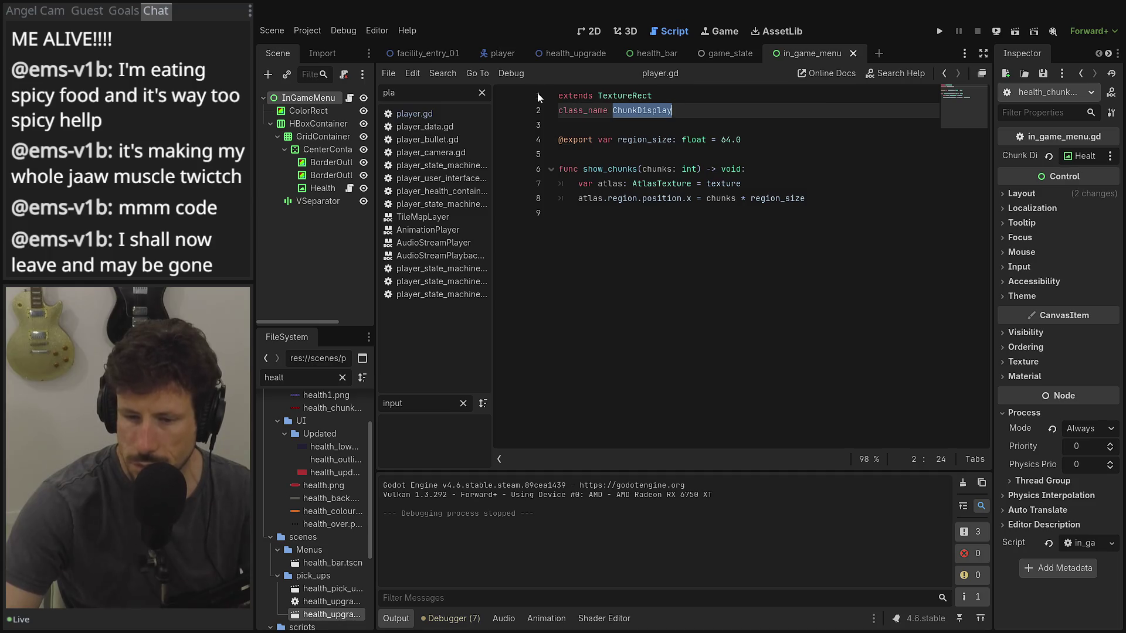
Step: Make the SecretMenu node visible in game_state, then return to the in_game_menu scene
{"action": "left_click", "coordinate": [664, 58]}
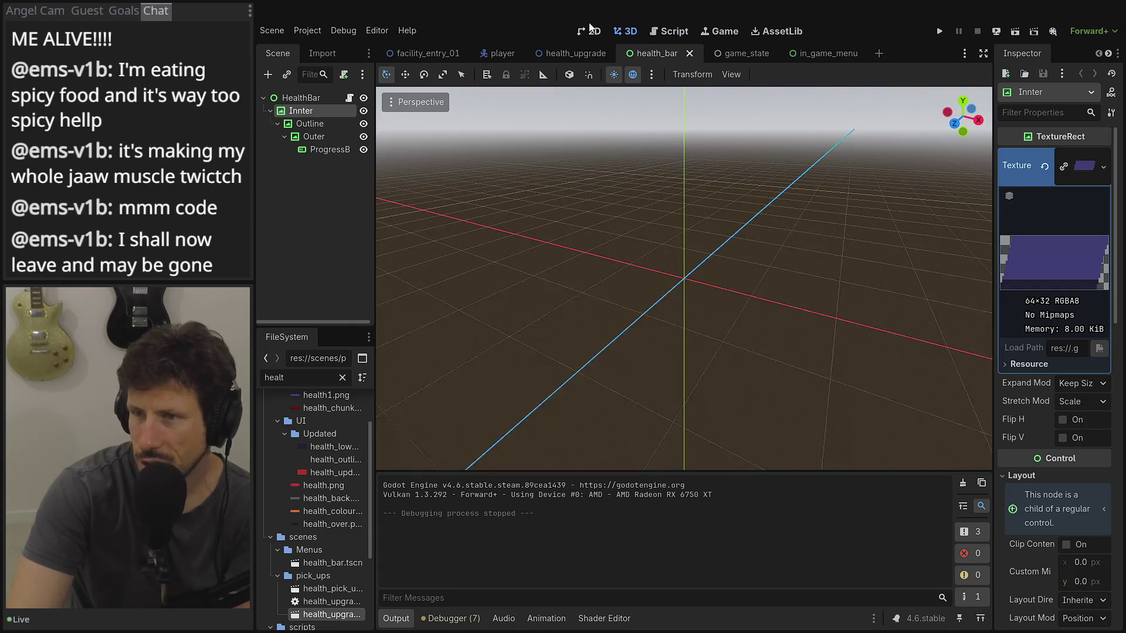
{"action": "left_click", "coordinate": [591, 30]}
{"action": "left_click", "coordinate": [706, 54]}
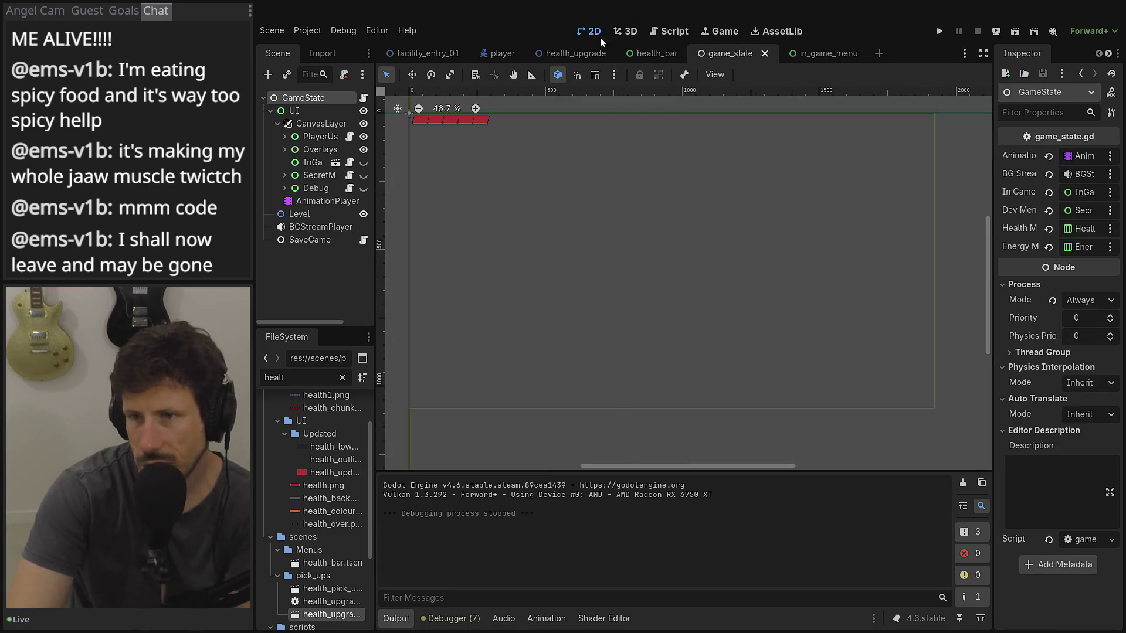
{"action": "left_click", "coordinate": [315, 161]}
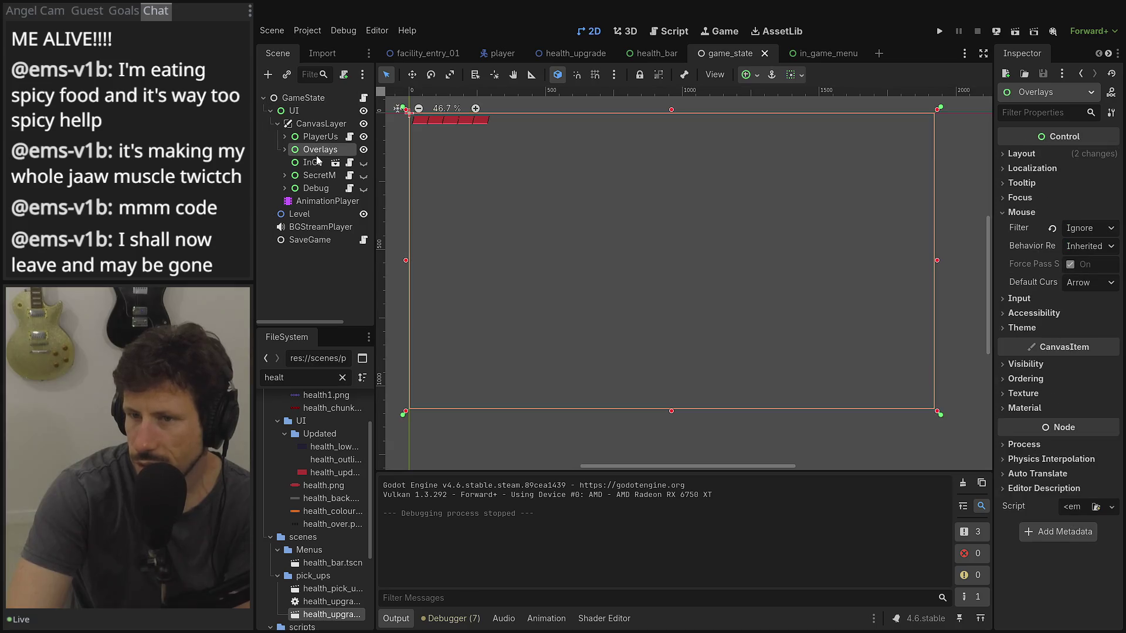
{"action": "left_click", "coordinate": [321, 176]}
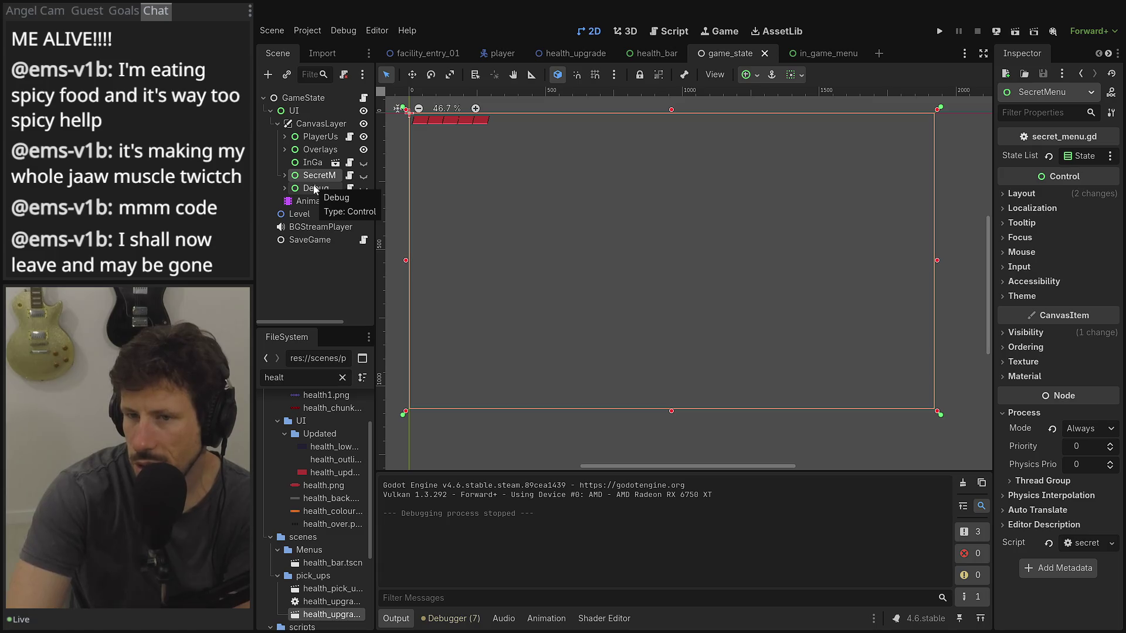
{"action": "left_click", "coordinate": [362, 179]}
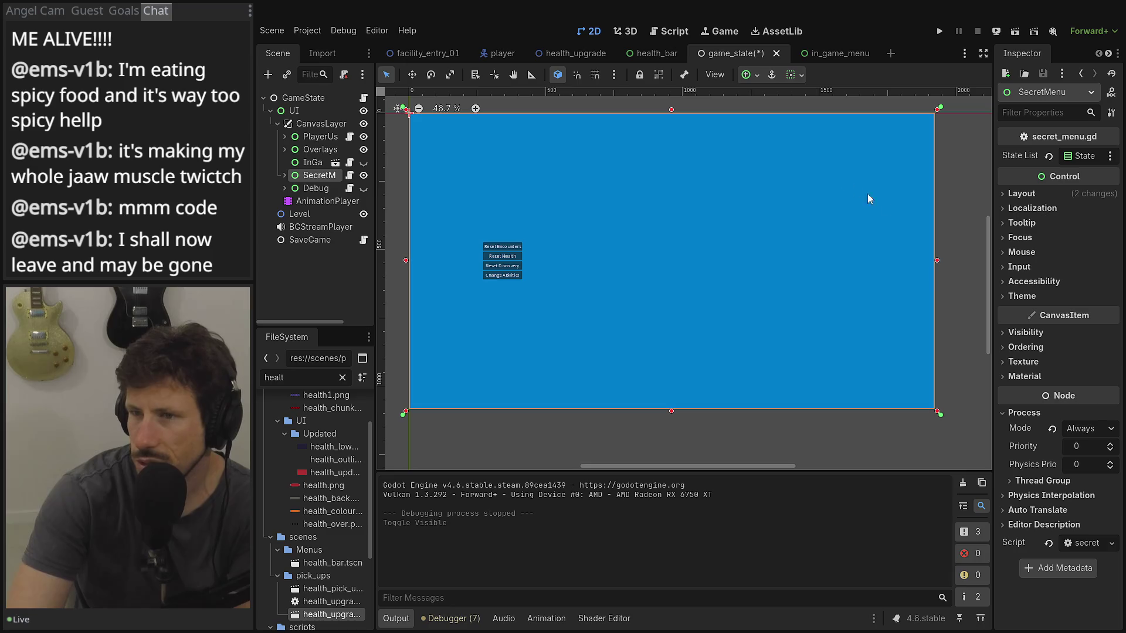
{"action": "left_click", "coordinate": [832, 54]}
{"action": "scroll", "coordinate": [531, 179], "scroll_direction": "down", "scroll_amount": 3}
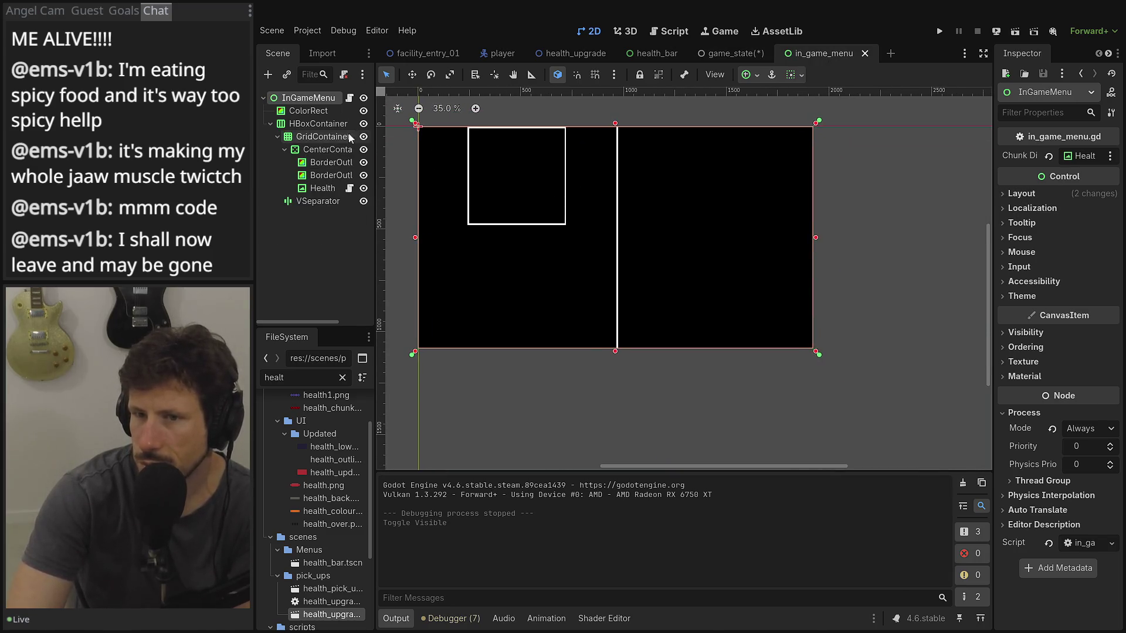
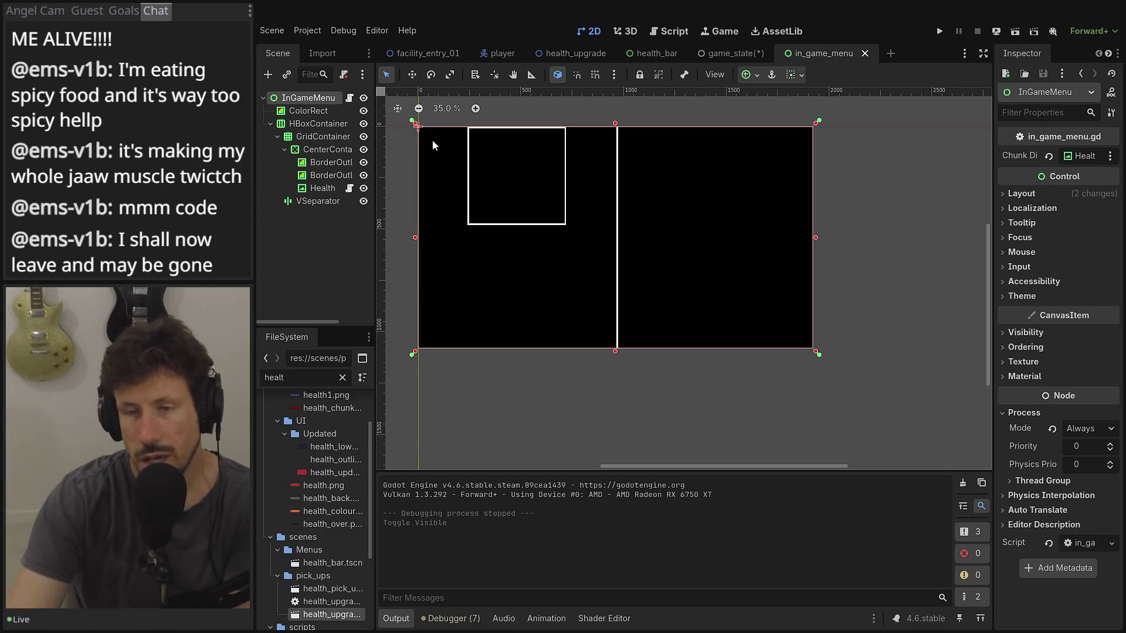
Step: Reset the CenterContainer's Custom Minimum Size to 0 × 0, check the Health and GridContainer nodes, and save in_game_menu
{"action": "left_click", "coordinate": [327, 151]}
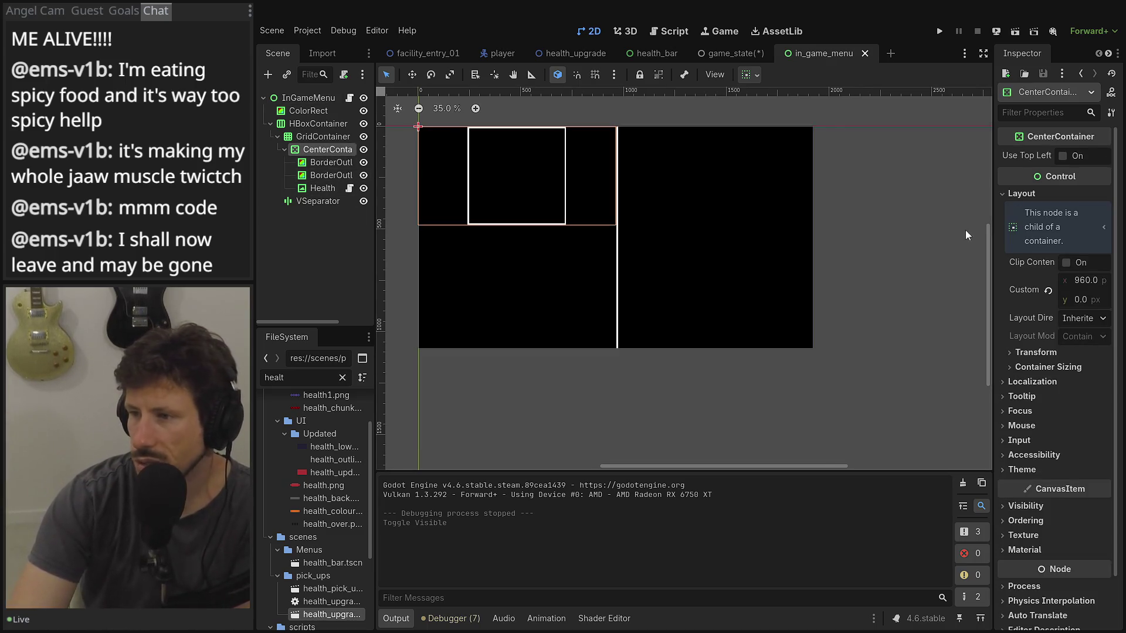
{"action": "left_click", "coordinate": [1048, 291]}
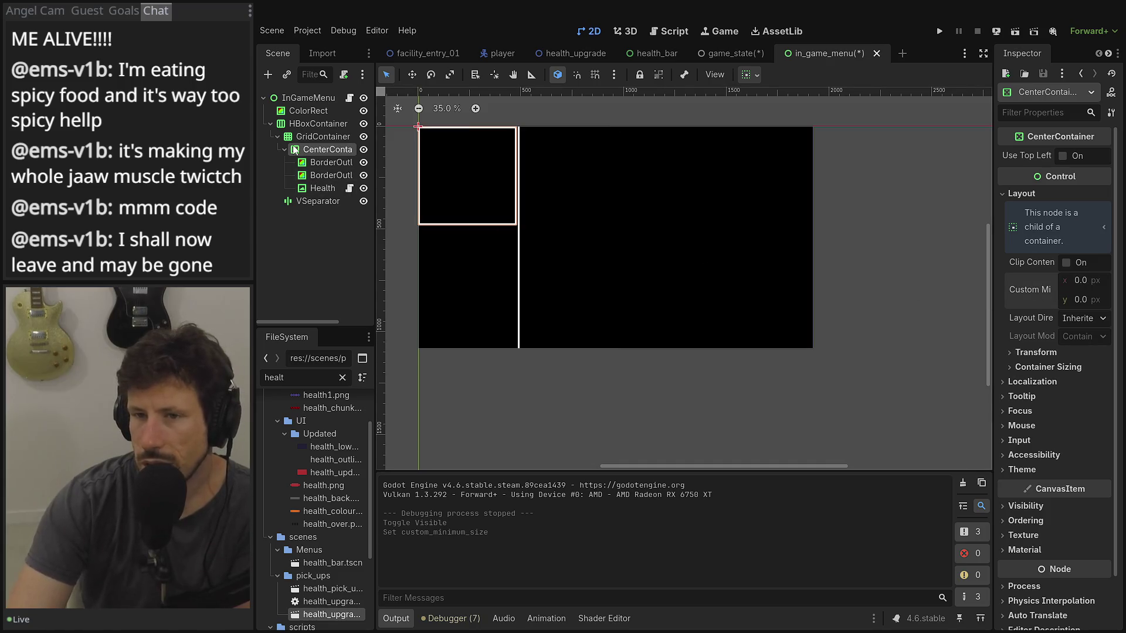
{"action": "left_click", "coordinate": [328, 163]}
{"action": "left_click", "coordinate": [328, 176]}
{"action": "left_click", "coordinate": [318, 188]}
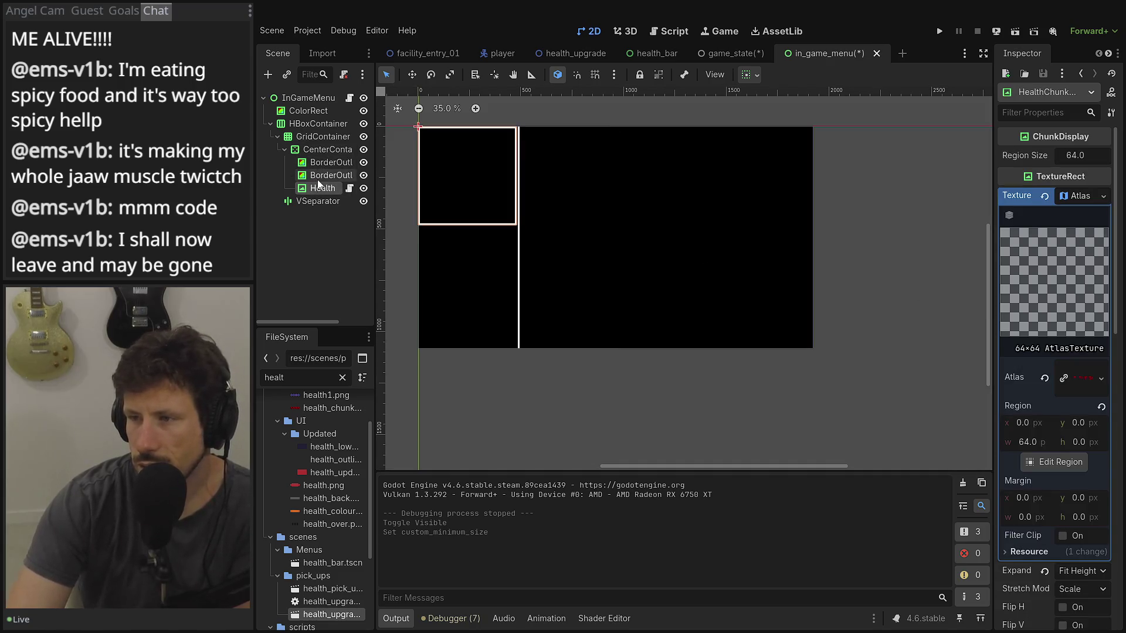
{"action": "left_click", "coordinate": [299, 138]}
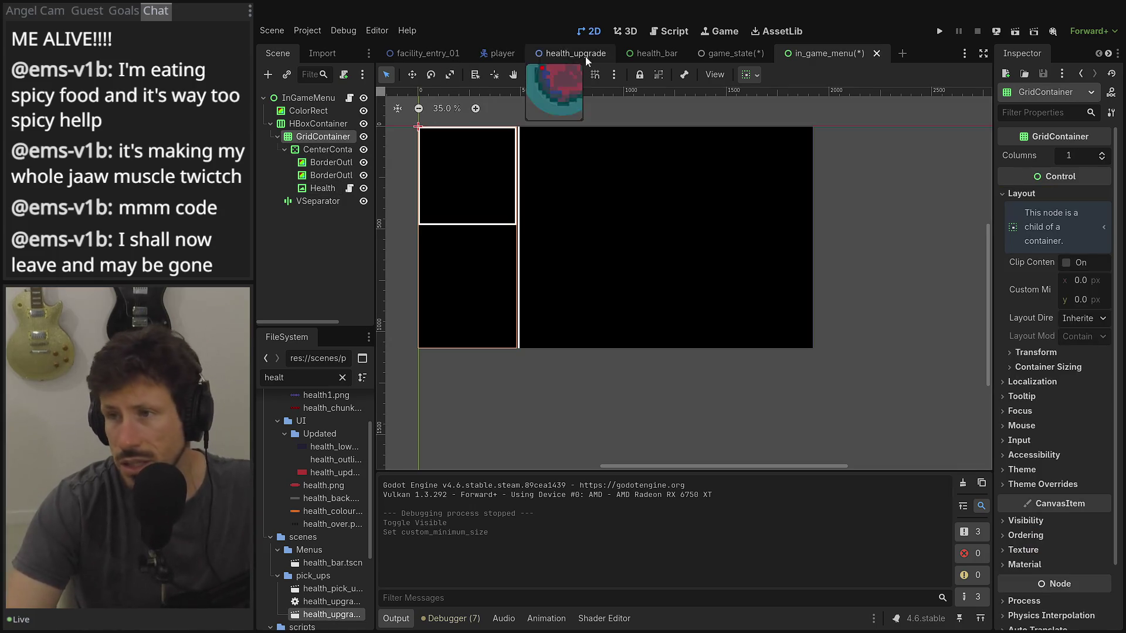
{"action": "key", "text": "ctrl+s"}
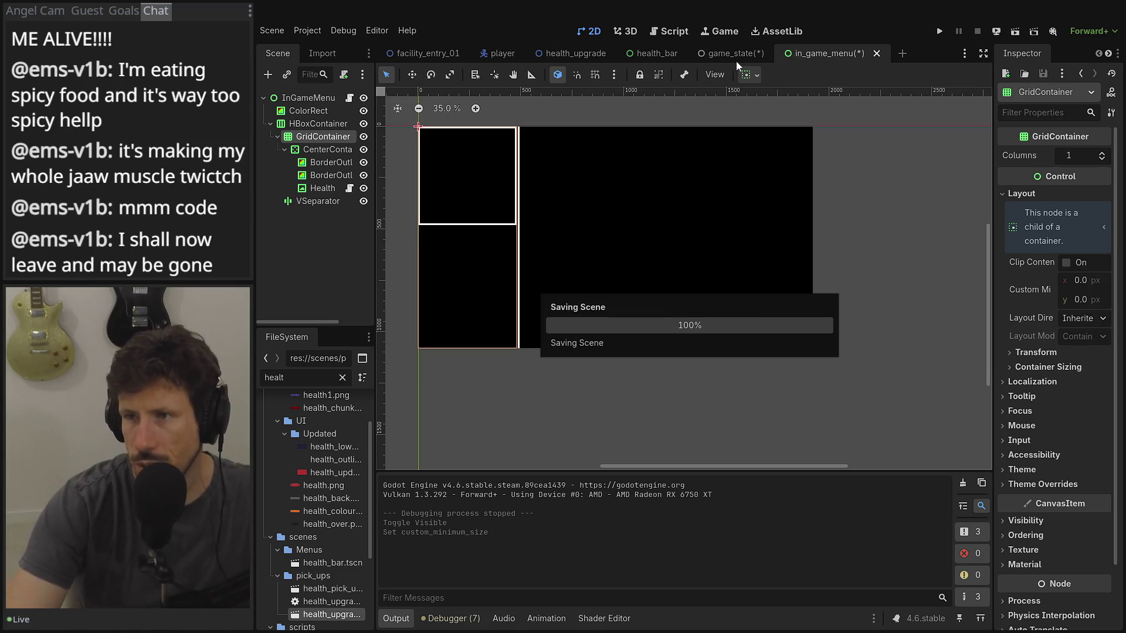
Step: Save the game_state scene, then run the project from the health_bar scene
{"action": "left_click", "coordinate": [734, 59]}
{"action": "key", "text": "ctrl+s"}
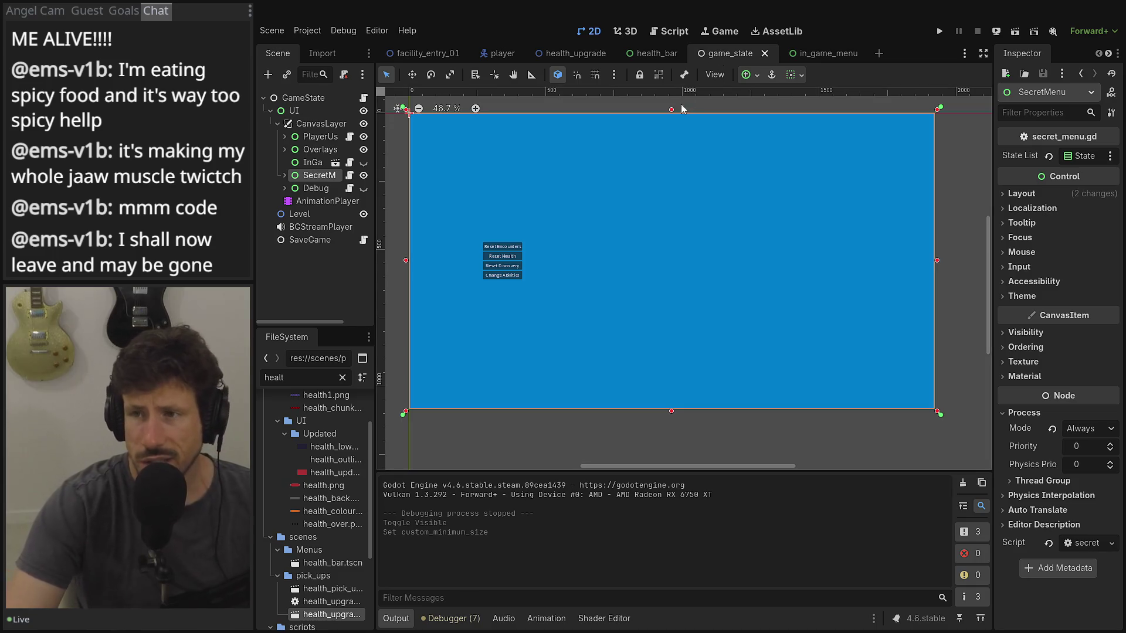
{"action": "left_click", "coordinate": [657, 52]}
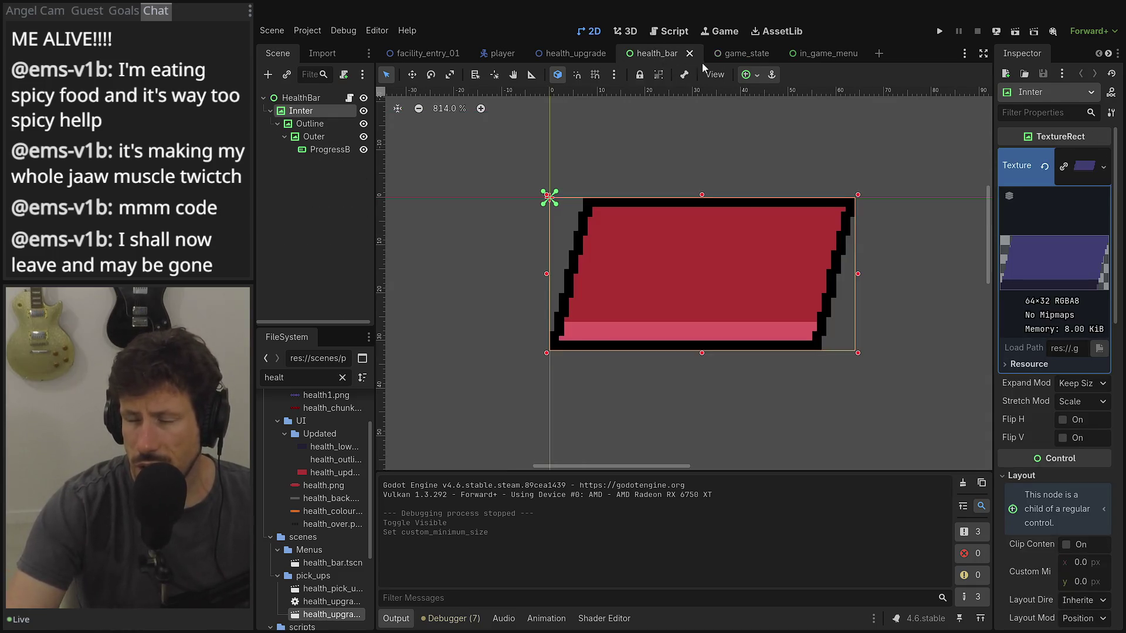
{"action": "left_click", "coordinate": [941, 31]}
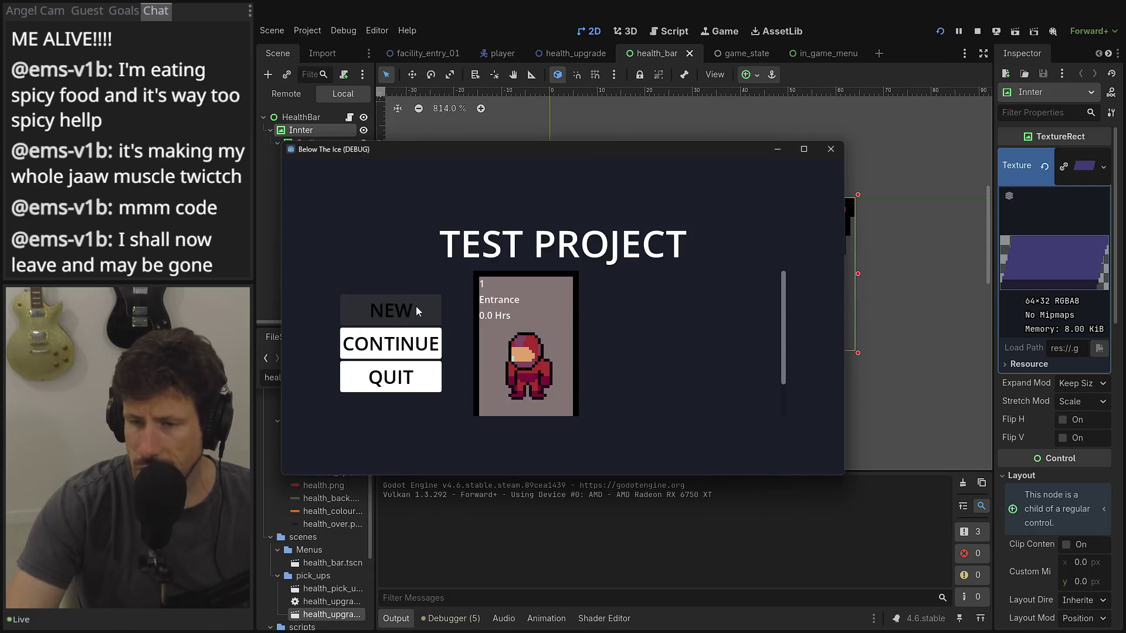
Step: Start a new game and move the player past the crate onto the raised ledge
{"action": "left_click", "coordinate": [417, 306]}
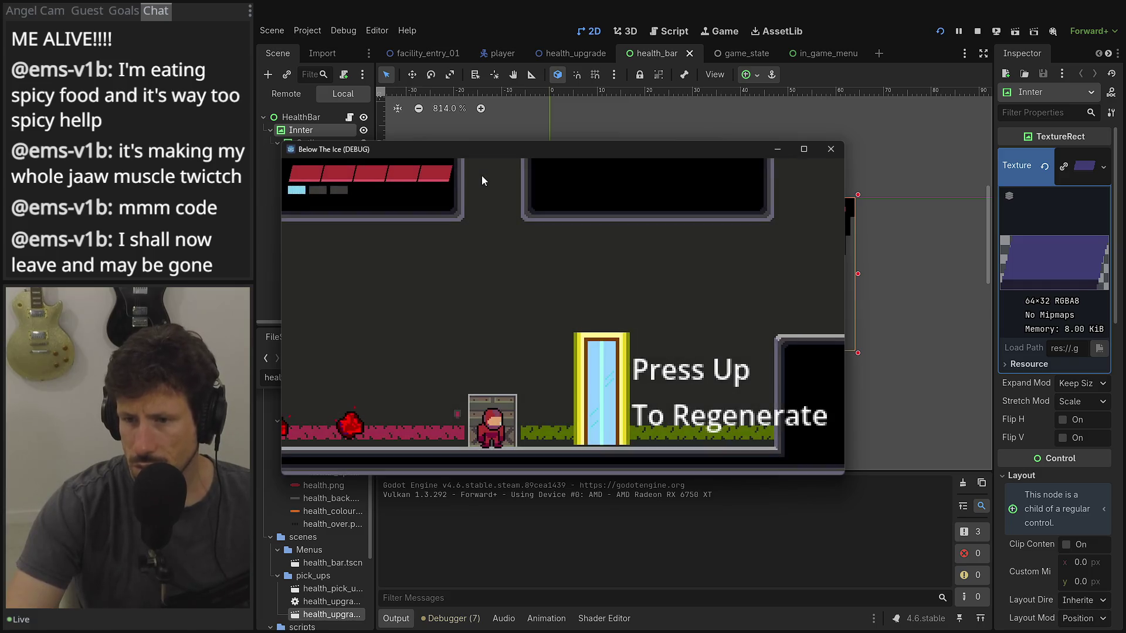
{"action": "key", "text": "shift+grave"}
{"action": "key", "text": "shift+grave"}
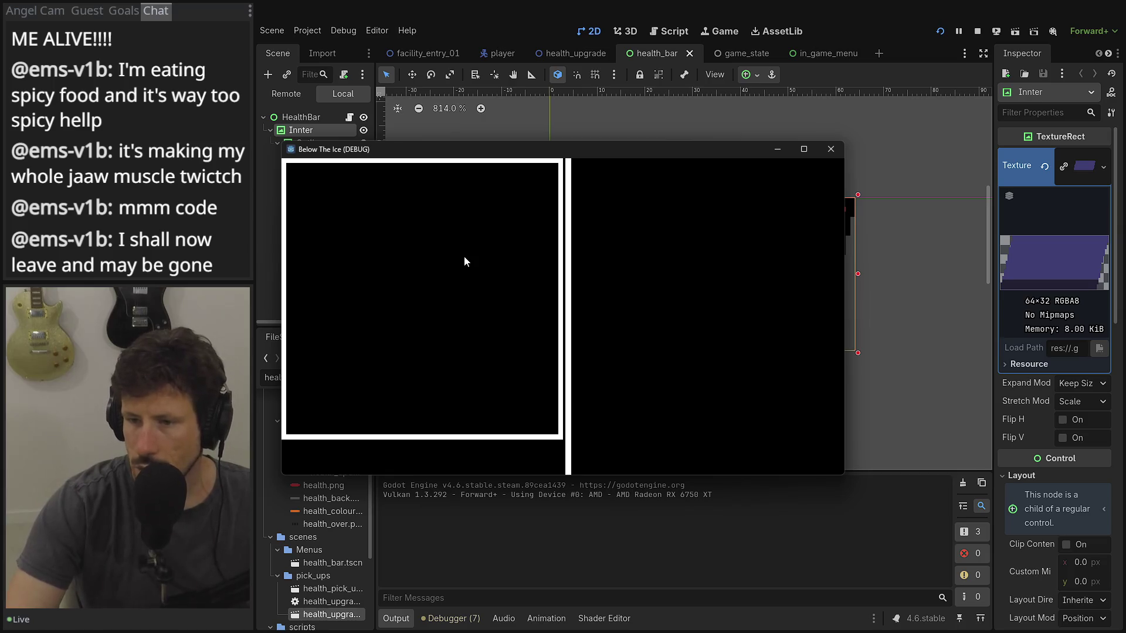
{"action": "key", "text": "Left"}
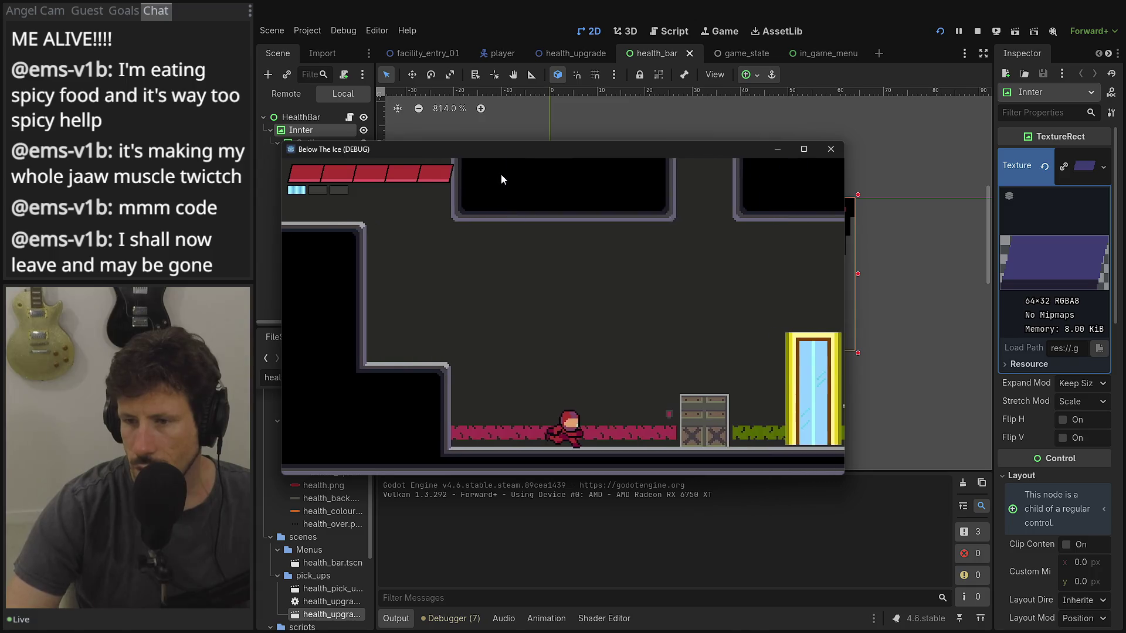
{"action": "key", "text": "Right"}
{"action": "key", "text": "space"}
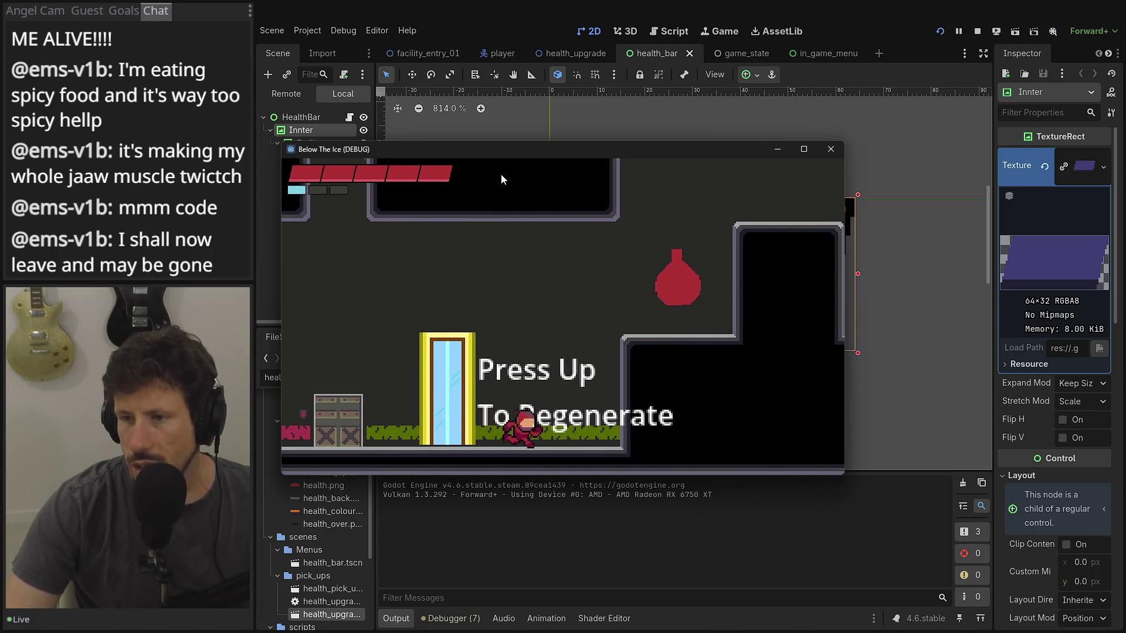
{"action": "key", "text": "space"}
{"action": "key", "text": "Right"}
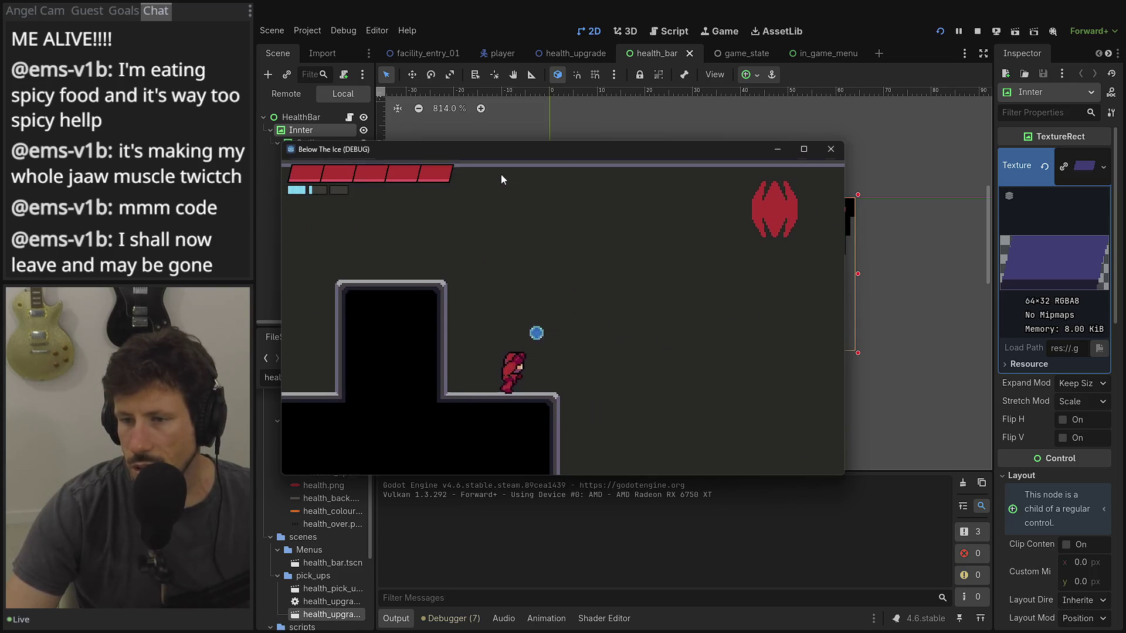
Step: Fire shots and jump along the ledges toward the upper platform
{"action": "key", "text": "space"}
{"action": "key", "text": "Left"}
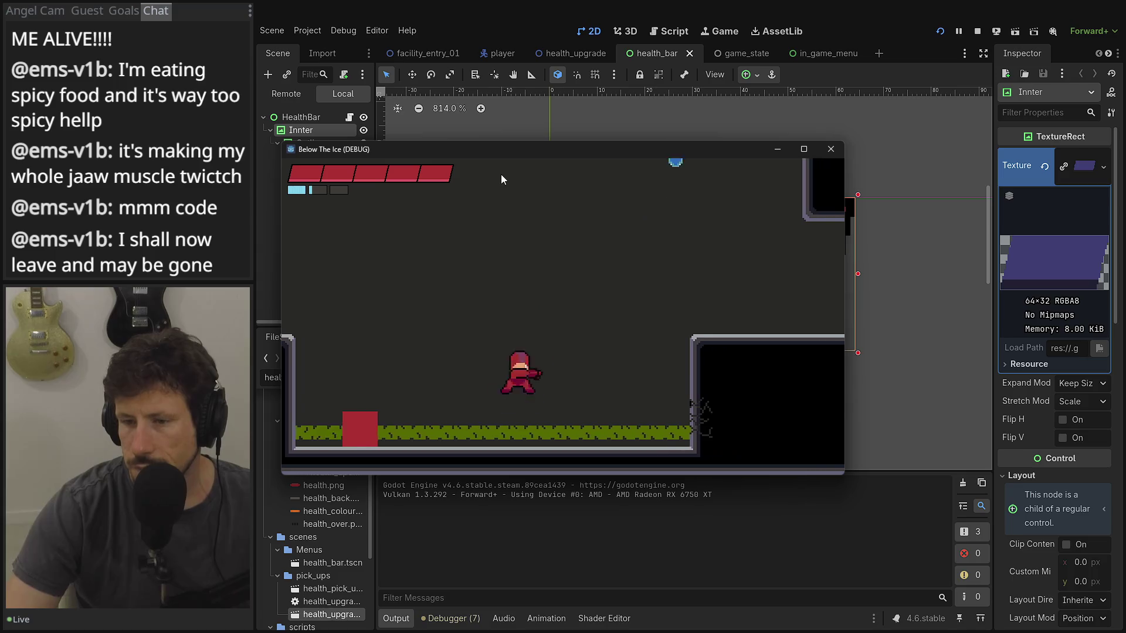
{"action": "key", "text": "Right"}
{"action": "key", "text": "Right"}
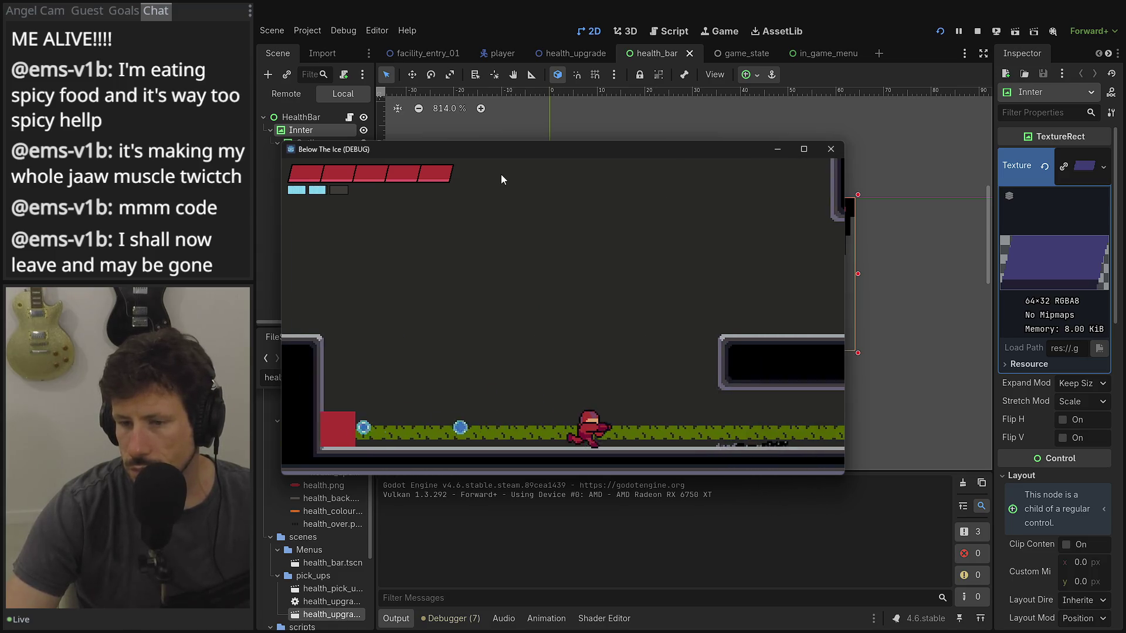
{"action": "key", "text": "space"}
{"action": "key", "text": "Right"}
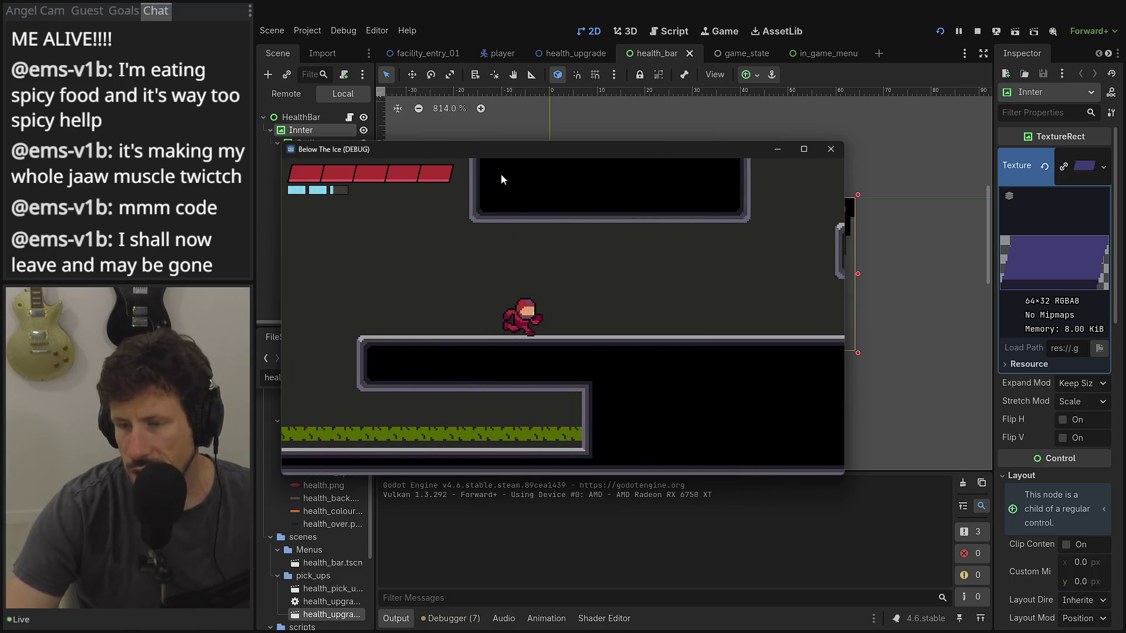
{"action": "key", "text": "Right"}
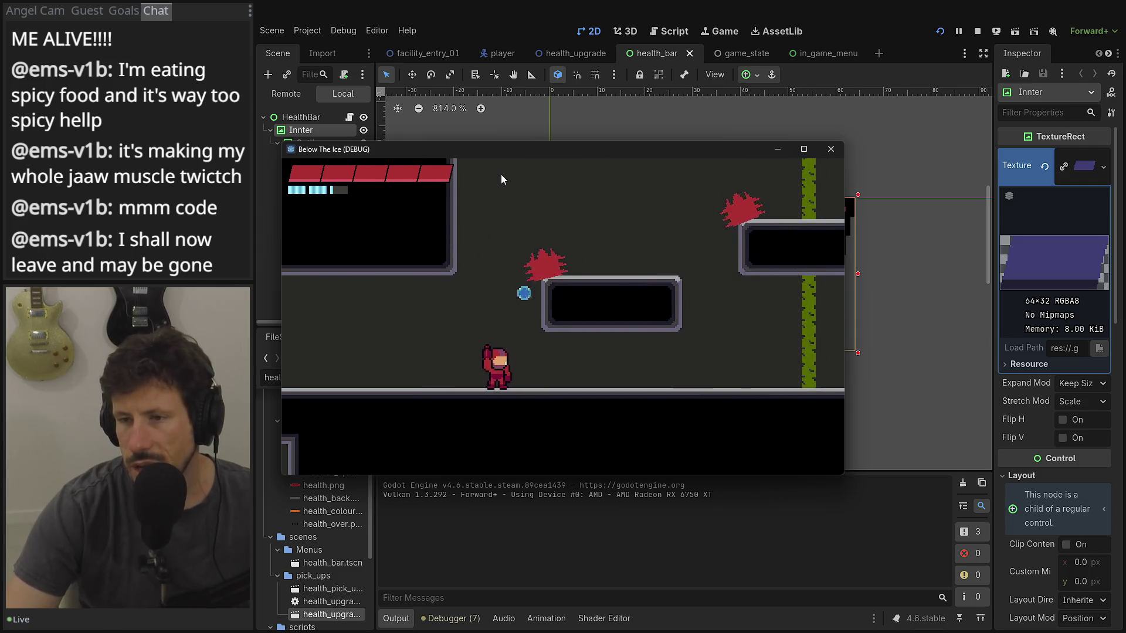
{"action": "key", "text": "space"}
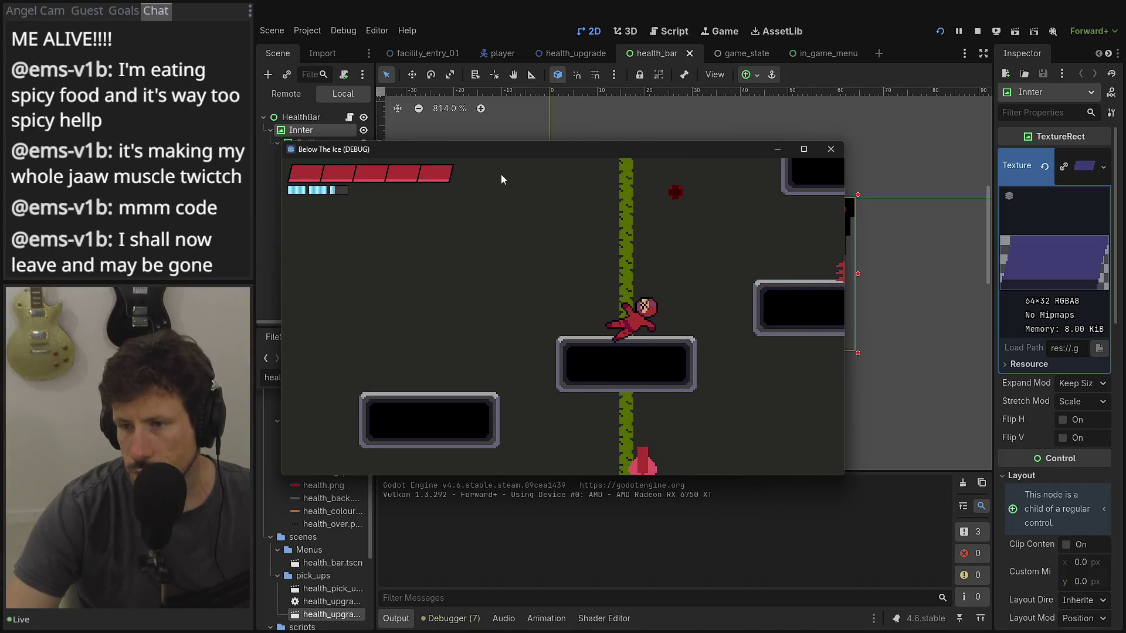
Step: Climb the vine, fire along the floor, and jump onto the higher platforms past the vine
{"action": "key", "text": "Up"}
{"action": "key", "text": "Right"}
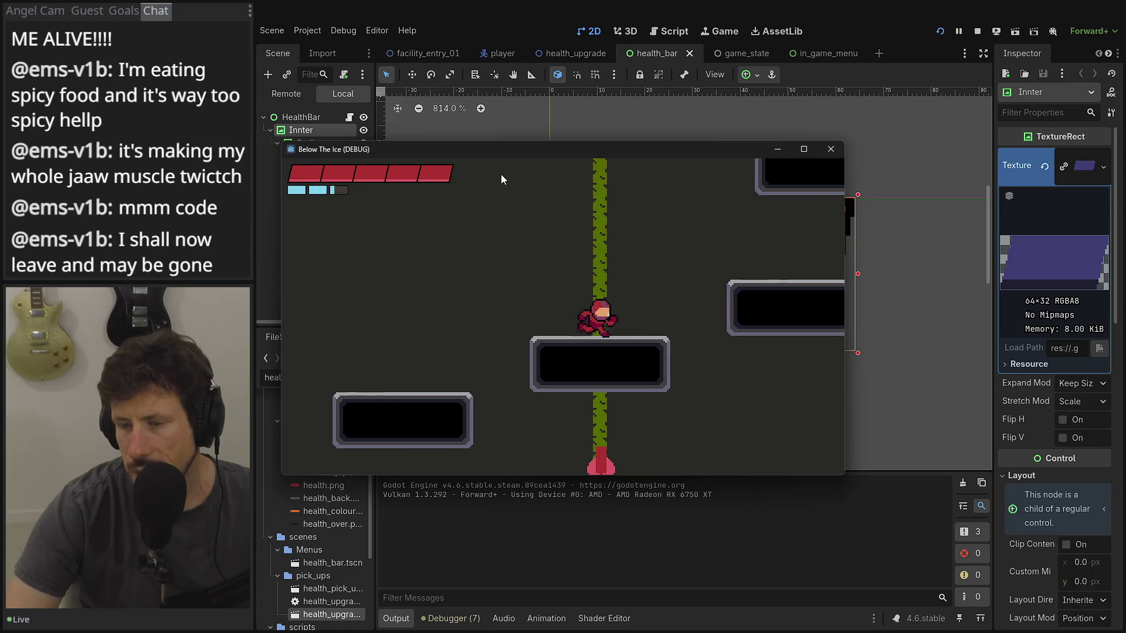
{"action": "key", "text": "Down"}
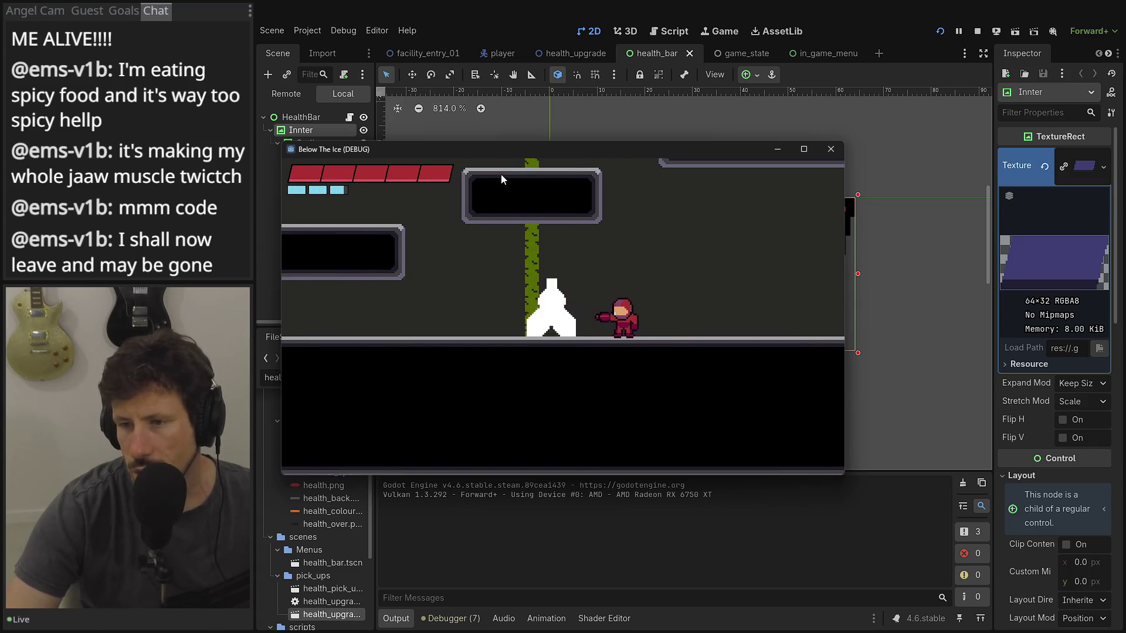
{"action": "key", "text": "Left"}
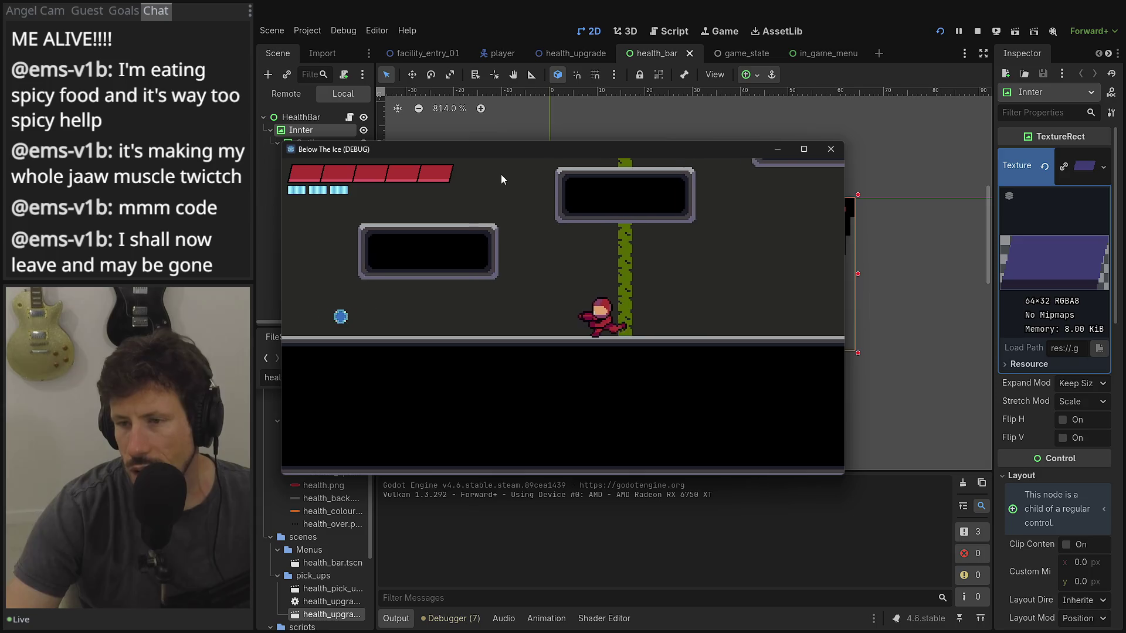
{"action": "key", "text": "space"}
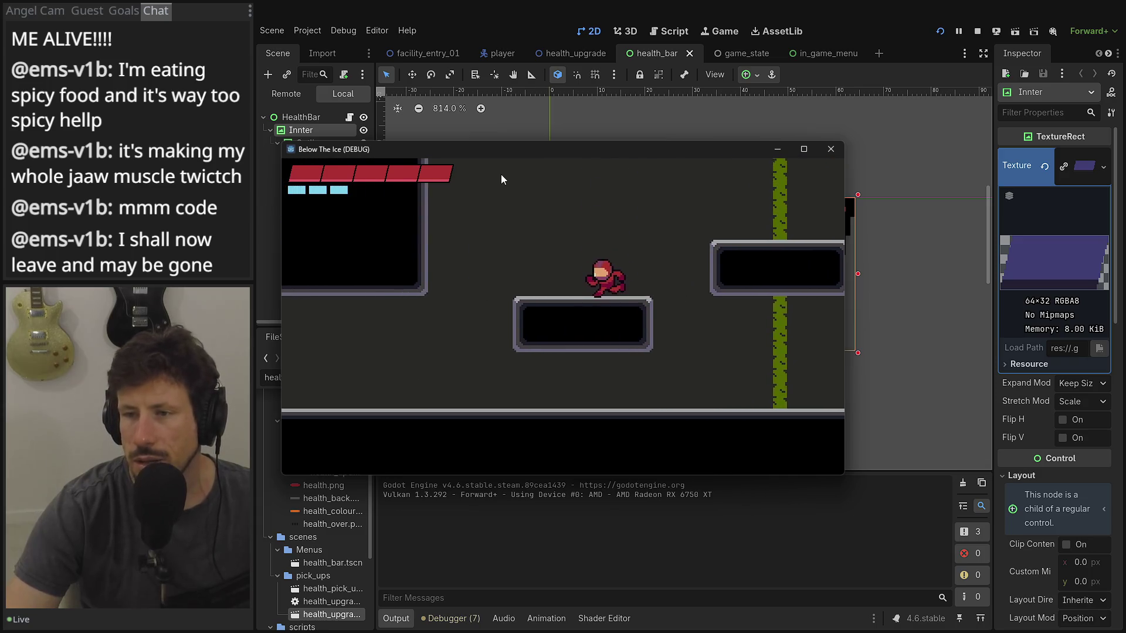
{"action": "key", "text": "Right"}
{"action": "key", "text": "space"}
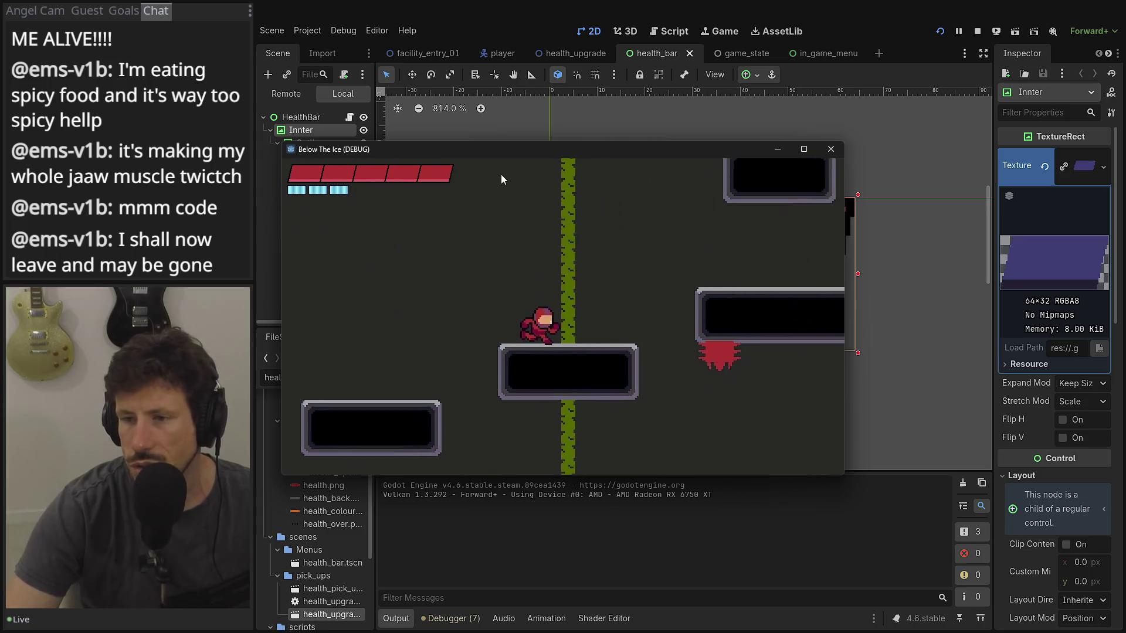
Step: Move across the lower platforms, climb the vine, and jump left toward the central platforms
{"action": "key", "text": "Right"}
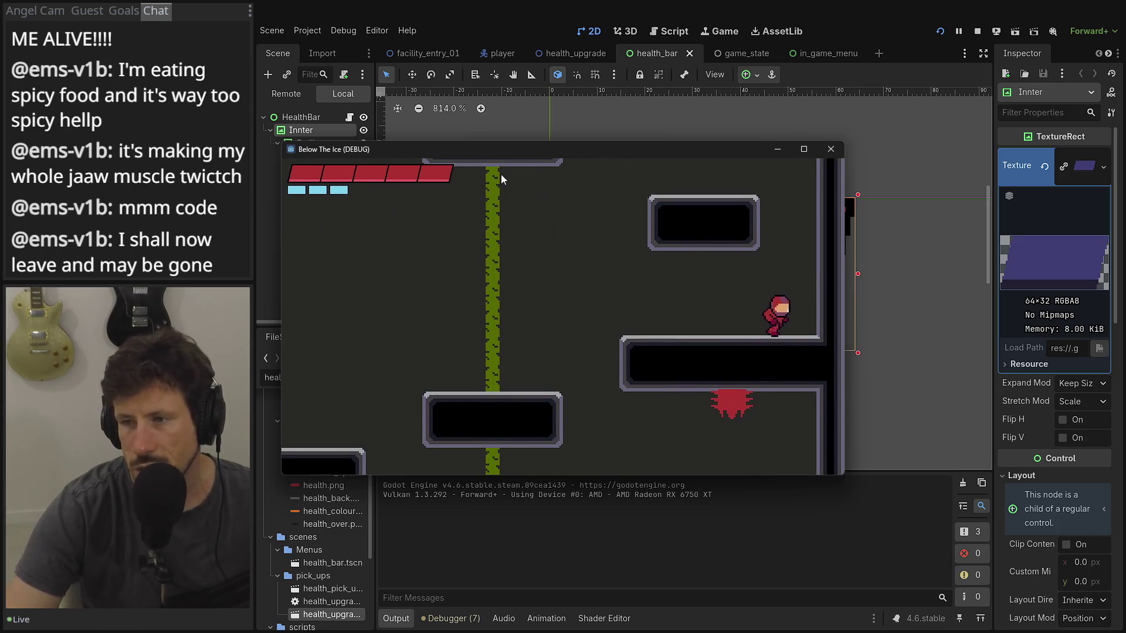
{"action": "key", "text": "Left"}
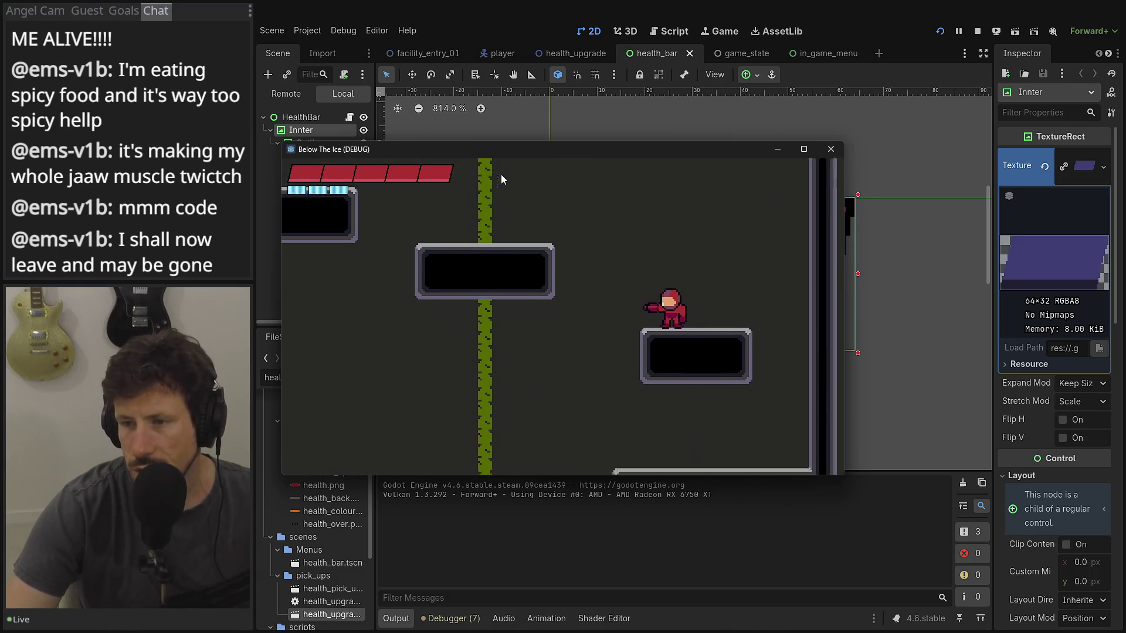
{"action": "key", "text": "space"}
{"action": "key", "text": "Left"}
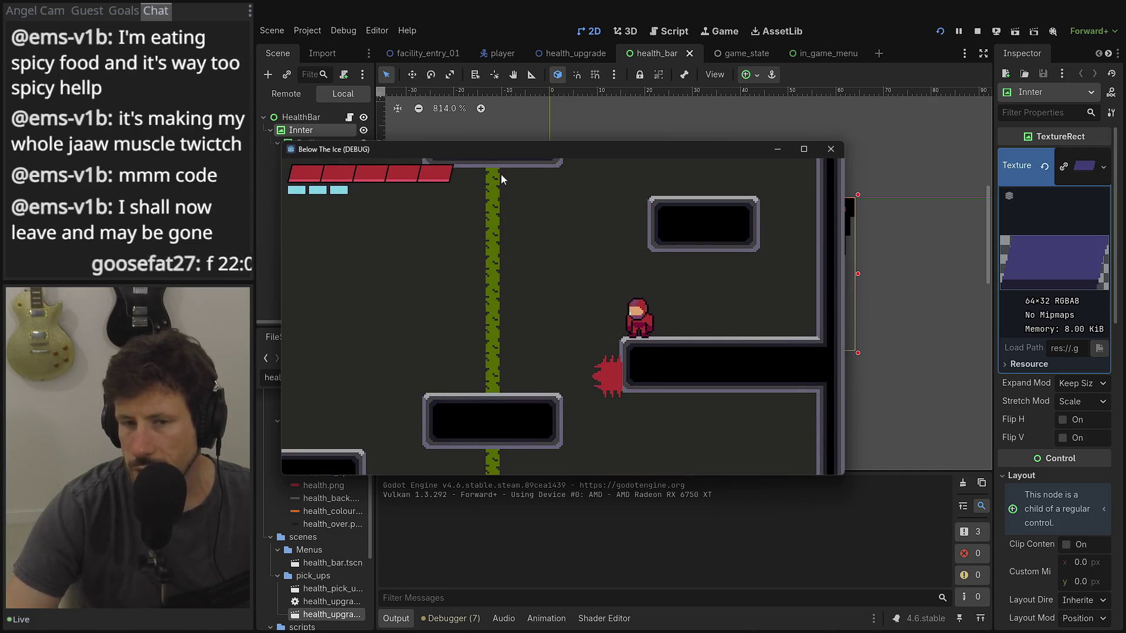
{"action": "key", "text": "Left"}
{"action": "key", "text": "Up"}
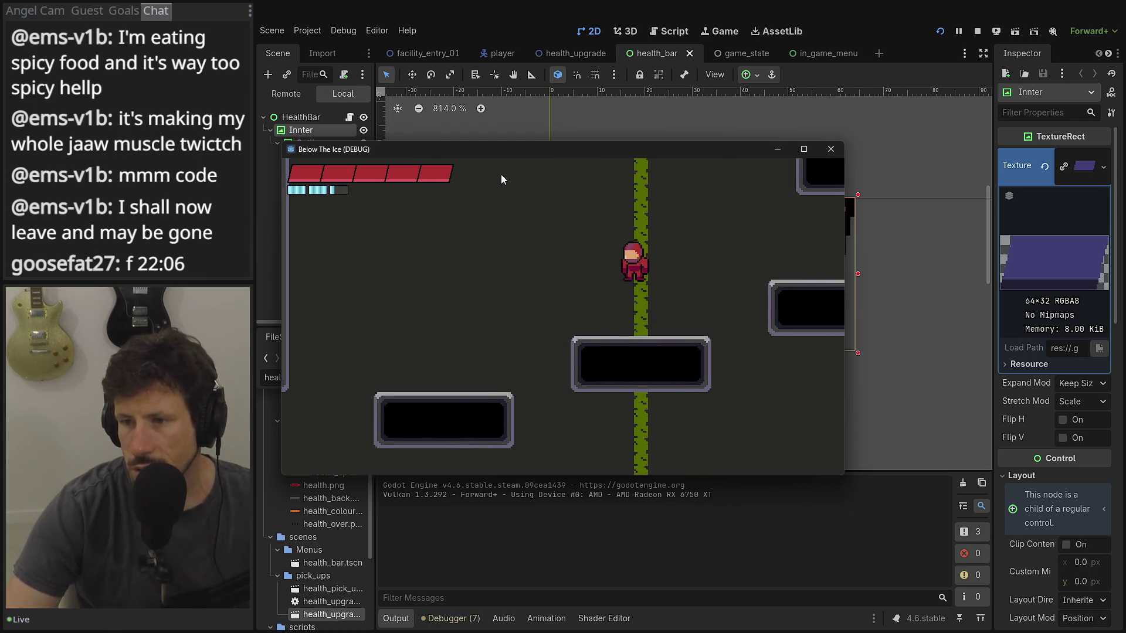
{"action": "key", "text": "Right"}
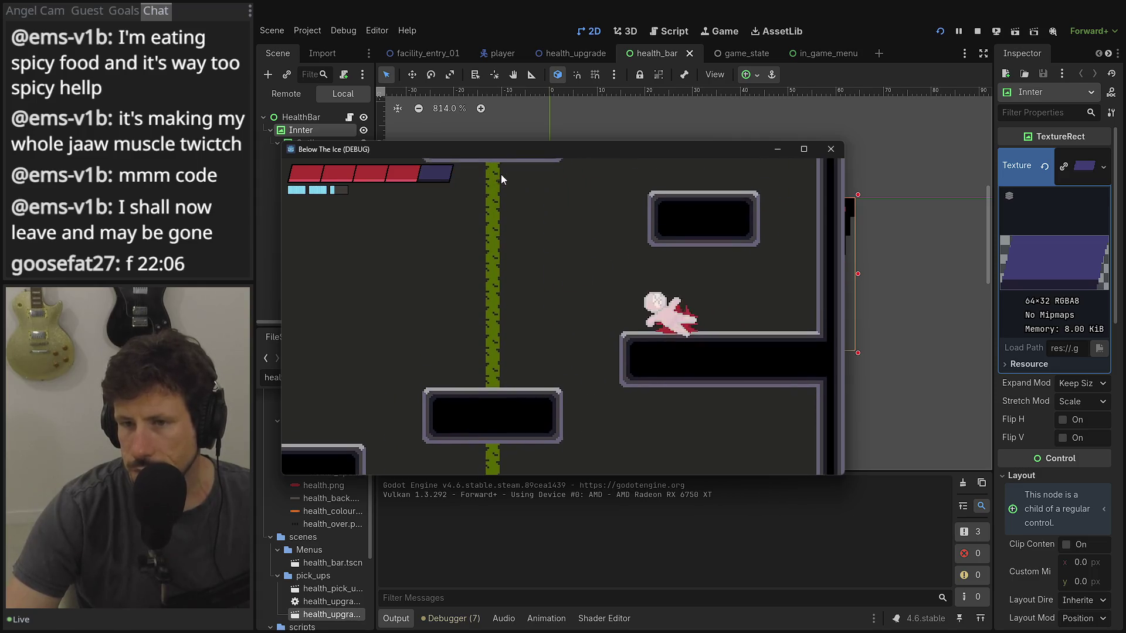
{"action": "key", "text": "Left"}
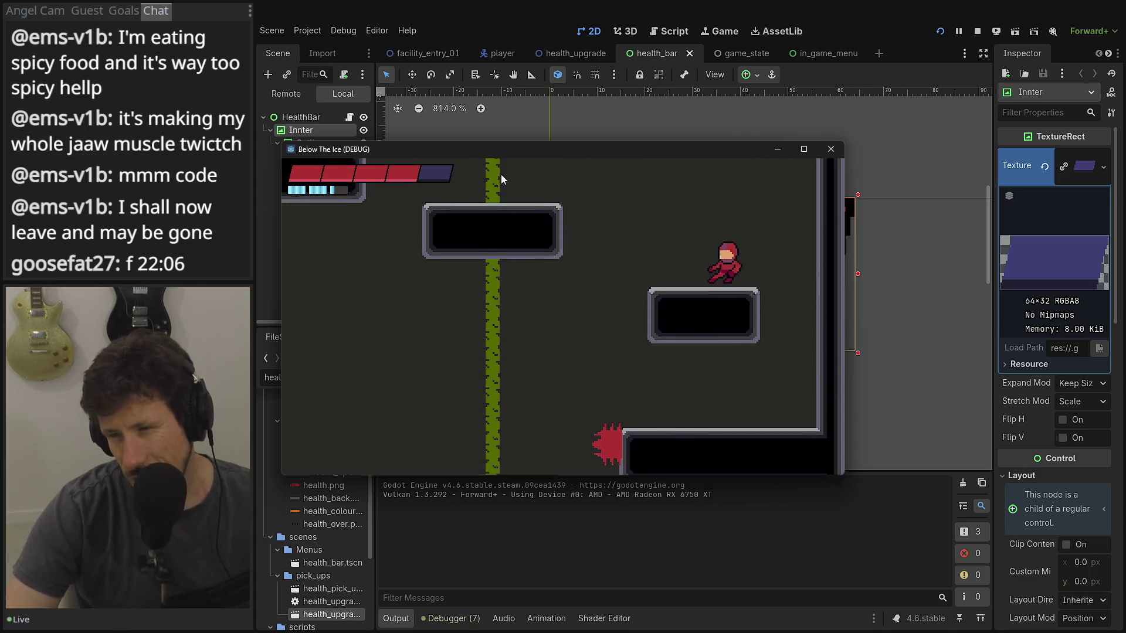
{"action": "key", "text": "space"}
{"action": "key", "text": "Left"}
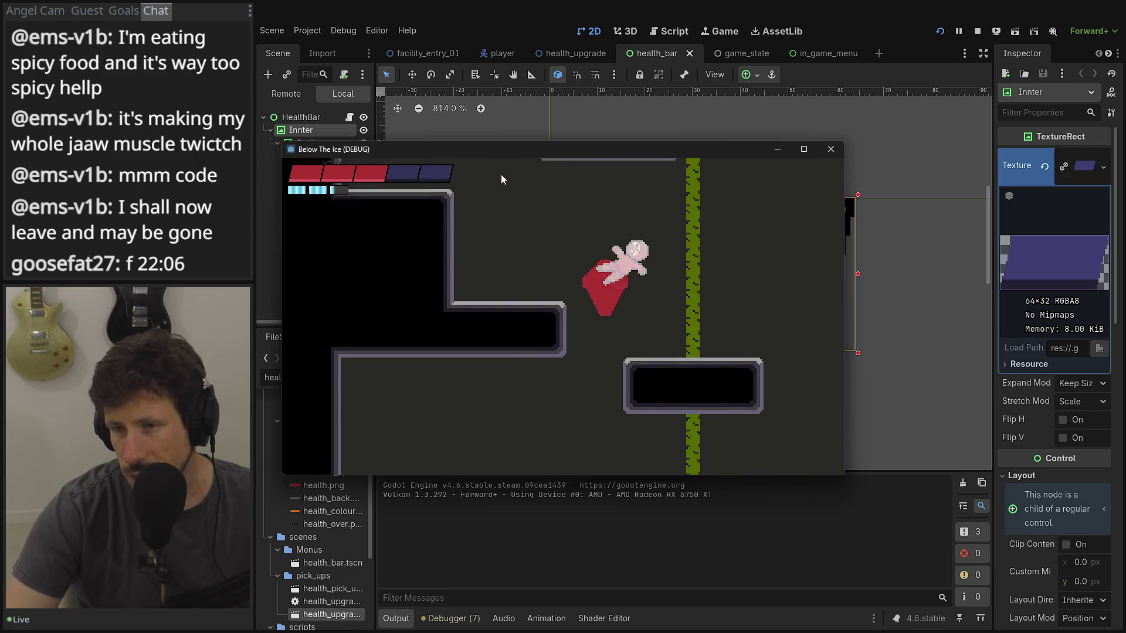
Step: Run left along the corridor through the doorway into the new room and back through the door
{"action": "key", "text": "Left"}
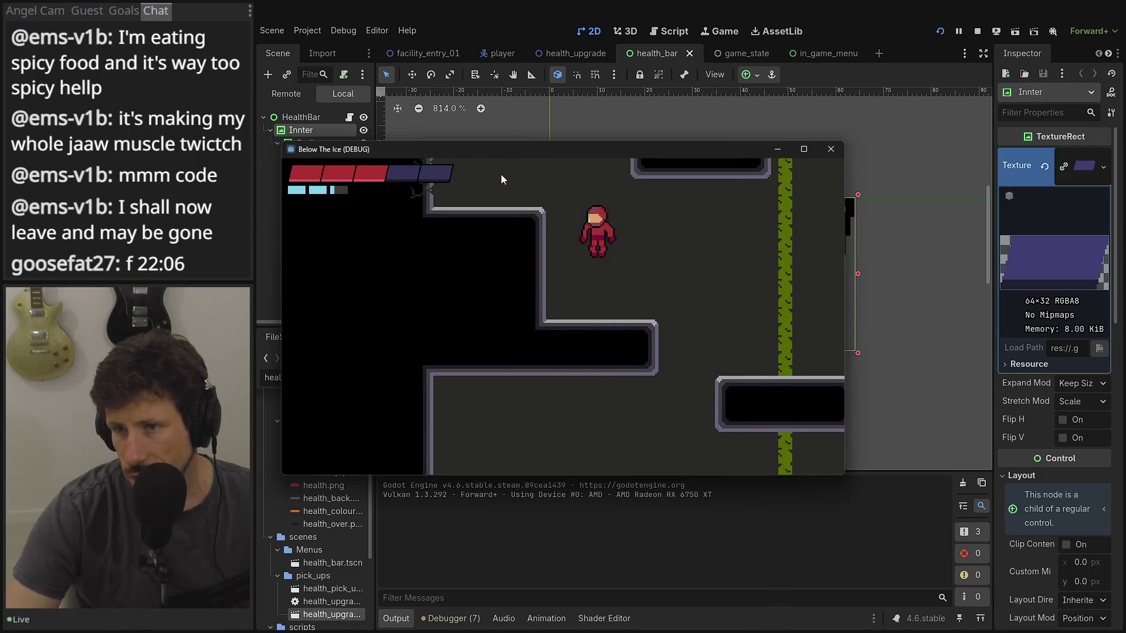
{"action": "key", "text": "Left"}
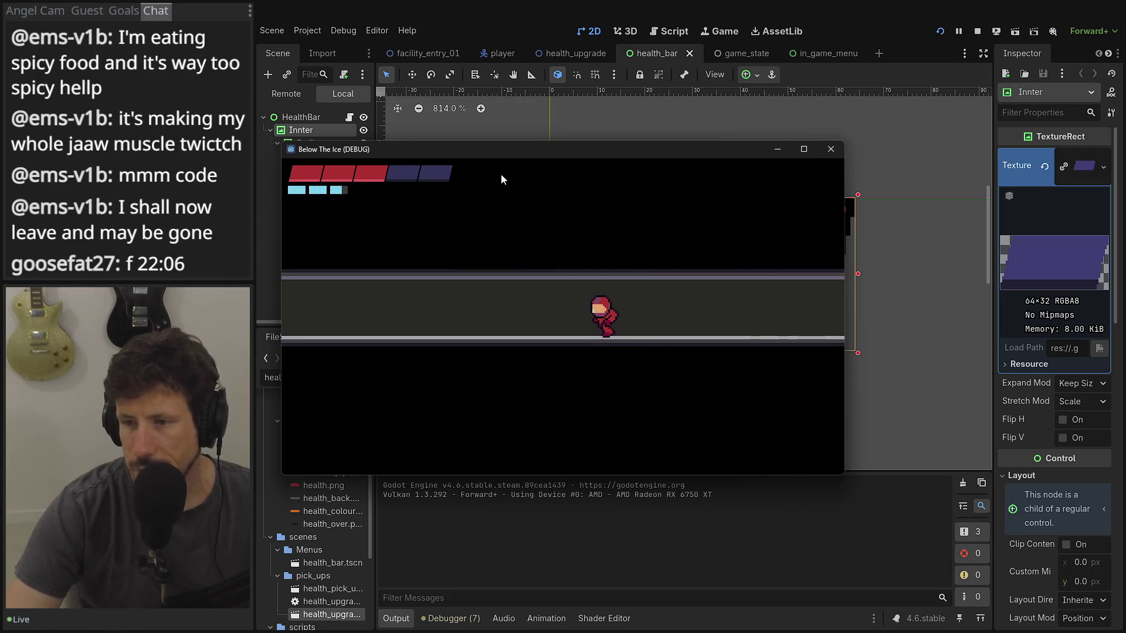
{"action": "key", "text": "Left"}
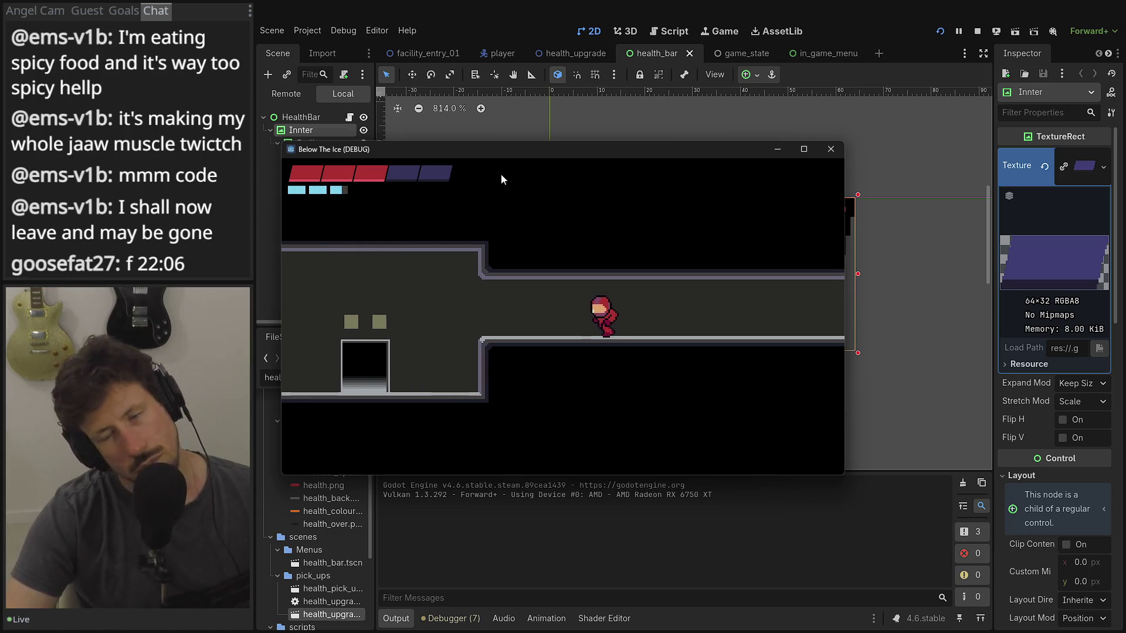
{"action": "key", "text": "Left"}
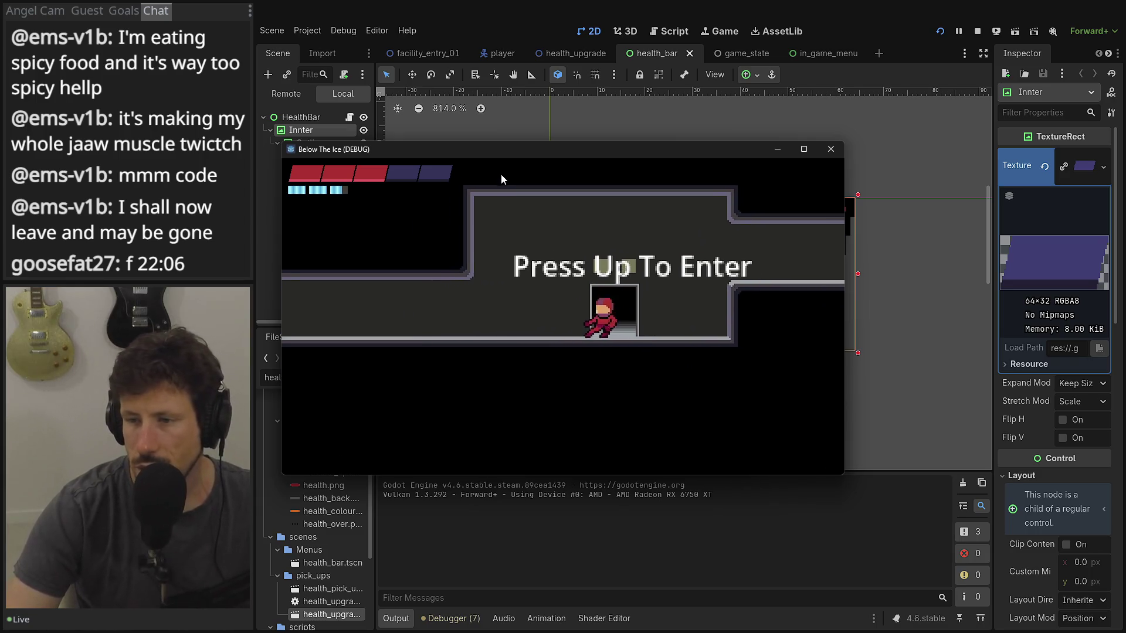
{"action": "key", "text": "Up"}
{"action": "key", "text": "Right"}
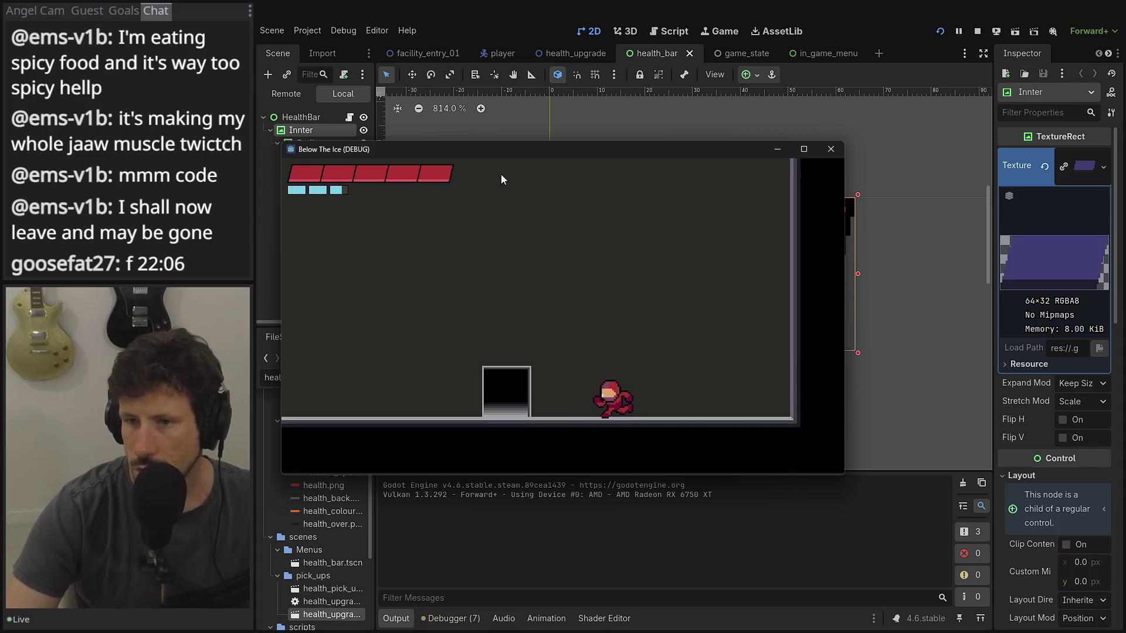
{"action": "key", "text": "Left"}
{"action": "key", "text": "Up"}
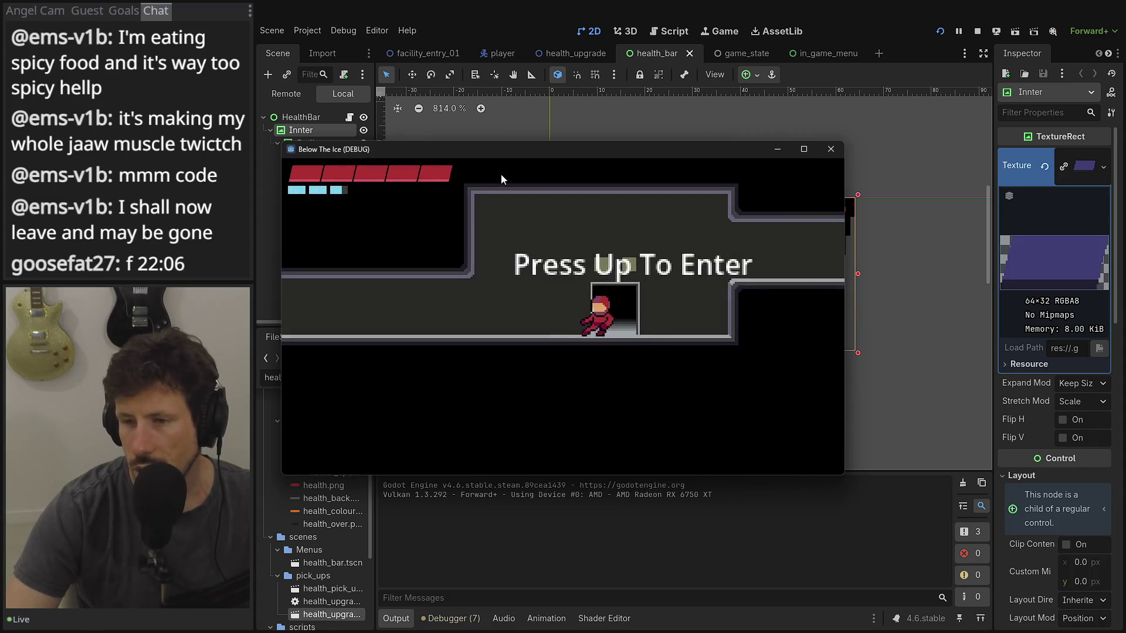
Step: Run right into the next area, climb onto the green vine, and fire at the enemies to the left
{"action": "key", "text": "Right"}
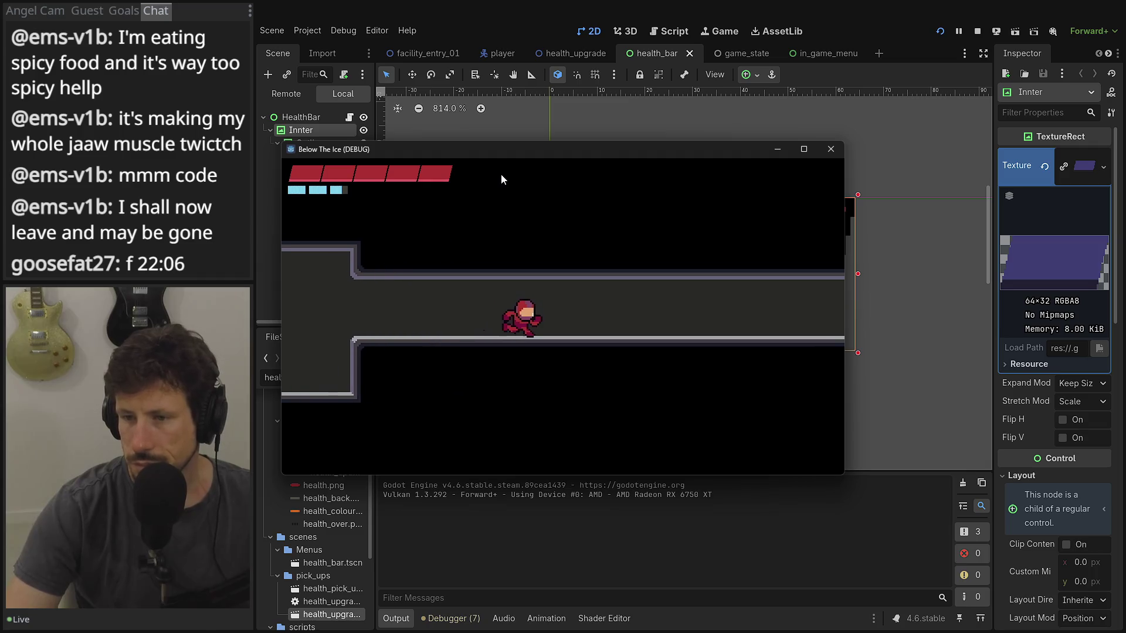
{"action": "key", "text": "Right"}
{"action": "key", "text": "space"}
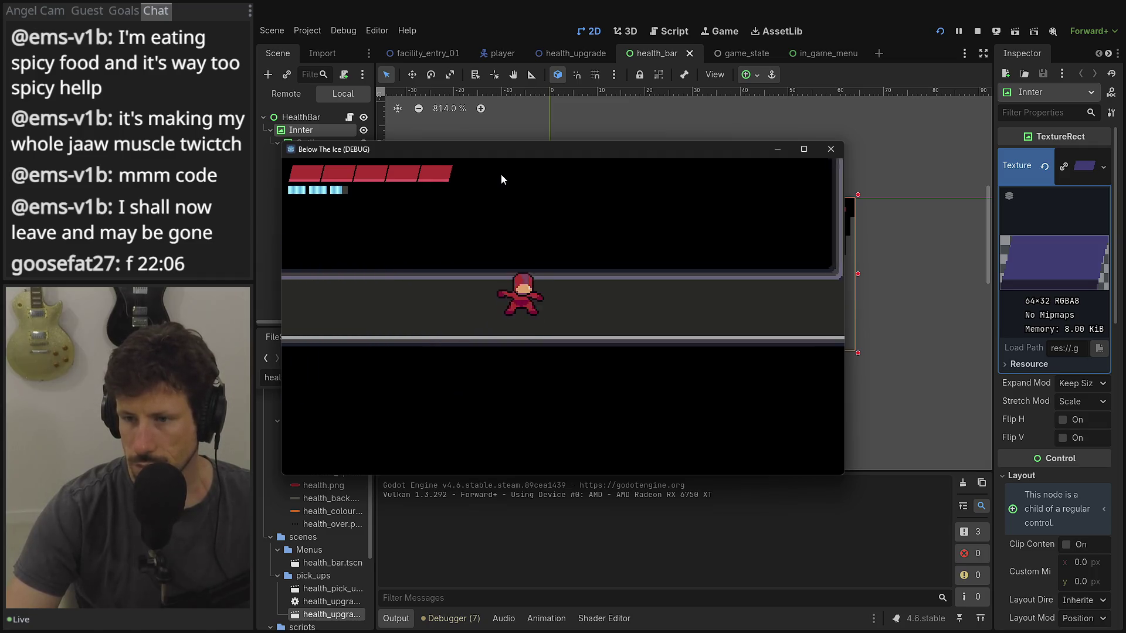
{"action": "key", "text": "Right"}
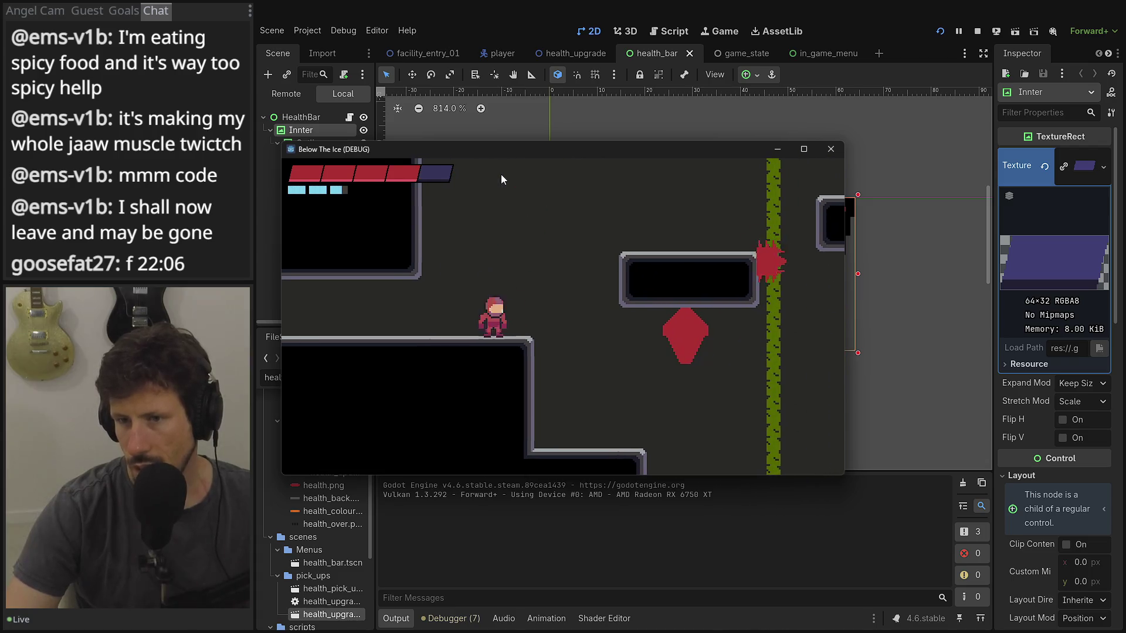
{"action": "key", "text": "Right"}
{"action": "key", "text": "space"}
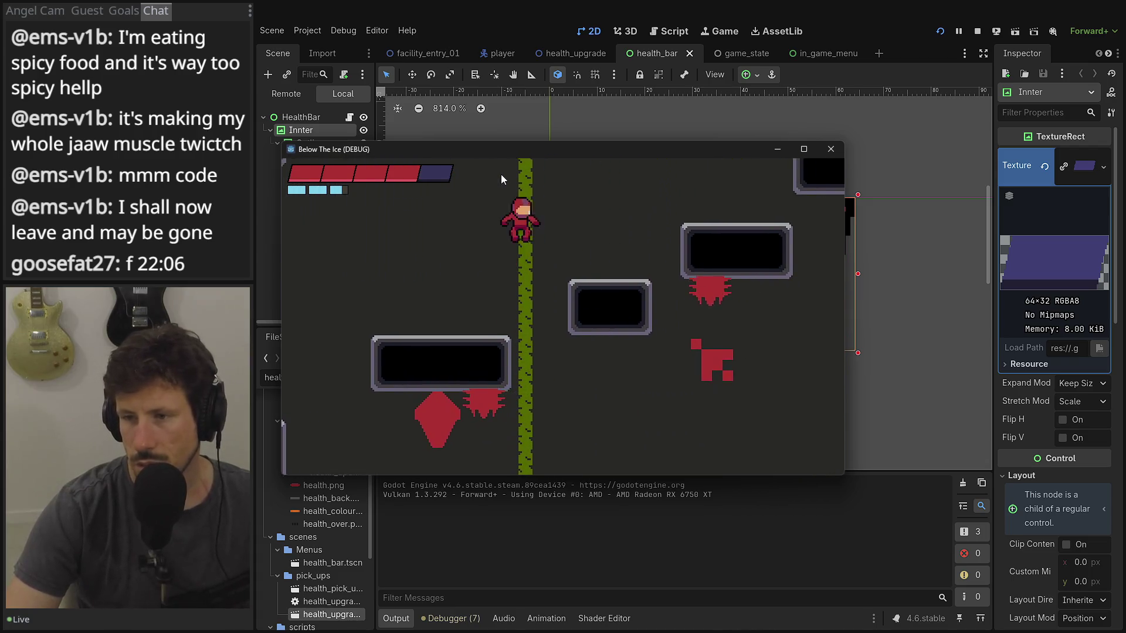
{"action": "key", "text": "Right"}
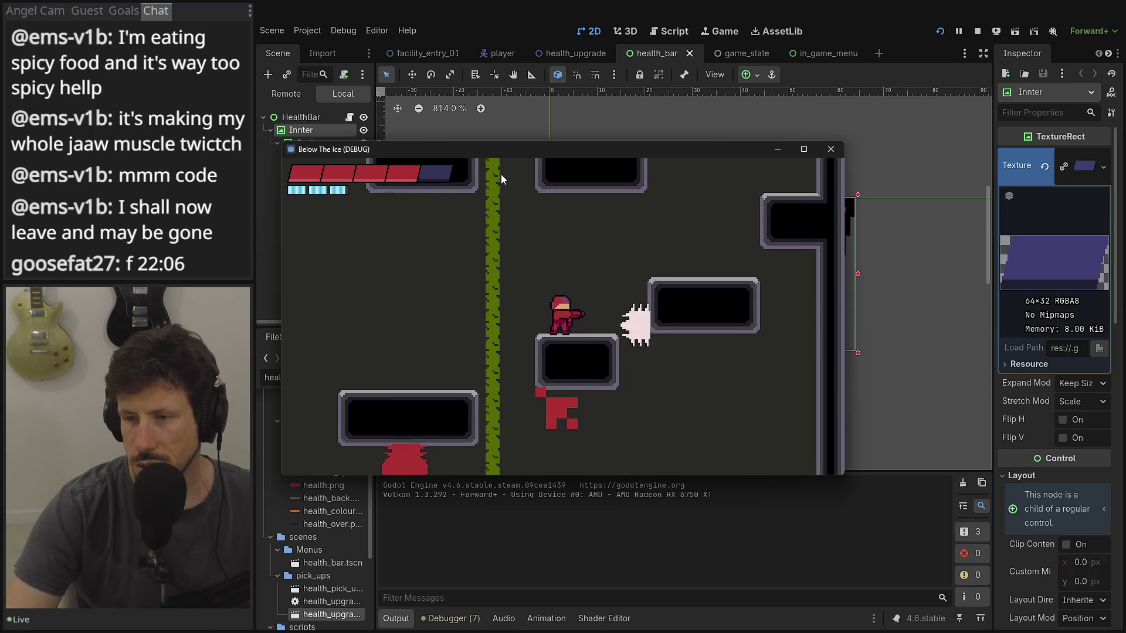
{"action": "key", "text": "Left"}
{"action": "key", "text": "x"}
{"action": "key", "text": "x"}
{"action": "key", "text": "x"}
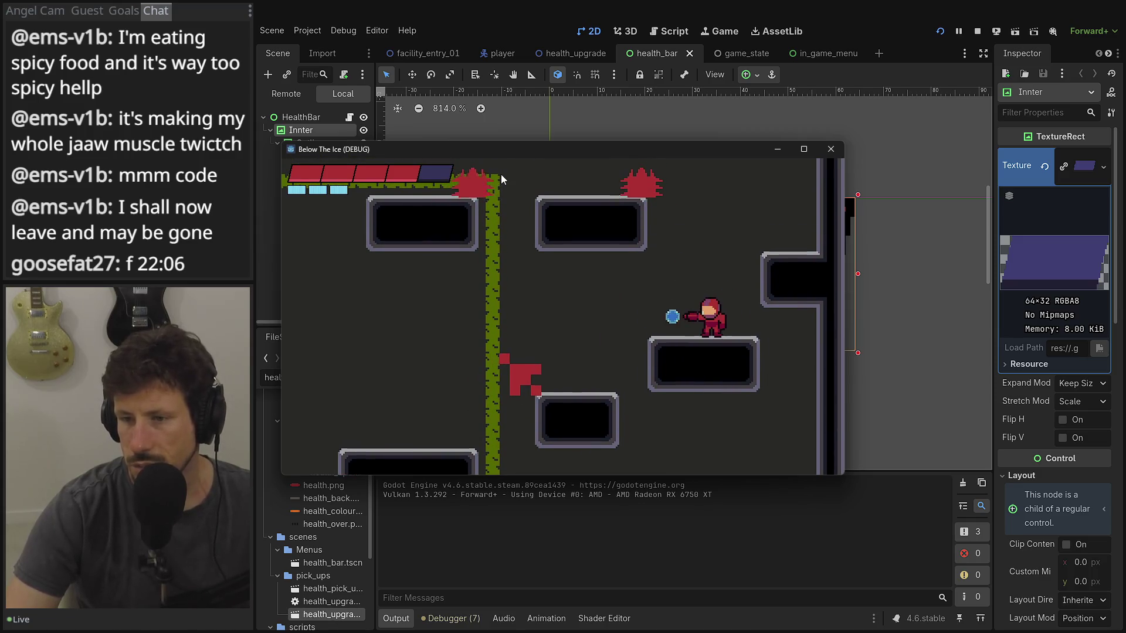
Step: Jump between the ledges and middle platform while shooting at the enemies
{"action": "key", "text": "Right"}
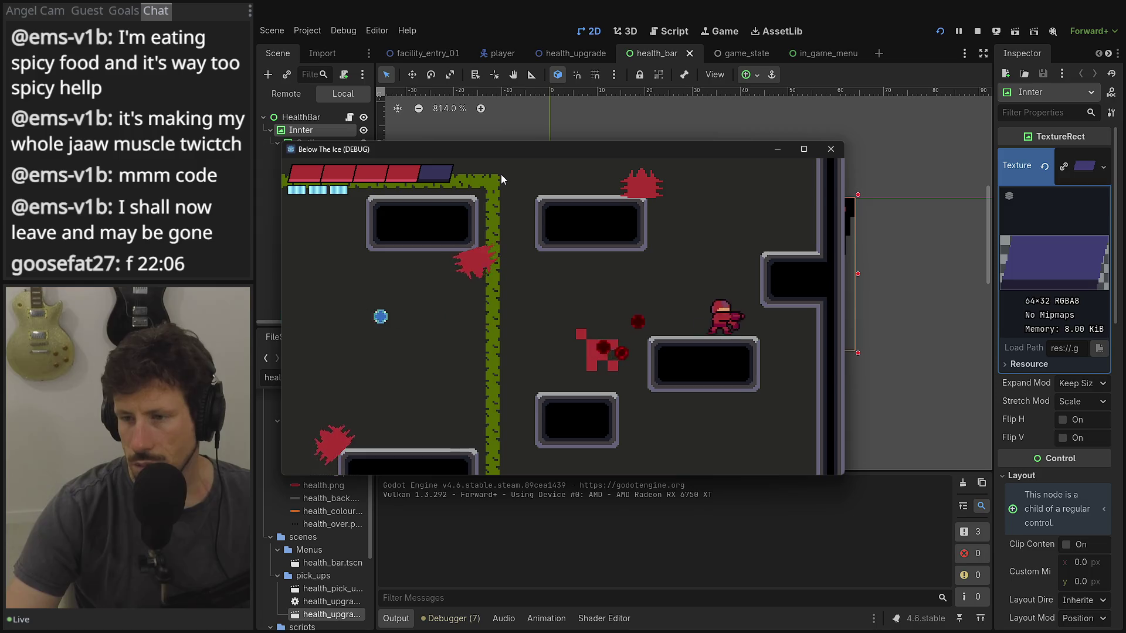
{"action": "key", "text": "space"}
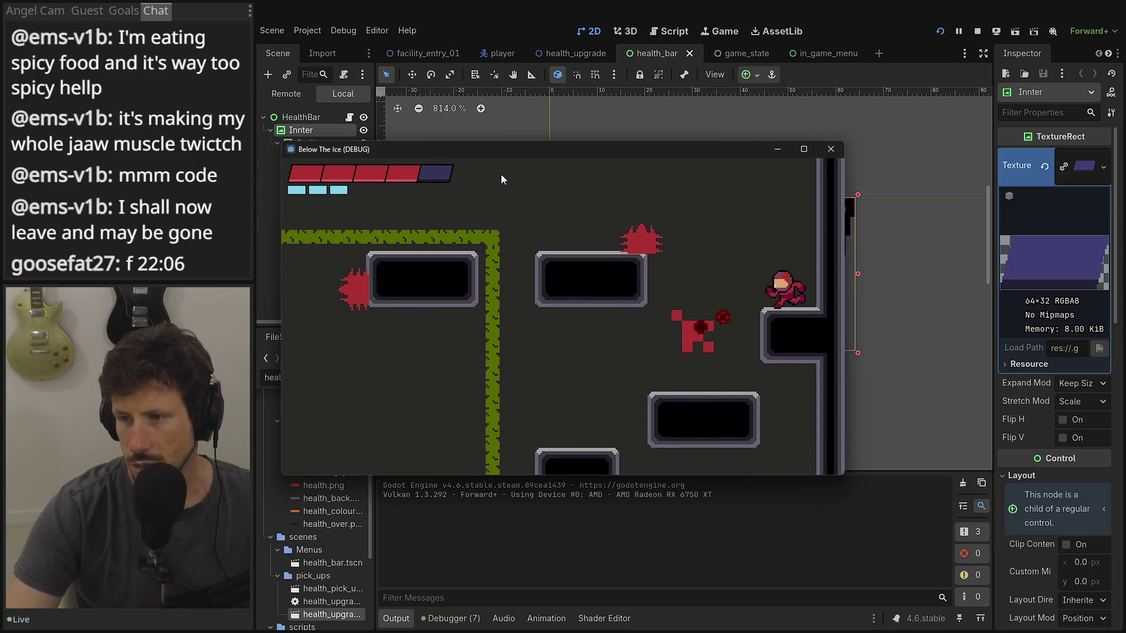
{"action": "key", "text": "Left"}
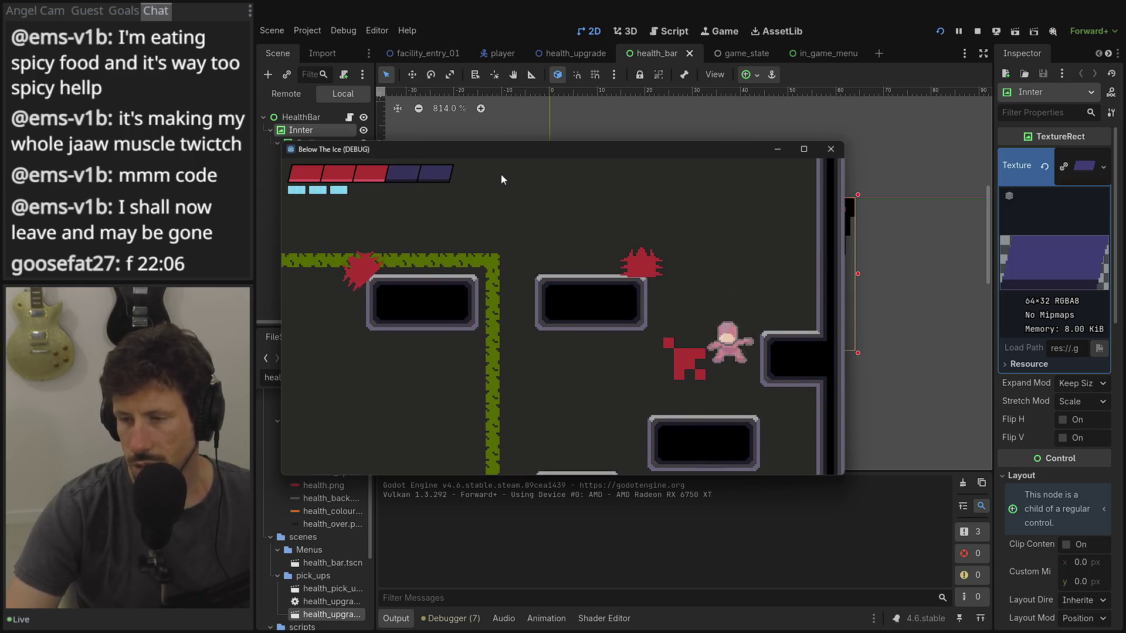
{"action": "key", "text": "space"}
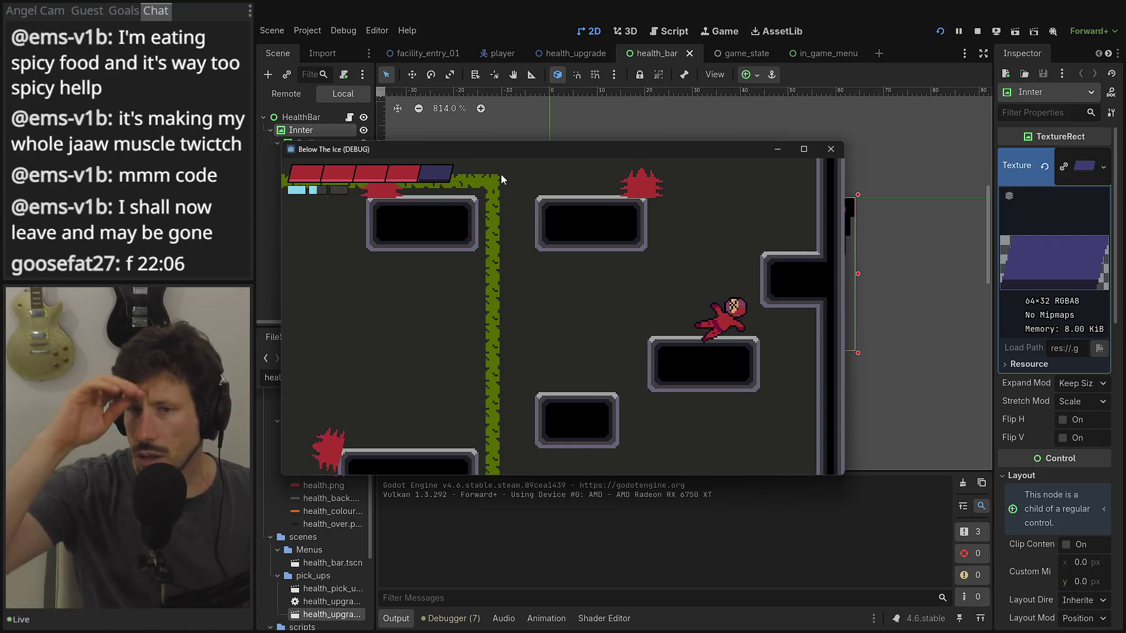
{"action": "key", "text": "space"}
{"action": "key", "text": "space"}
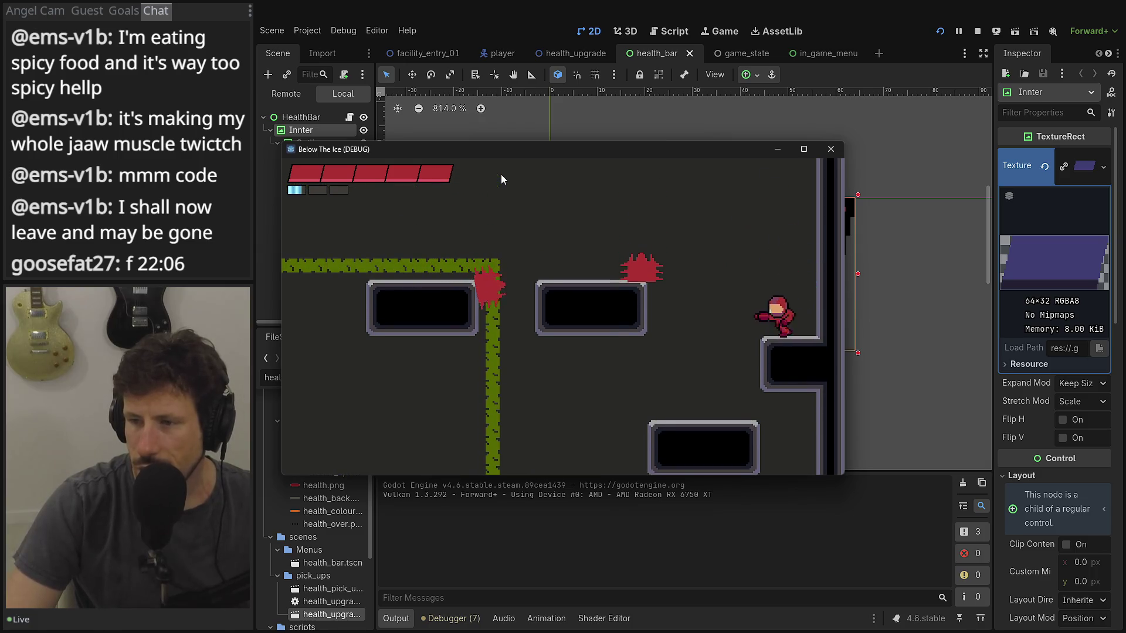
{"action": "key", "text": "space"}
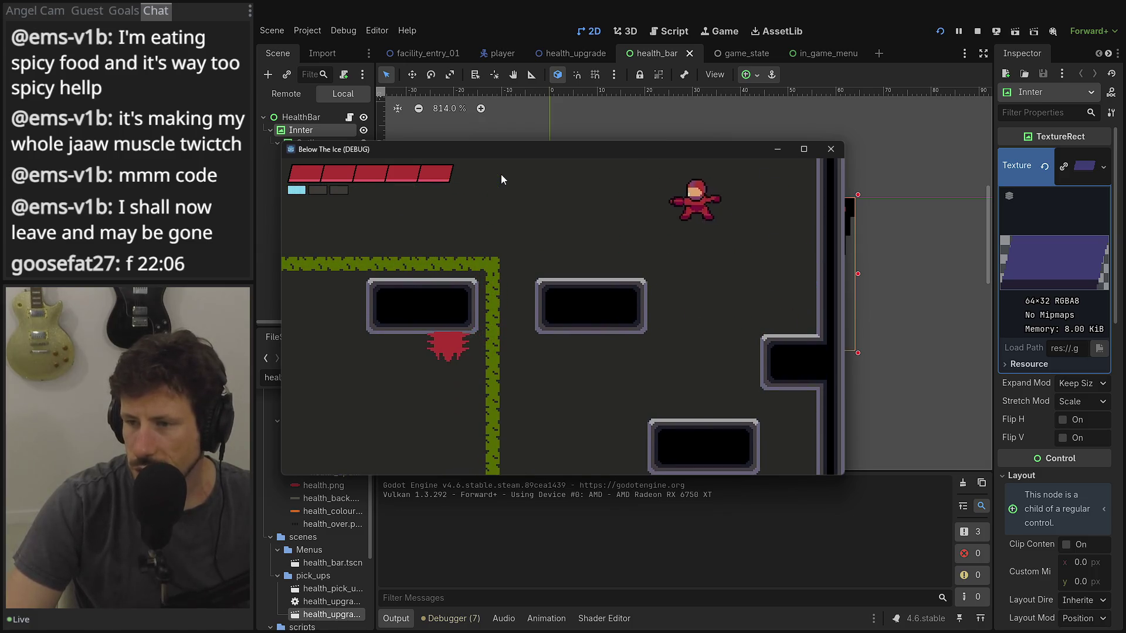
{"action": "key", "text": "space"}
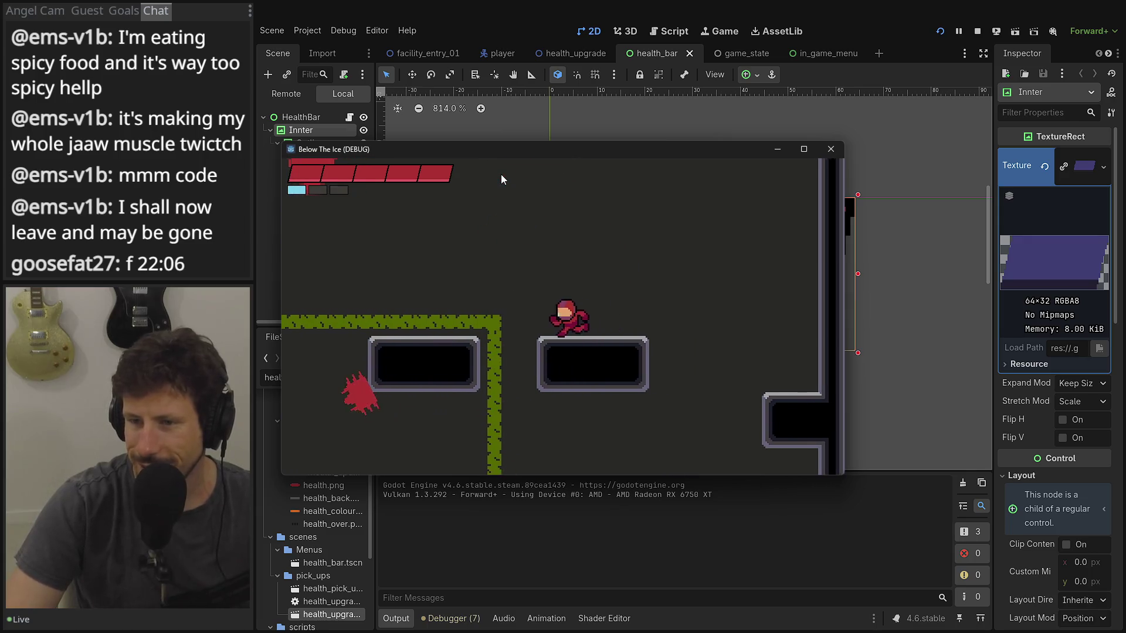
{"action": "key", "text": "space"}
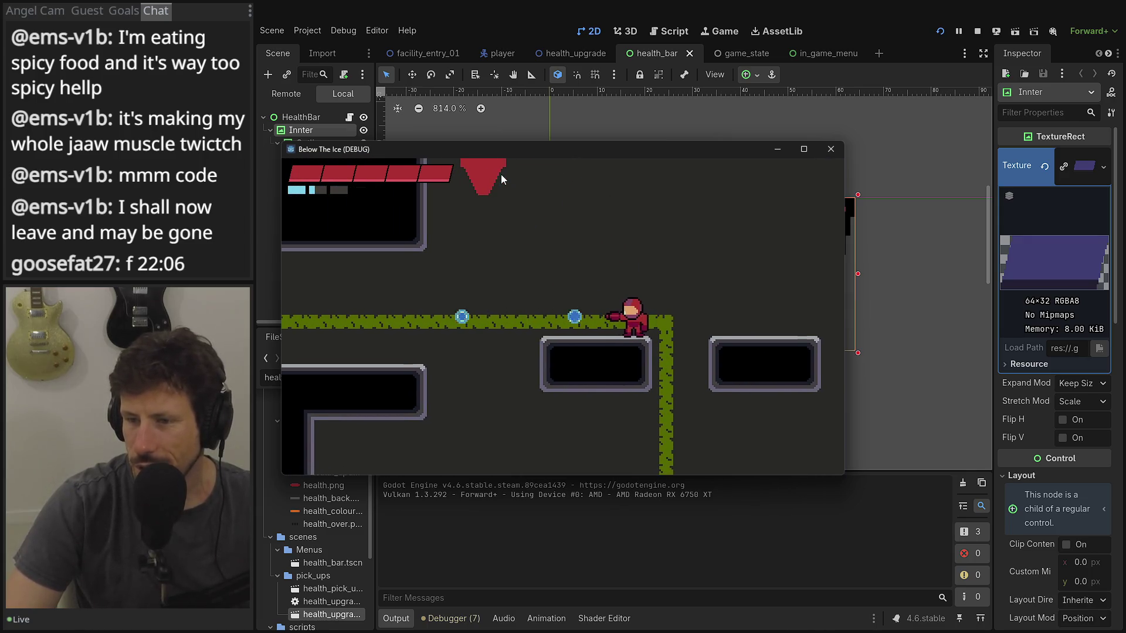
{"action": "key", "text": "space"}
Step: Drop into the lower corridor and use the regenerate door to reach another room
{"action": "key", "text": "Left"}
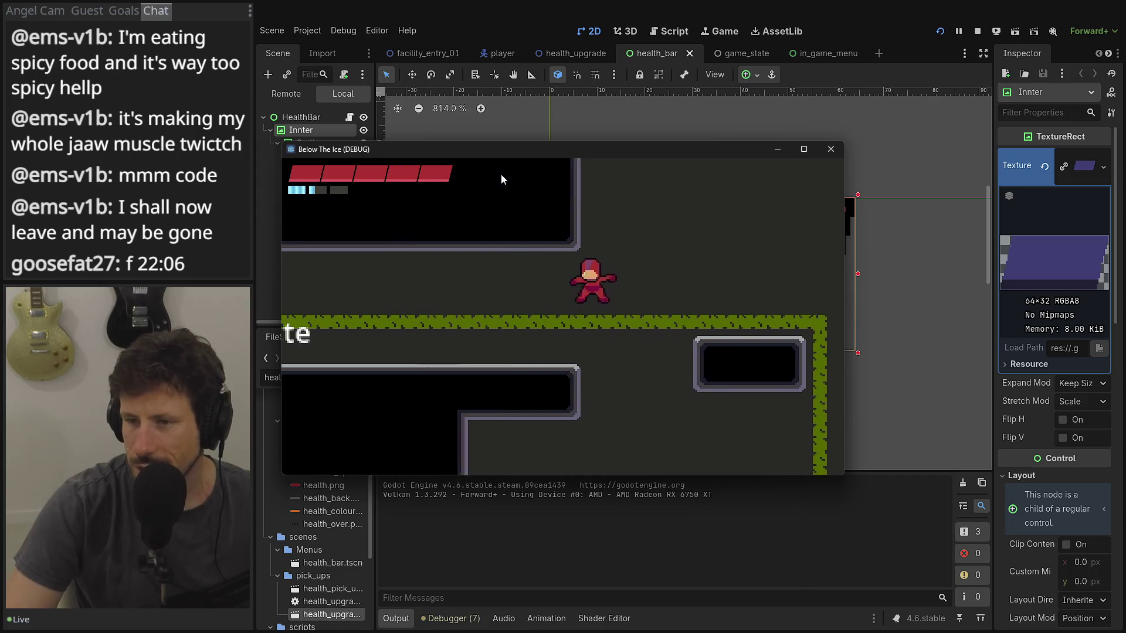
{"action": "key", "text": "Left"}
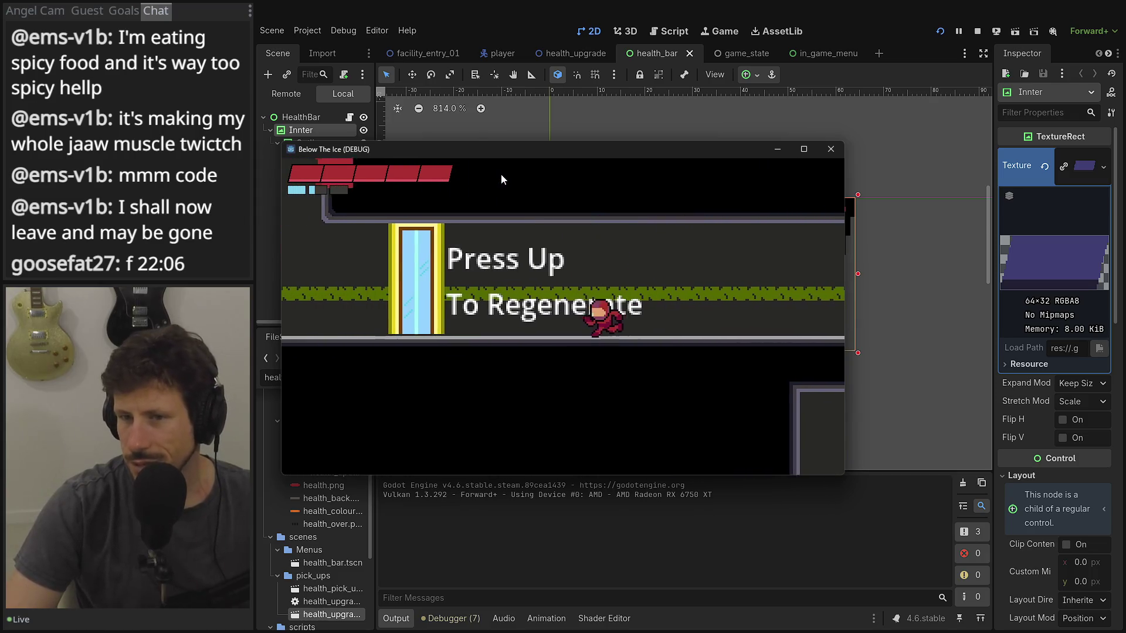
{"action": "key", "text": "Up"}
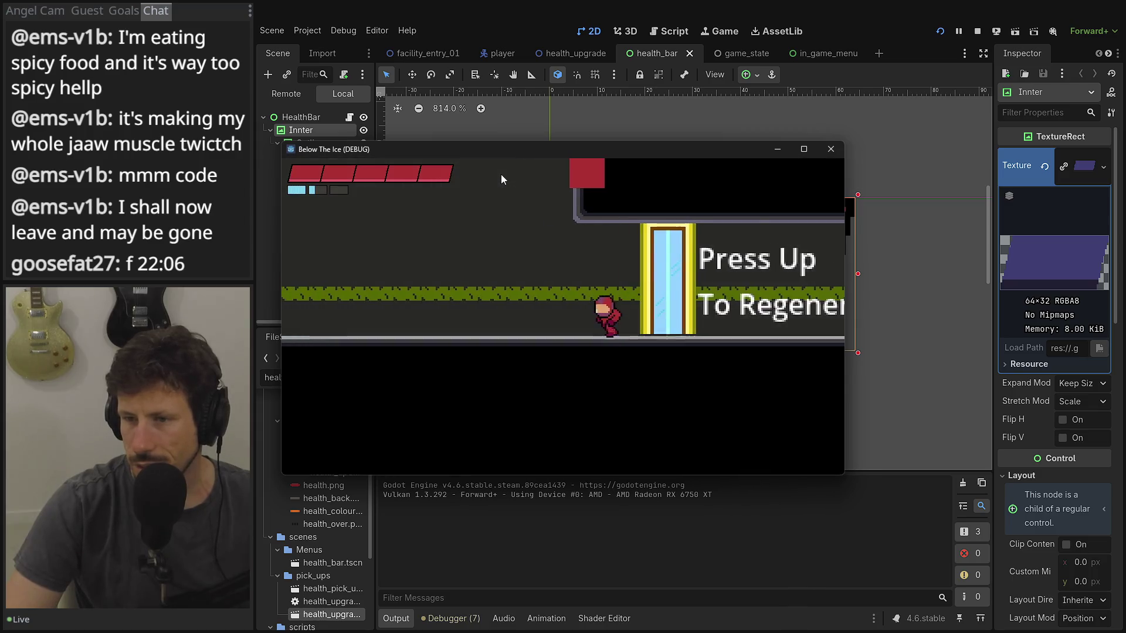
{"action": "key", "text": "Left"}
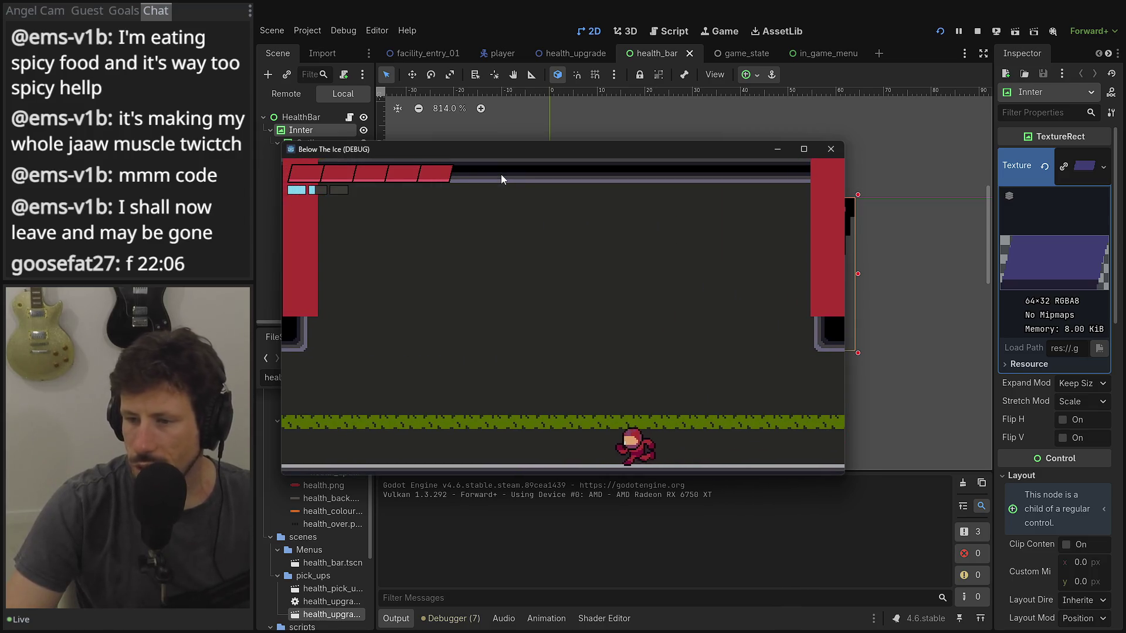
Step: Run into the enemy arena, moving back and forth toward the enemies
{"action": "key", "text": "Left"}
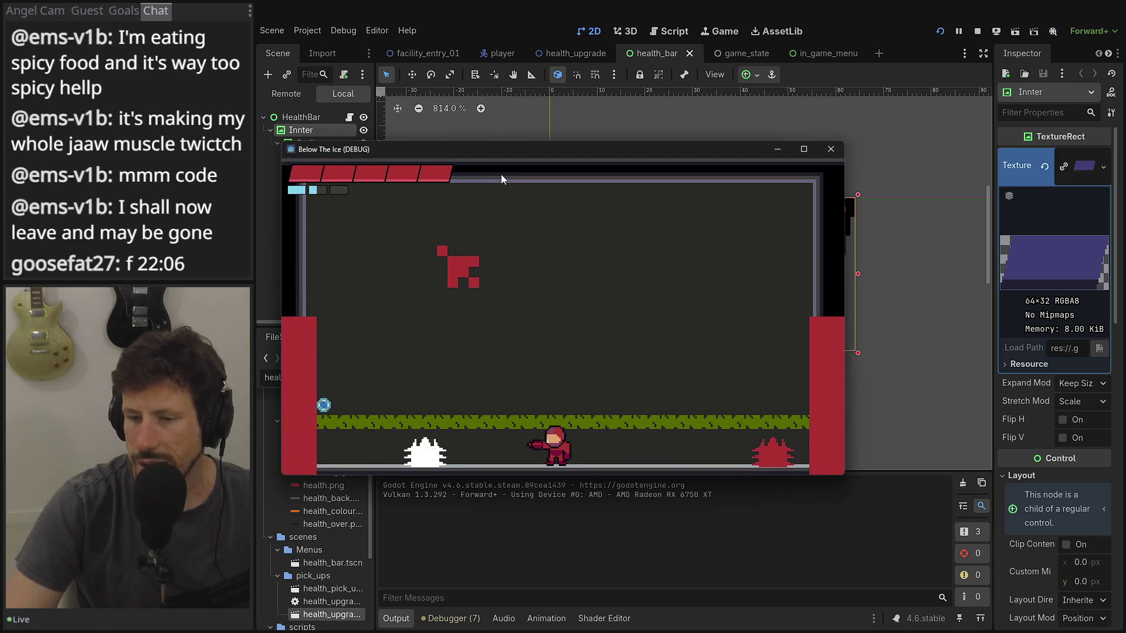
{"action": "key", "text": "Right"}
{"action": "key", "text": "Left"}
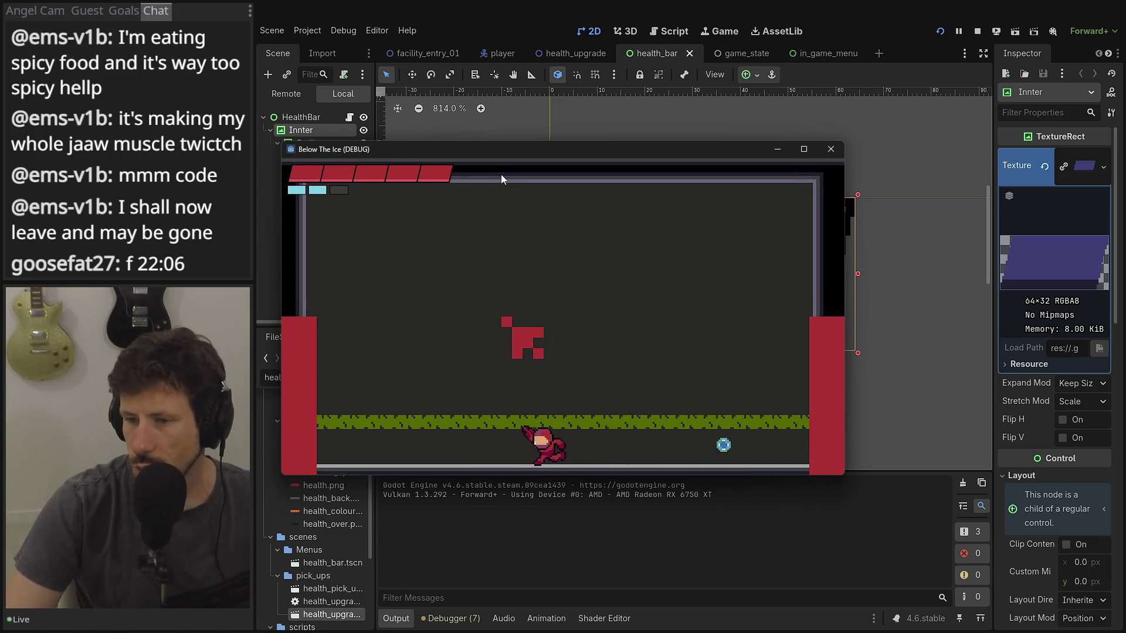
{"action": "key", "text": "Right"}
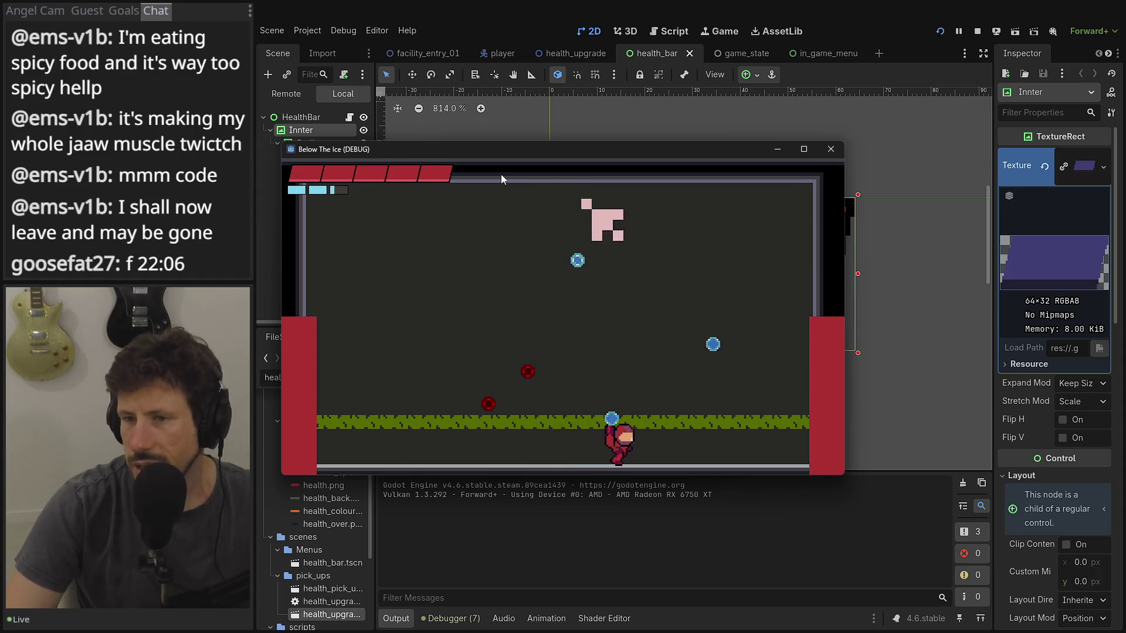
{"action": "key", "text": "Left"}
{"action": "key", "text": "Right"}
{"action": "key", "text": "Left"}
{"action": "key", "text": "Right"}
{"action": "key", "text": "Right"}
Step: Fire at enemies to the left and overhead, then run left out of the arena
{"action": "key", "text": "Left"}
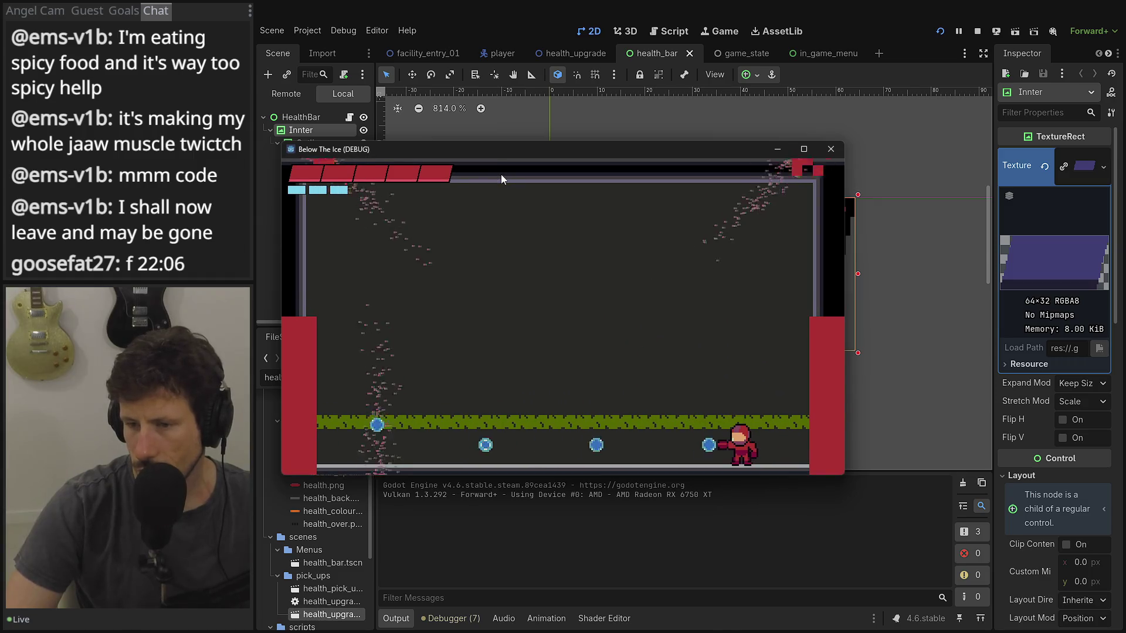
{"action": "key", "text": "Up"}
{"action": "key", "text": "Right"}
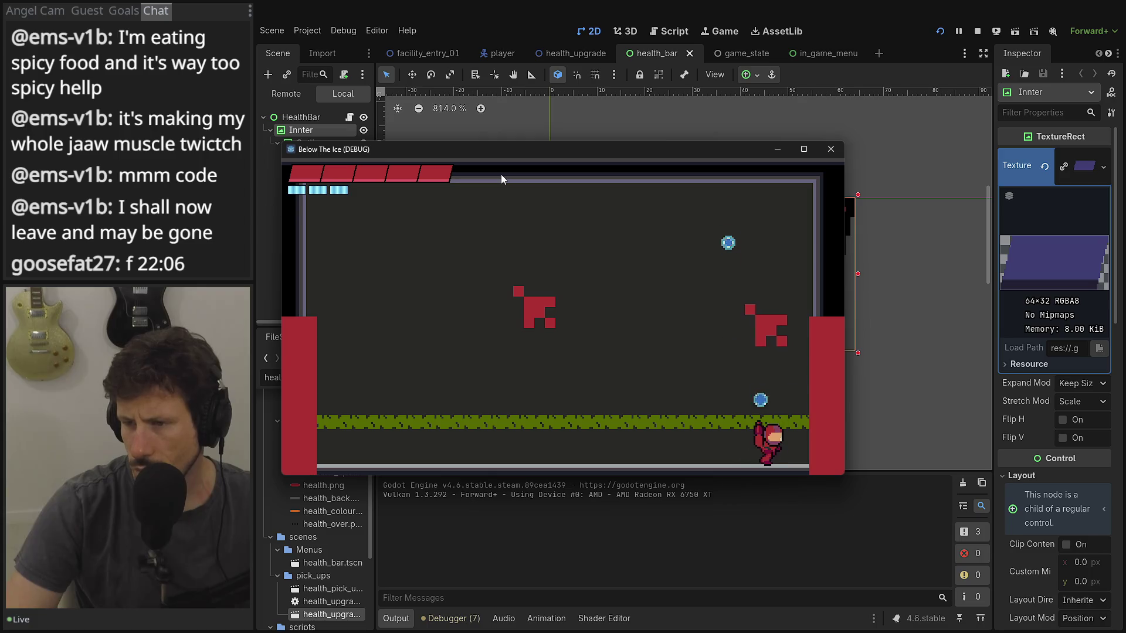
{"action": "key", "text": "Left"}
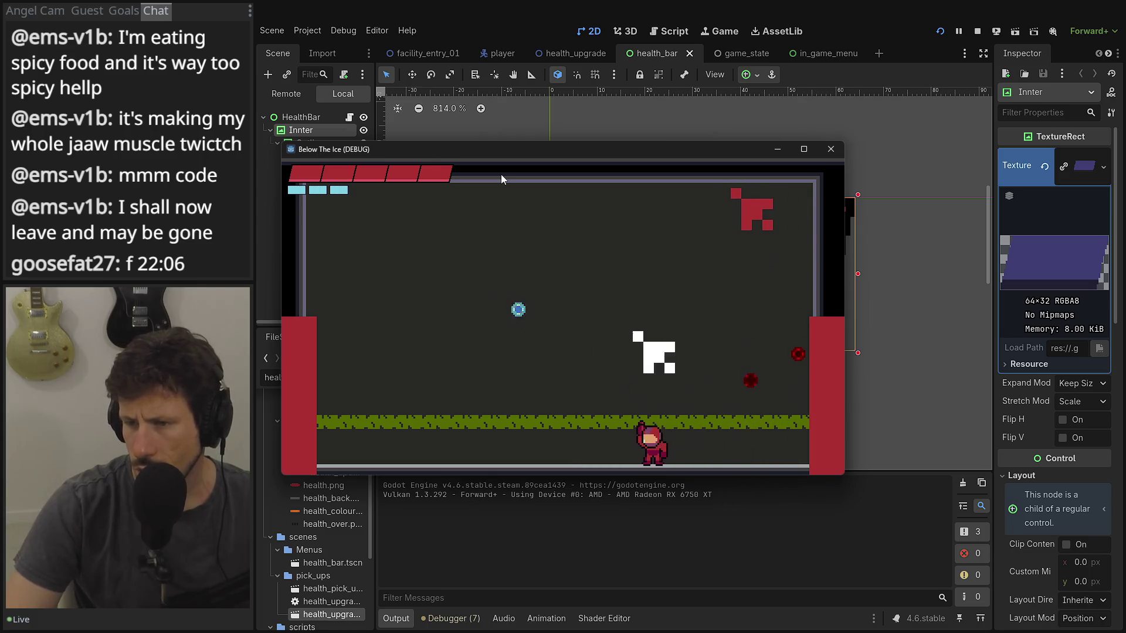
{"action": "key", "text": "Right"}
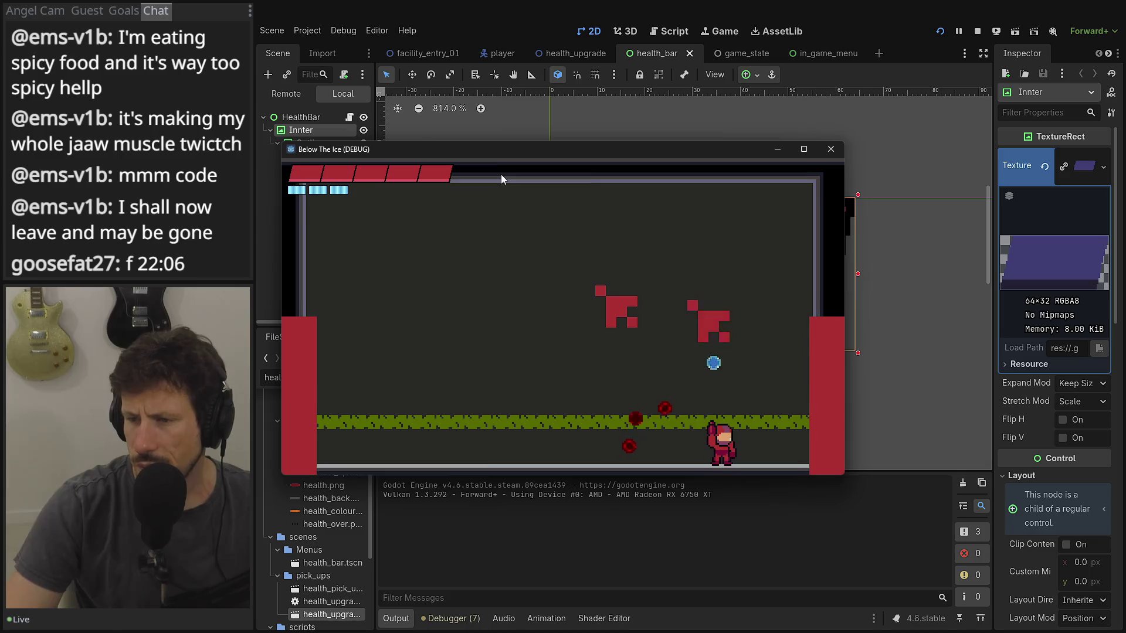
{"action": "key", "text": "Left"}
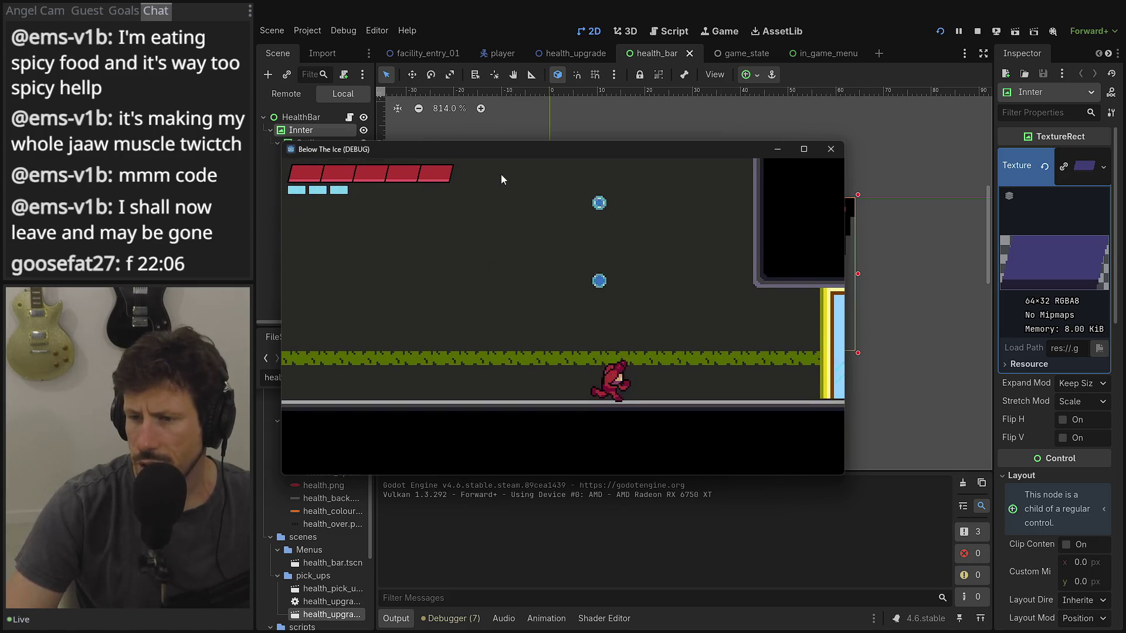
Step: Run into the DASH area and jump back and forth over the stepped pyramid
{"action": "key", "text": "Left"}
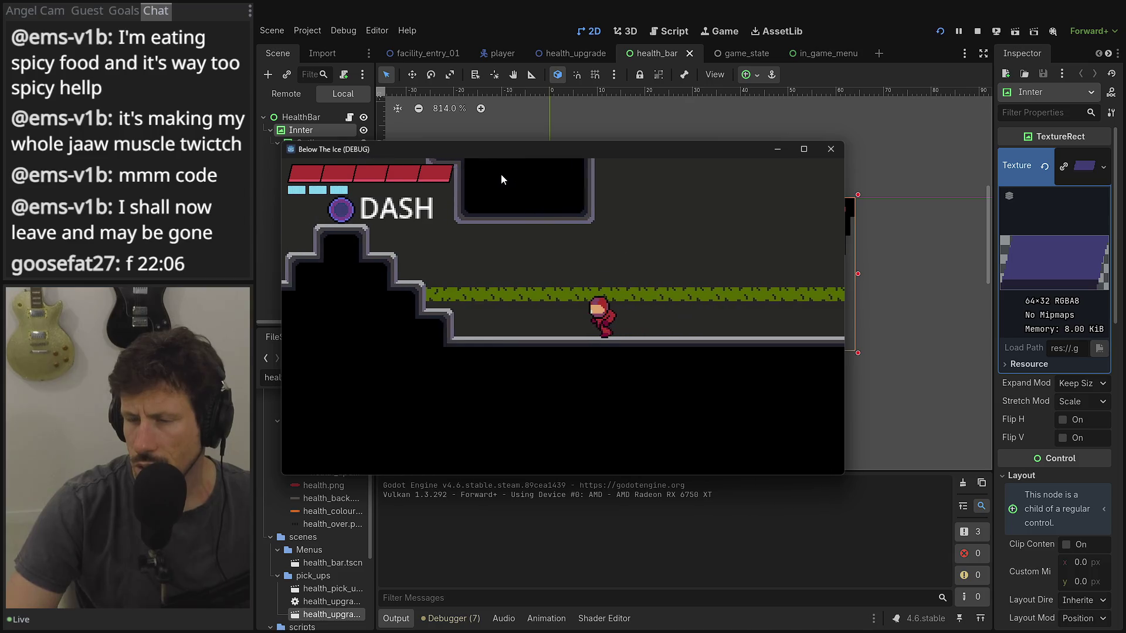
{"action": "key", "text": "space"}
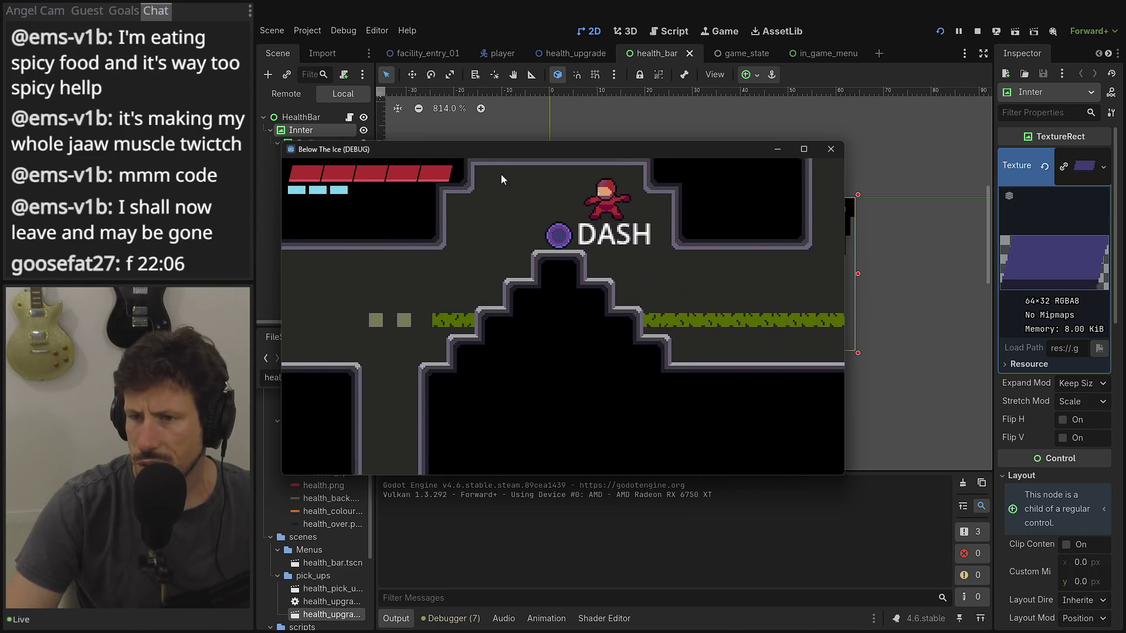
{"action": "key", "text": "Right"}
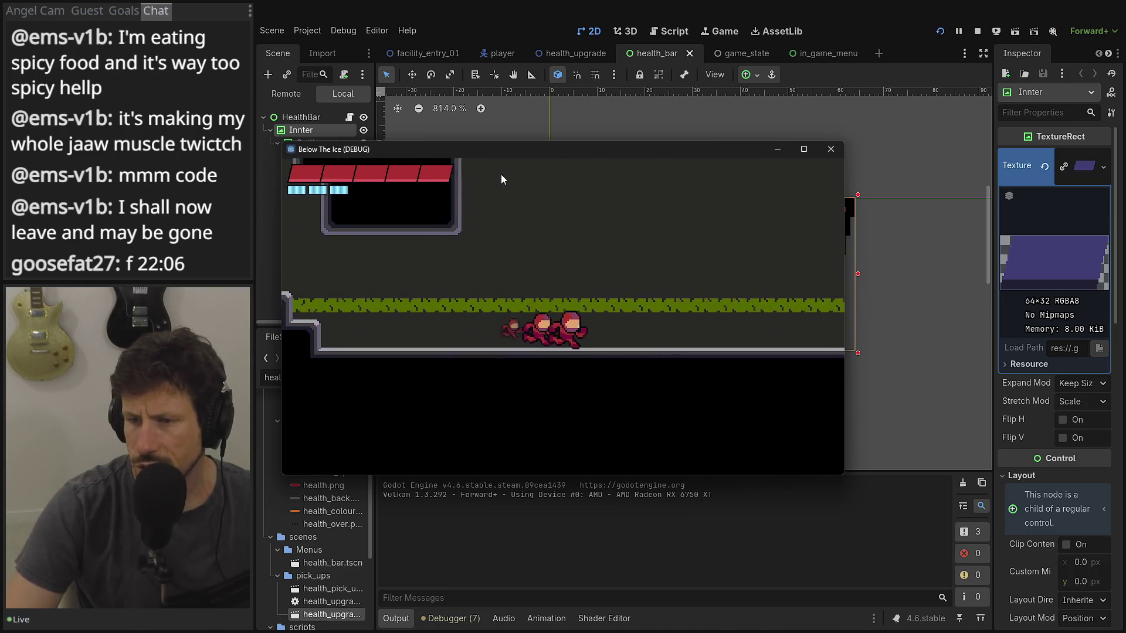
{"action": "key", "text": "Left"}
{"action": "key", "text": "Down"}
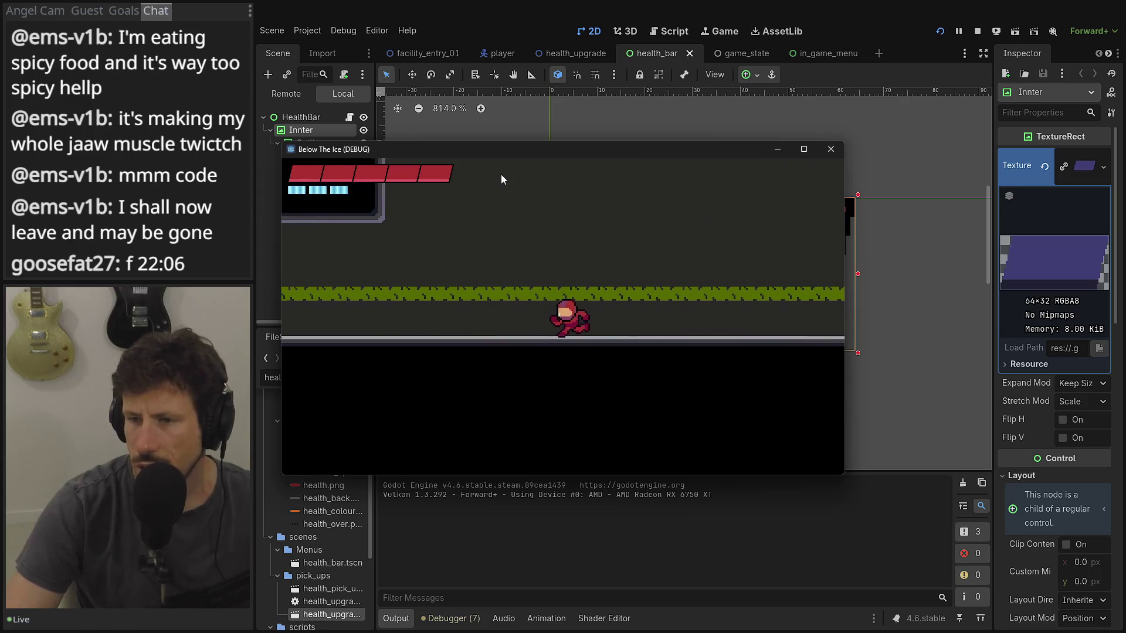
{"action": "key", "text": "Left"}
{"action": "key", "text": "space"}
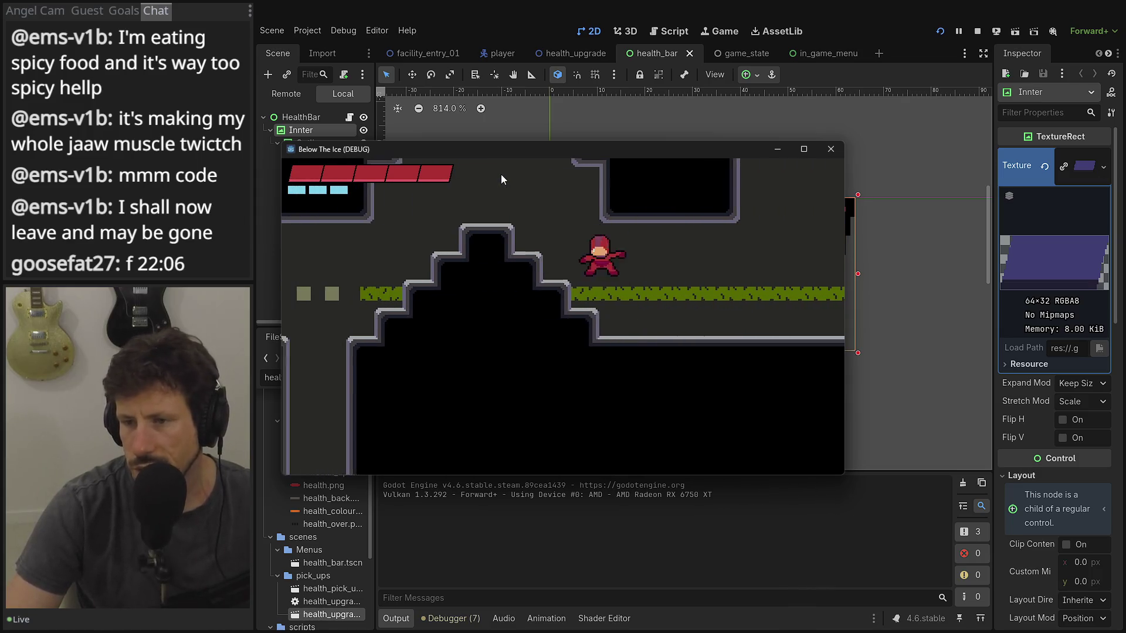
{"action": "key", "text": "Left"}
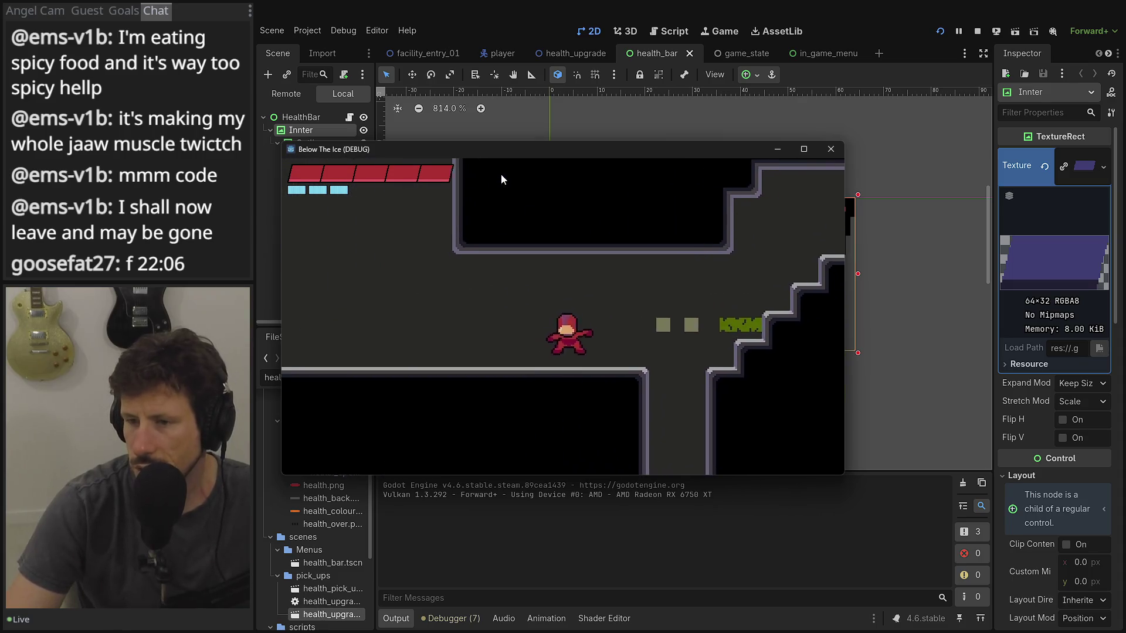
Step: Jump-dash right, climb the shaft, fire at enemies, then stop the debug run
{"action": "key", "text": "space"}
{"action": "key", "text": "Right"}
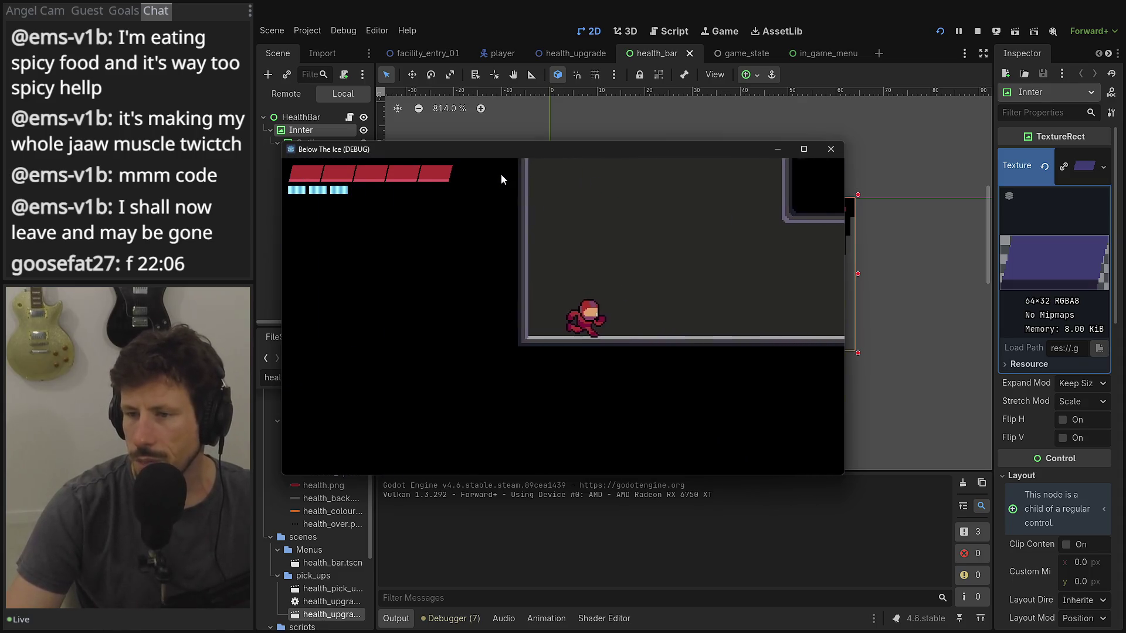
{"action": "key", "text": "space"}
{"action": "key", "text": "Right"}
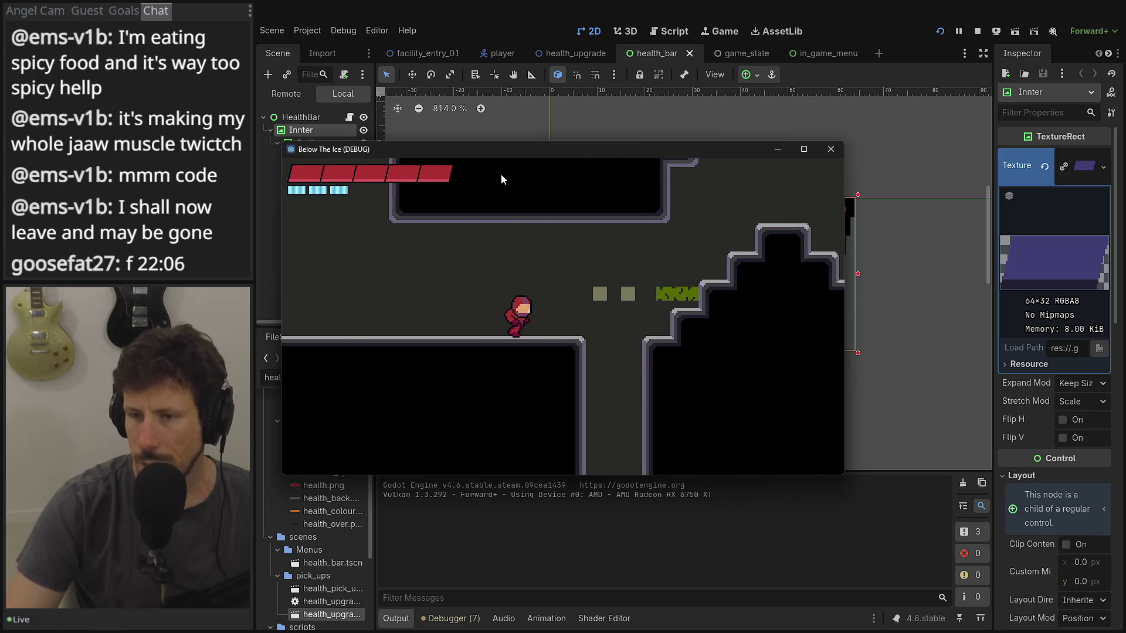
{"action": "key", "text": "Right"}
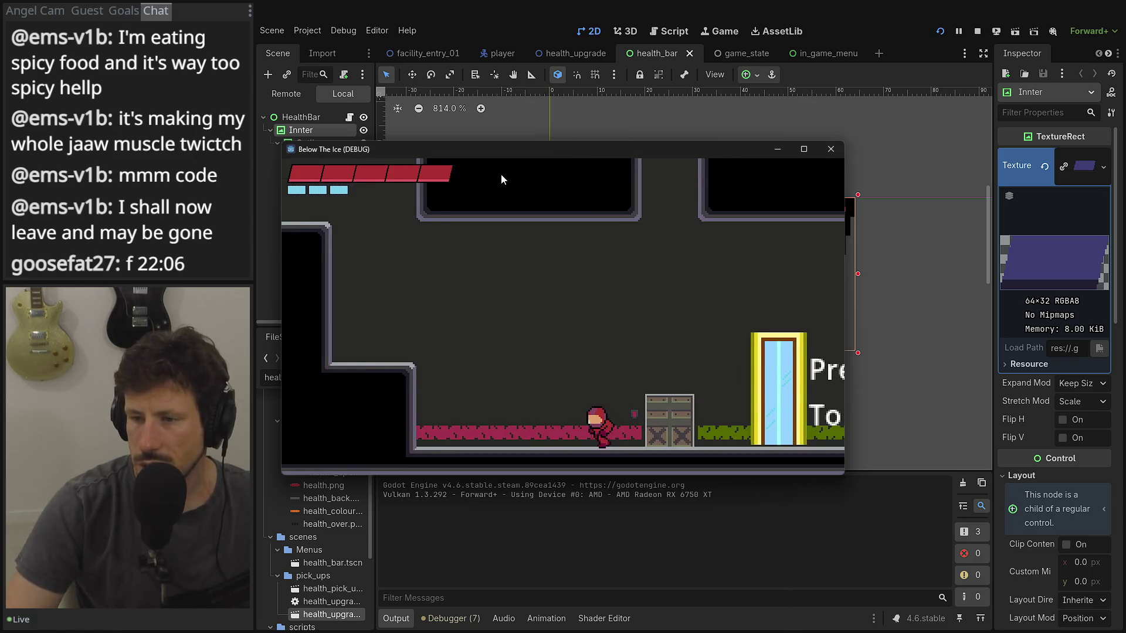
{"action": "key", "text": "space"}
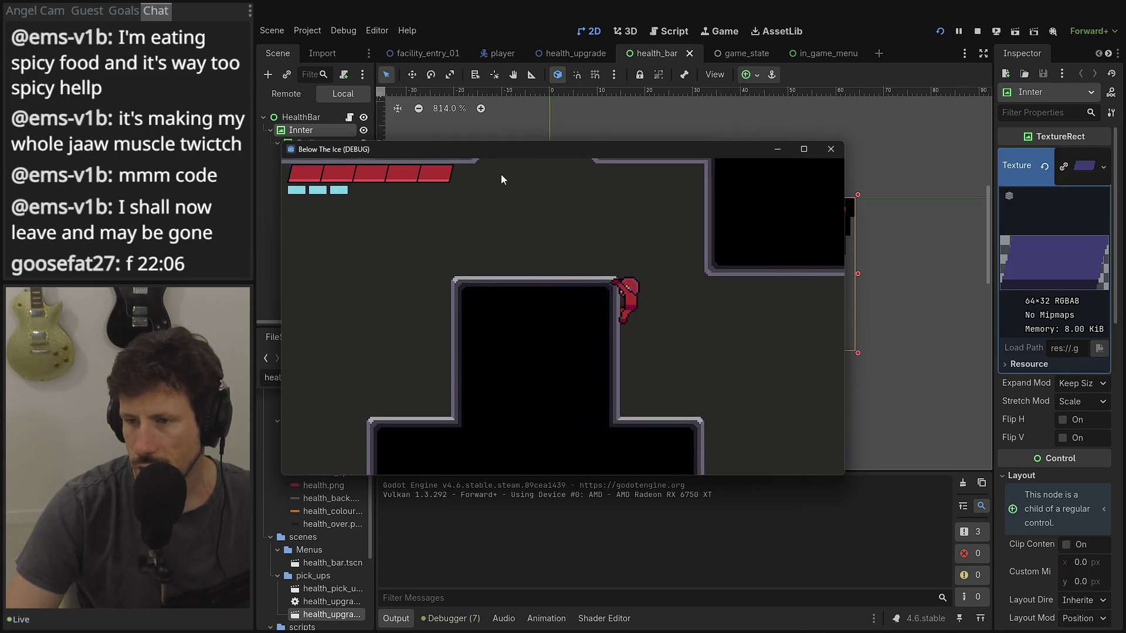
{"action": "key", "text": "Left"}
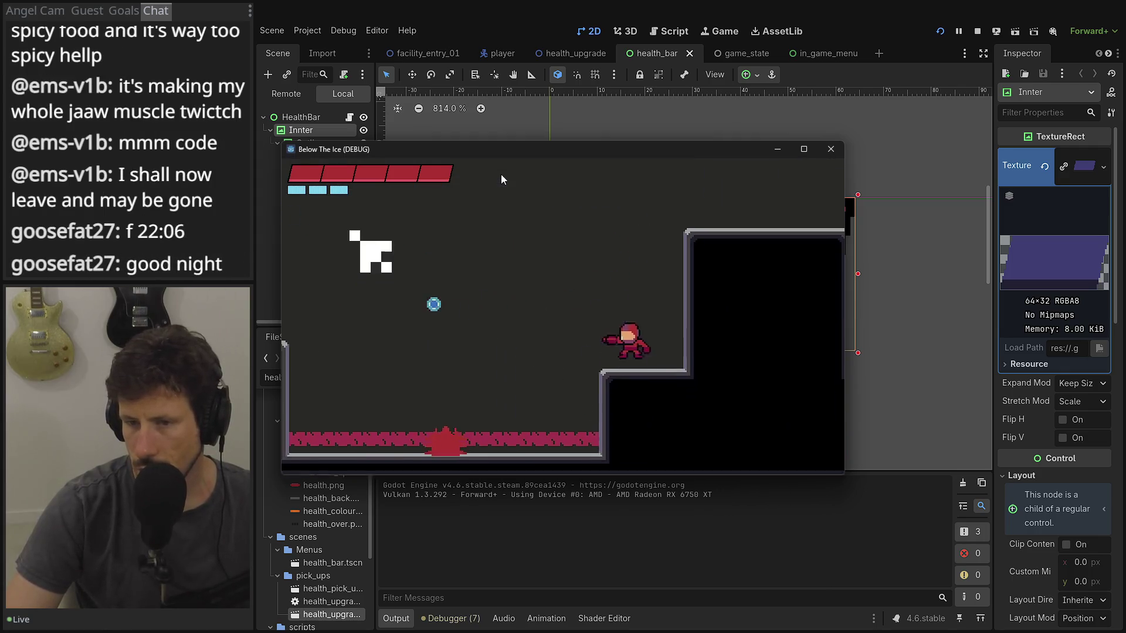
{"action": "key", "text": "space"}
{"action": "key", "text": "space"}
{"action": "key", "text": "Left"}
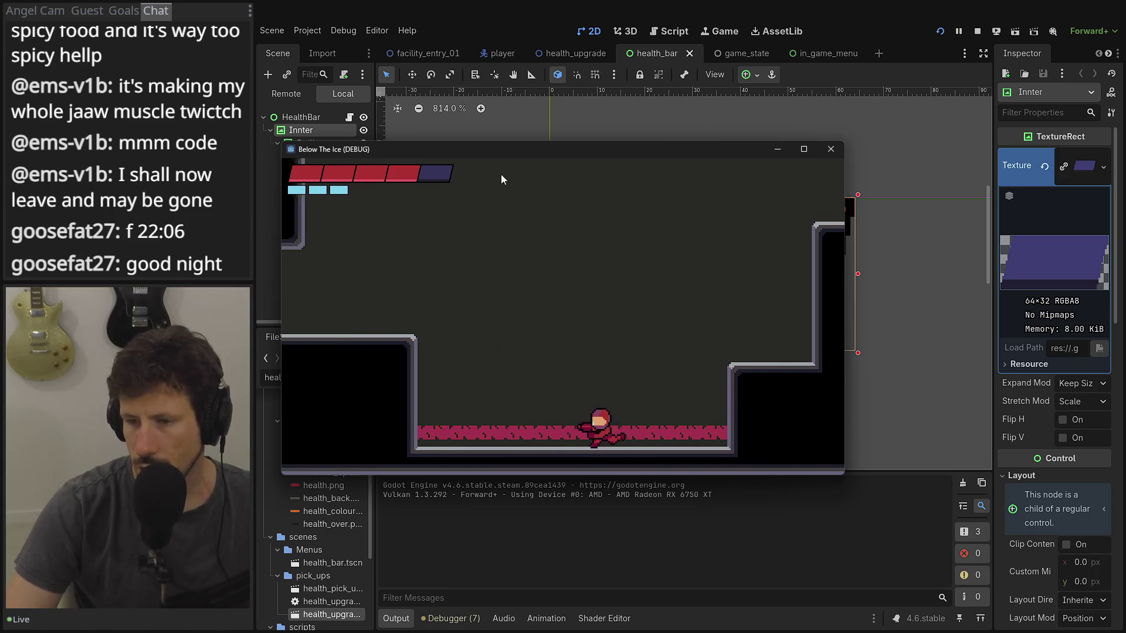
{"action": "left_click", "coordinate": [831, 150]}
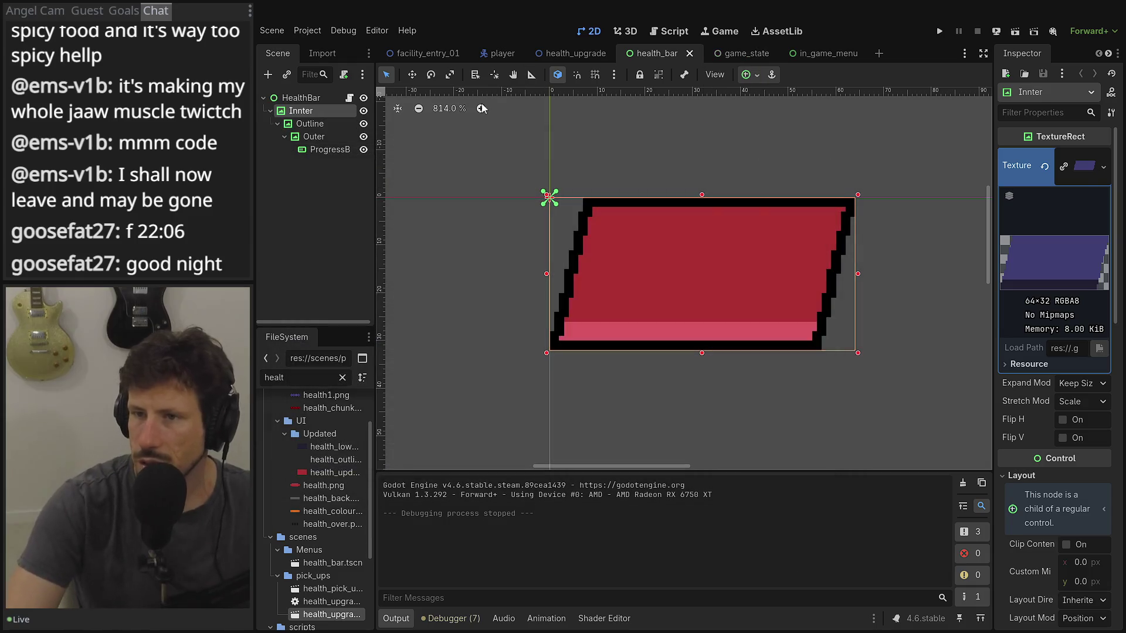
Step: Open the Player scene's player.gd and review the _physics_process fire-rate and shoot-buffer code
{"action": "left_click", "coordinate": [503, 54]}
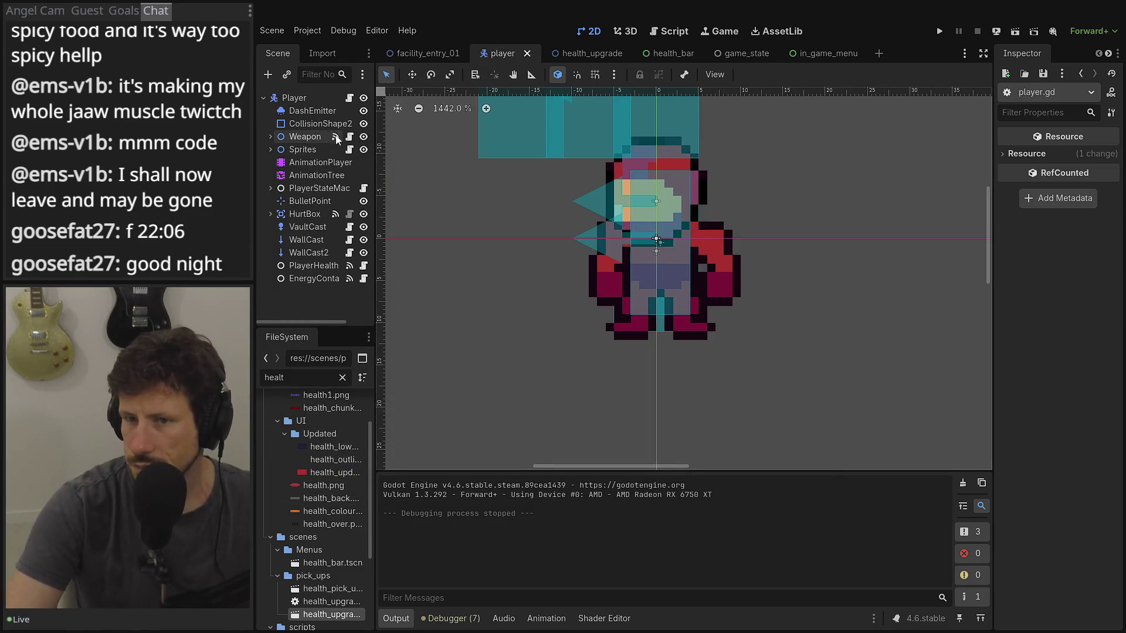
{"action": "key", "text": "ctrl+F3"}
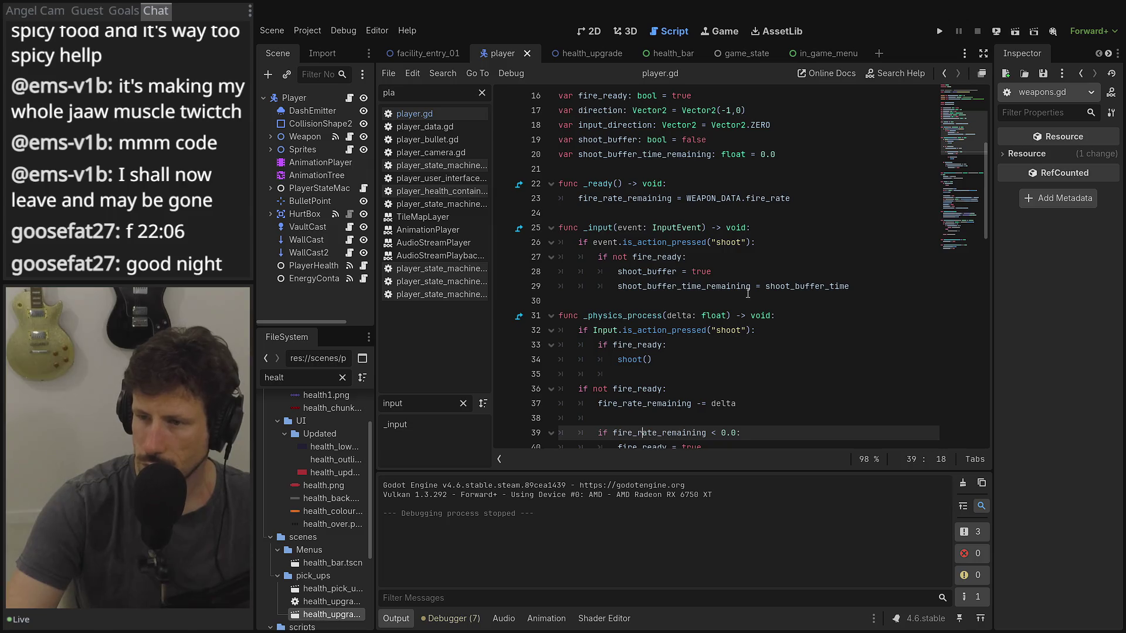
{"action": "mouse_move", "coordinate": [748, 293]}
{"action": "left_click", "coordinate": [720, 359]}
{"action": "scroll", "coordinate": [720, 363], "scroll_direction": "down", "scroll_amount": 1}
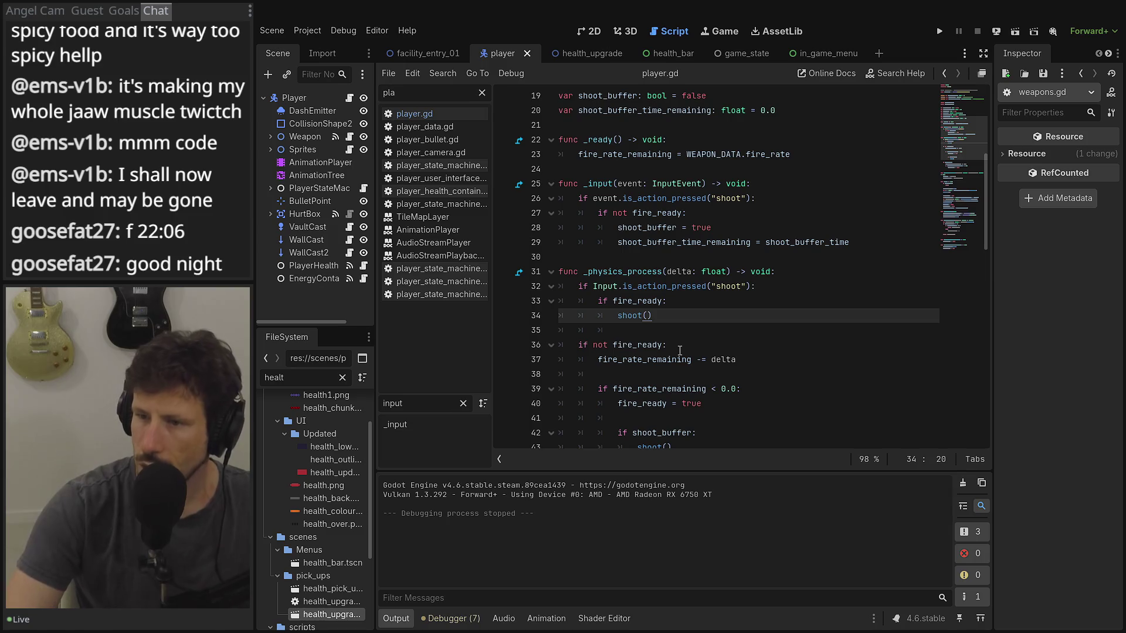
{"action": "scroll", "coordinate": [679, 350], "scroll_direction": "down", "scroll_amount": 4}
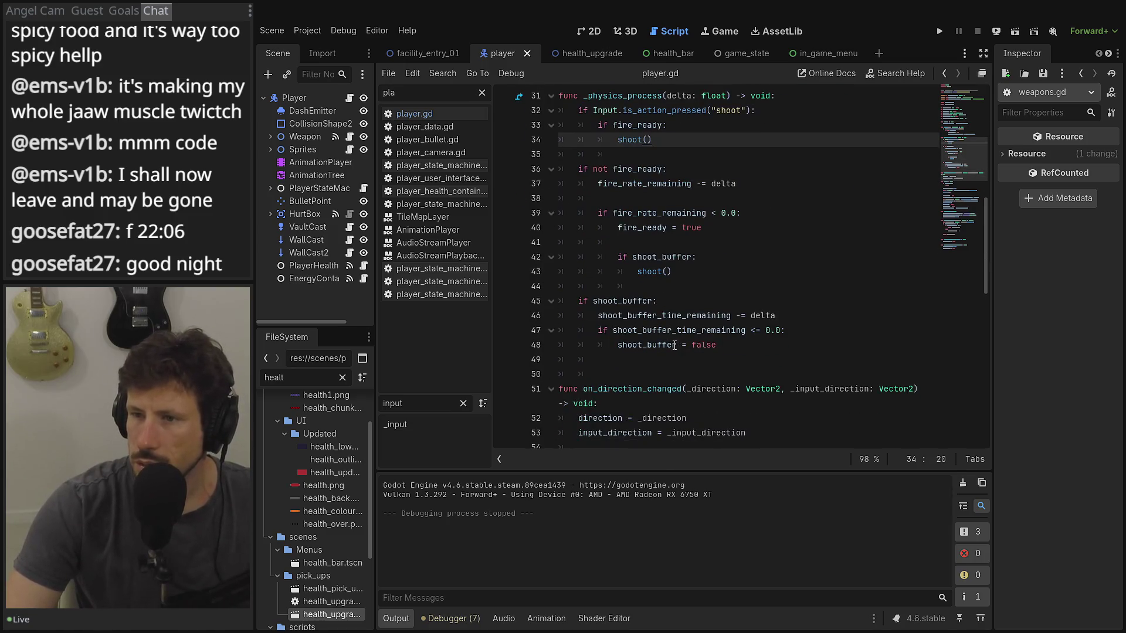
{"action": "scroll", "coordinate": [674, 346], "scroll_direction": "up", "scroll_amount": 2}
{"action": "scroll", "coordinate": [667, 329], "scroll_direction": "down", "scroll_amount": 2}
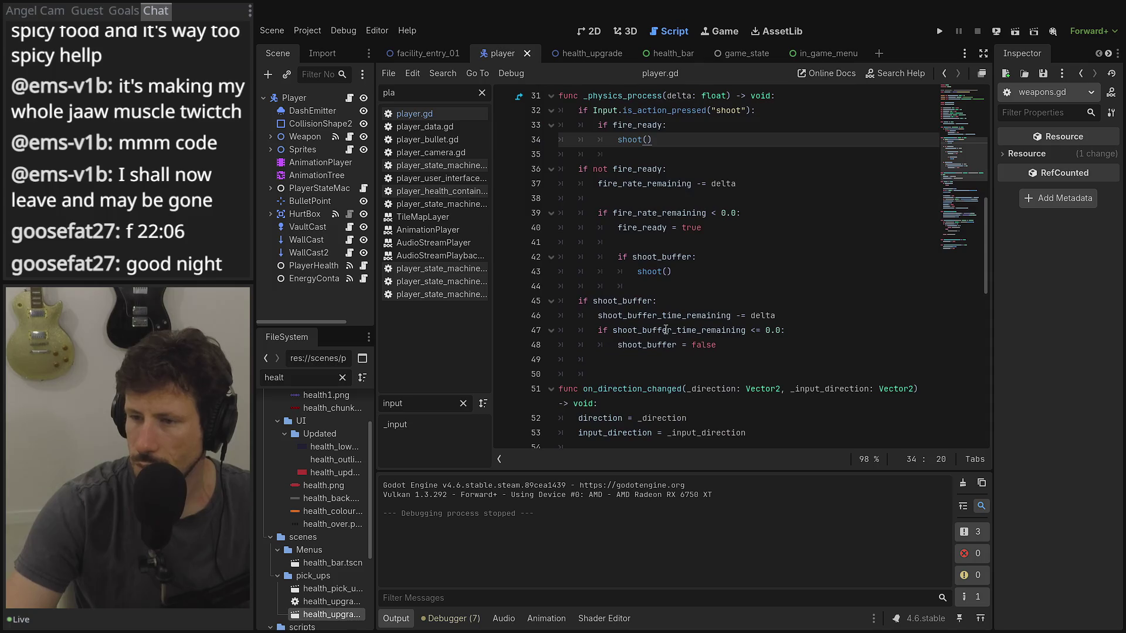
{"action": "scroll", "coordinate": [664, 330], "scroll_direction": "up", "scroll_amount": 1}
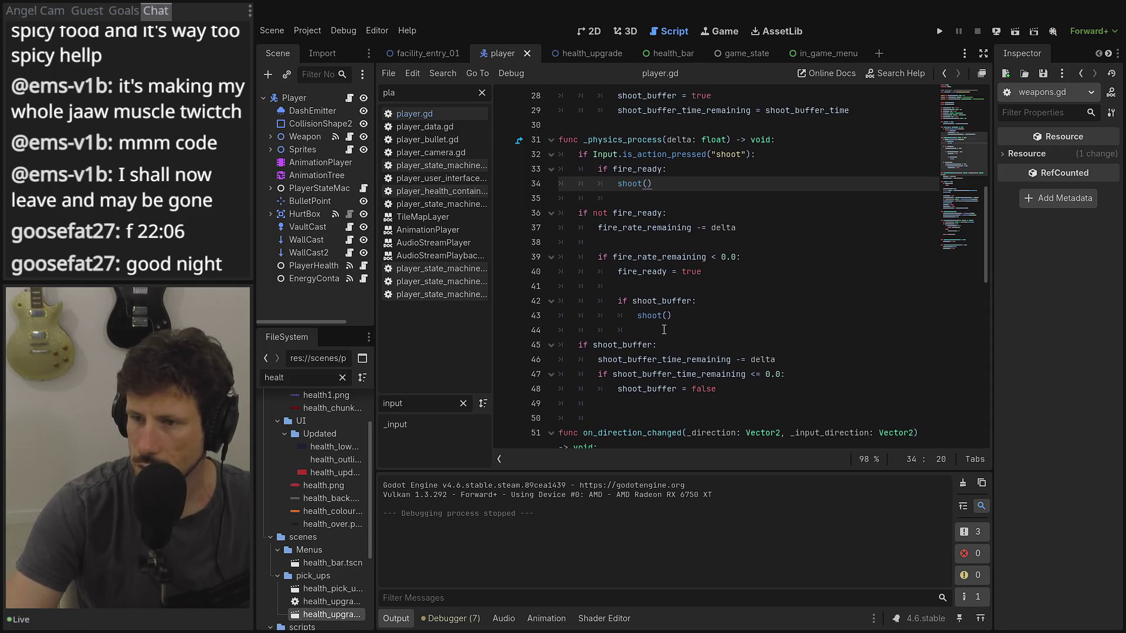